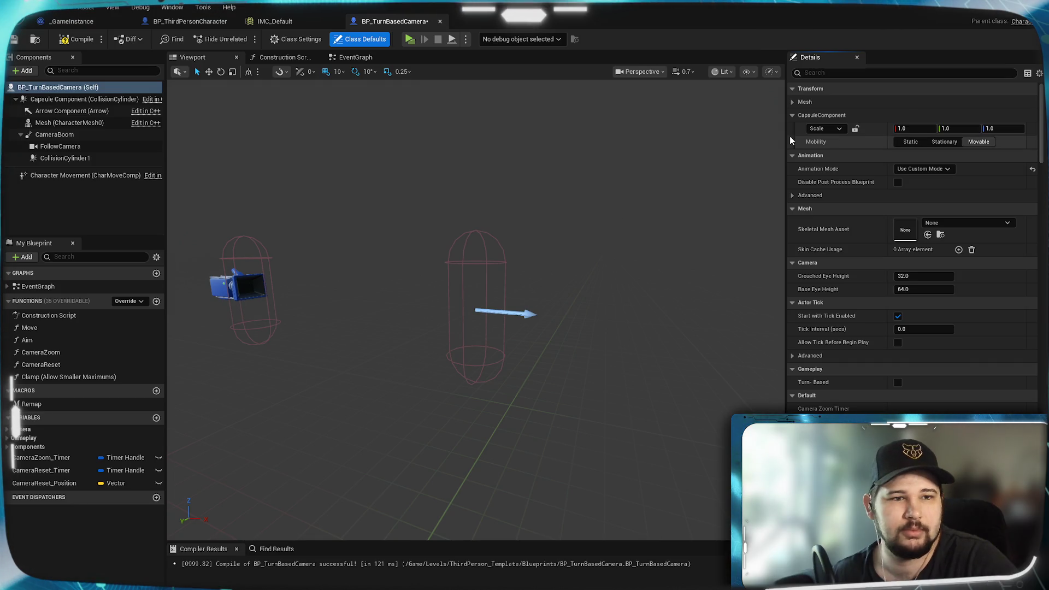
Reparent BP_TurnBasedCamera from Character to Actor in Class Settings.
left_click(811, 102)
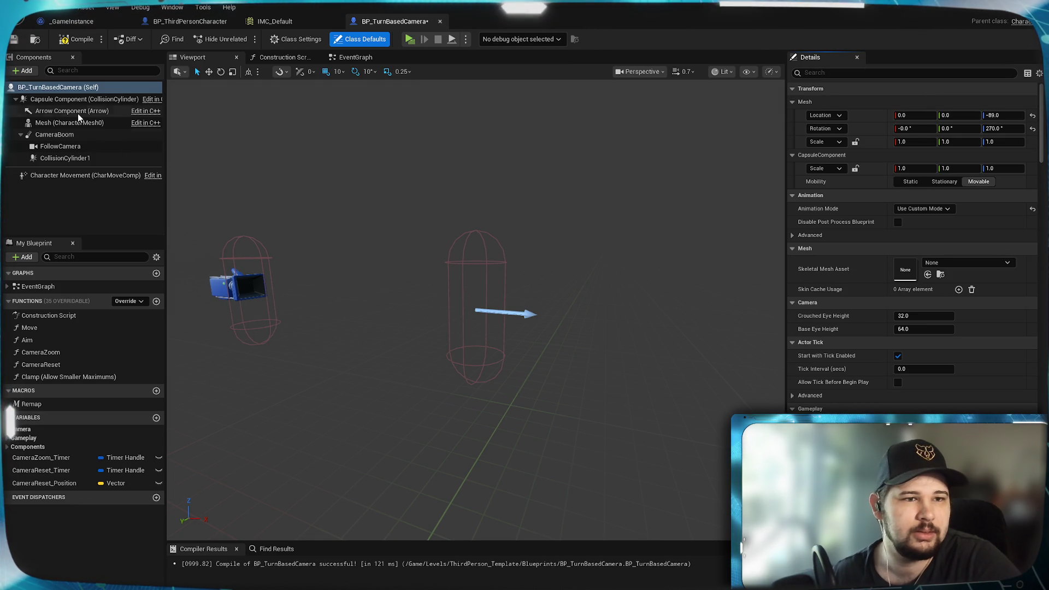
mouse_move(77, 104)
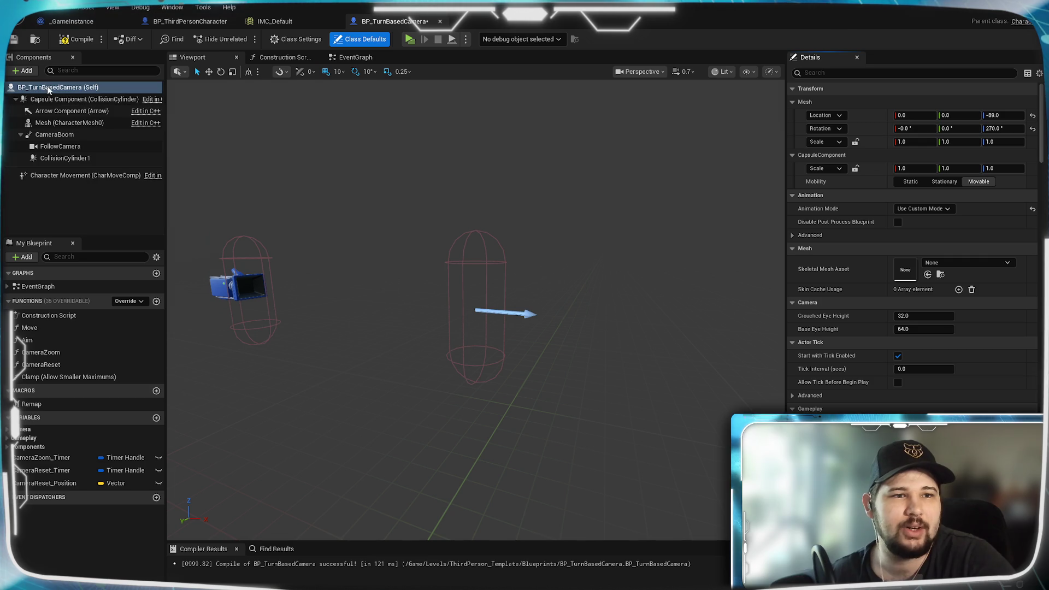
left_click(55, 88)
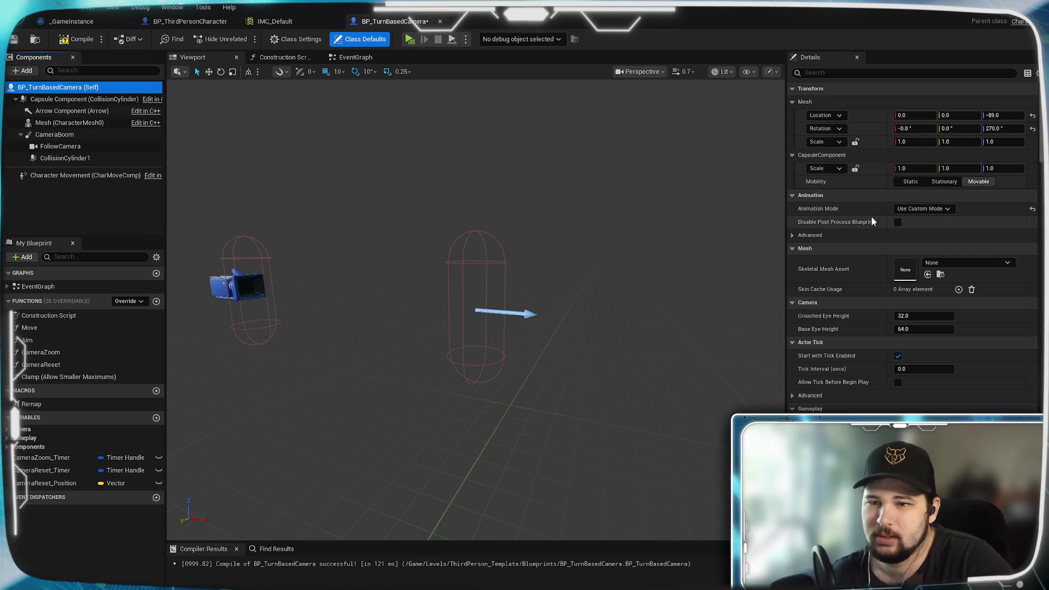
left_click(301, 40)
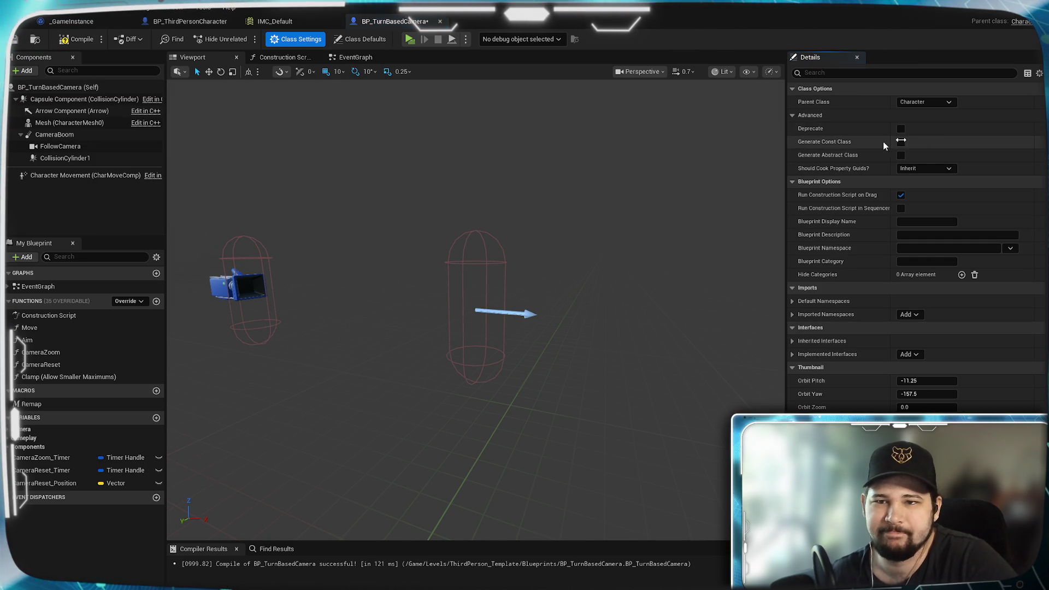
left_click(938, 103)
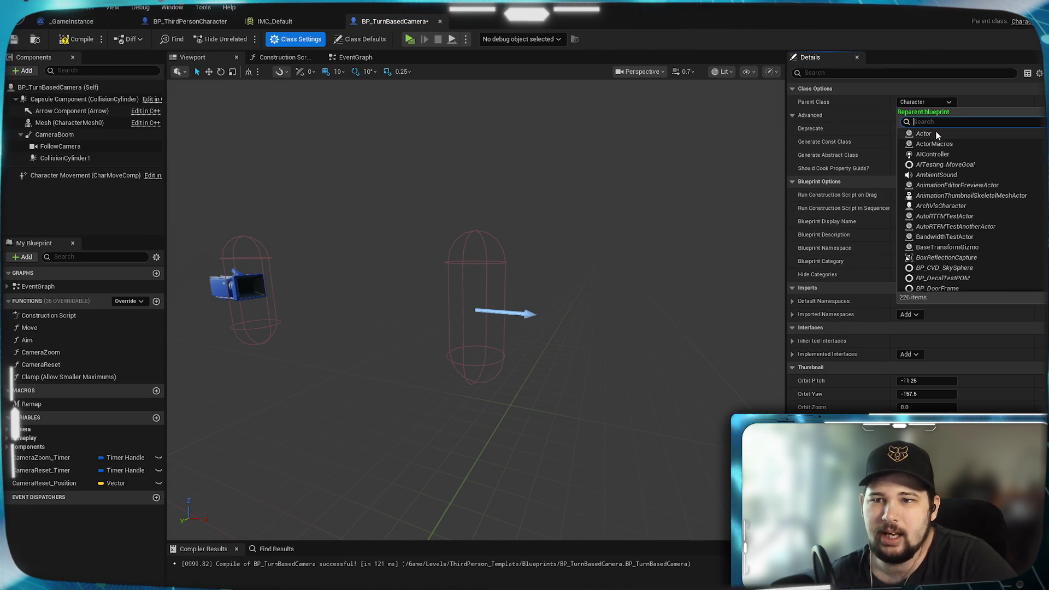
left_click(932, 133)
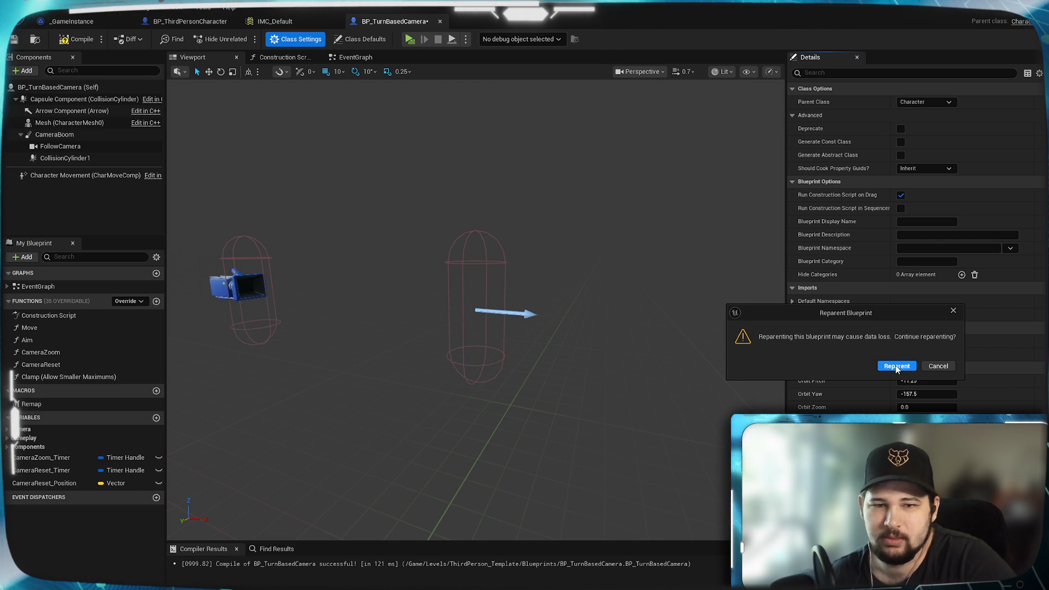
left_click(896, 367)
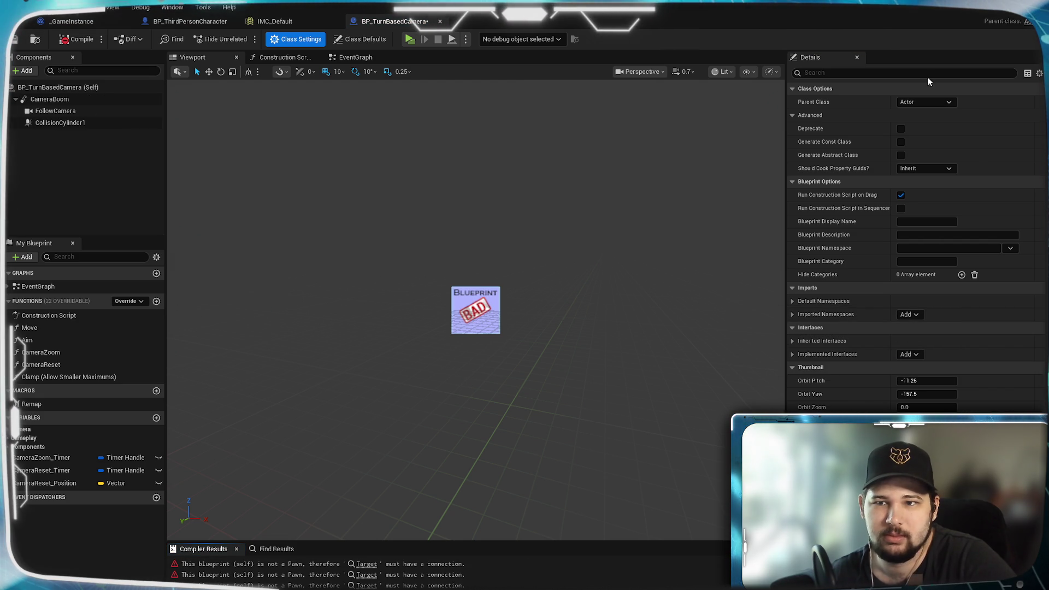
Change the parent class again, this time to Pawn.
left_click(932, 101)
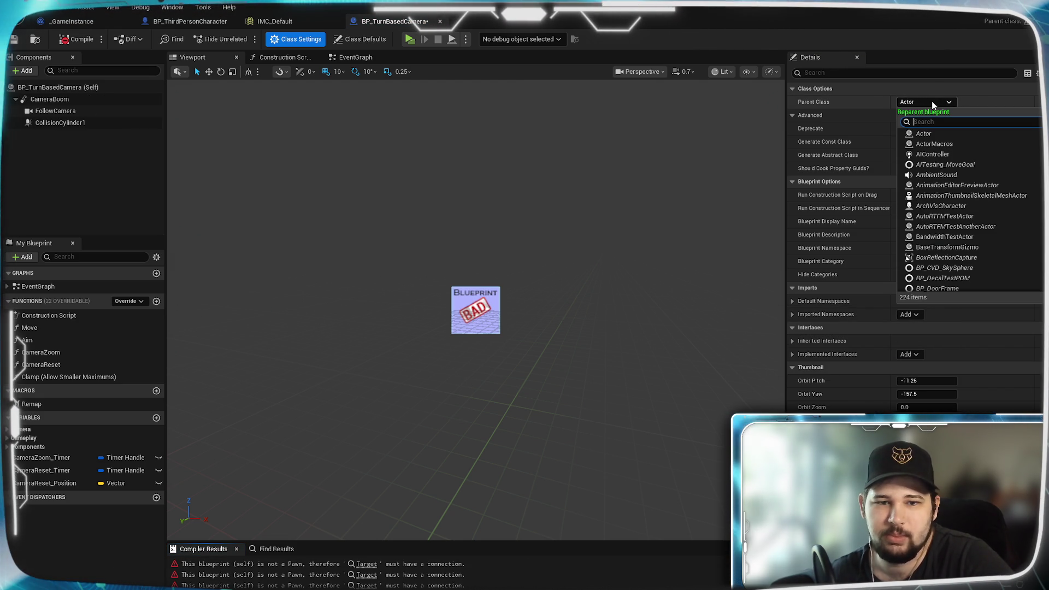
left_click(931, 102)
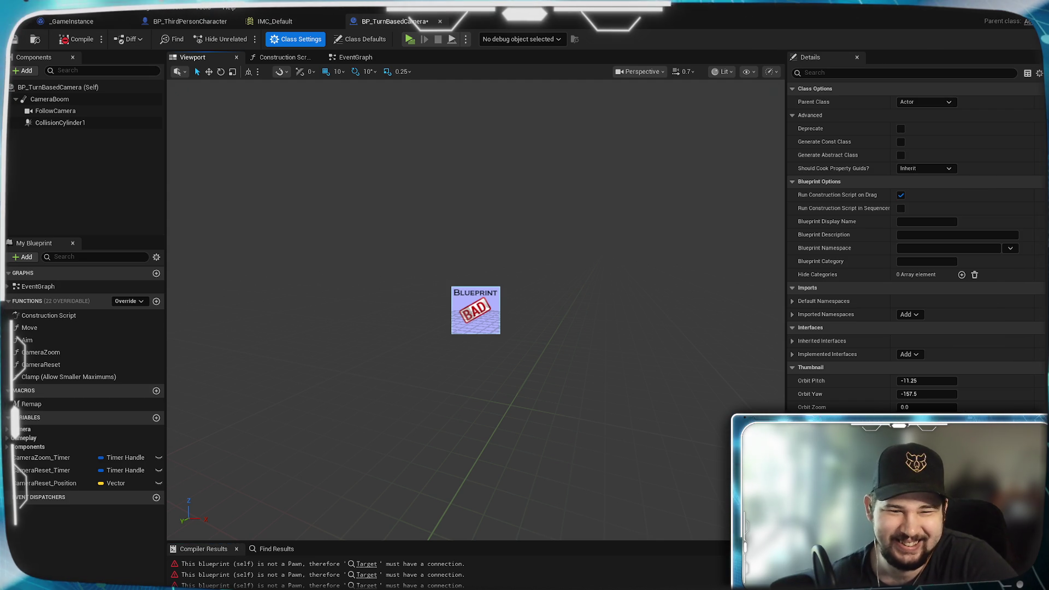
mouse_move(474, 327)
left_mouse_down()
mouse_move(502, 328)
mouse_move(522, 294)
left_mouse_up()
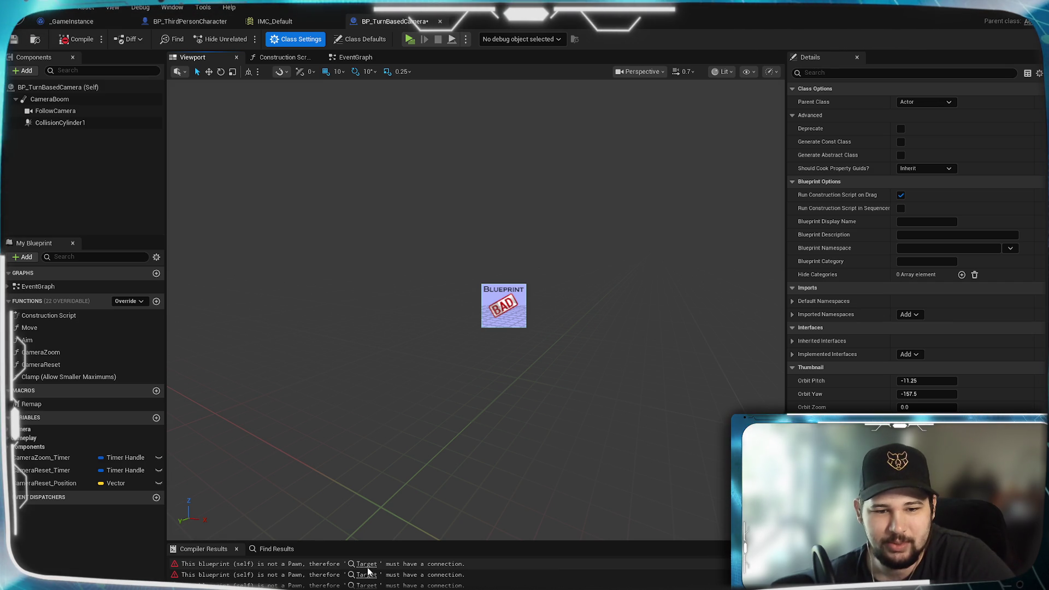
left_click(940, 103)
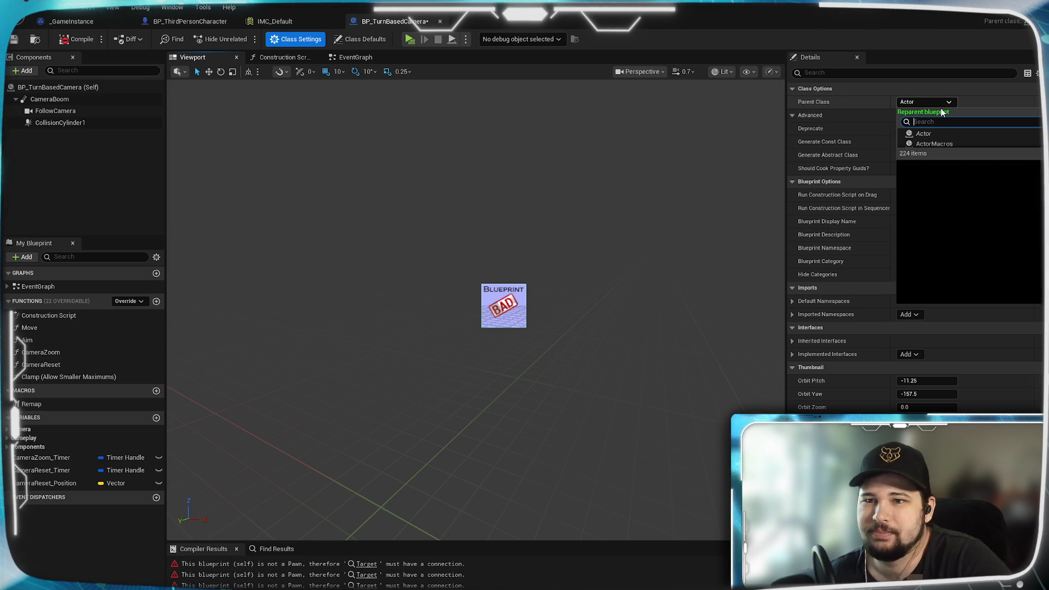
scroll(978, 260, "down", 20)
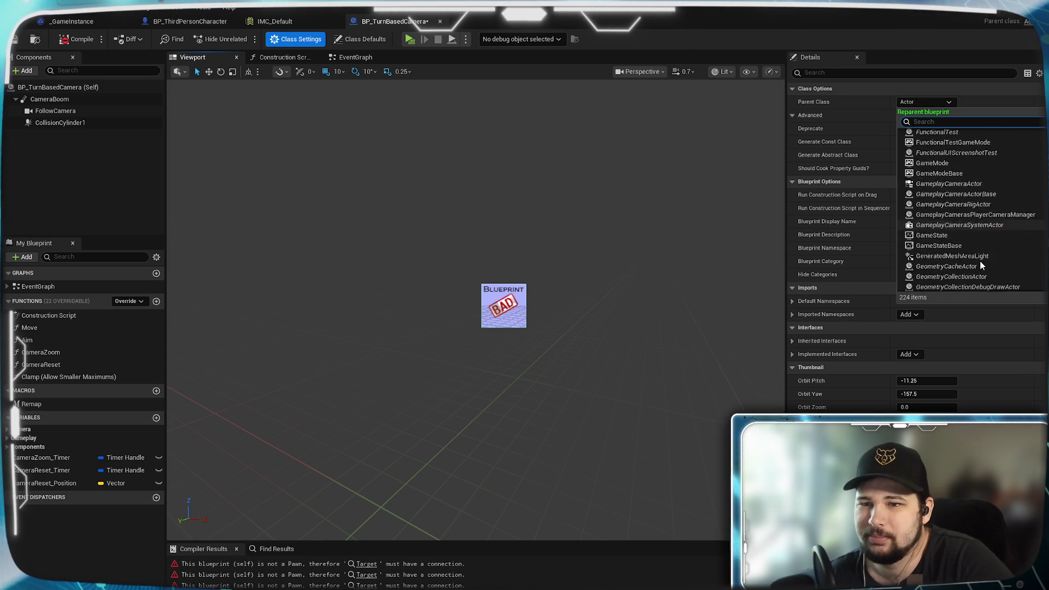
scroll(980, 264, "down", 15)
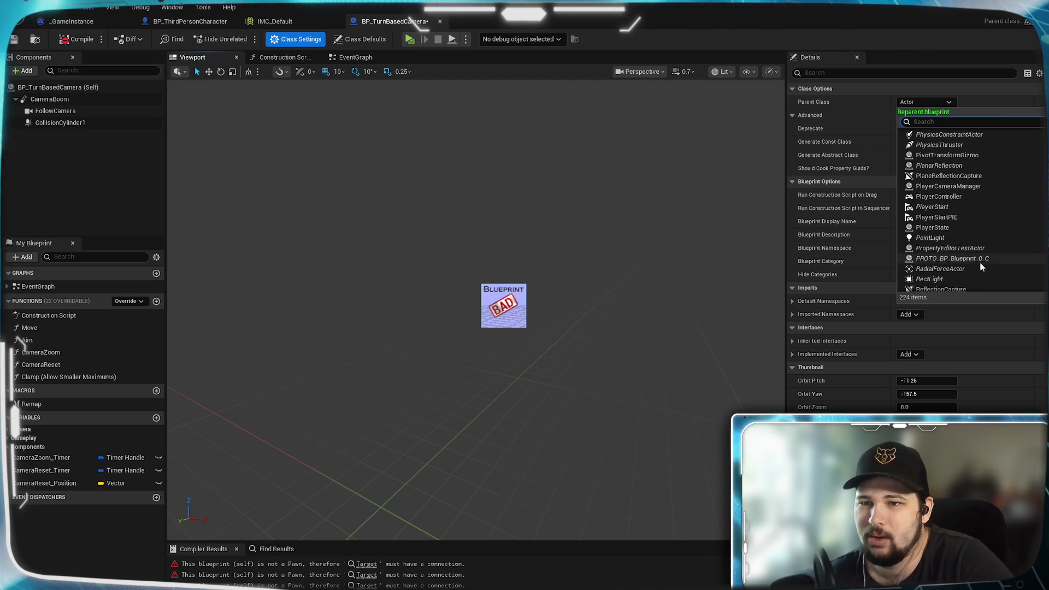
scroll(980, 261, "up", 2)
left_click(938, 176)
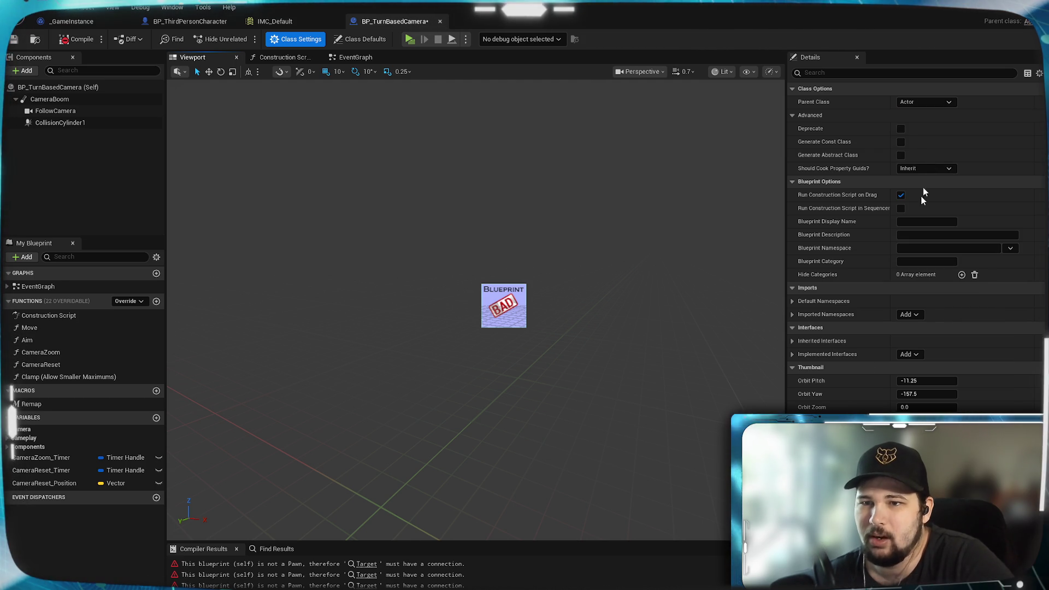
mouse_move(492, 328)
left_mouse_down()
mouse_move(448, 328)
mouse_move(525, 333)
mouse_move(353, 340)
left_mouse_up()
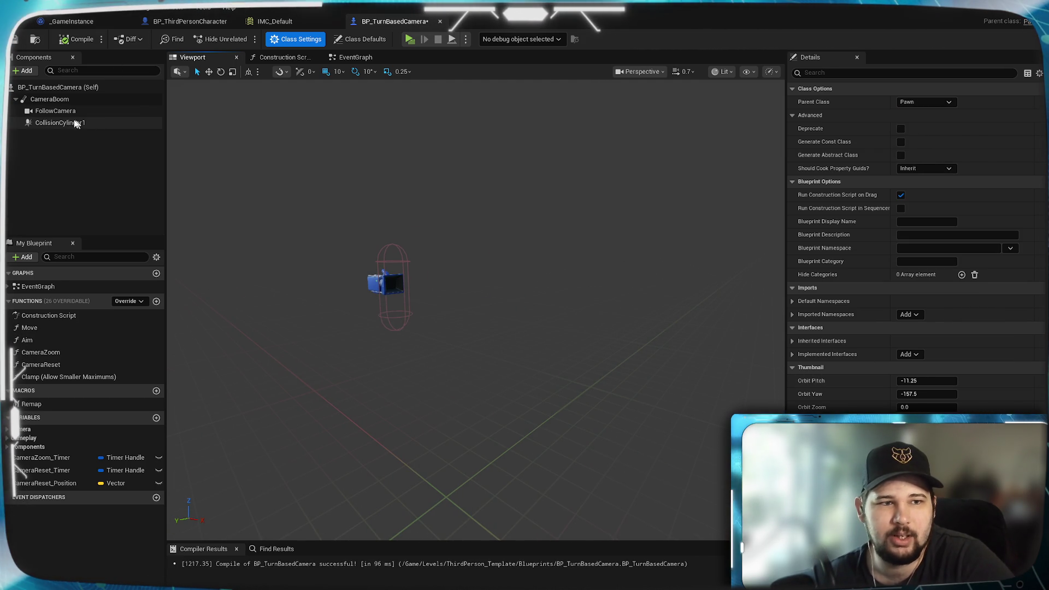
Try making CollisionCylinder1 the root, then select the blueprint root.
mouse_move(58, 123)
left_mouse_down()
mouse_move(40, 101)
mouse_move(51, 129)
mouse_move(48, 85)
mouse_move(55, 142)
mouse_move(36, 93)
mouse_move(47, 88)
left_mouse_up()
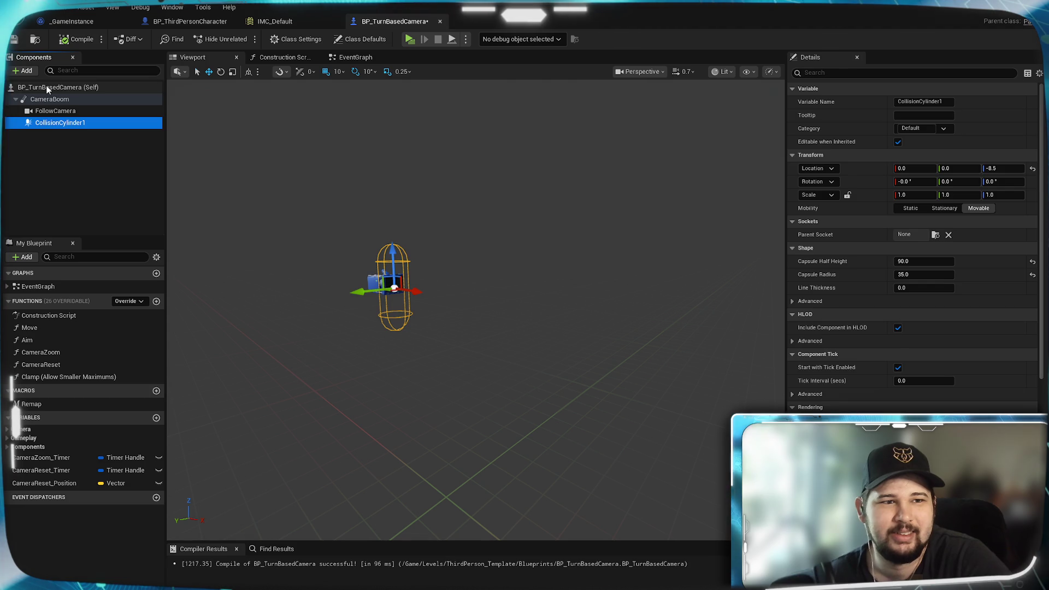
left_click(47, 89)
left_click(65, 129)
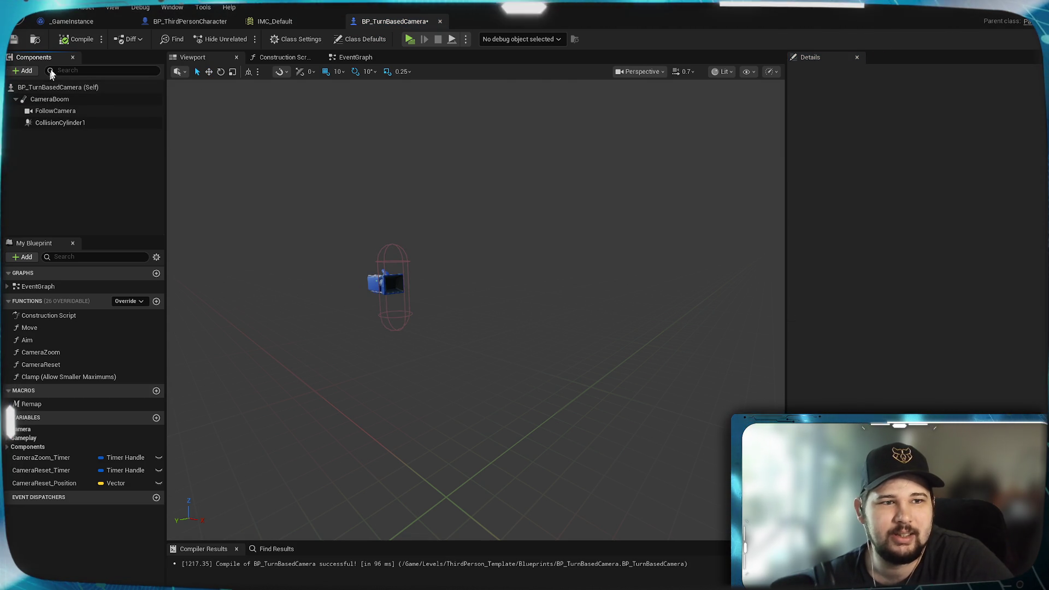
left_click(45, 90)
Add a Capsule Collision component named Capsule.
left_click(23, 71)
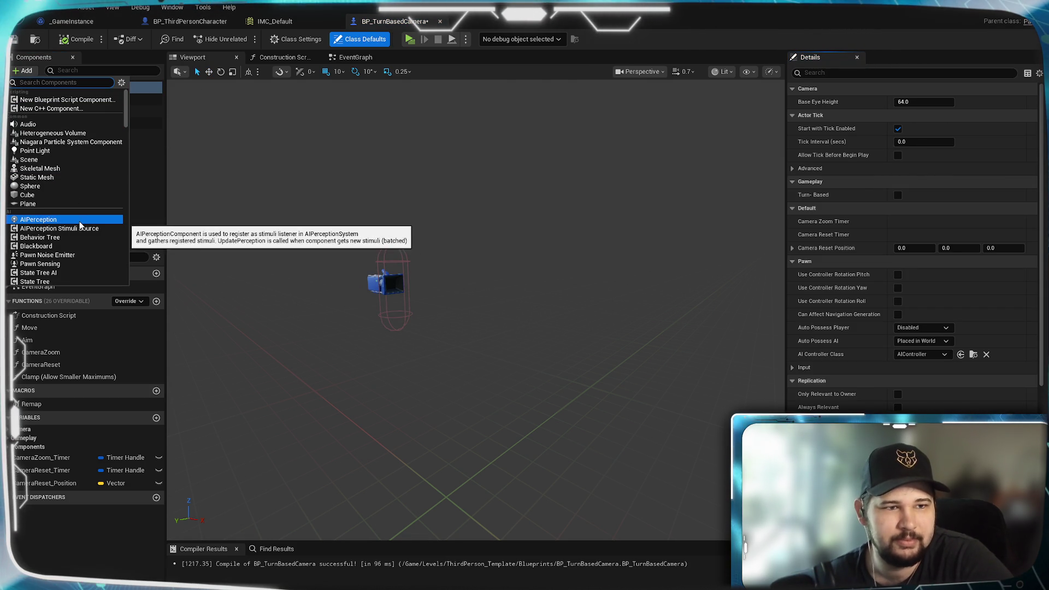
scroll(77, 147, "down", 3)
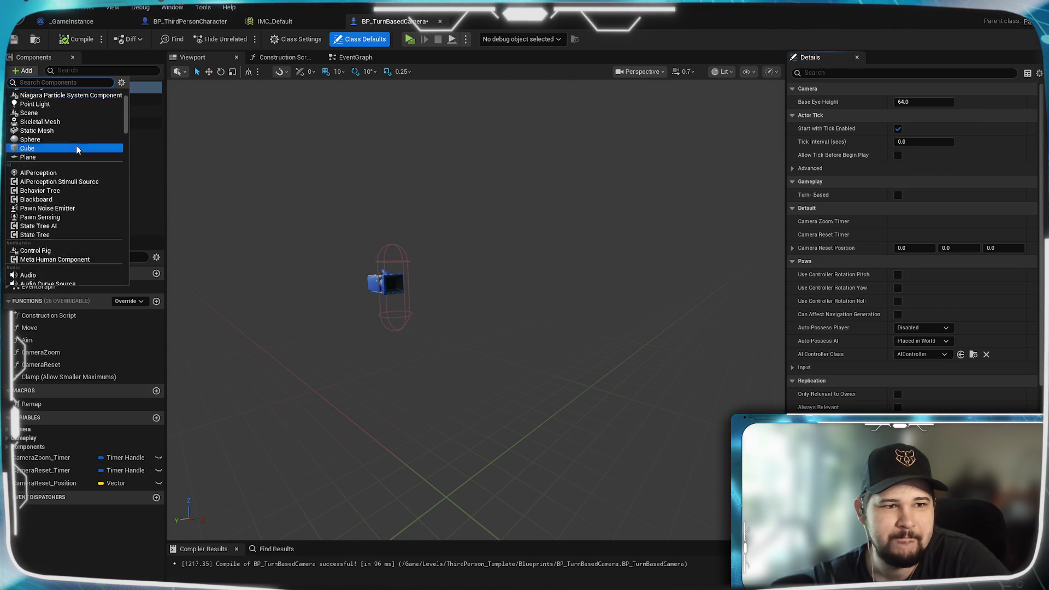
scroll(58, 109, "down", 3)
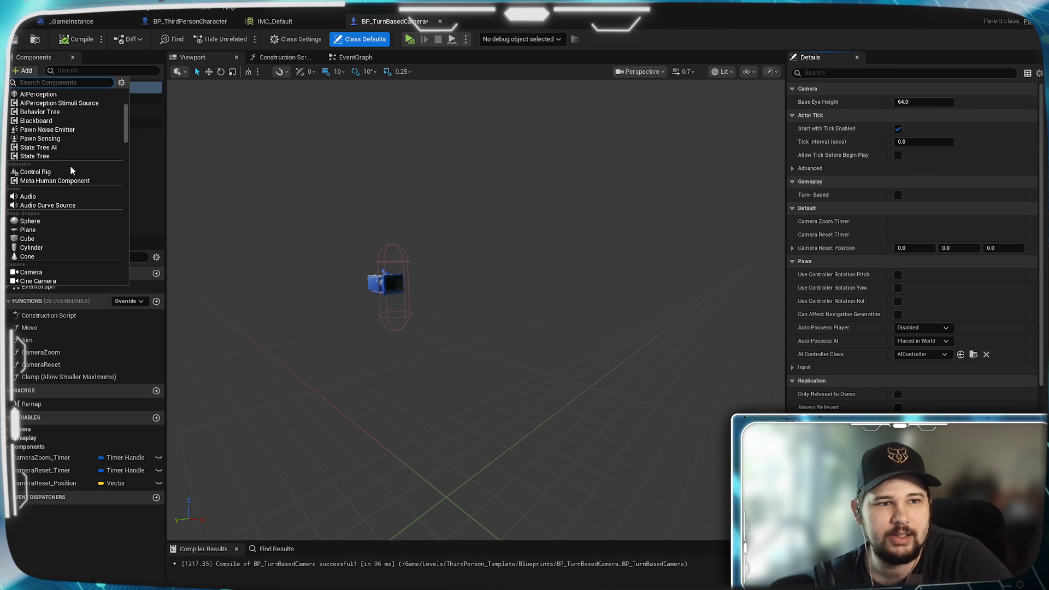
scroll(71, 166, "up", 2)
scroll(80, 211, "down", 4)
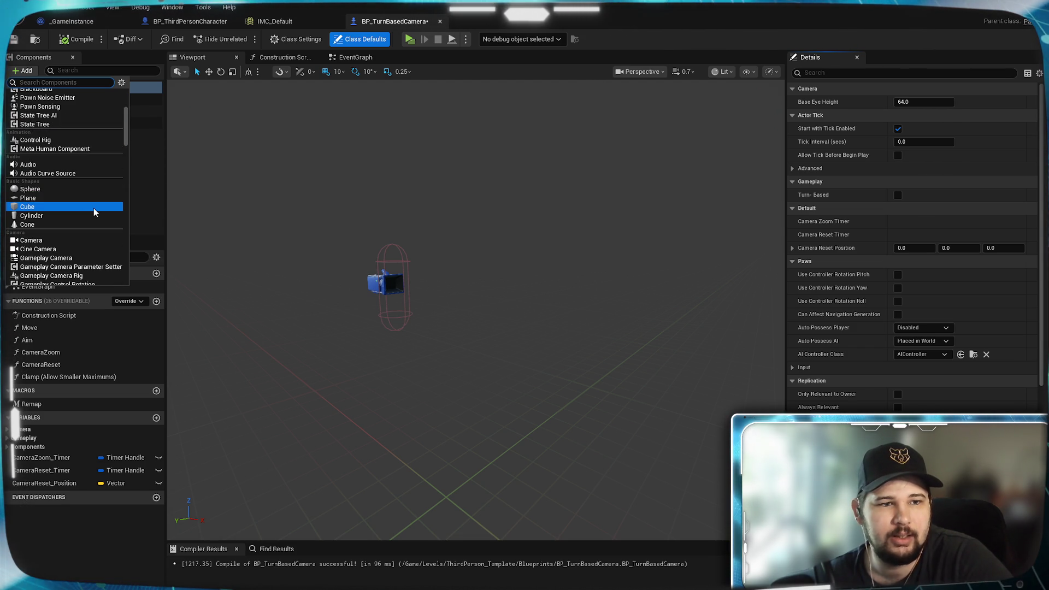
scroll(87, 194, "down", 4)
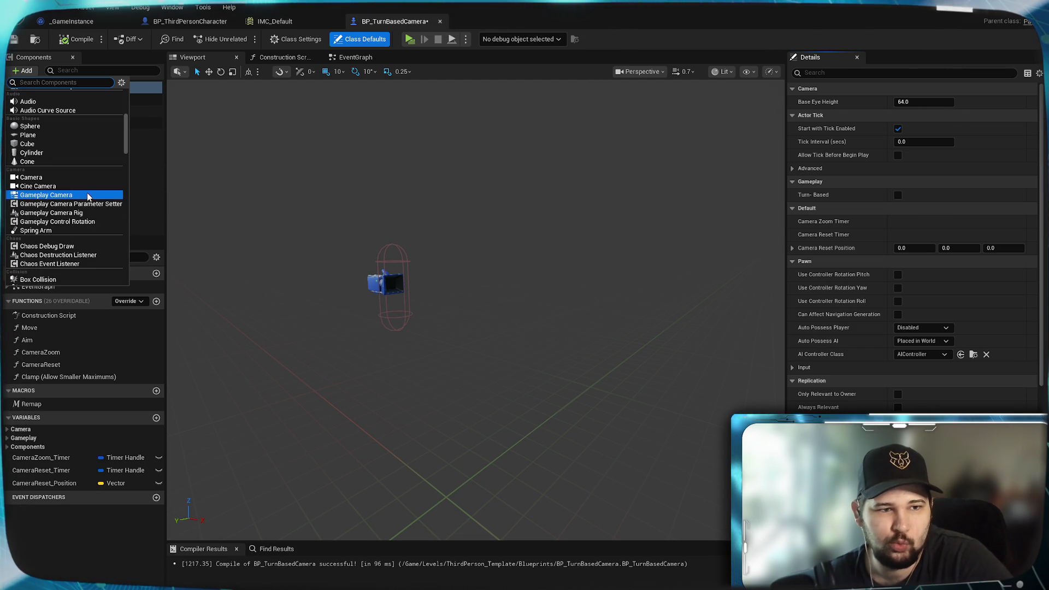
scroll(84, 194, "down", 2)
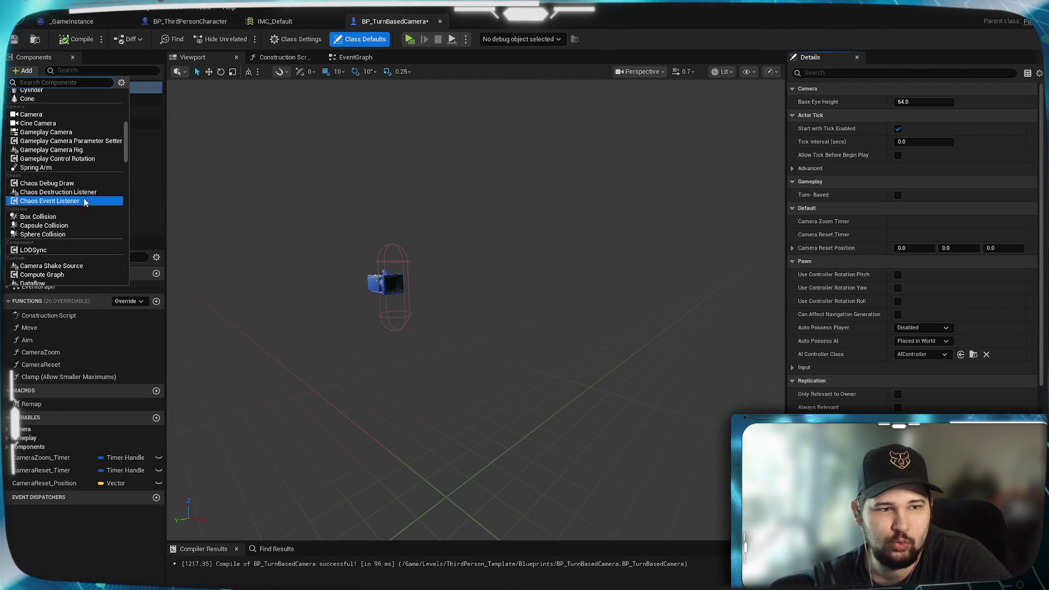
left_click(65, 230)
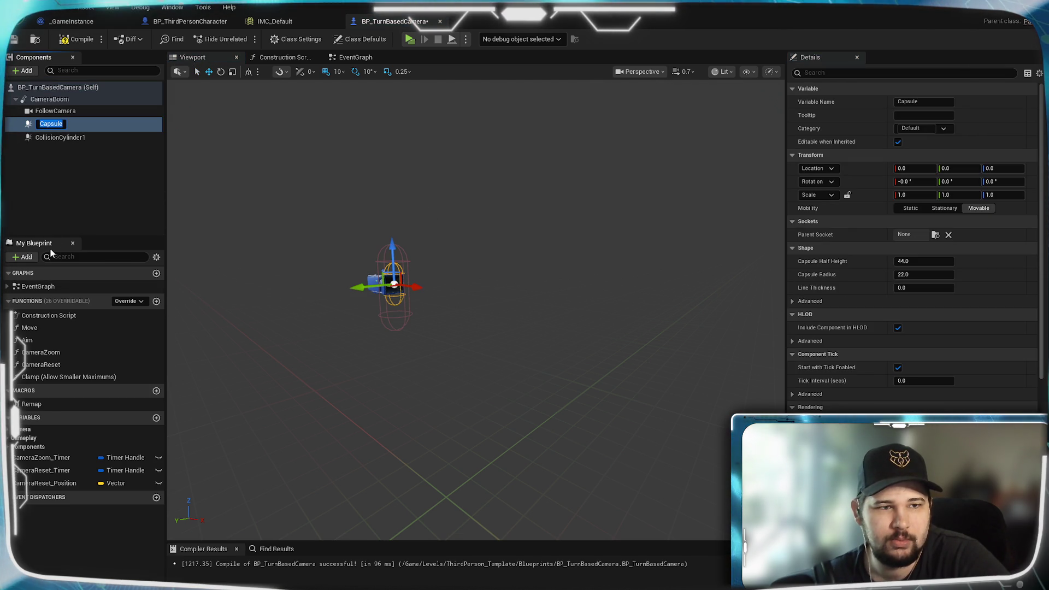
left_click(53, 168)
Delete the Capsule and CollisionCylinder1 components.
left_click(59, 123)
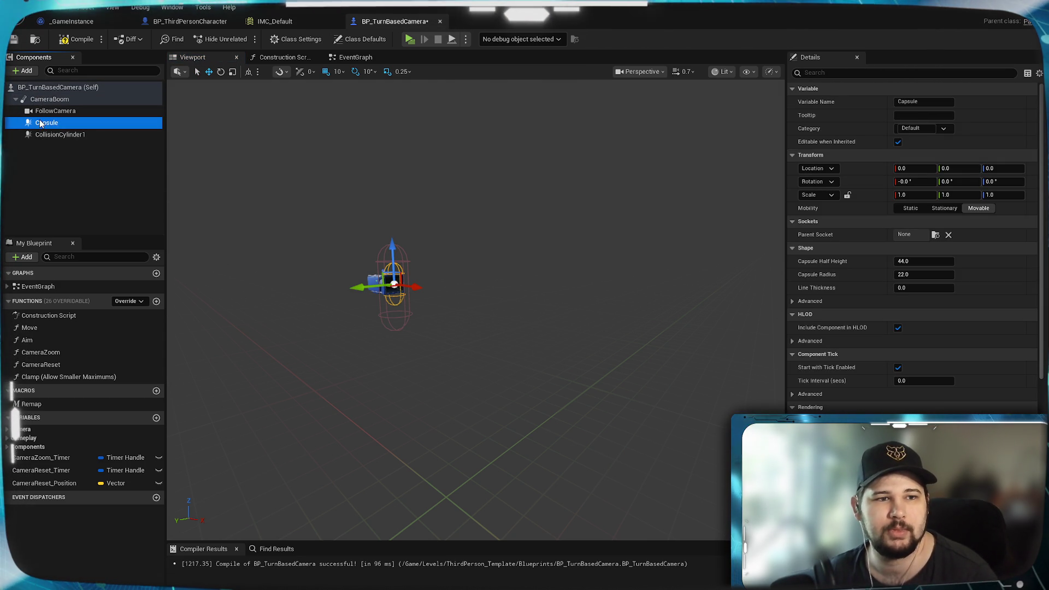
key("Delete")
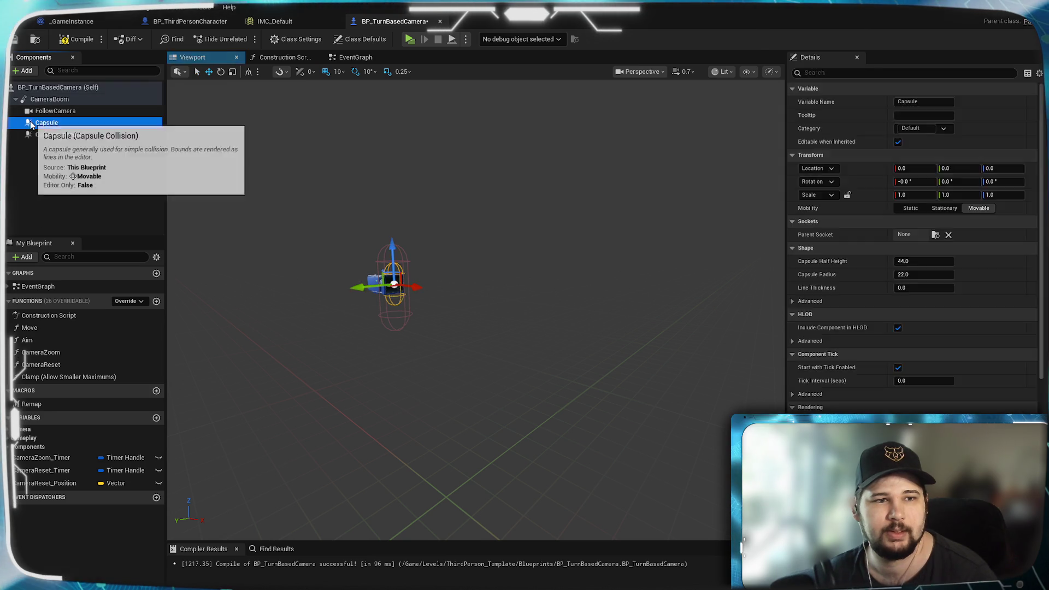
left_click(29, 124)
key("Delete")
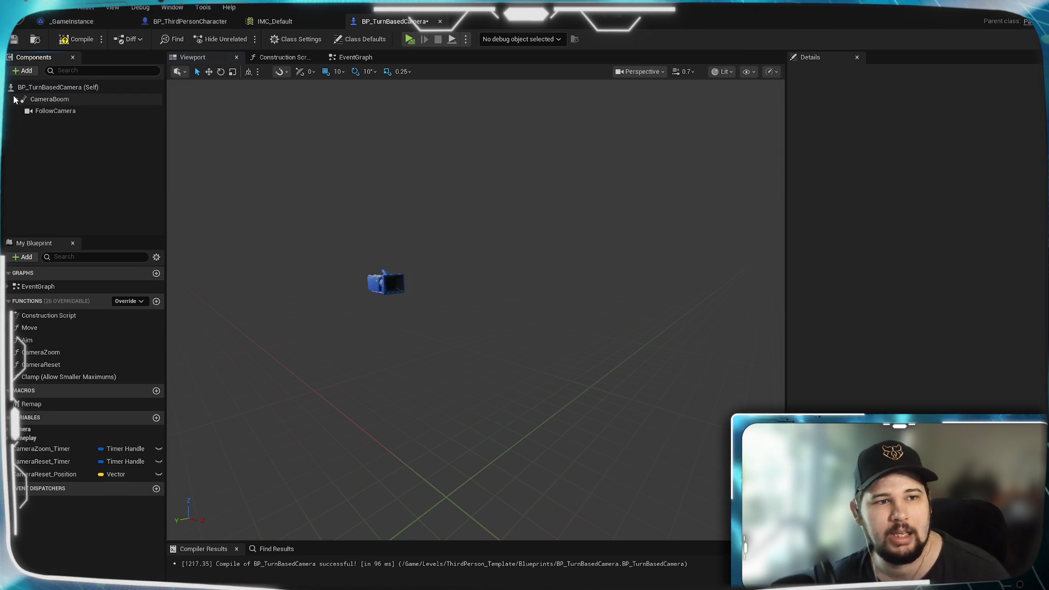
Inspect CameraBoom with FollowCamera beneath it, then bring up the Add Component list.
left_click(15, 99)
left_click(28, 100)
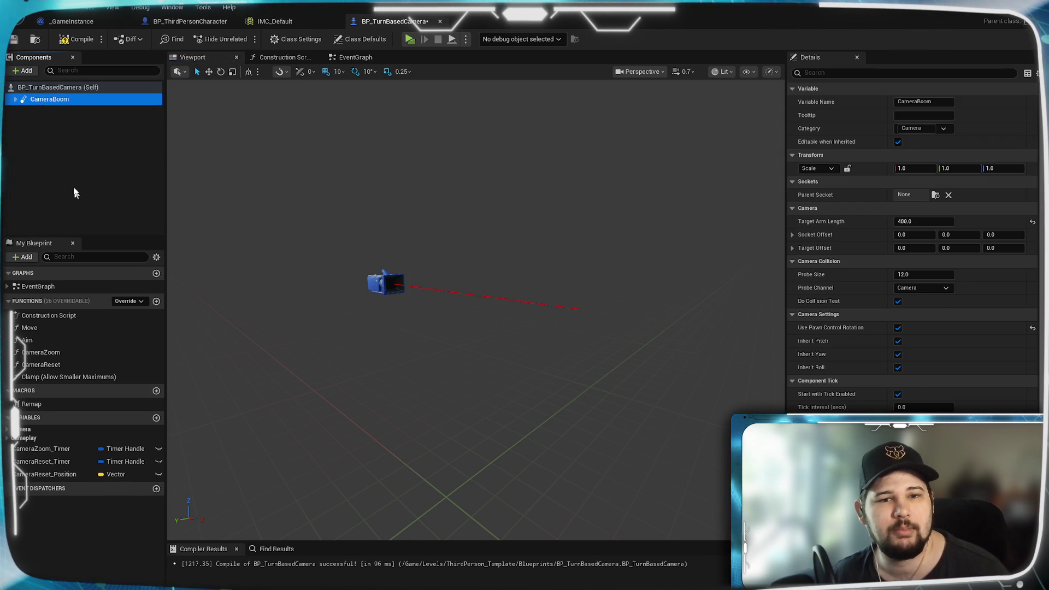
left_click(17, 113)
left_click(15, 98)
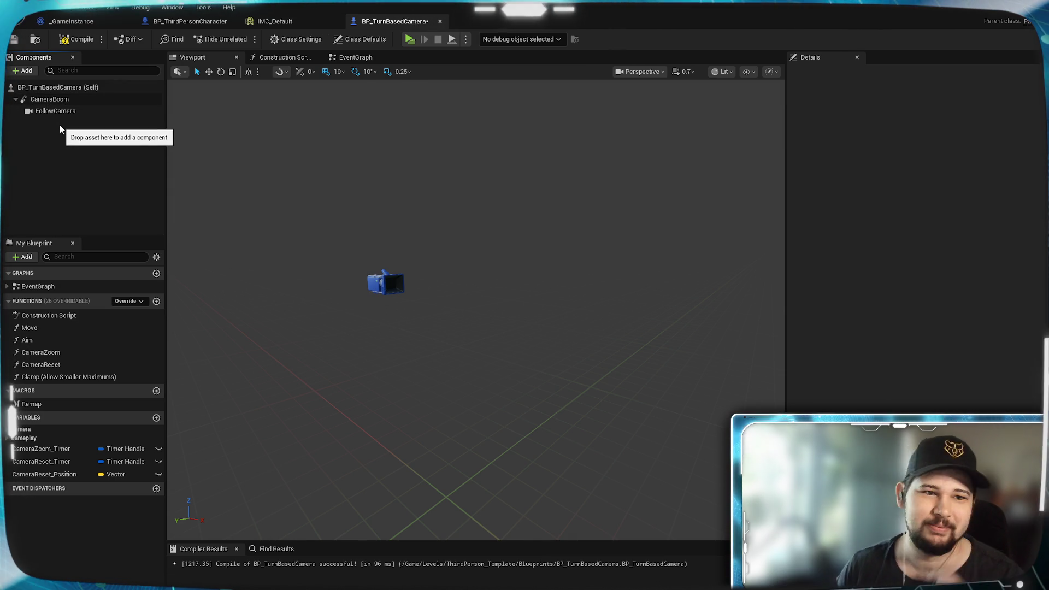
left_click(48, 99)
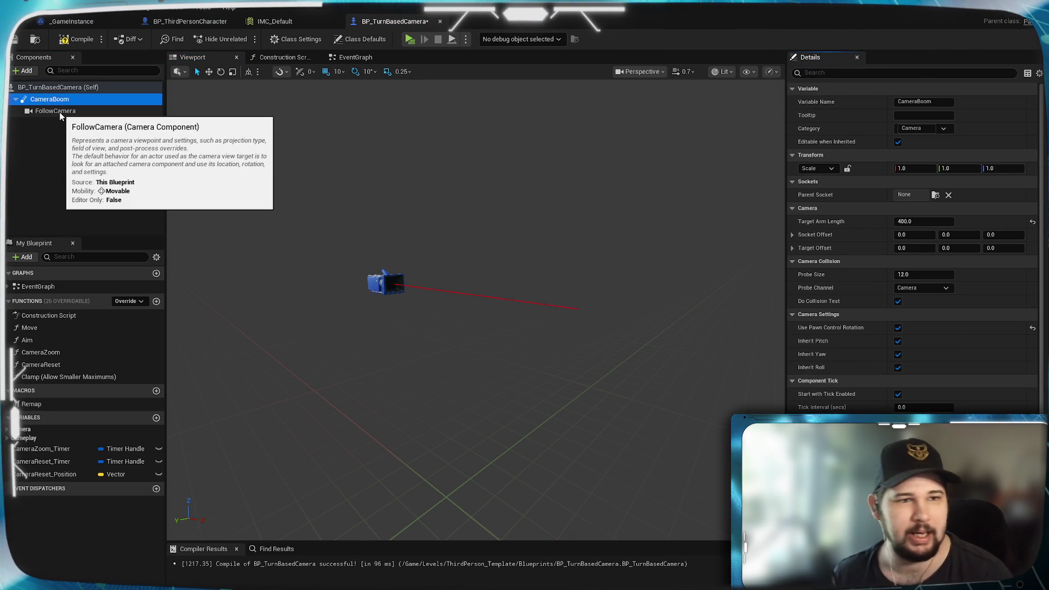
left_click(35, 155)
left_click(35, 87)
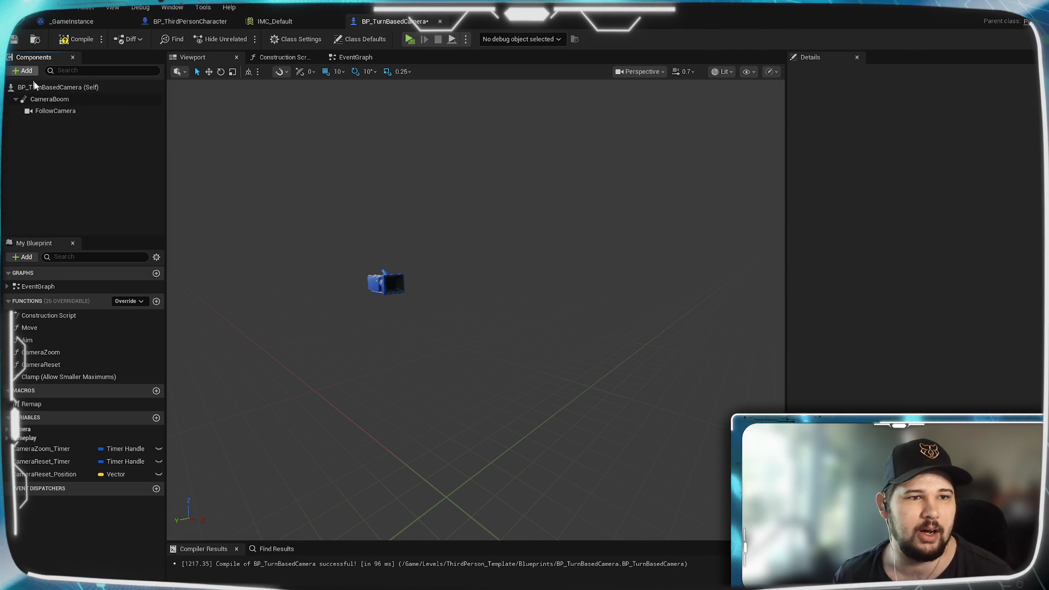
left_click(23, 70)
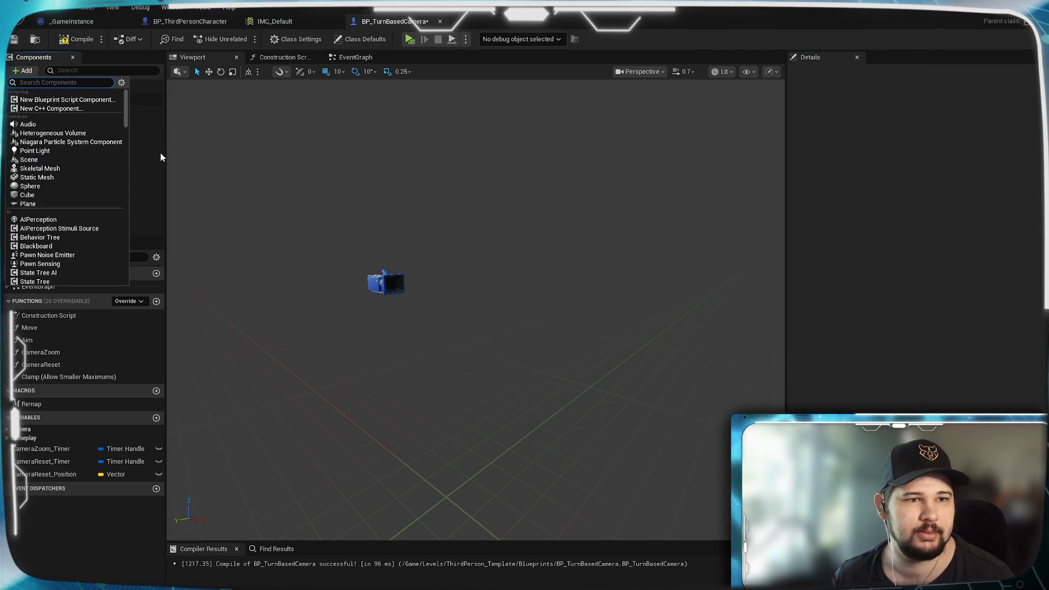
Add a Sphere Collision component and name it 'SphereColission'.
key("Escape")
left_click(54, 88)
left_click(23, 71)
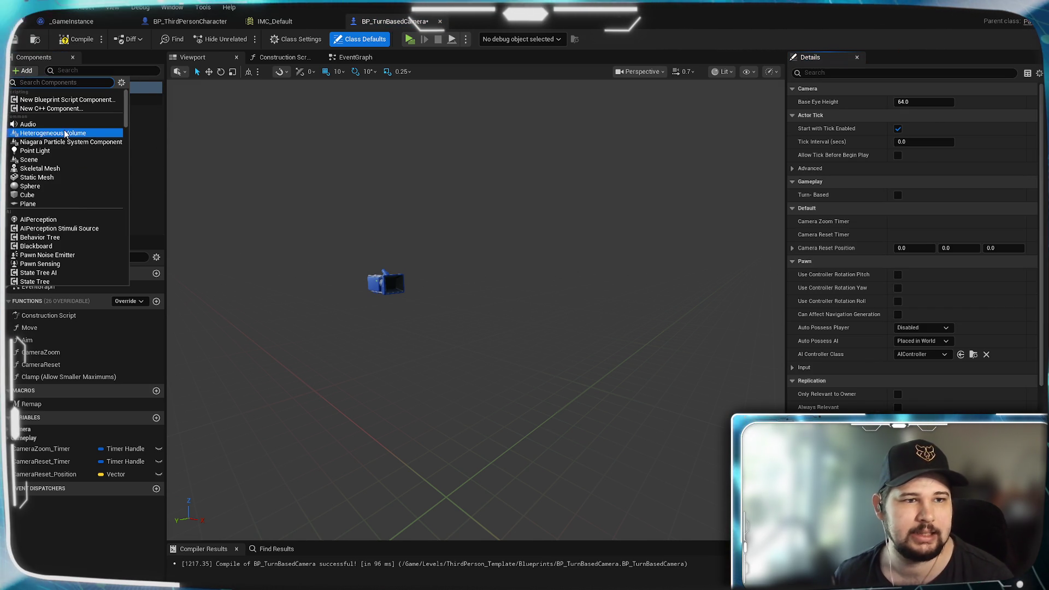
scroll(74, 210, "down", 5)
scroll(73, 210, "down", 10)
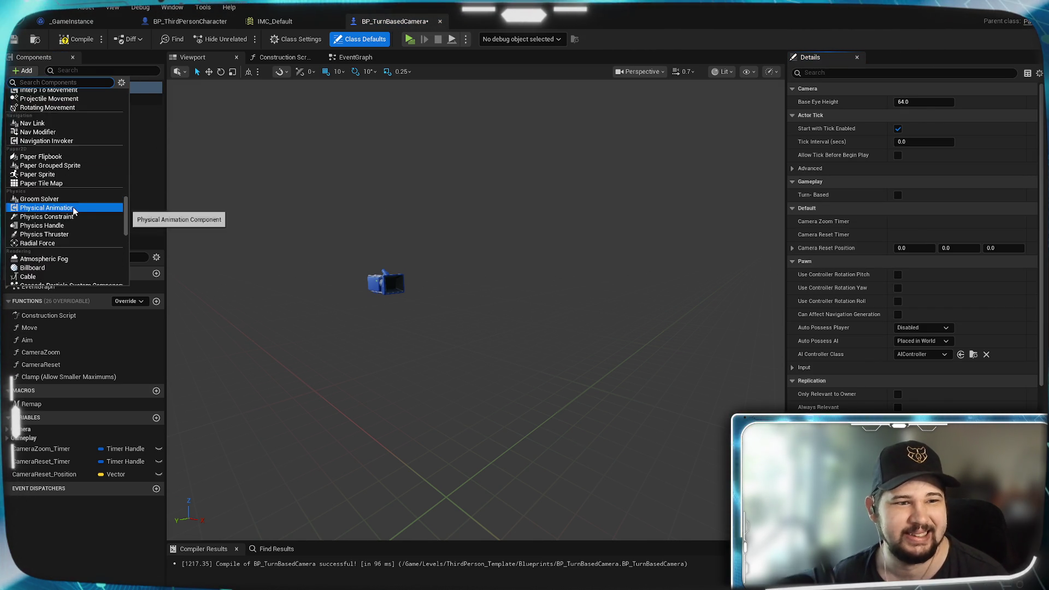
scroll(73, 207, "up", 6)
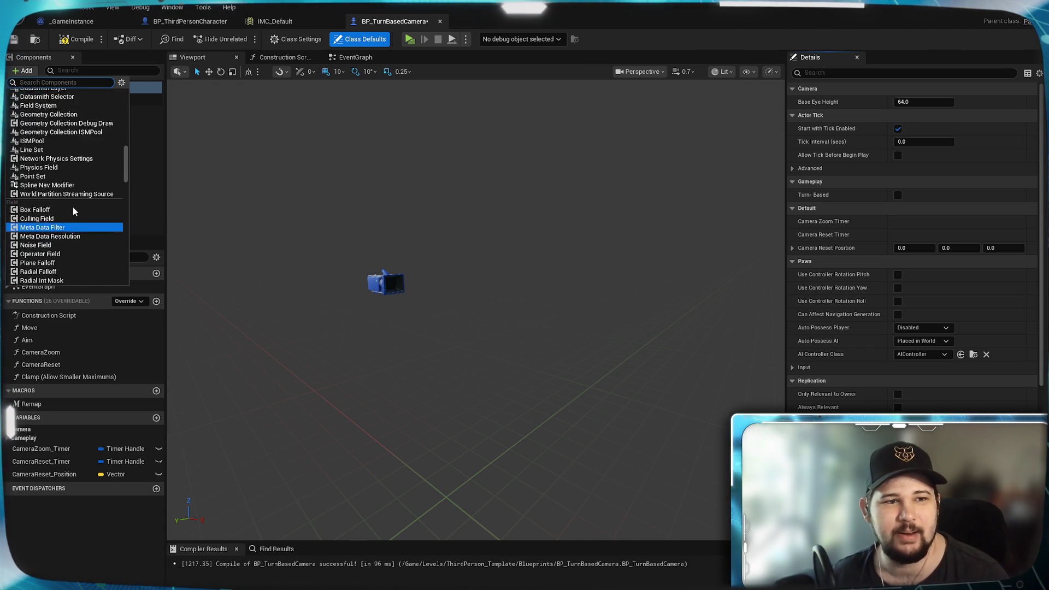
scroll(73, 207, "up", 2)
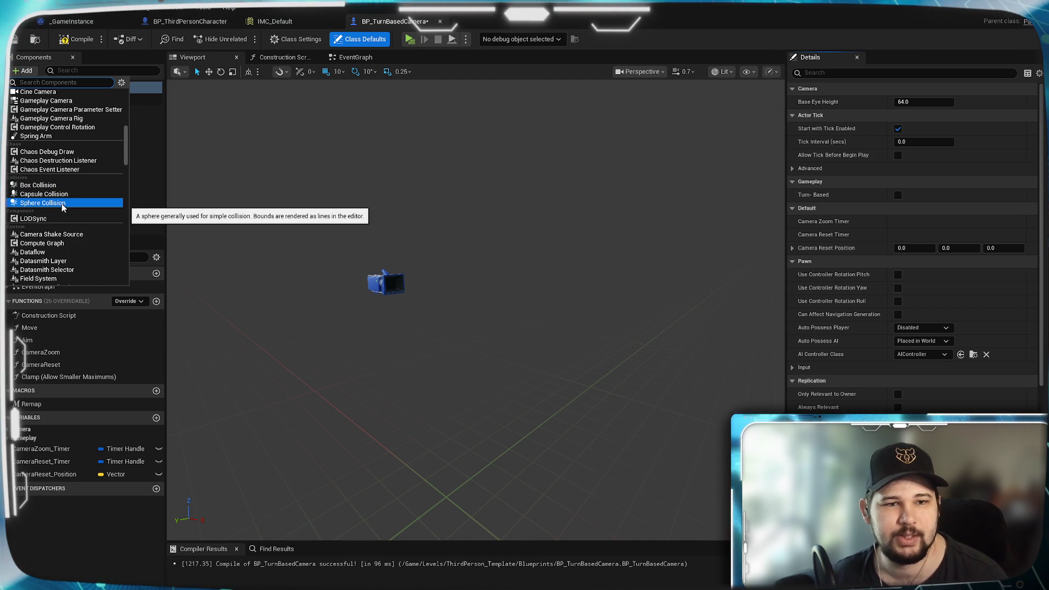
left_click(61, 203)
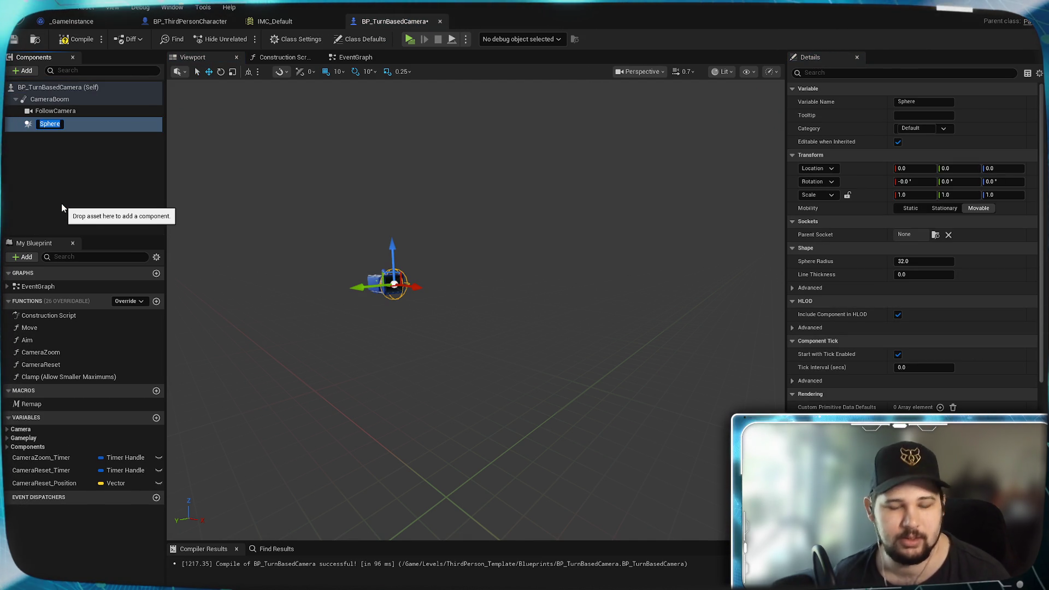
key("Return")
type("Colission")
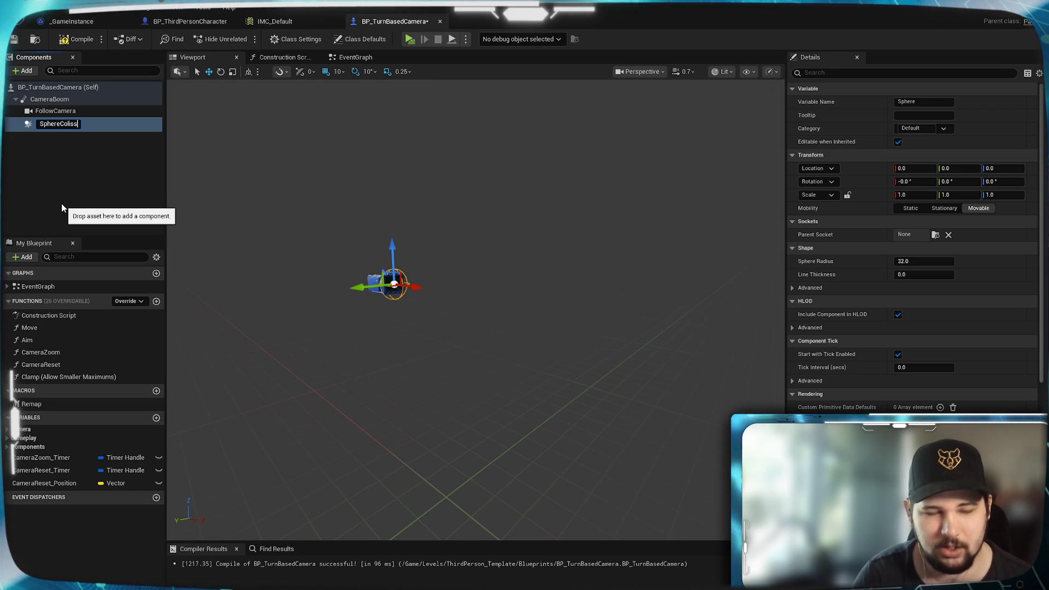
key("Return")
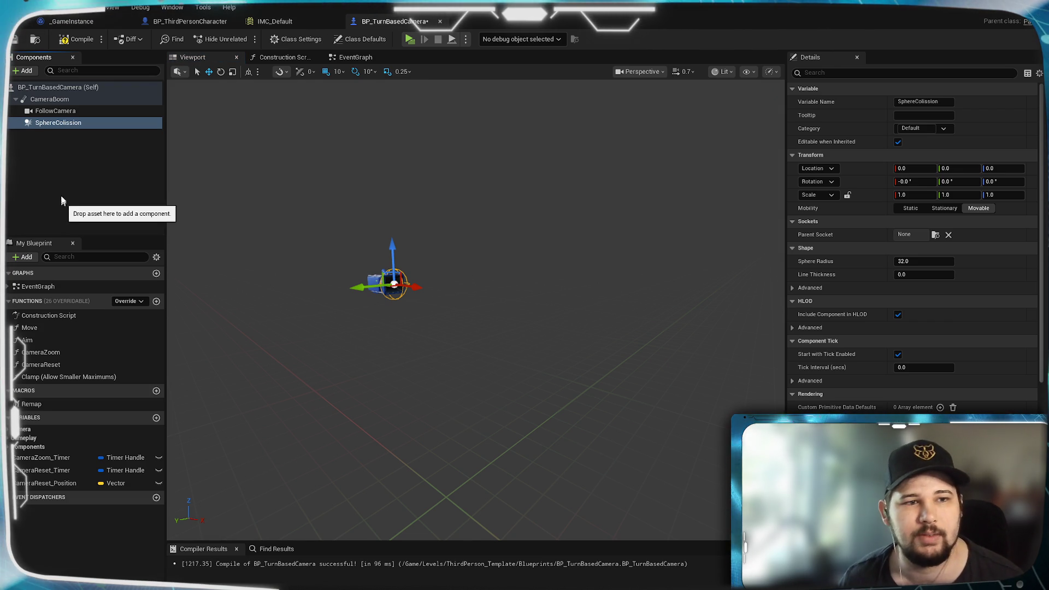
Correct the name to SphereCollision and select it to set its parent socket.
left_click(69, 123)
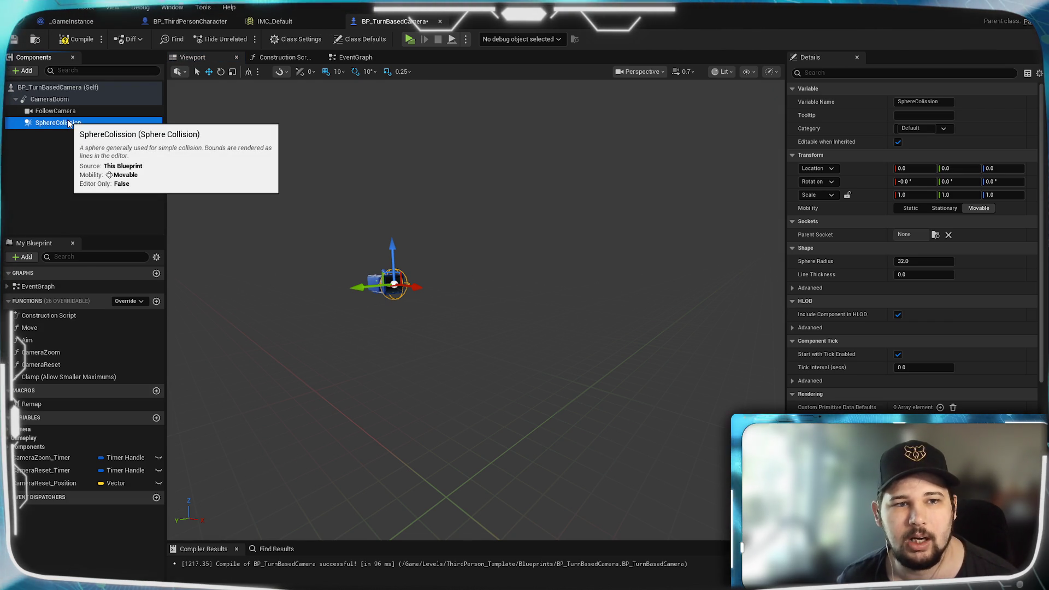
key("F2")
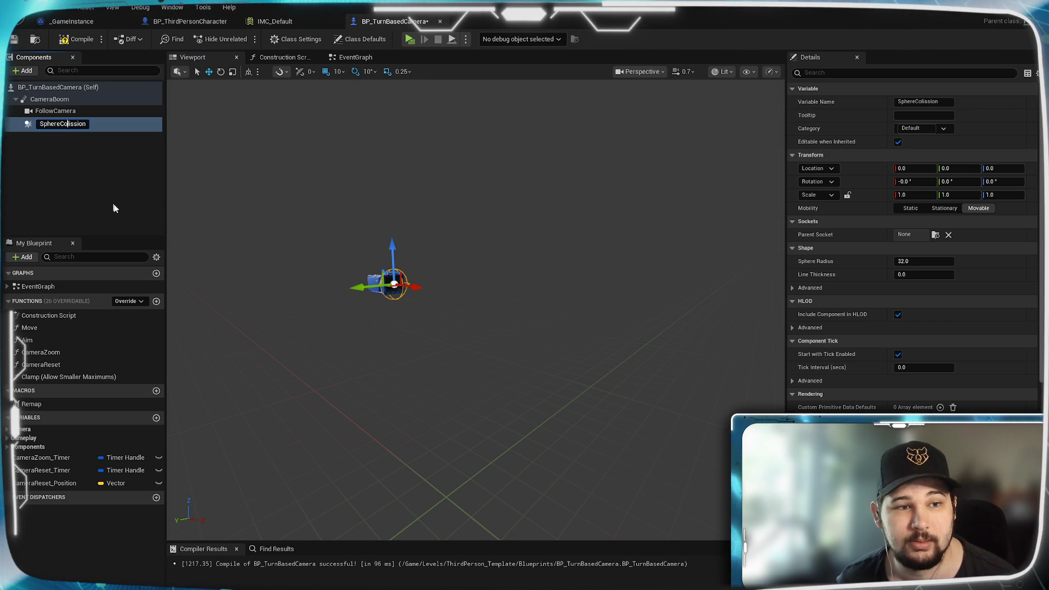
type("l")
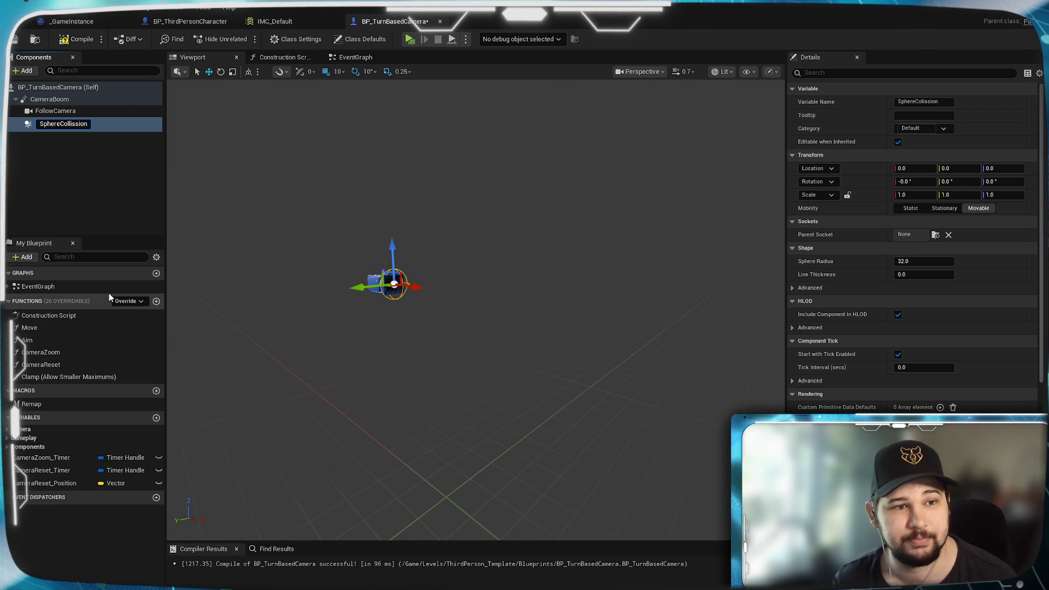
key("Return")
left_click(84, 178)
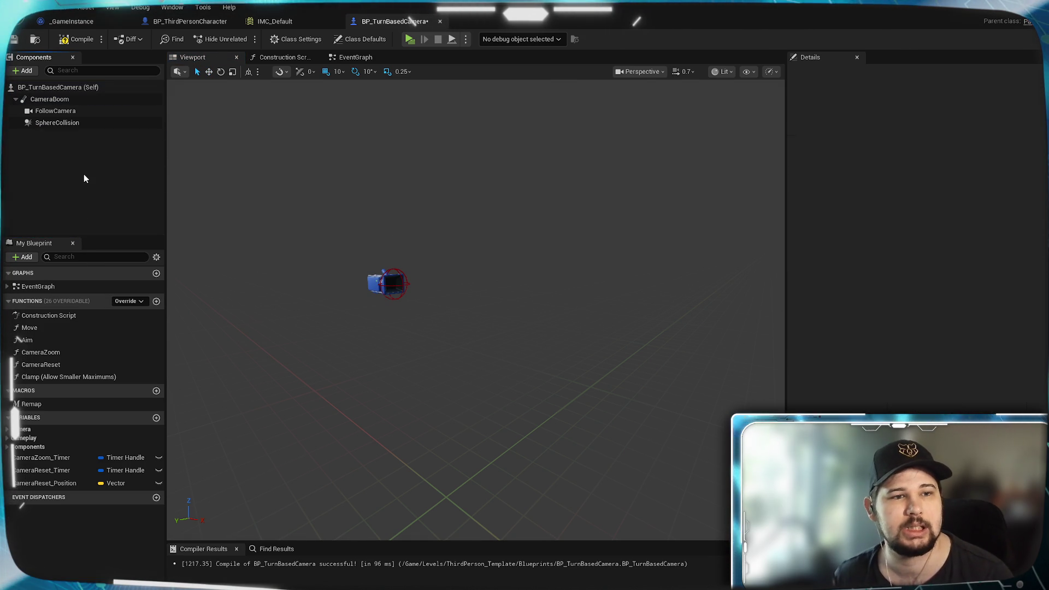
left_click_drag(37, 120, 35, 84)
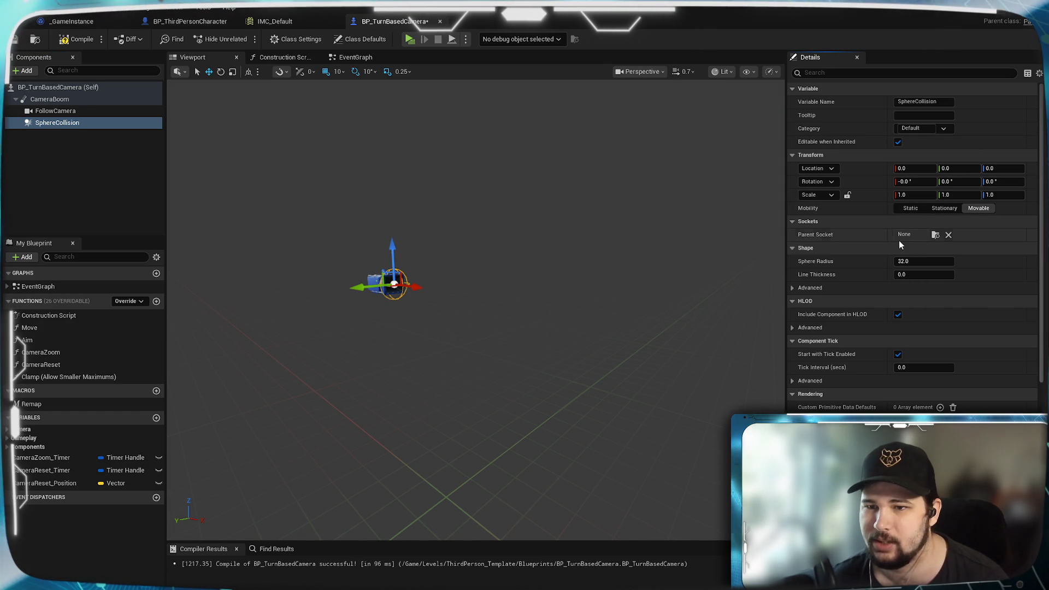
left_click(935, 234)
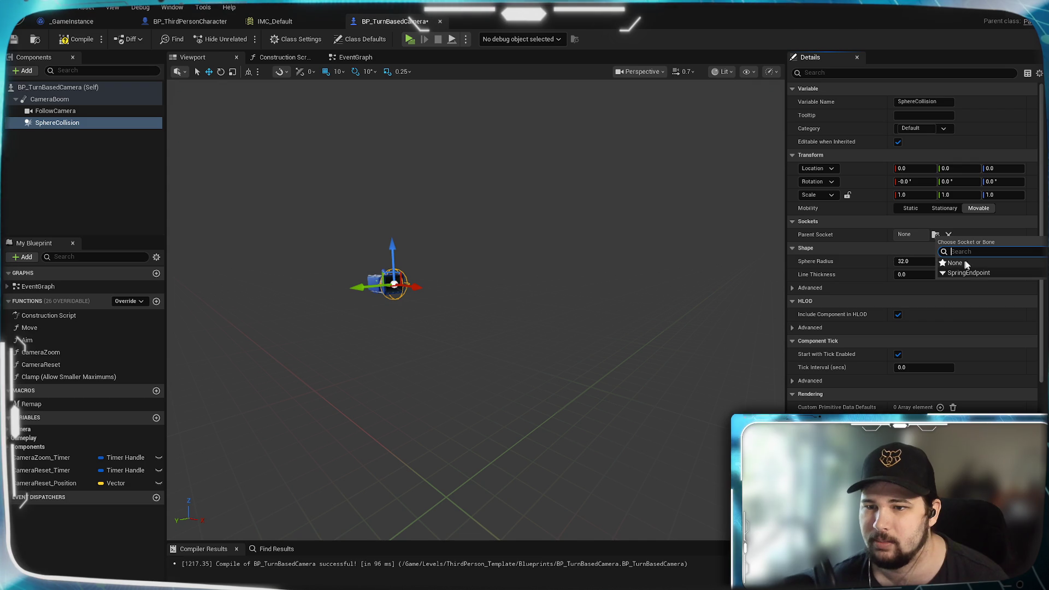
left_click(966, 264)
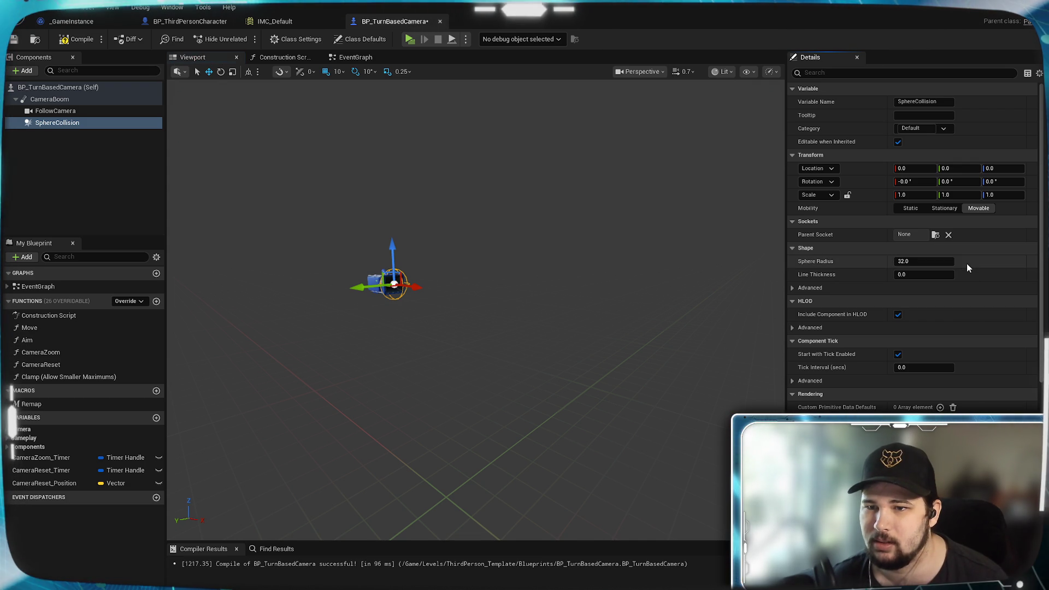
left_click(64, 132)
left_click(61, 101)
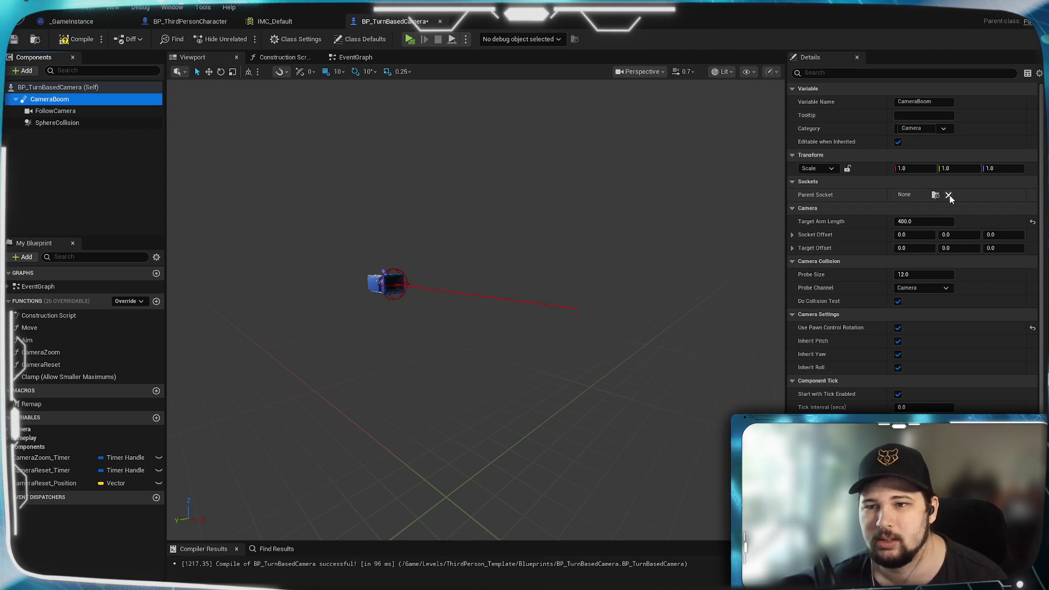
left_click(54, 111)
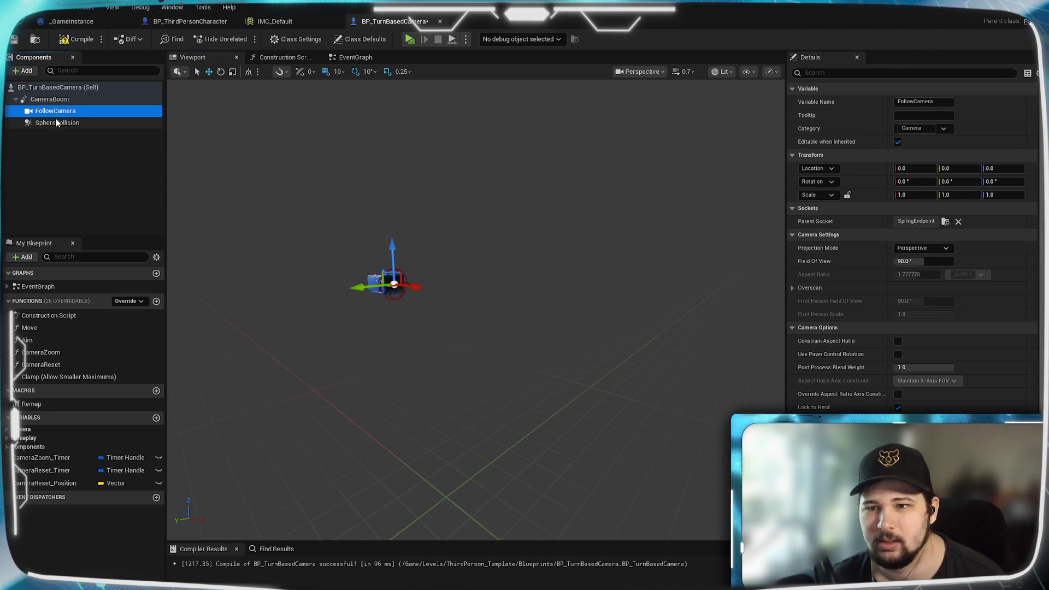
left_click(57, 123)
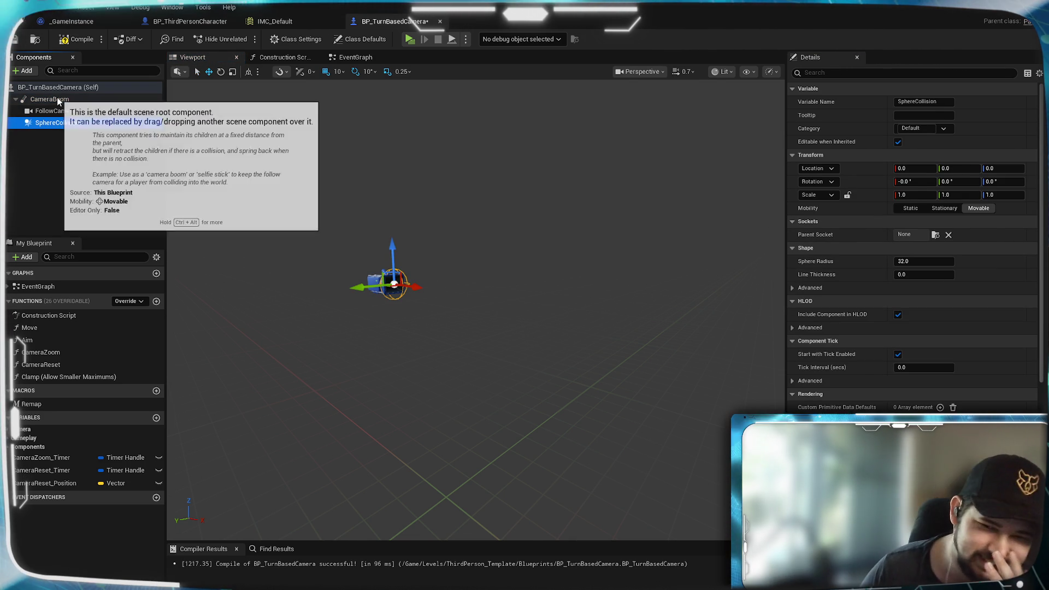
left_click(57, 98)
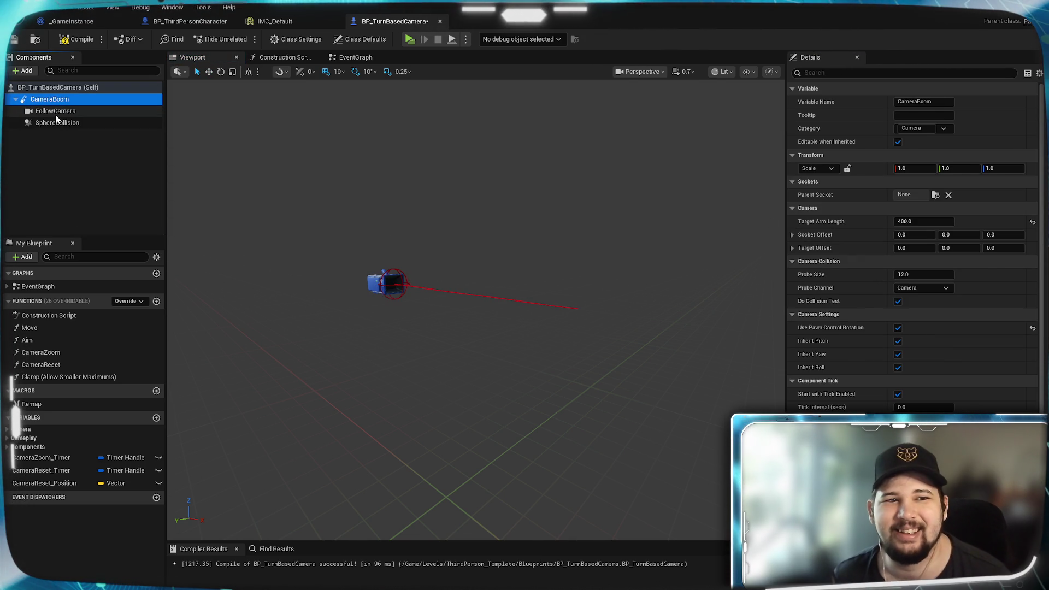
left_click(56, 112)
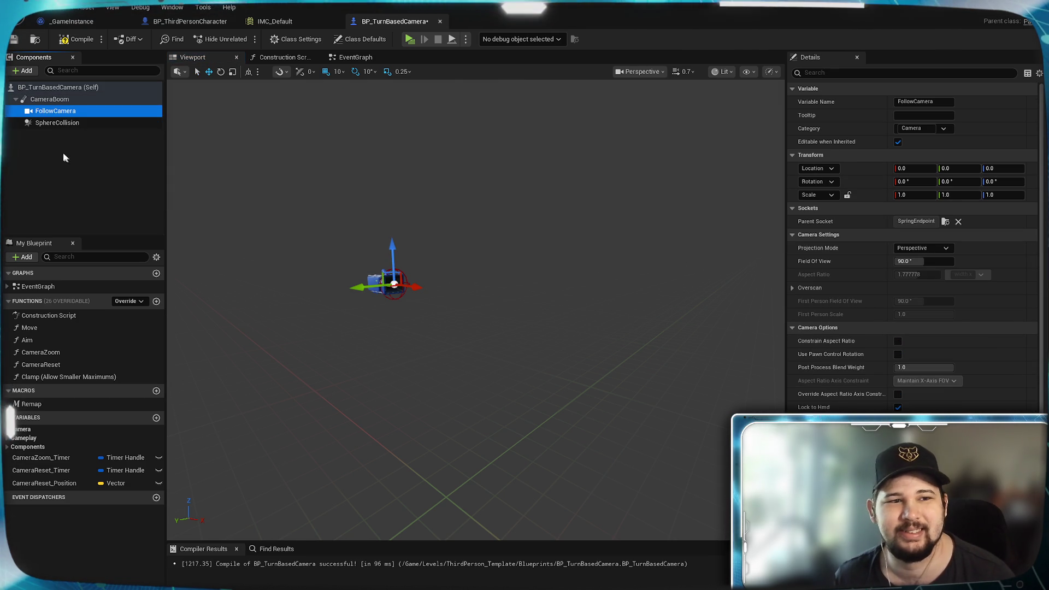
left_click(53, 123)
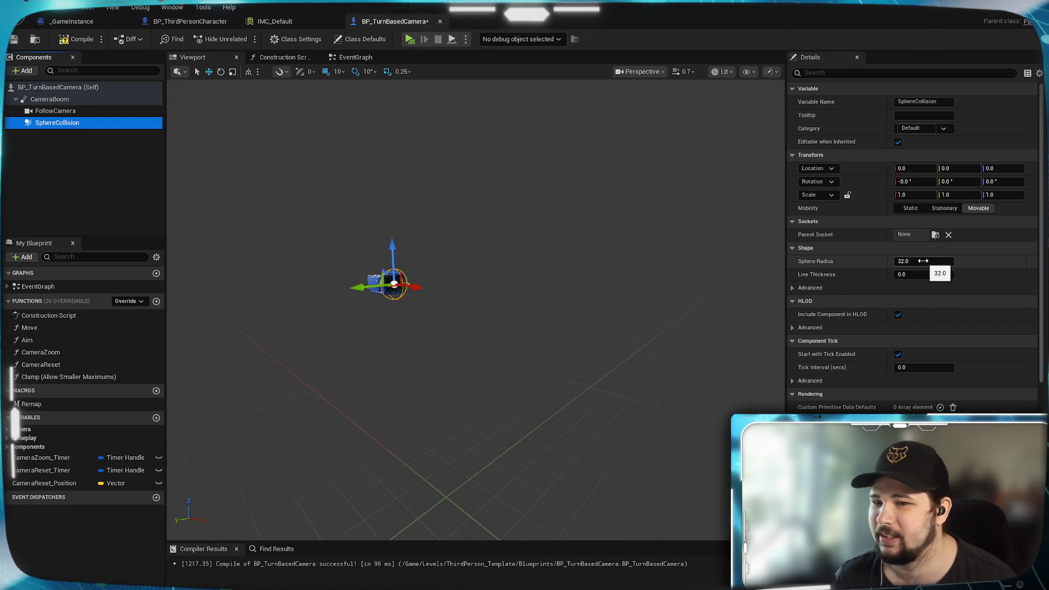
scroll(954, 333, "down", 3)
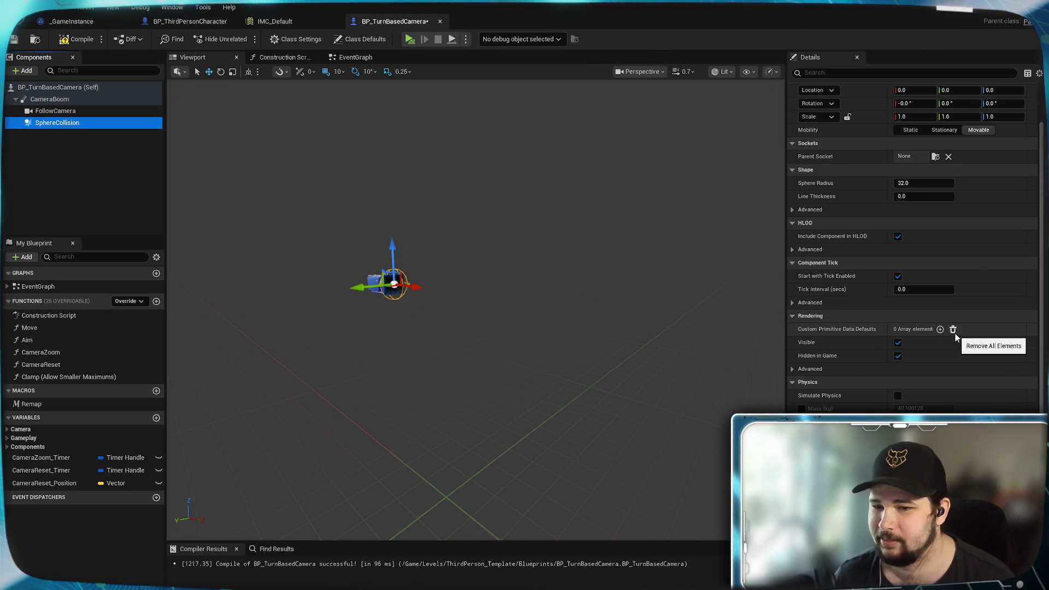
scroll(954, 333, "down", 12)
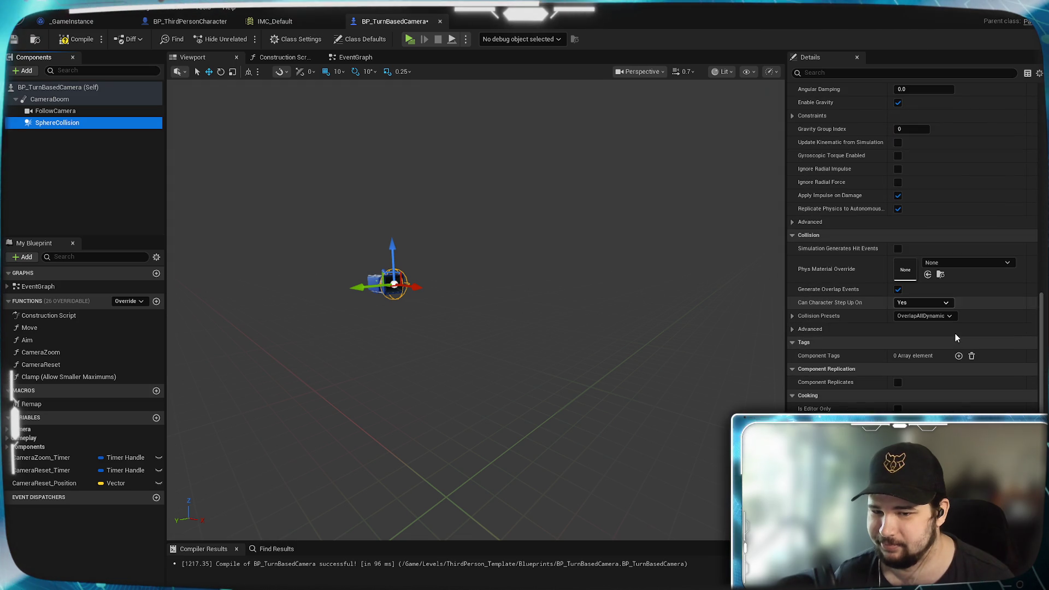
scroll(955, 338, "down", 4)
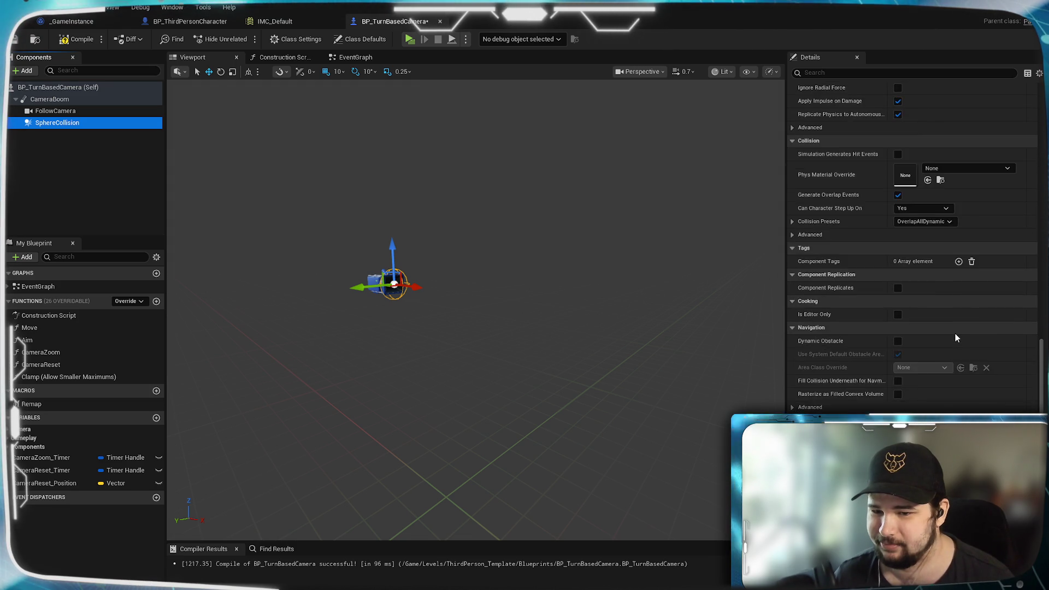
scroll(955, 338, "up", 20)
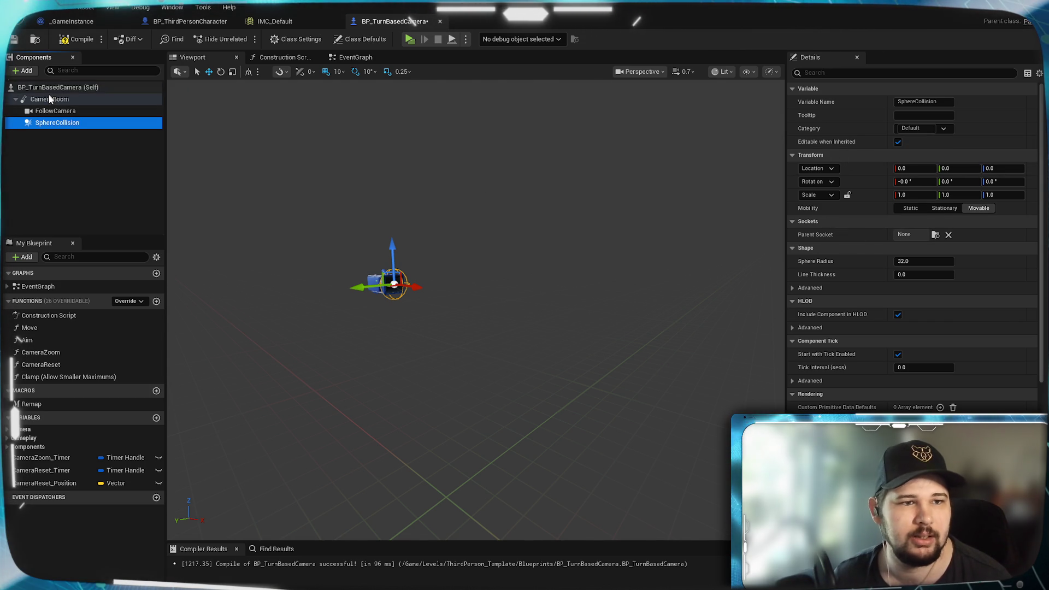
mouse_move(37, 98)
left_mouse_down()
mouse_move(48, 130)
mouse_move(38, 123)
left_mouse_up()
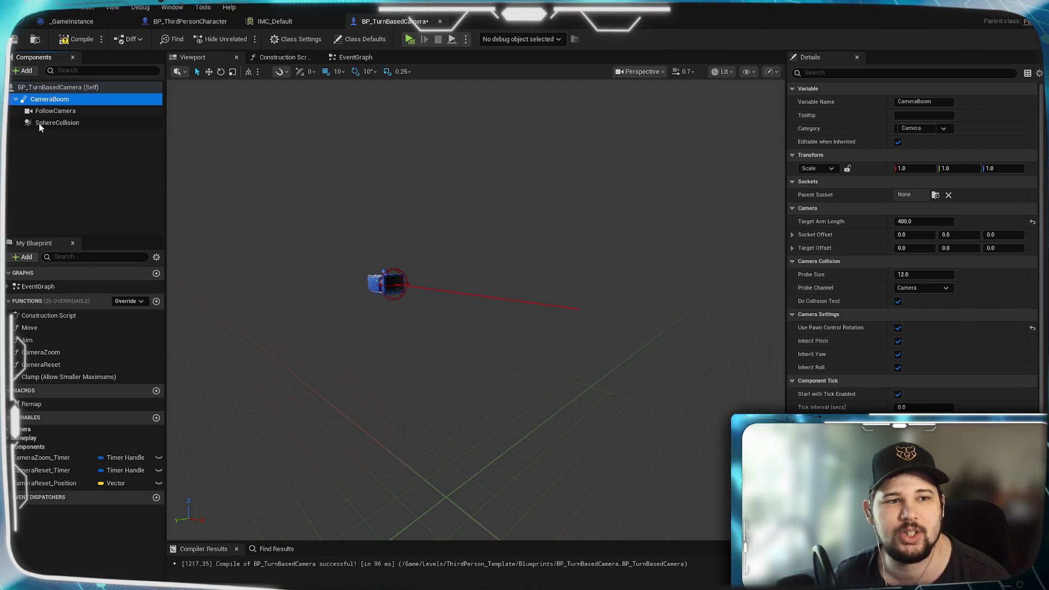
left_click(970, 219)
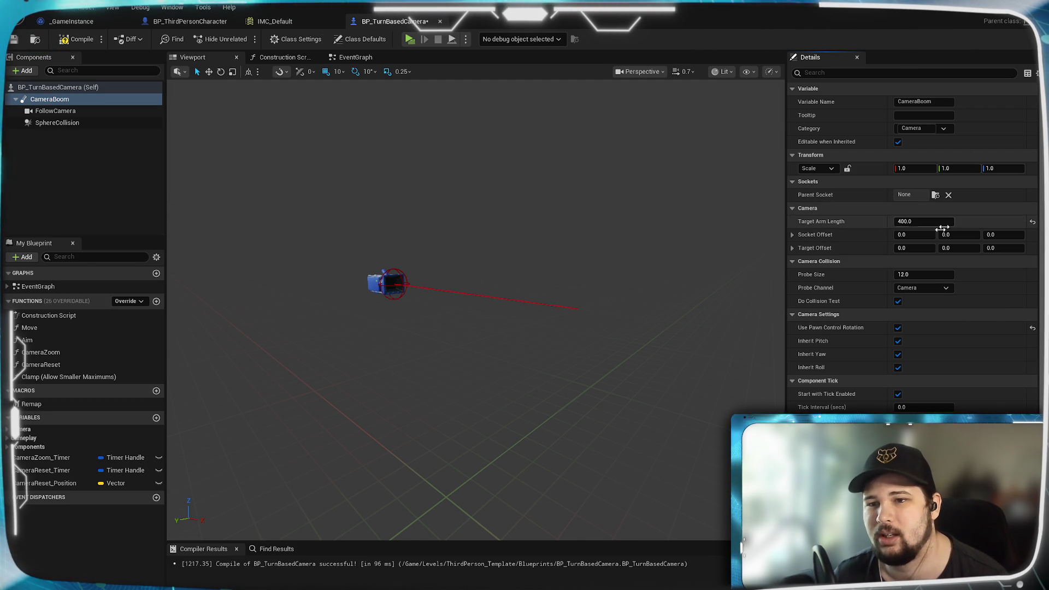
left_click(70, 87)
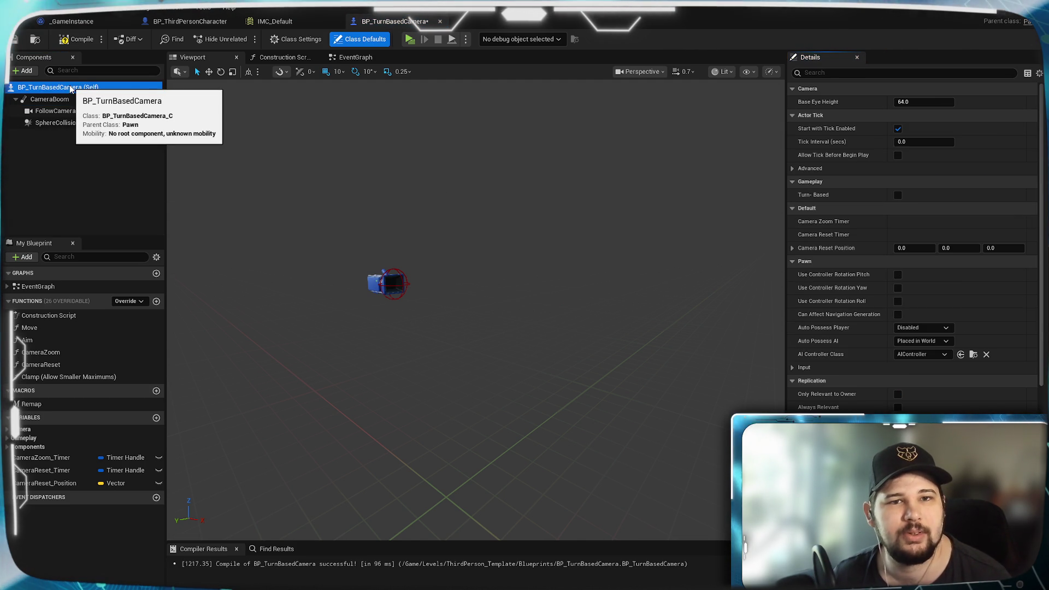
right_click(69, 86)
left_click(47, 196)
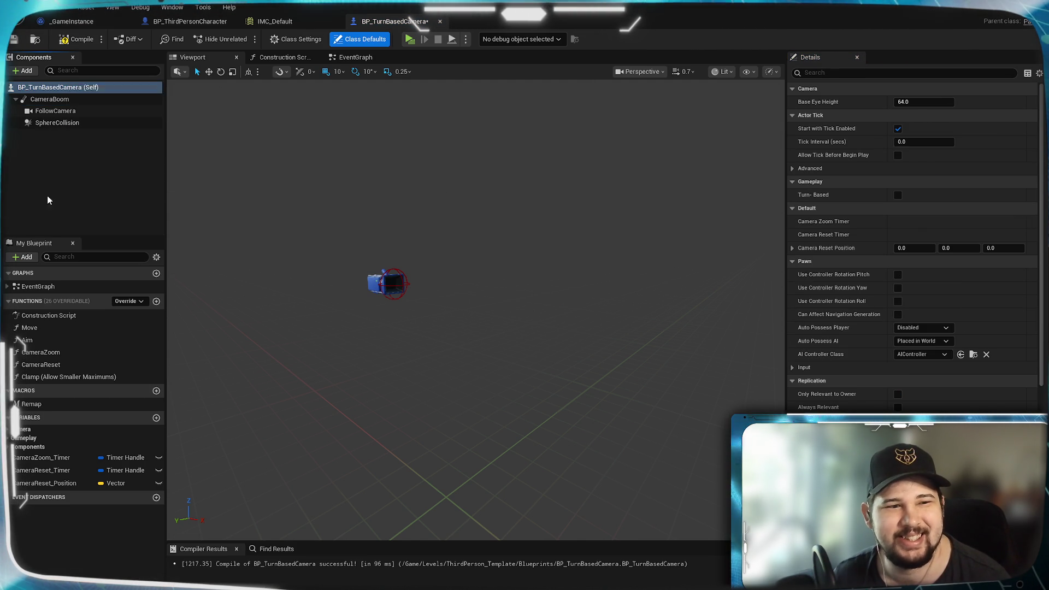
left_click(47, 195)
left_click(35, 83)
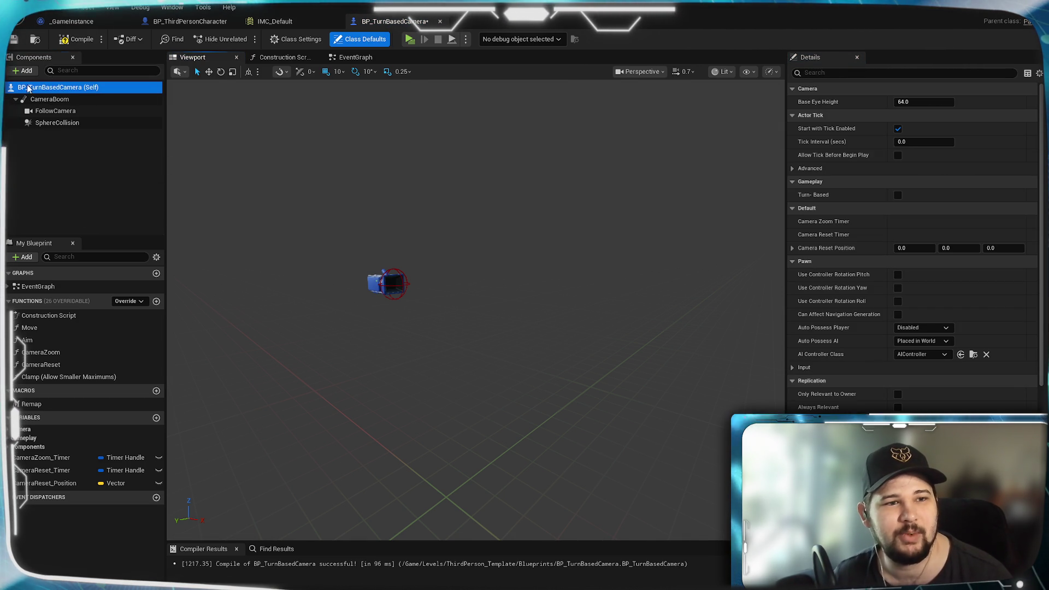
left_click(49, 98)
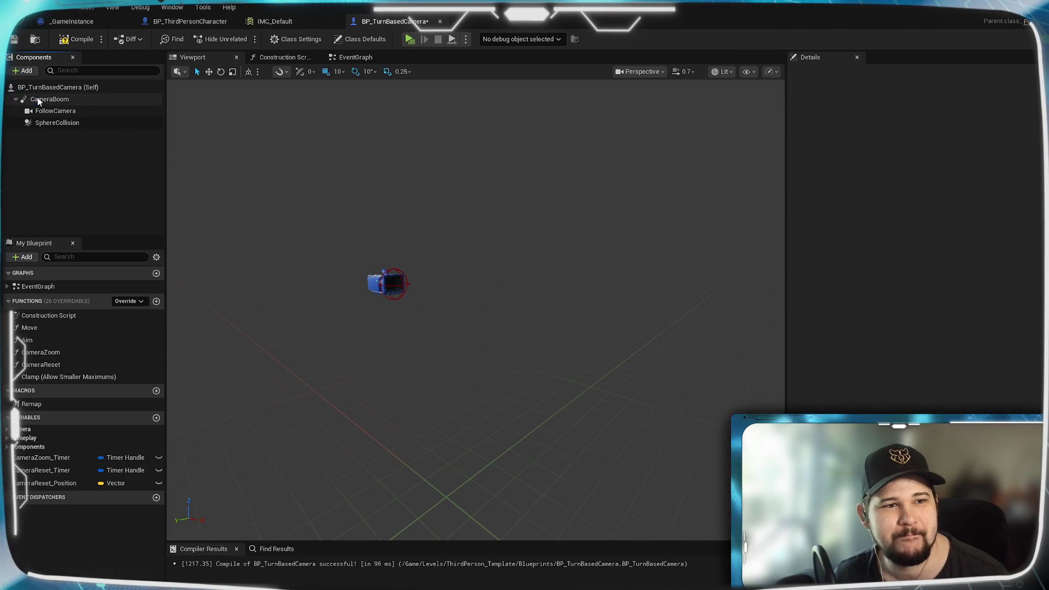
Drag SphereCollision onto CameraBoom so it becomes the root component.
mouse_move(50, 124)
left_mouse_down()
mouse_move(101, 110)
mouse_move(55, 100)
mouse_move(54, 86)
mouse_move(48, 123)
mouse_move(44, 90)
left_mouse_up()
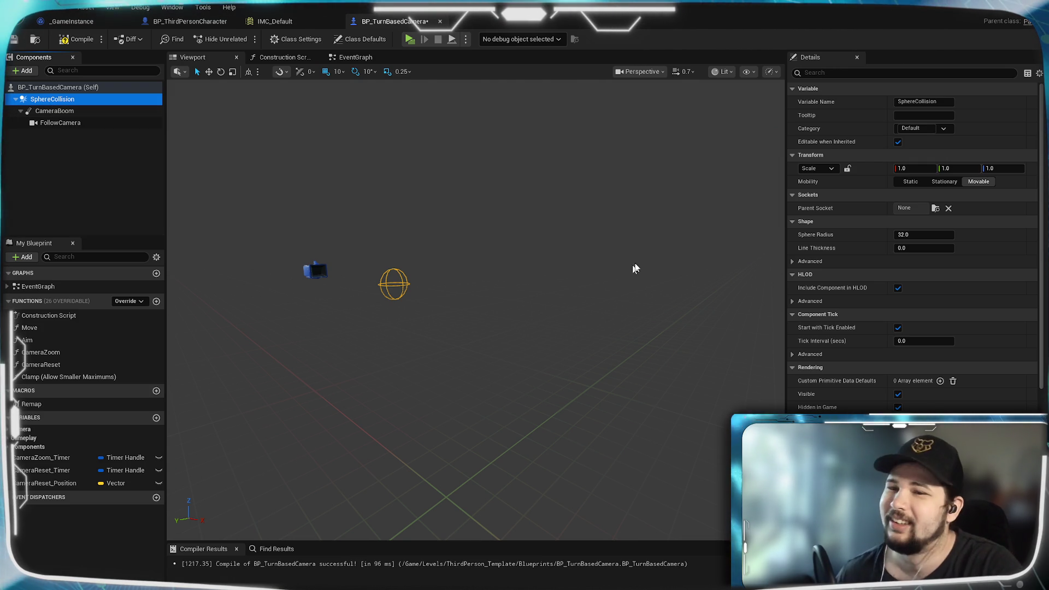
Check the CameraBoom and SphereCollision details, then compile BP_TurnBasedCamera successfully.
mouse_move(386, 316)
left_mouse_down()
mouse_move(393, 218)
mouse_move(426, 284)
left_mouse_up()
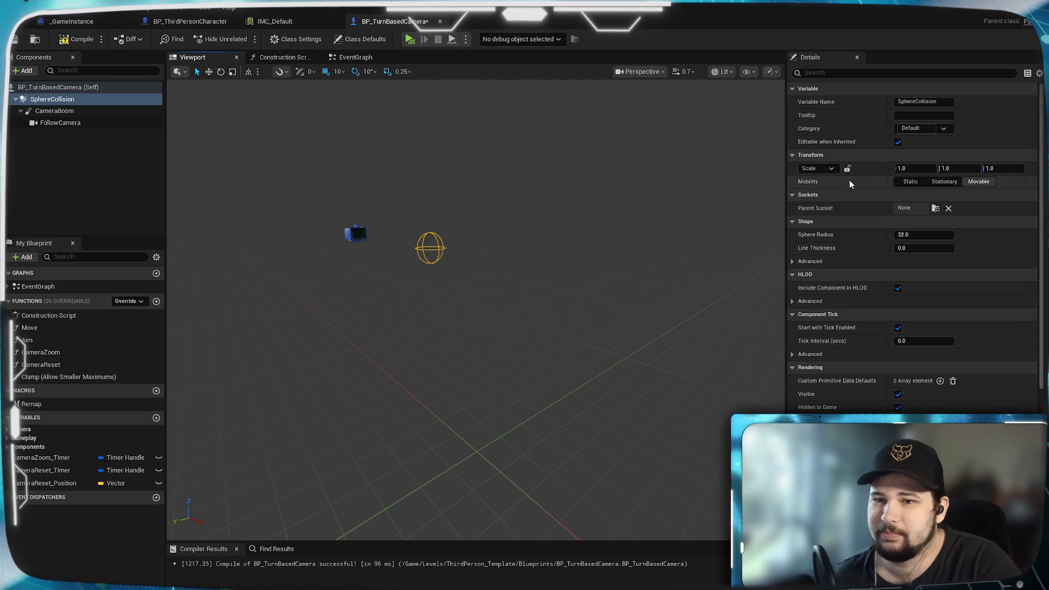
mouse_move(585, 253)
left_mouse_down()
mouse_move(488, 202)
mouse_move(448, 219)
left_mouse_up()
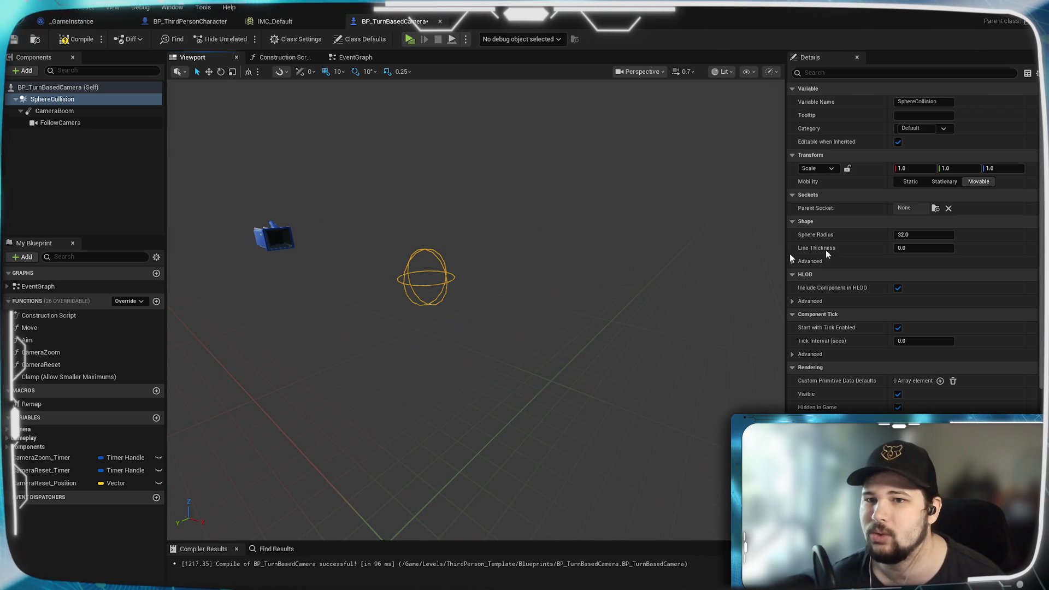
left_click(833, 171)
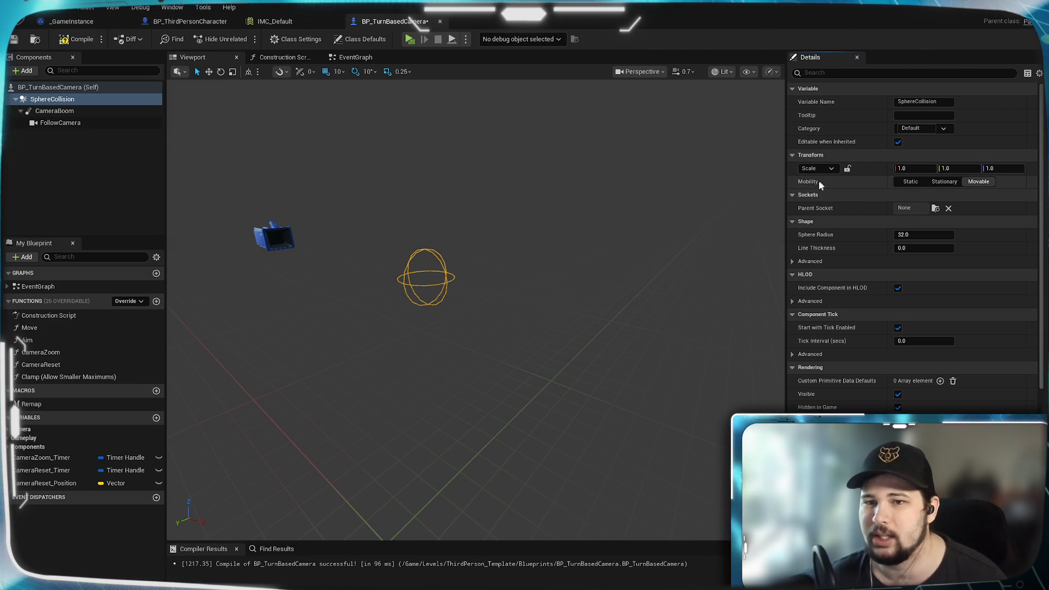
left_click(117, 112)
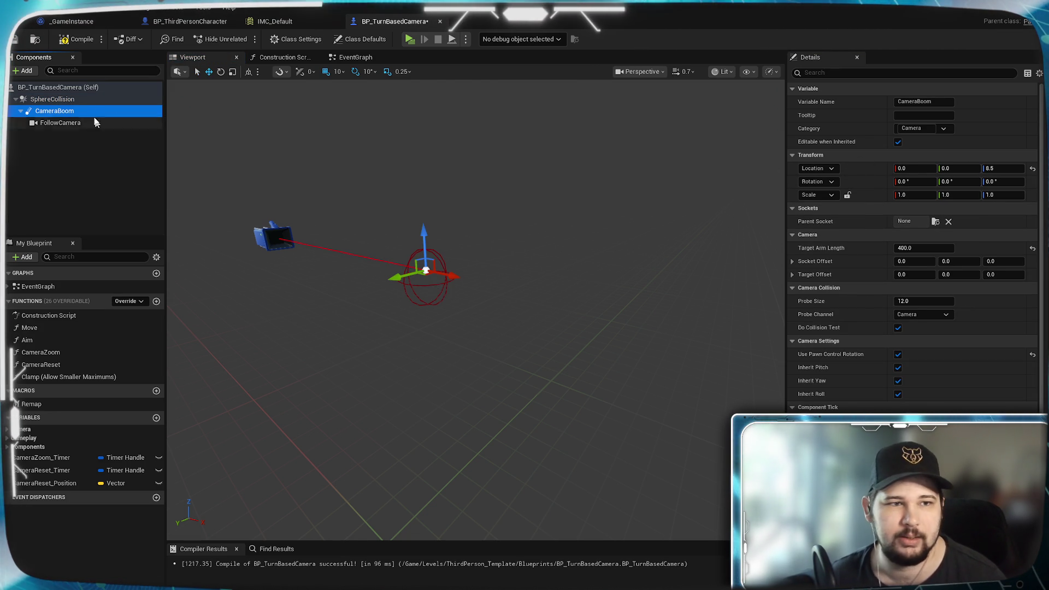
left_click(82, 99)
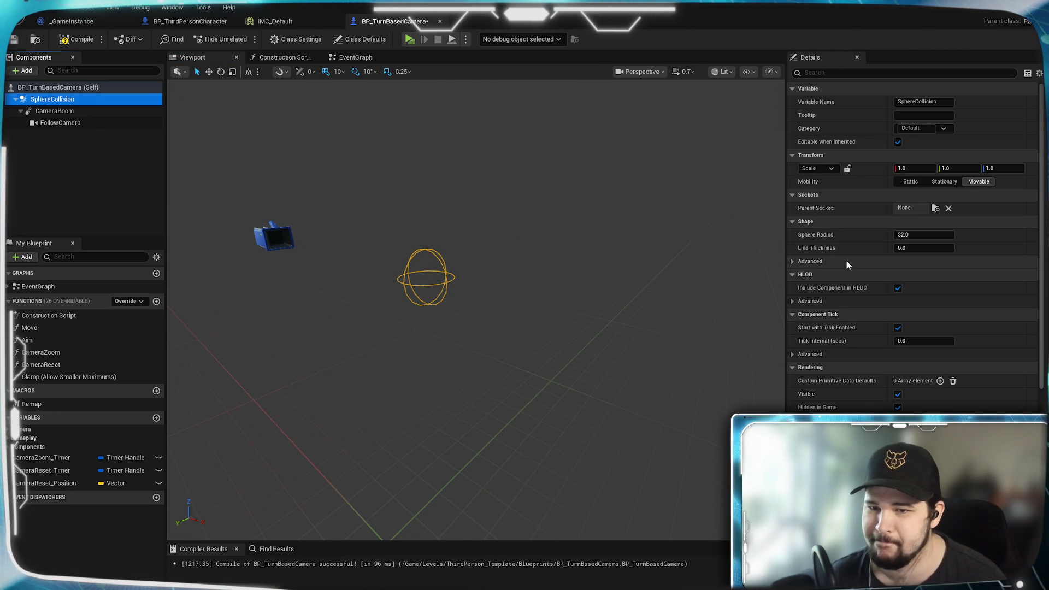
scroll(849, 264, "down", 3)
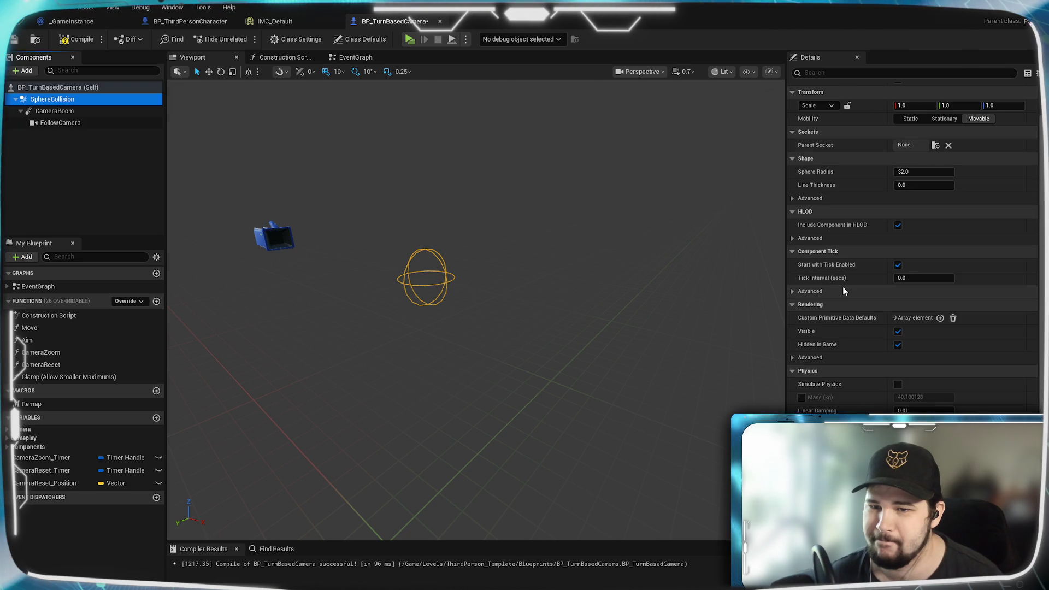
scroll(843, 290, "down", 2)
scroll(844, 288, "down", 2)
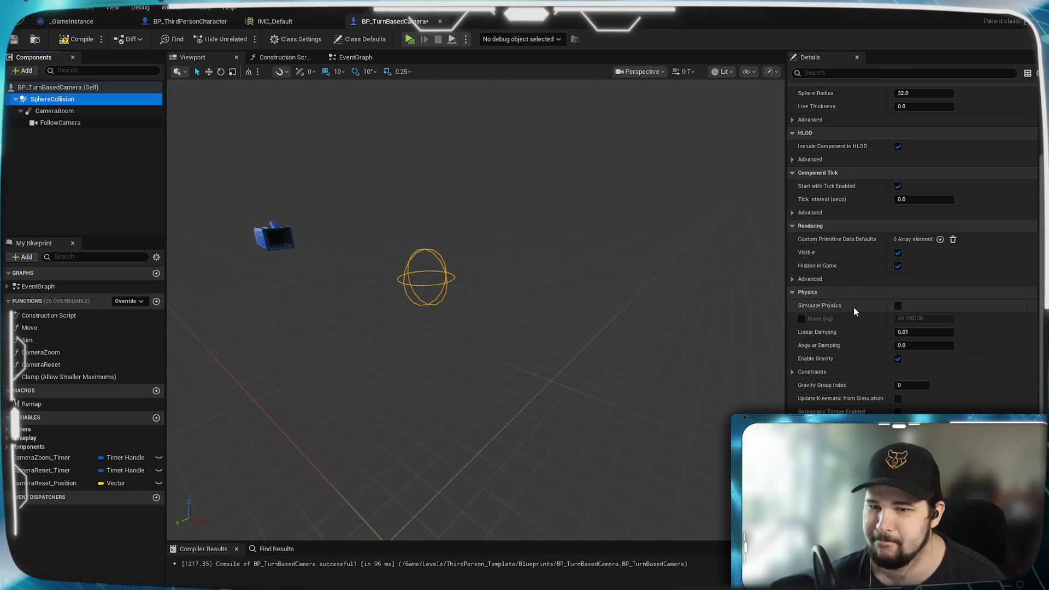
scroll(854, 311, "down", 2)
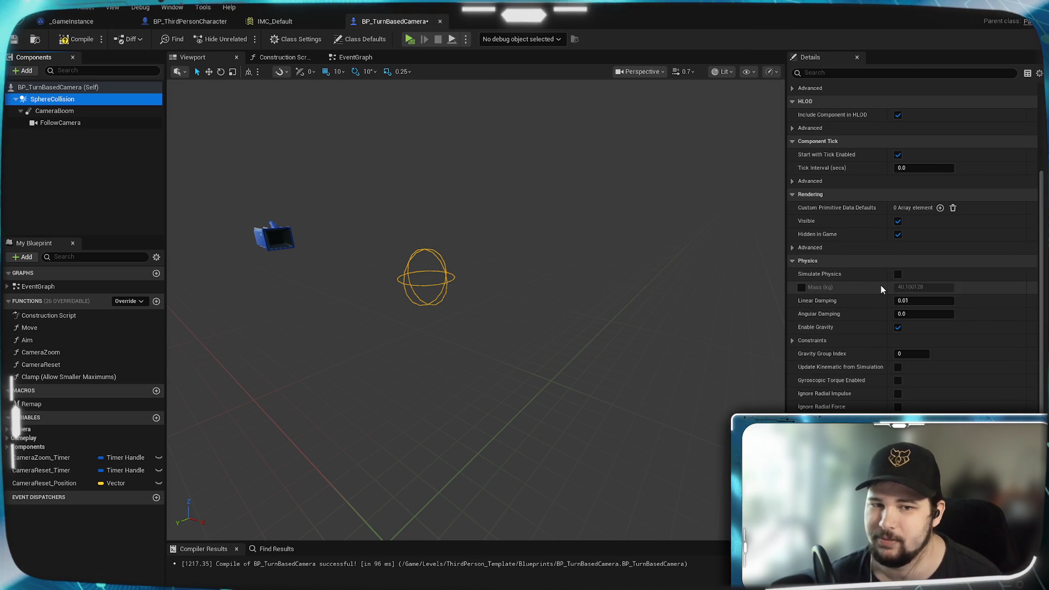
left_click(76, 39)
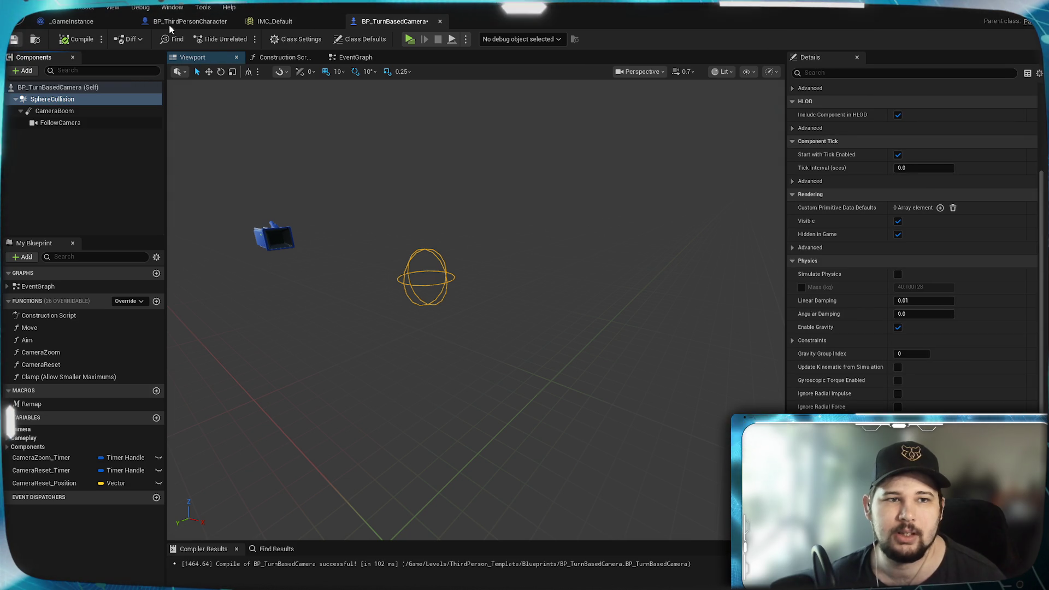
left_click(193, 21)
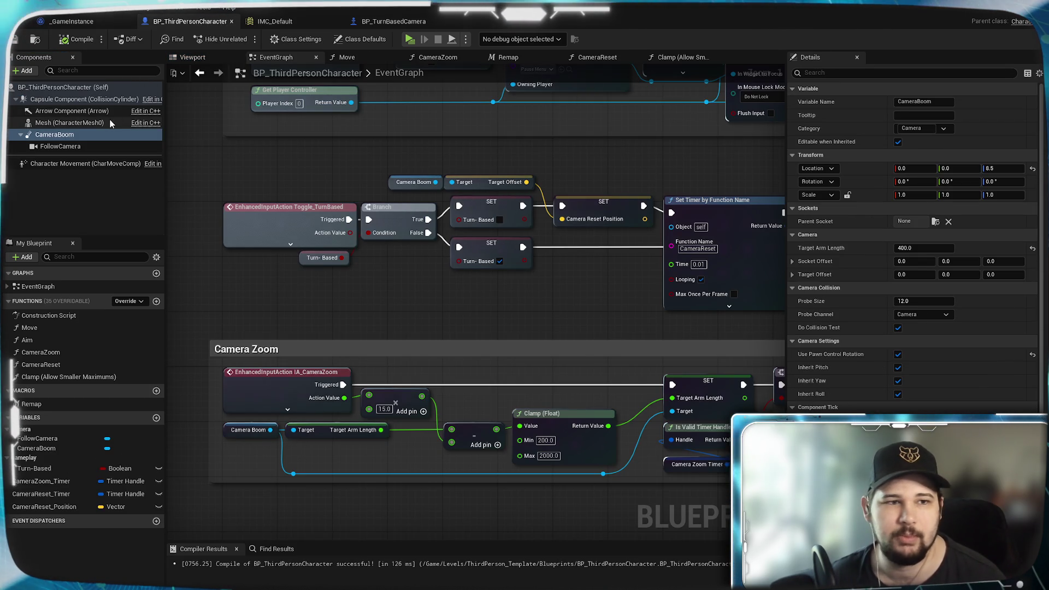
left_click(192, 57)
left_click(82, 99)
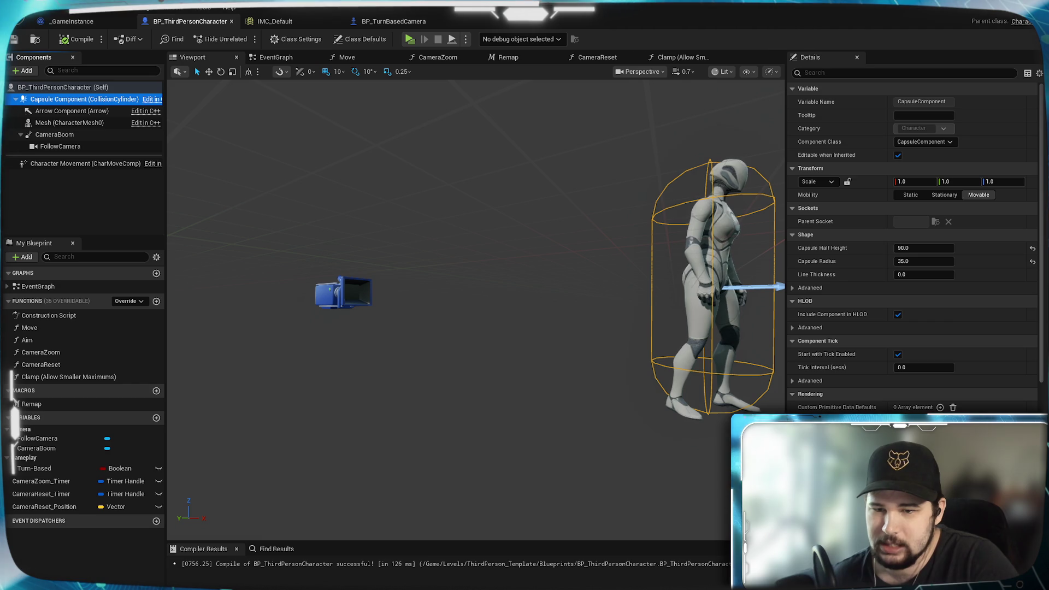
scroll(912, 245, "down", 6)
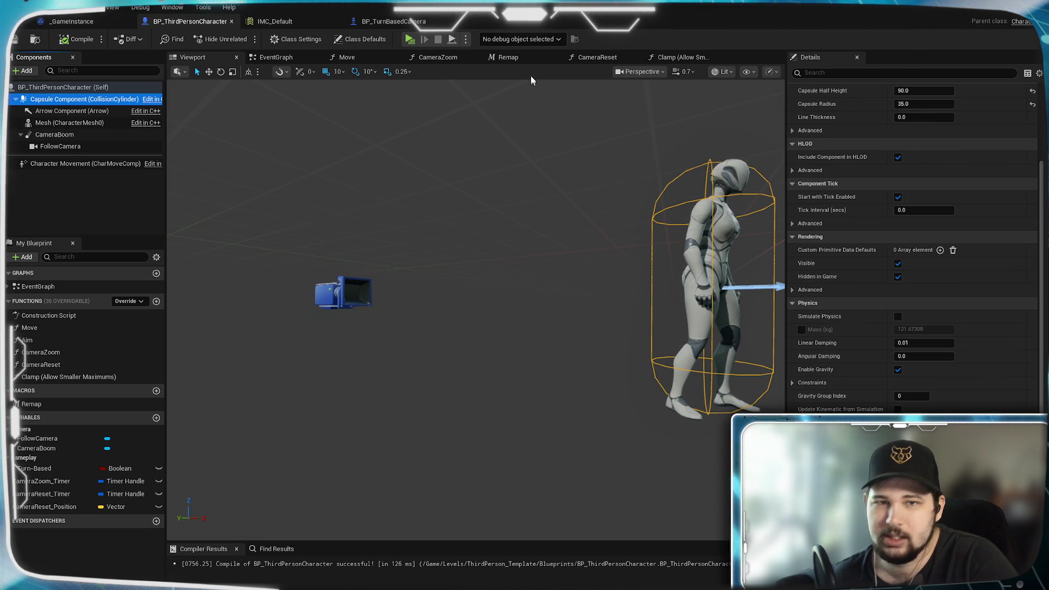
left_click(381, 23)
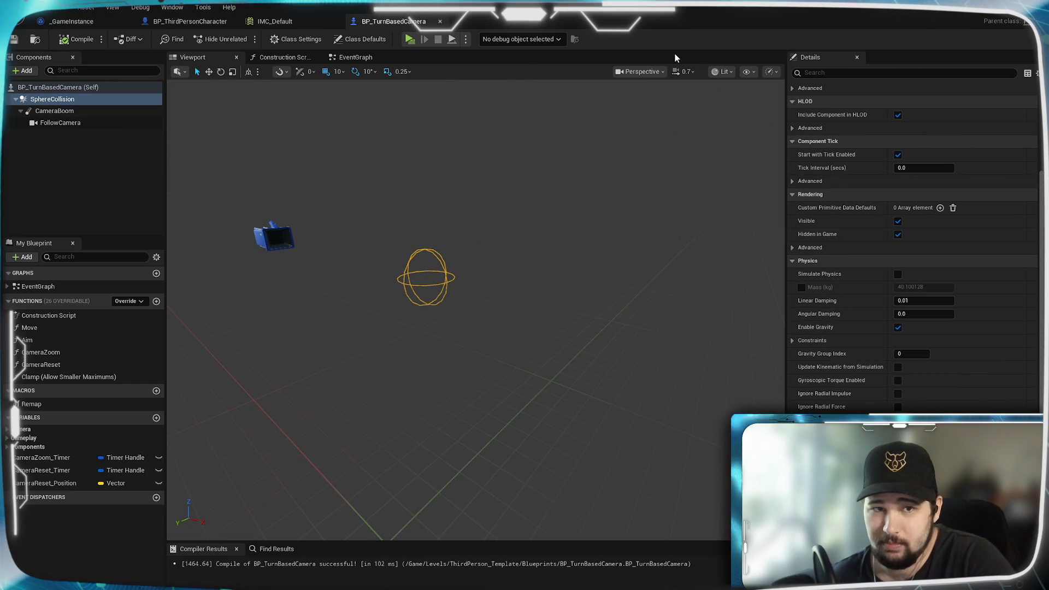
left_click(346, 38)
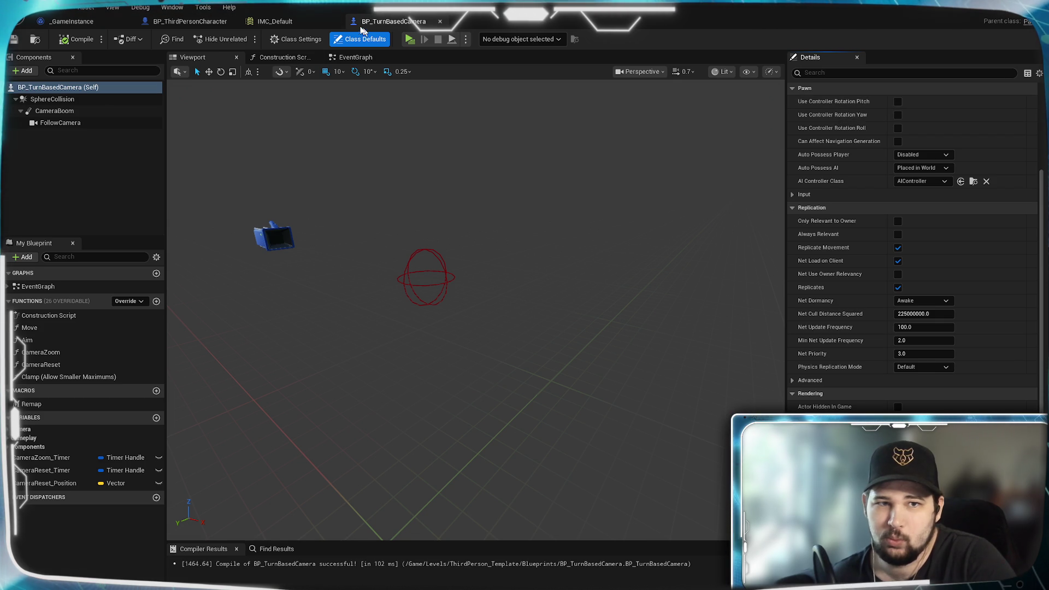
left_click(211, 22)
scroll(915, 143, "up", 5)
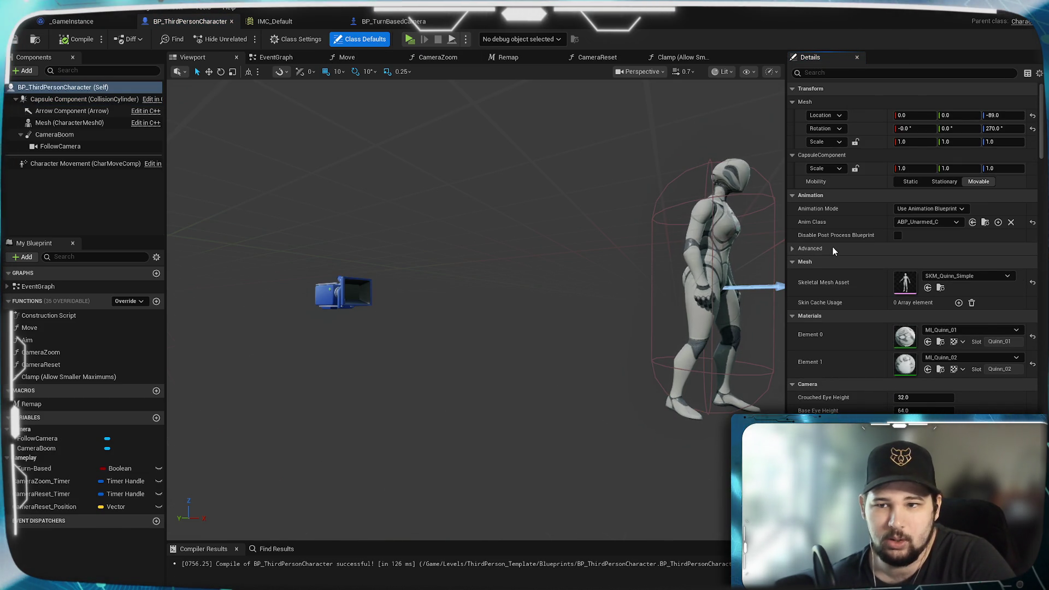
scroll(834, 250, "down", 3)
scroll(837, 248, "up", 4)
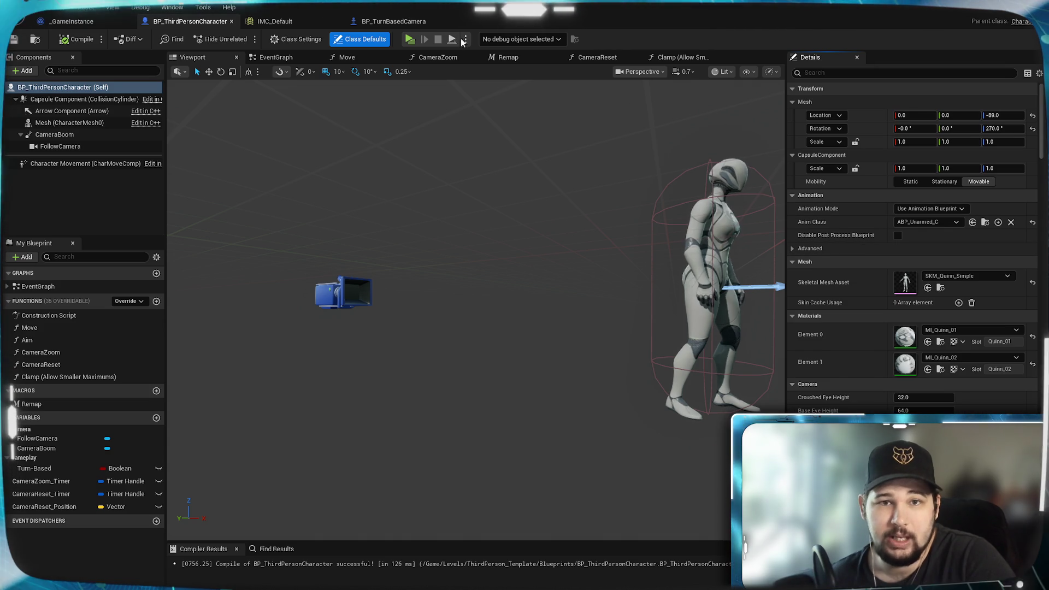
left_click(394, 22)
scroll(880, 249, "up", 6)
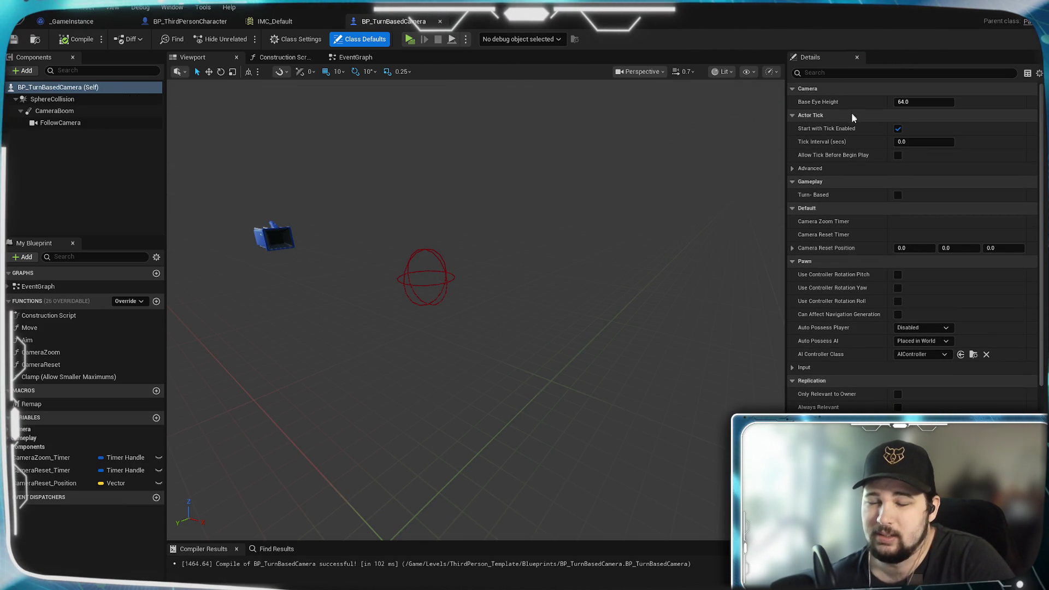
left_click(191, 22)
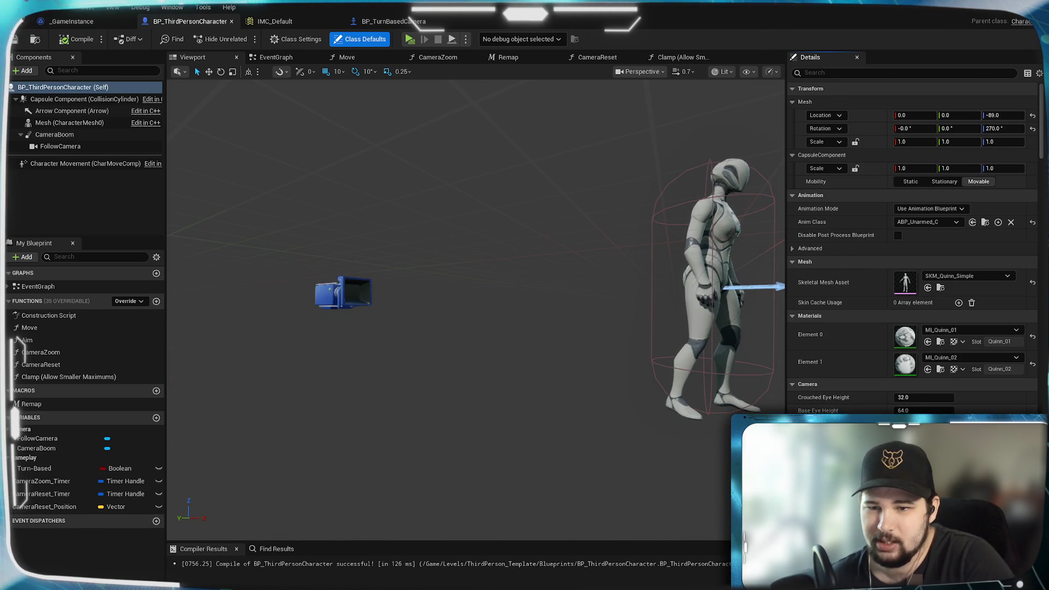
scroll(830, 382, "down", 10)
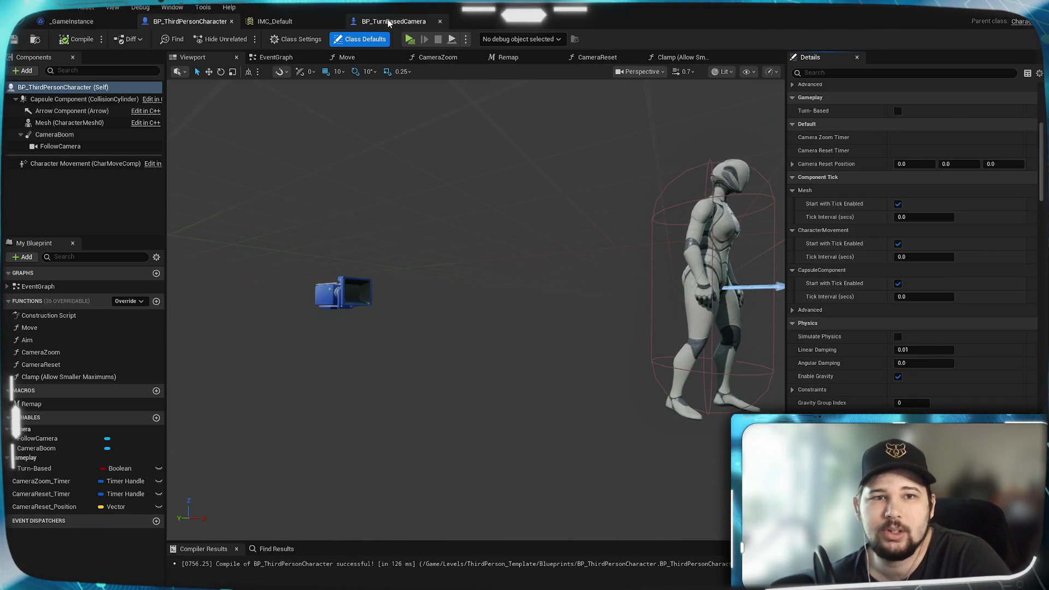
left_click(389, 22)
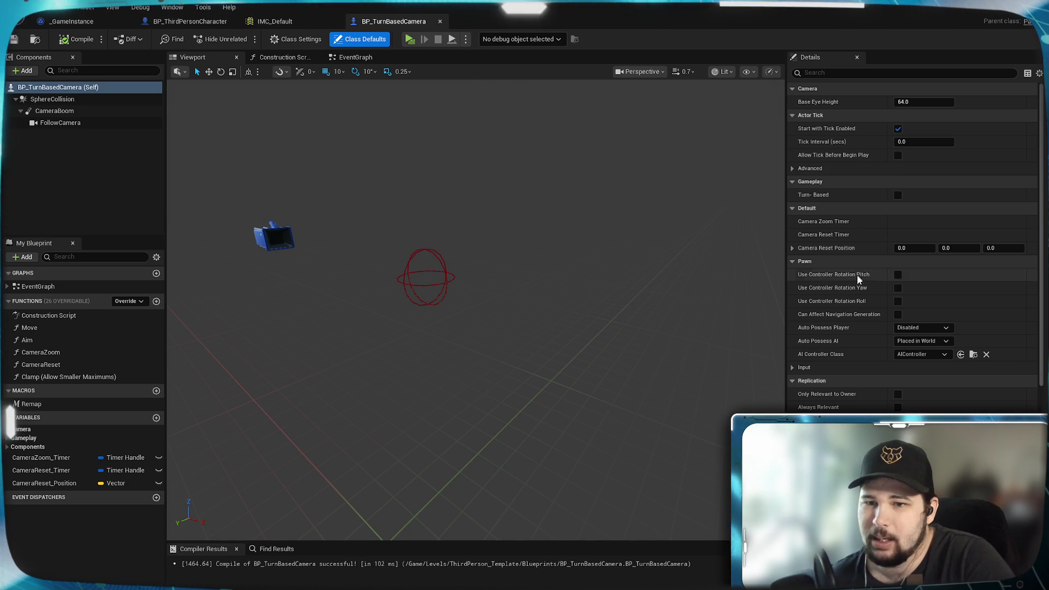
scroll(863, 301, "down", 3)
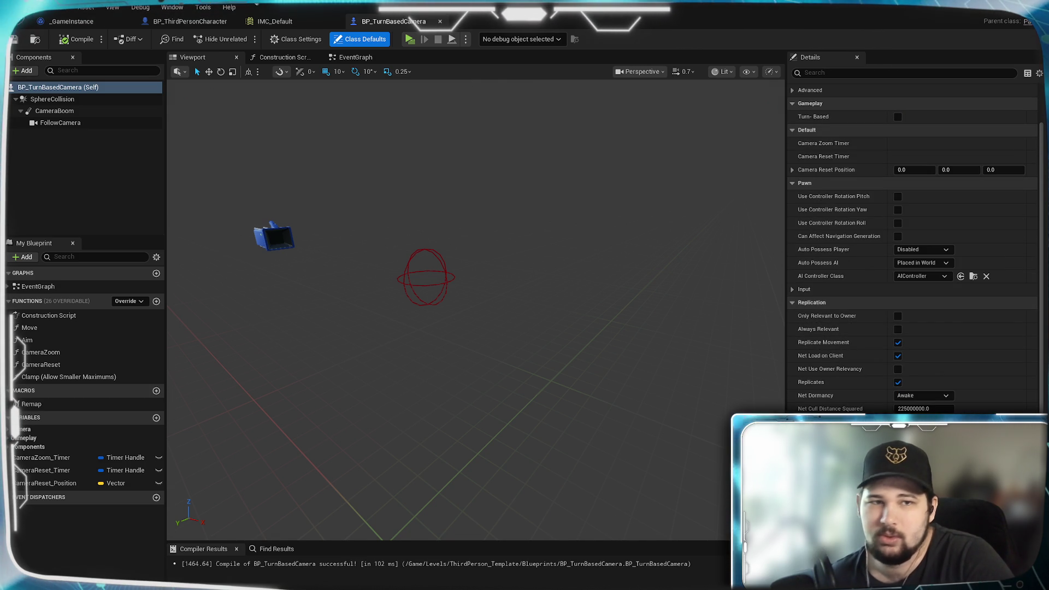
left_click(178, 20)
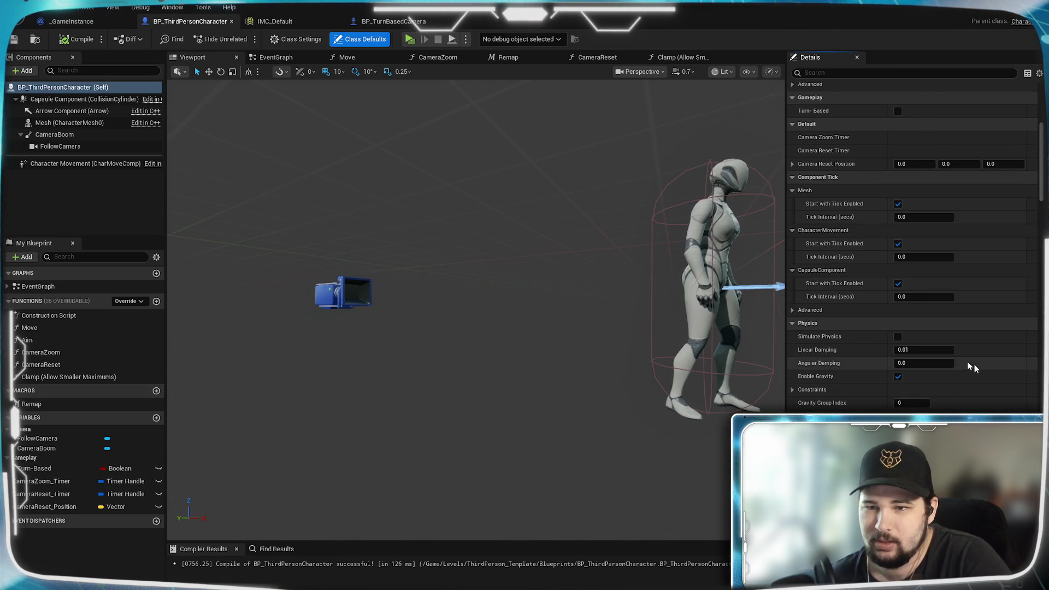
scroll(868, 230, "up", 2)
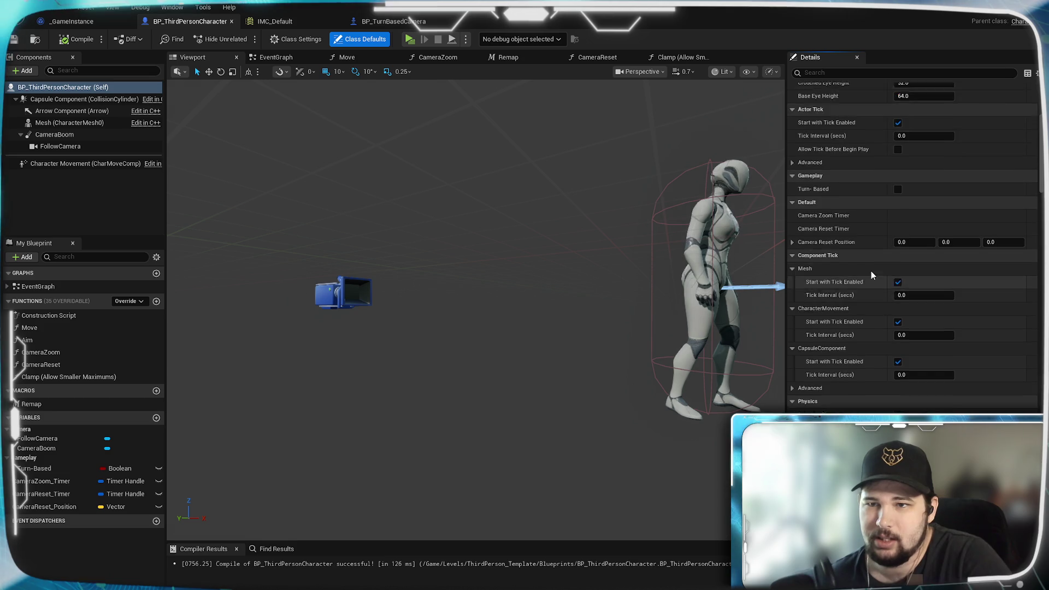
scroll(870, 273, "up", 5)
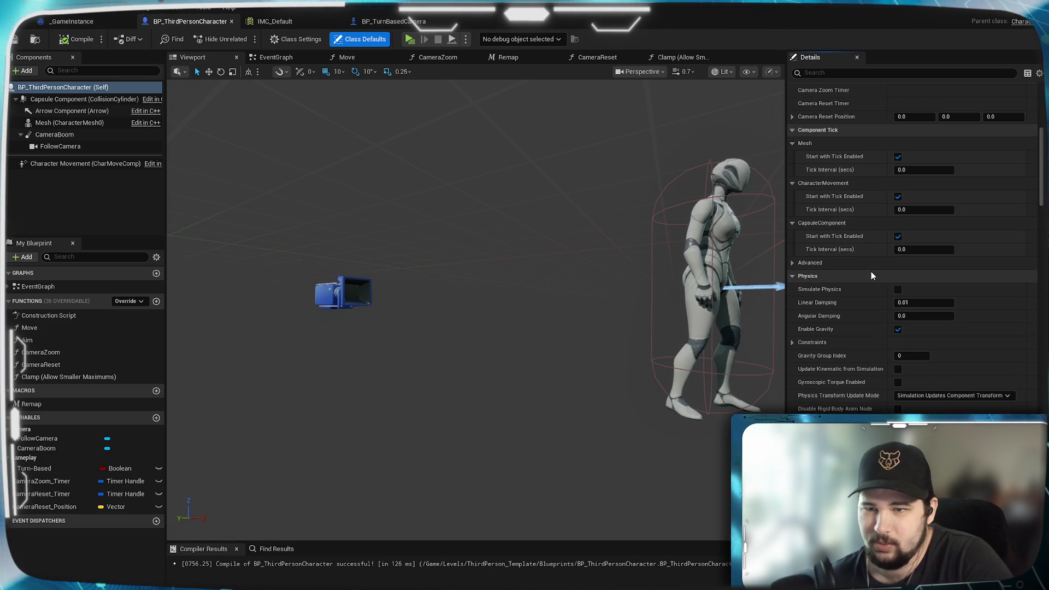
scroll(870, 271, "up", 6)
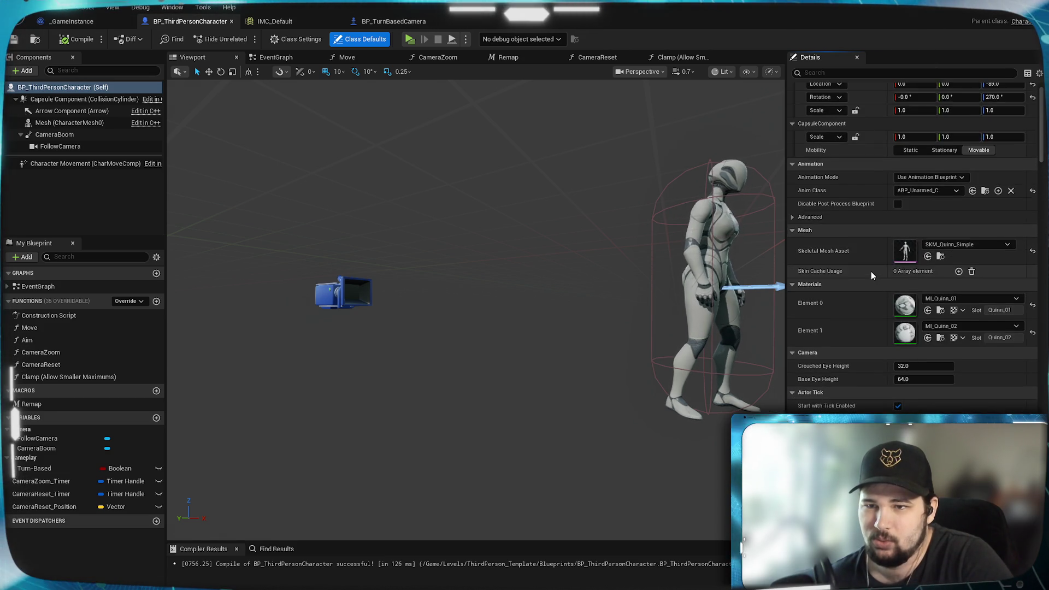
scroll(870, 271, "down", 8)
scroll(870, 271, "down", 7)
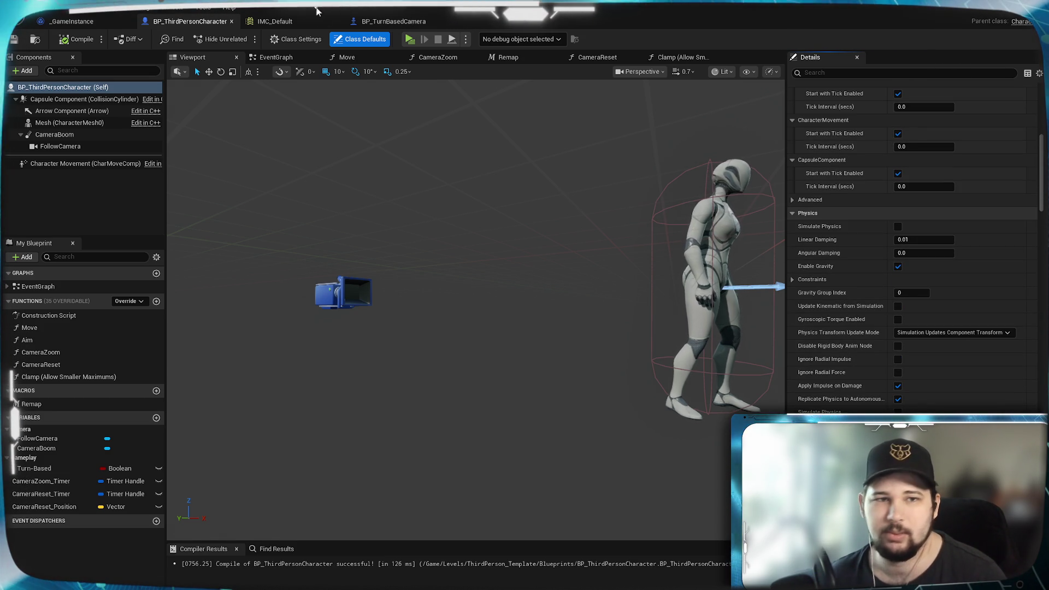
left_click(384, 28)
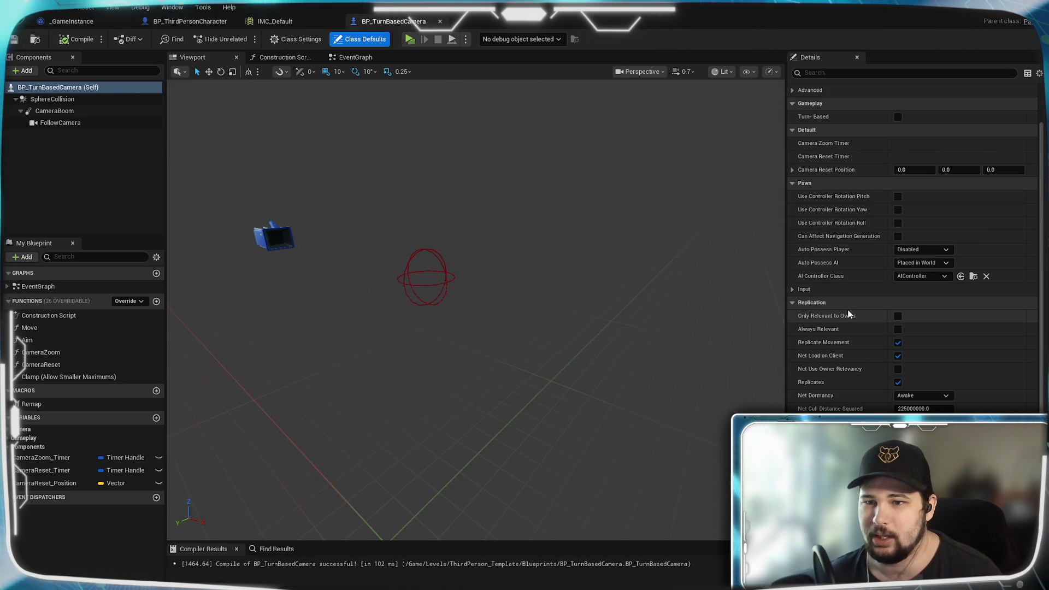
scroll(850, 261, "down", 1)
scroll(863, 347, "down", 5)
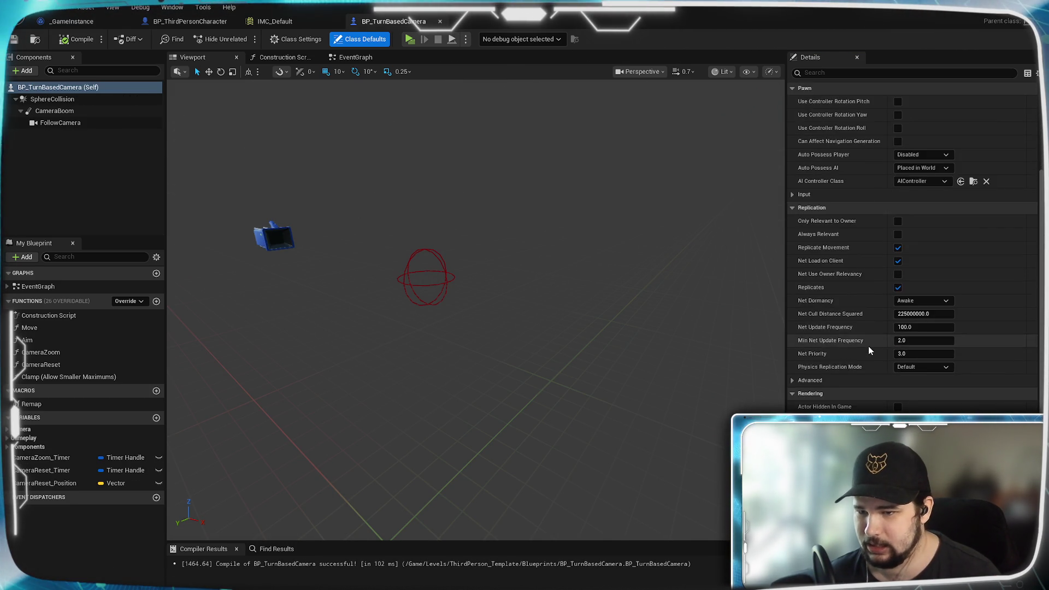
scroll(869, 350, "down", 5)
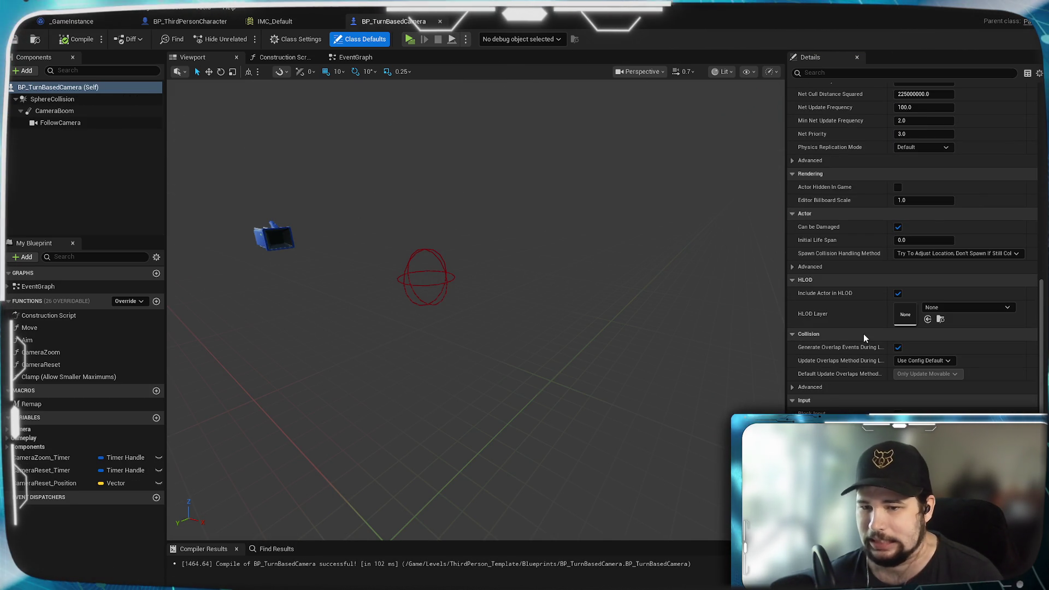
scroll(838, 341, "down", 3)
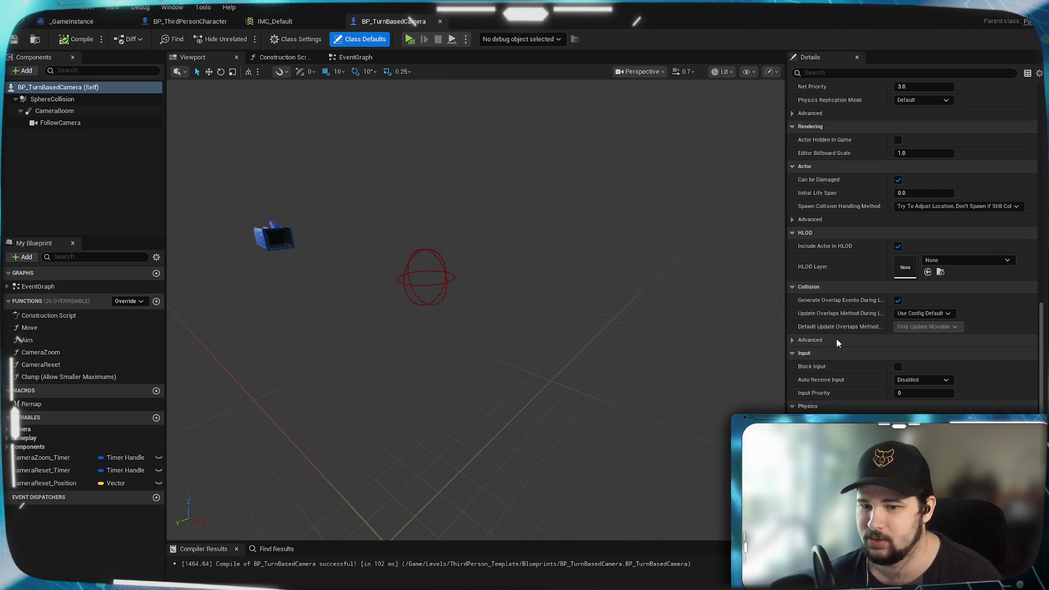
scroll(837, 338, "down", 7)
scroll(838, 356, "up", 4)
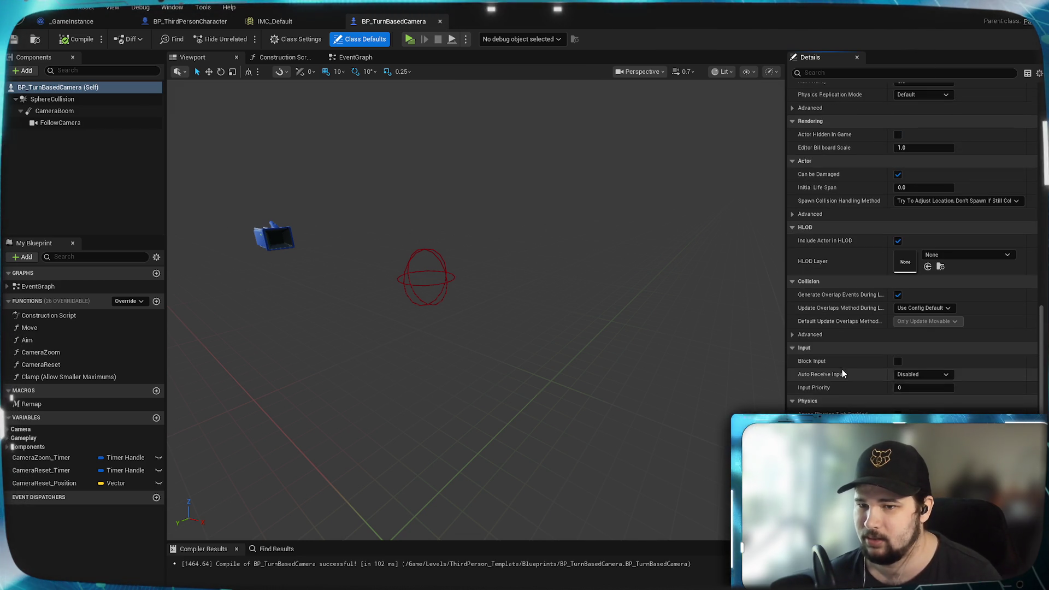
right_click(841, 370)
scroll(835, 365, "up", 9)
left_click_drag(1041, 269, 1038, 99)
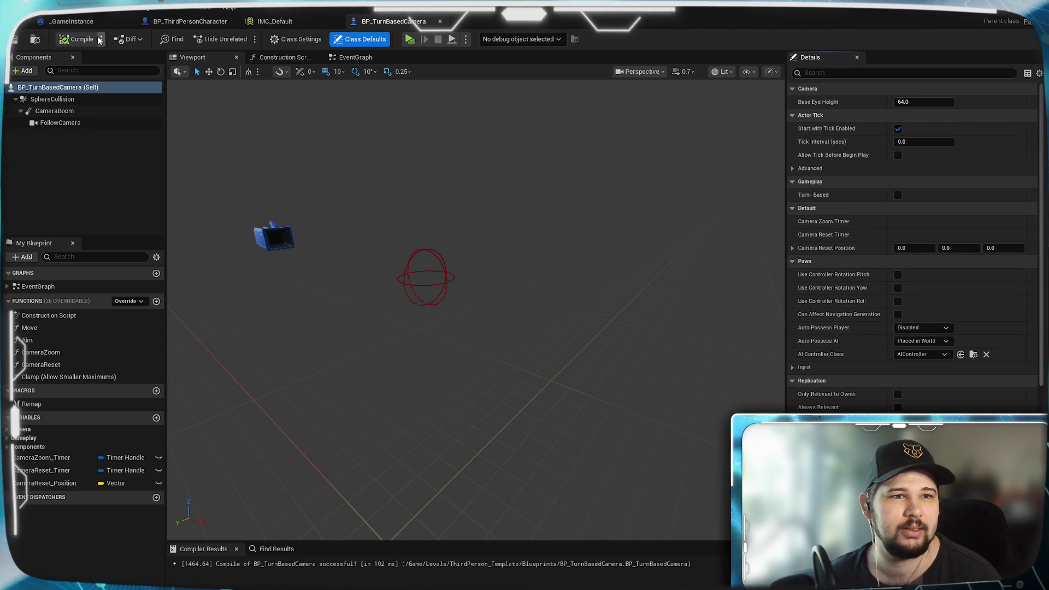
Select the Toggle_TurnBased event and Branch nodes, then play-test the level and stop it.
left_click(354, 58)
scroll(291, 273, "down", 3)
scroll(290, 273, "up", 1)
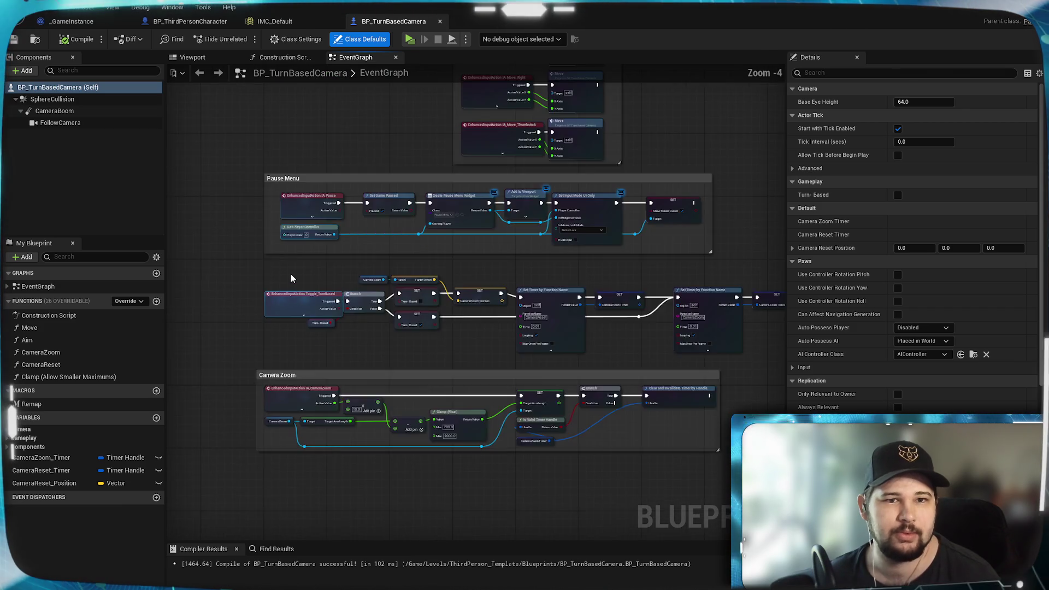
scroll(291, 273, "up", 3)
left_click_drag(300, 297, 485, 220)
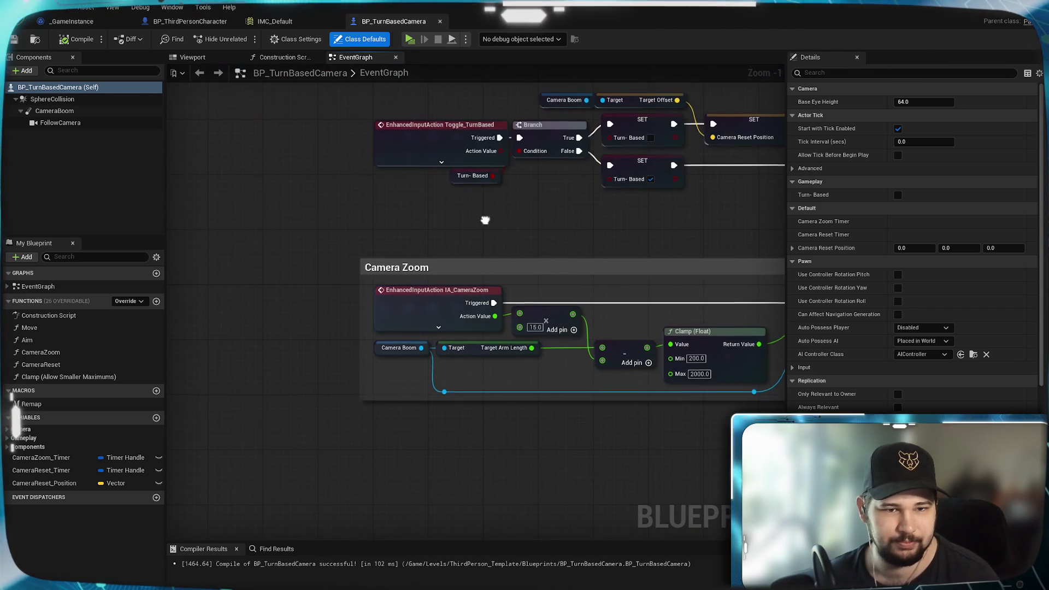
scroll(475, 277, "down", 2)
scroll(562, 302, "up", 2)
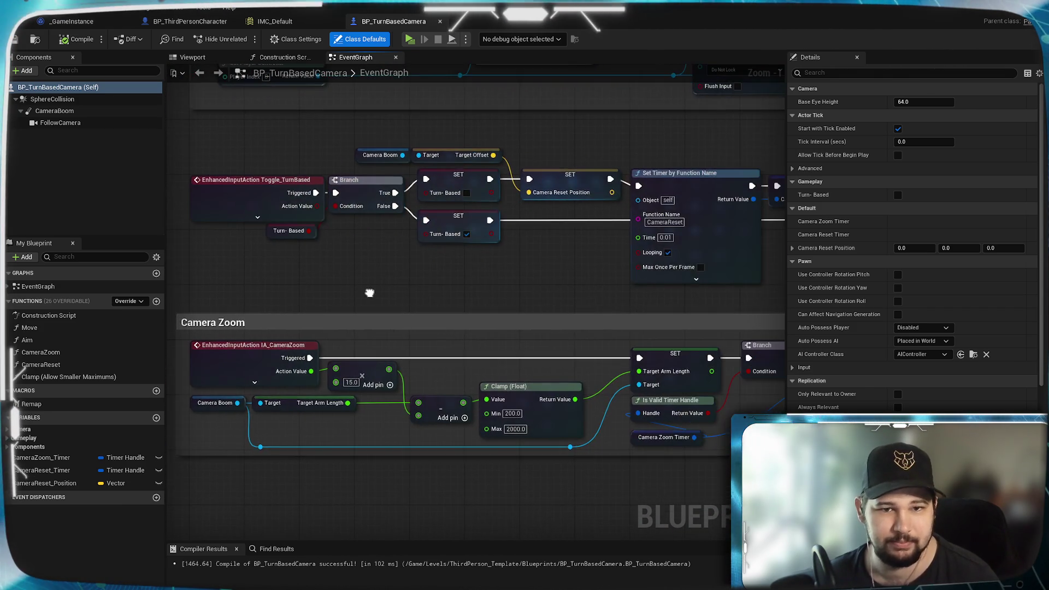
left_click_drag(369, 293, 399, 284)
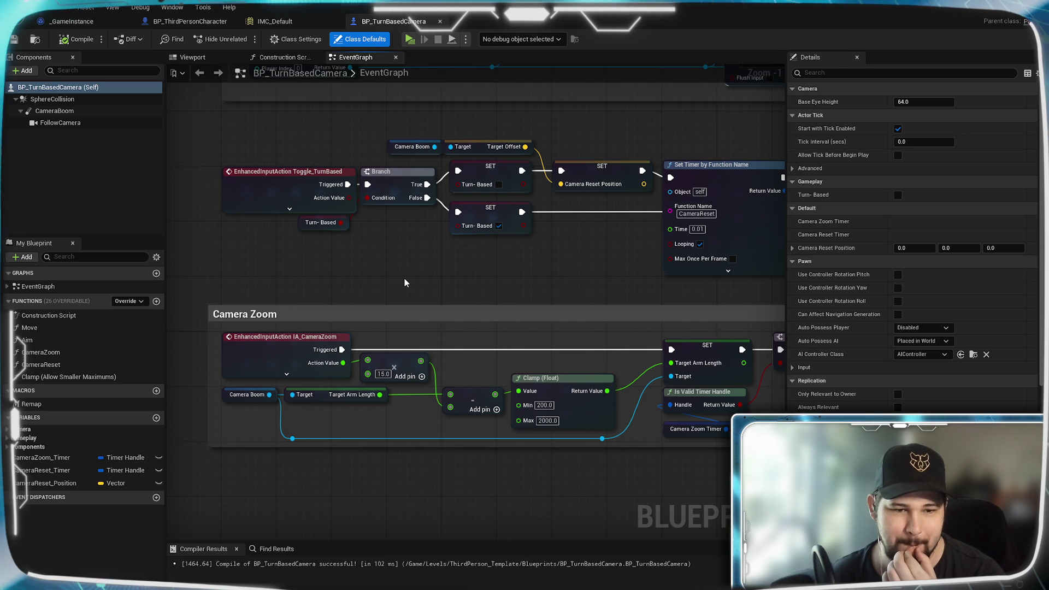
left_click_drag(404, 282, 337, 134)
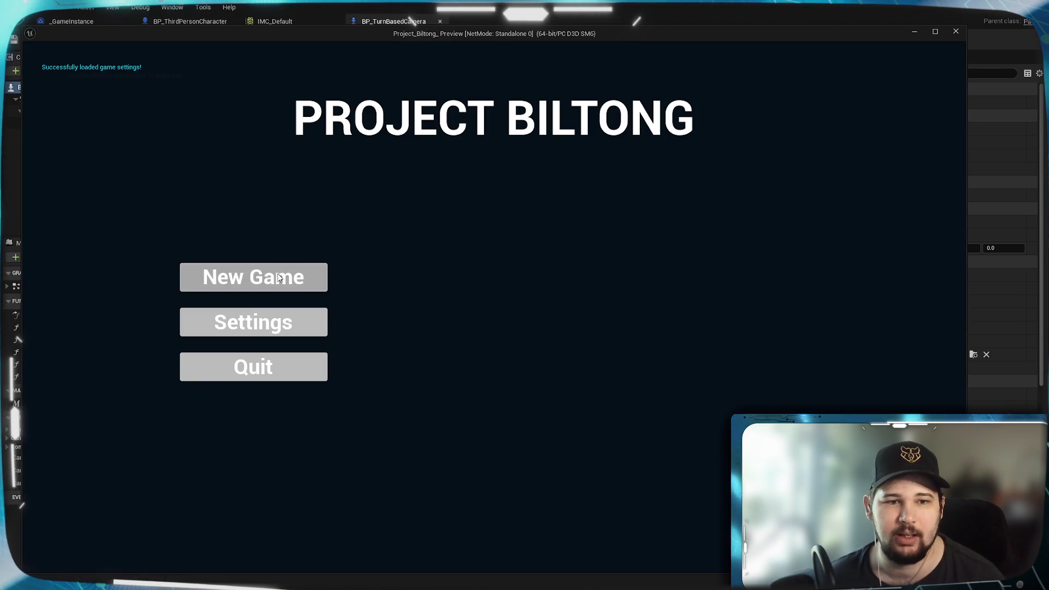
left_click(253, 276)
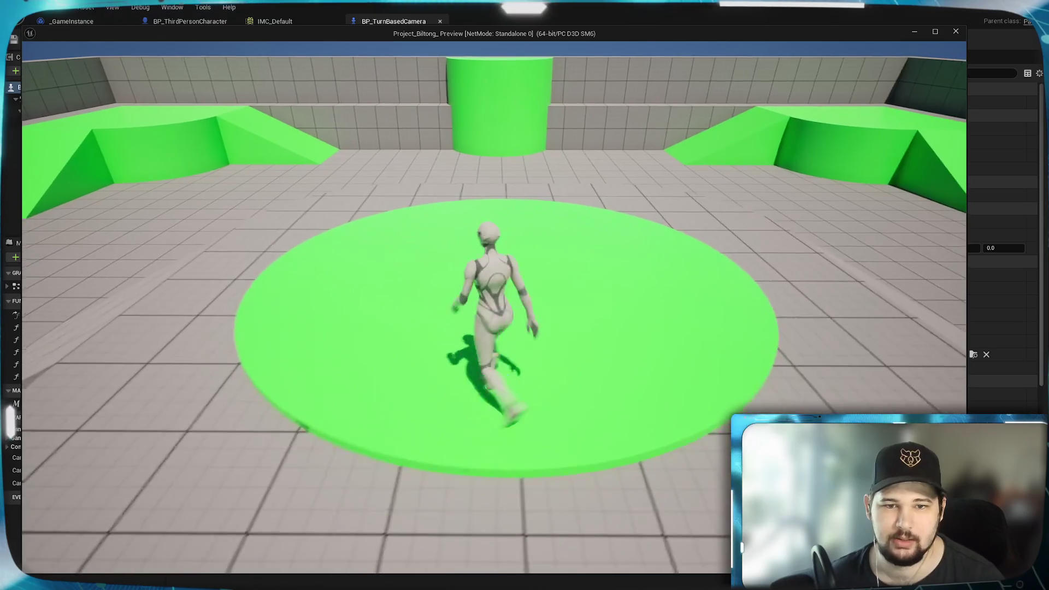
key("Escape")
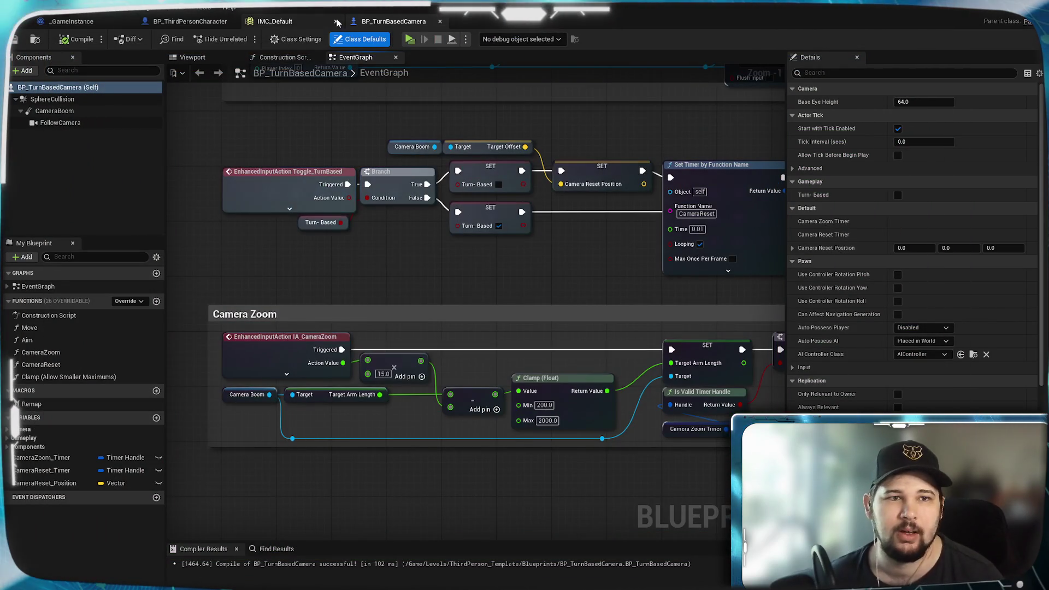
In BP_ThirdPersonCharacter, select and inspect the Character Movement component.
left_click(176, 23)
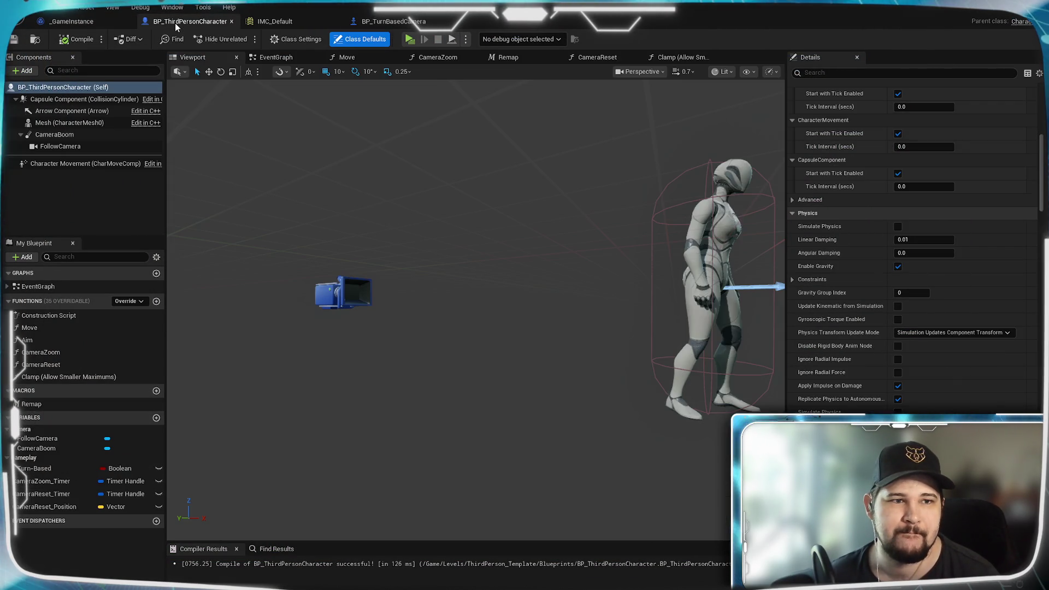
left_click(51, 205)
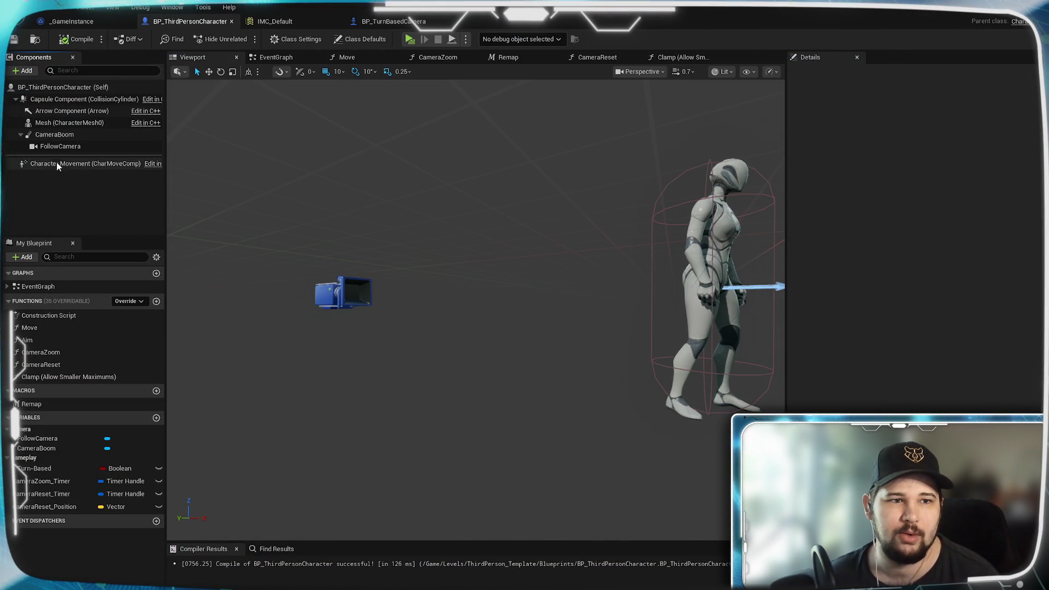
left_click(27, 70)
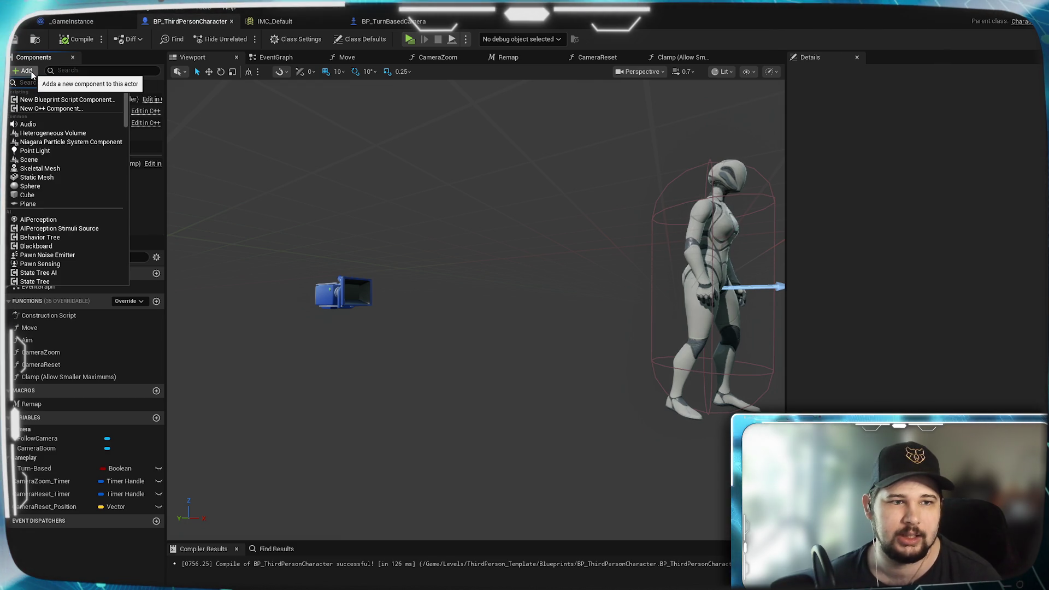
left_click(32, 73)
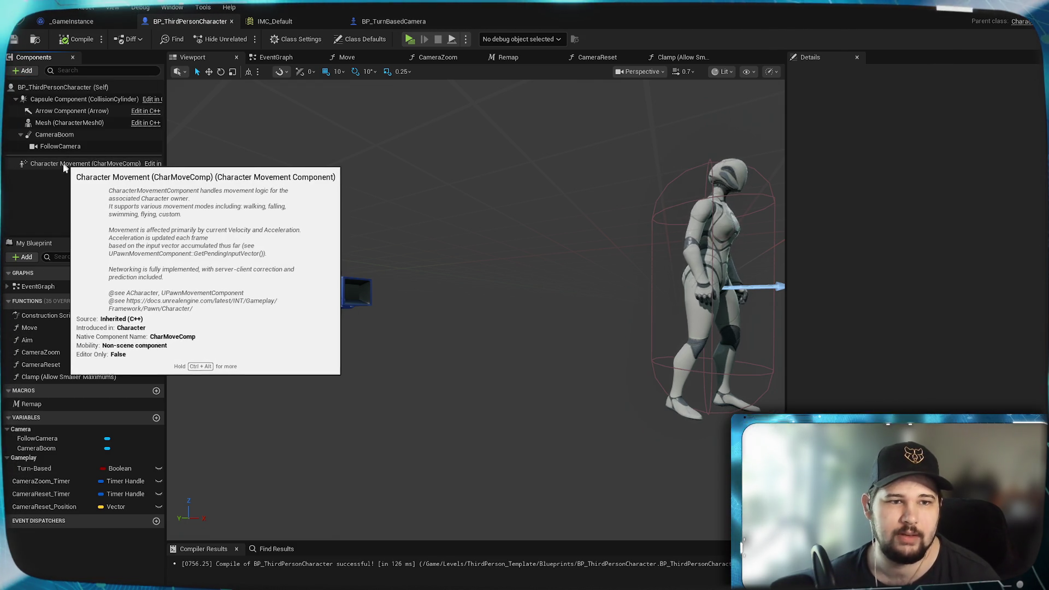
left_click(61, 166)
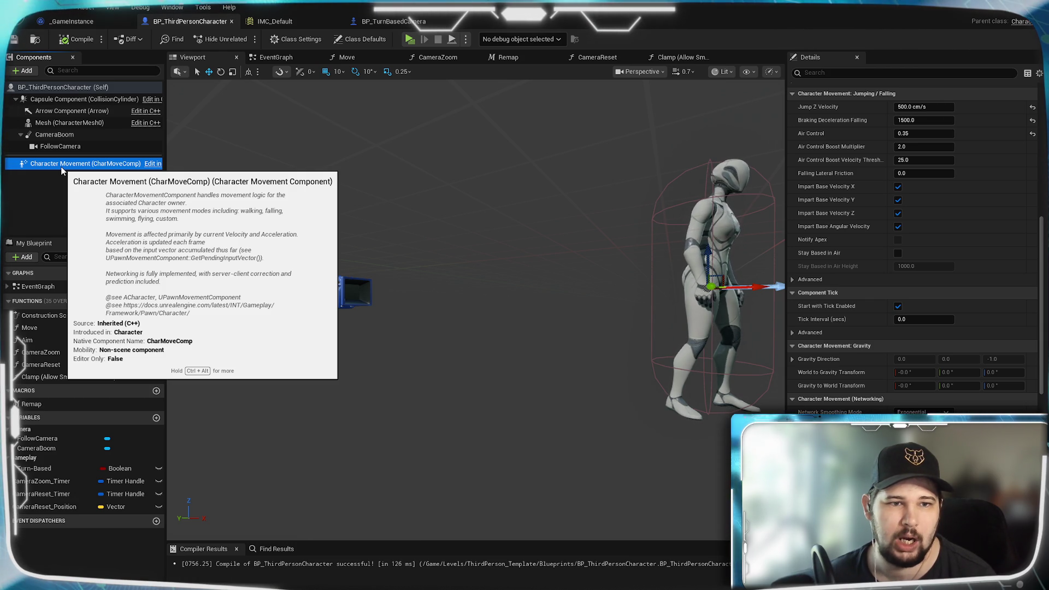
right_click(61, 171)
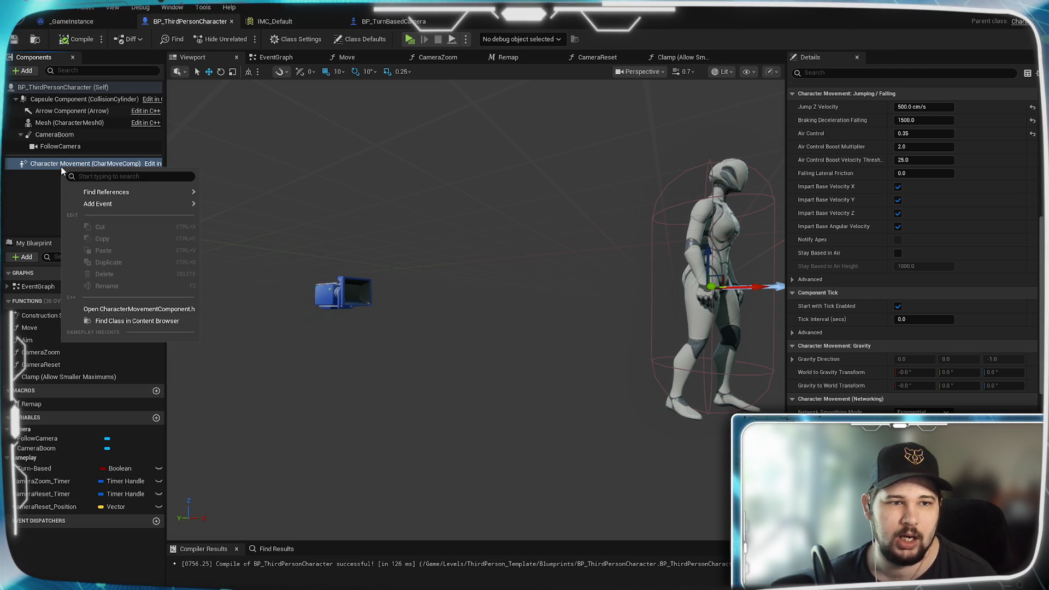
left_click(40, 195)
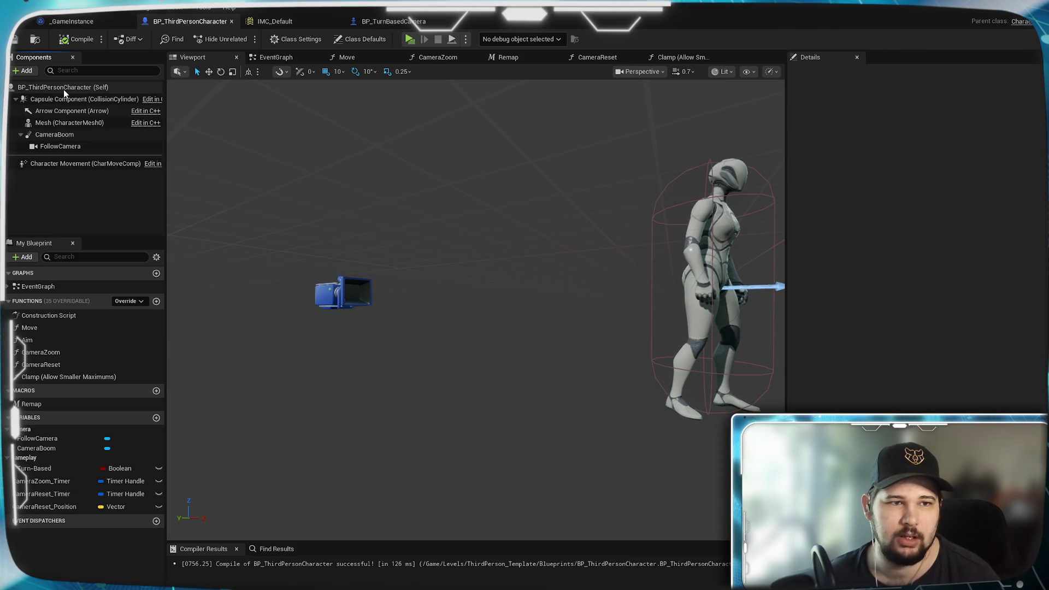
left_click(69, 164)
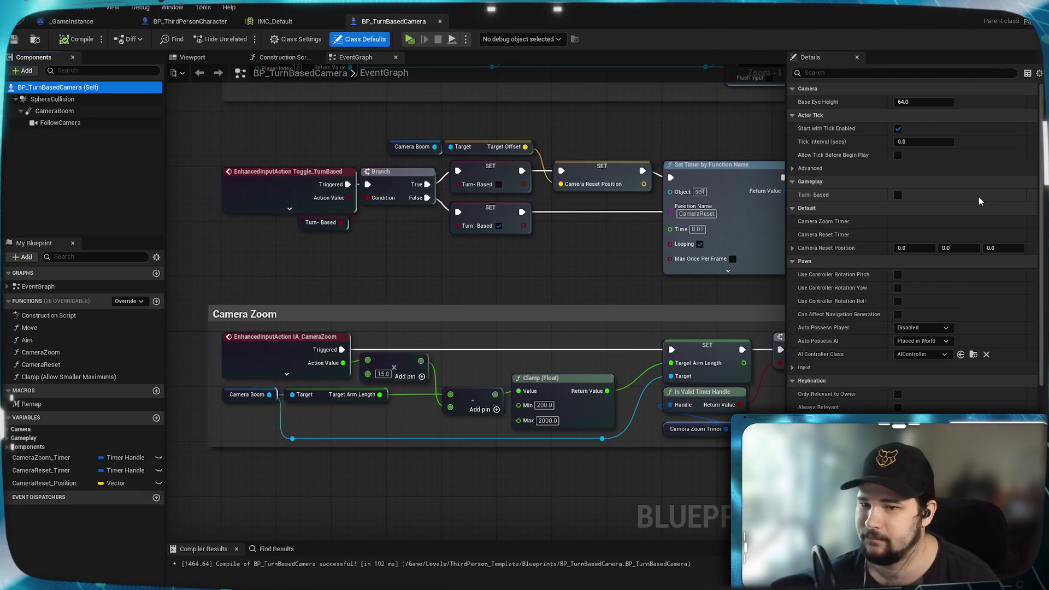
Review the Class Defaults and Actor Tick advanced settings, then view Class Settings showing Pawn parent.
scroll(978, 201, "down", 1)
scroll(978, 201, "down", 10)
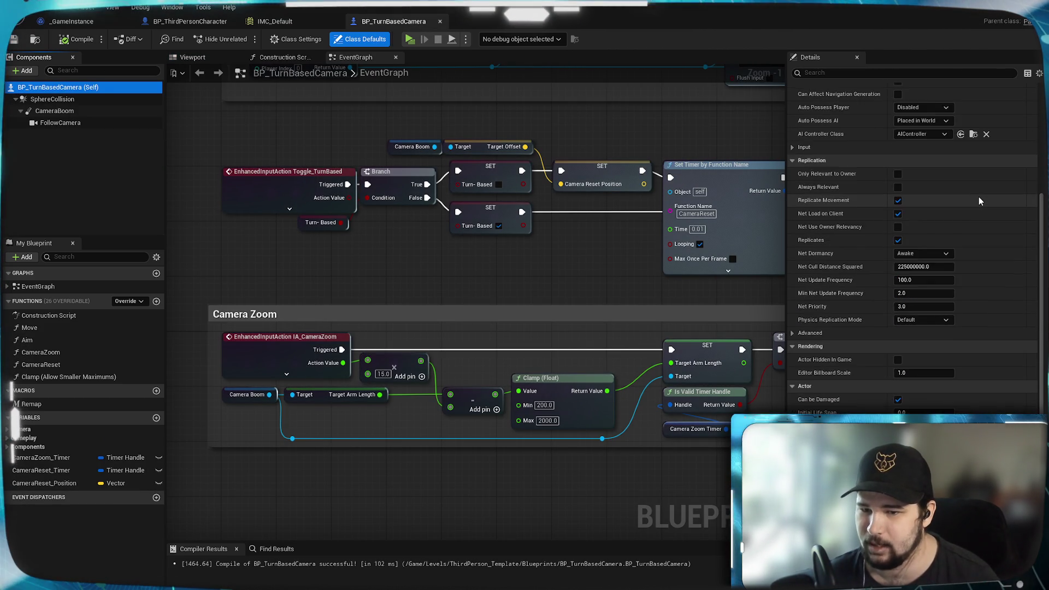
scroll(978, 201, "down", 9)
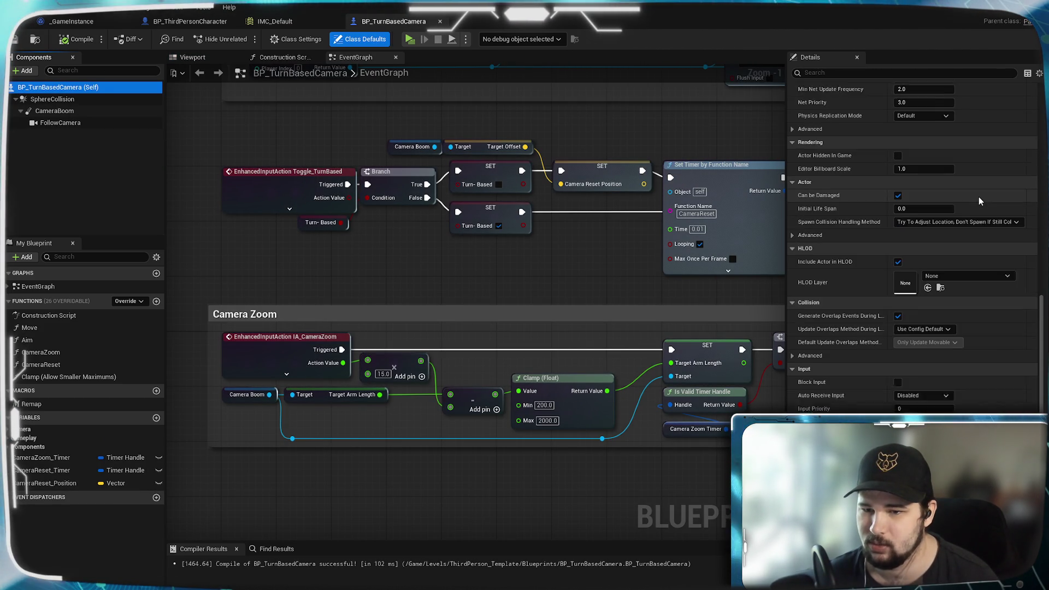
scroll(978, 197, "down", 1)
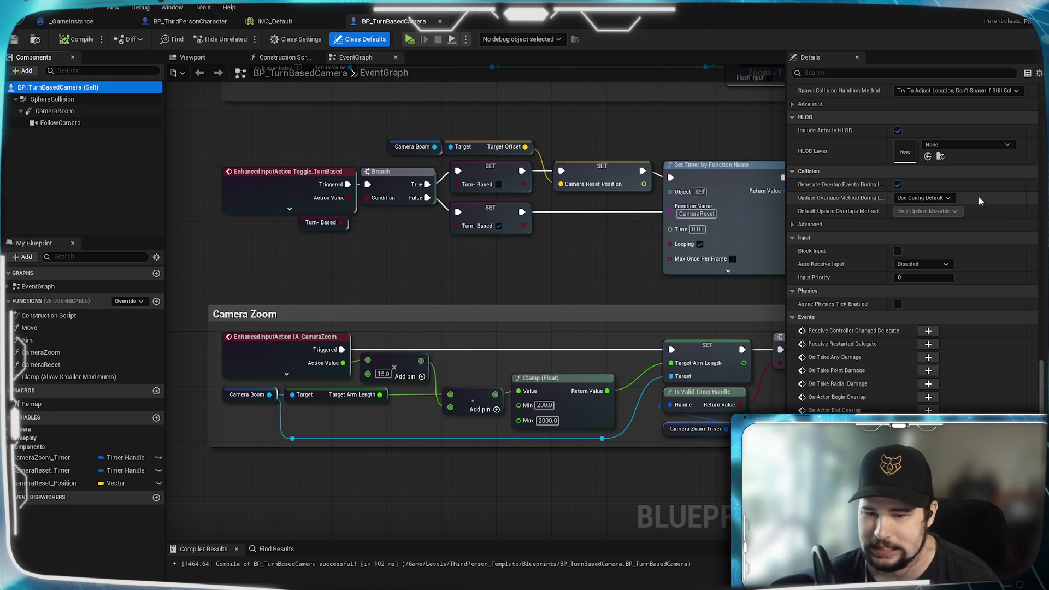
scroll(991, 271, "up", 15)
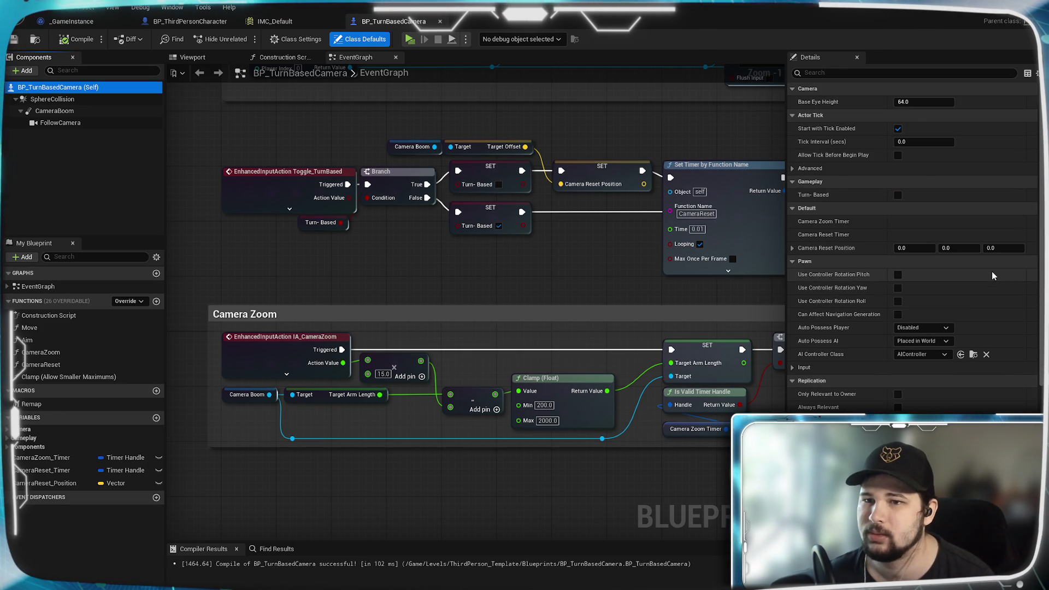
left_click(791, 168)
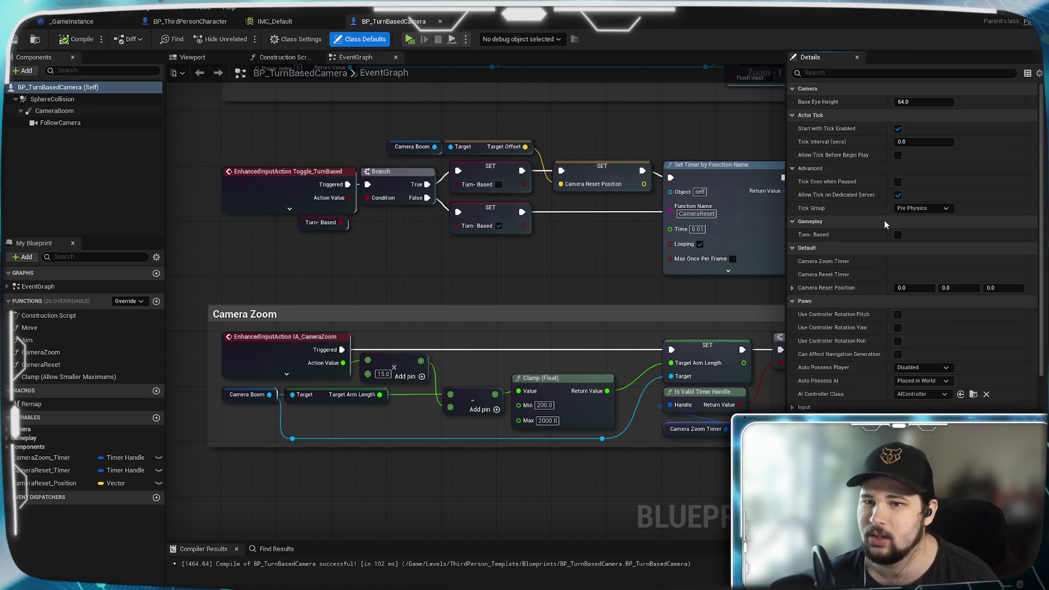
left_click(795, 169)
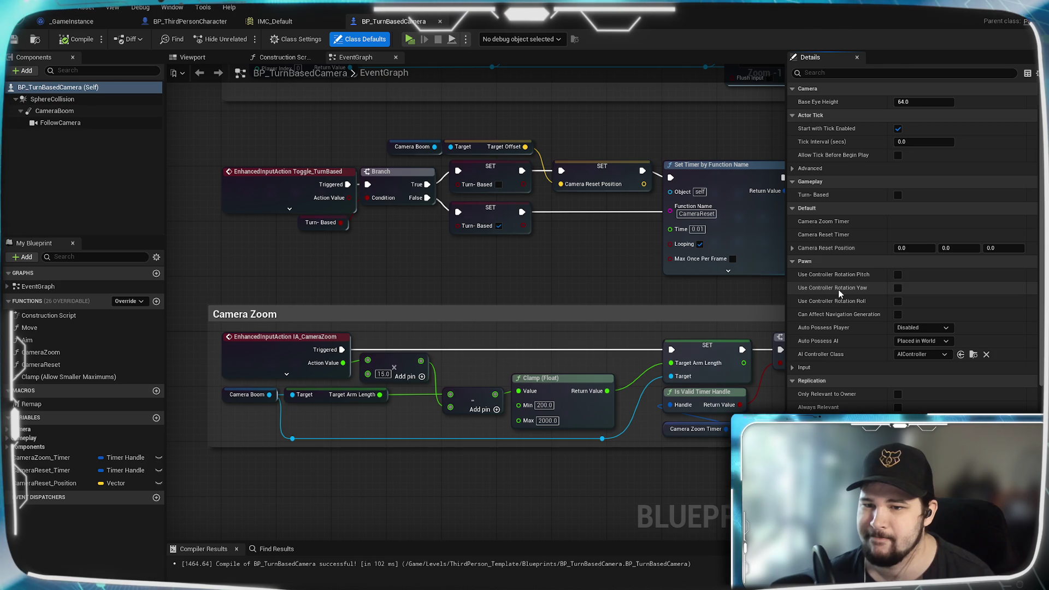
scroll(848, 324, "down", 1)
scroll(975, 301, "up", 1)
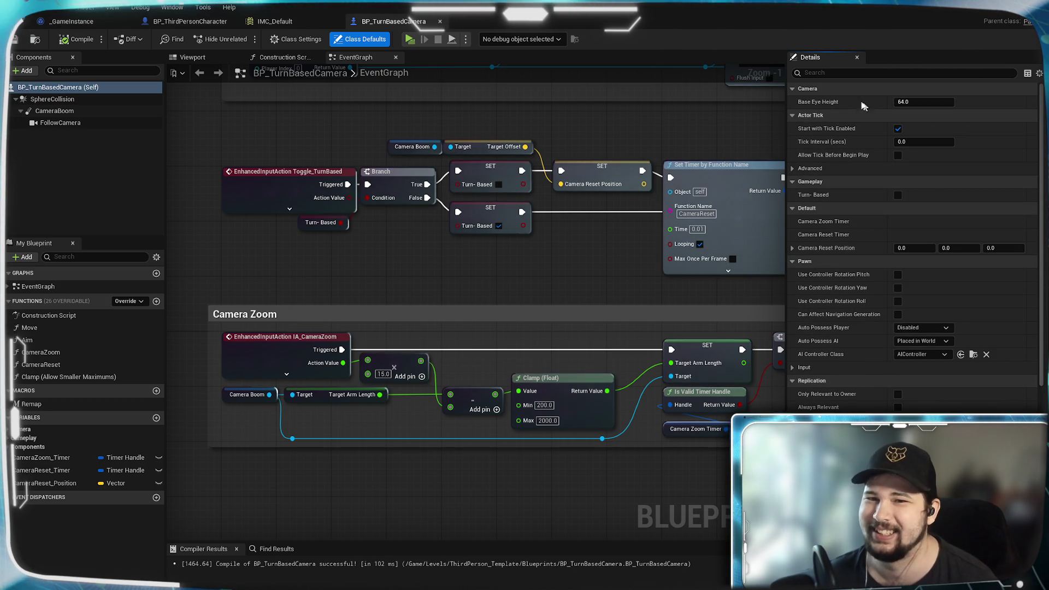
left_click(317, 42)
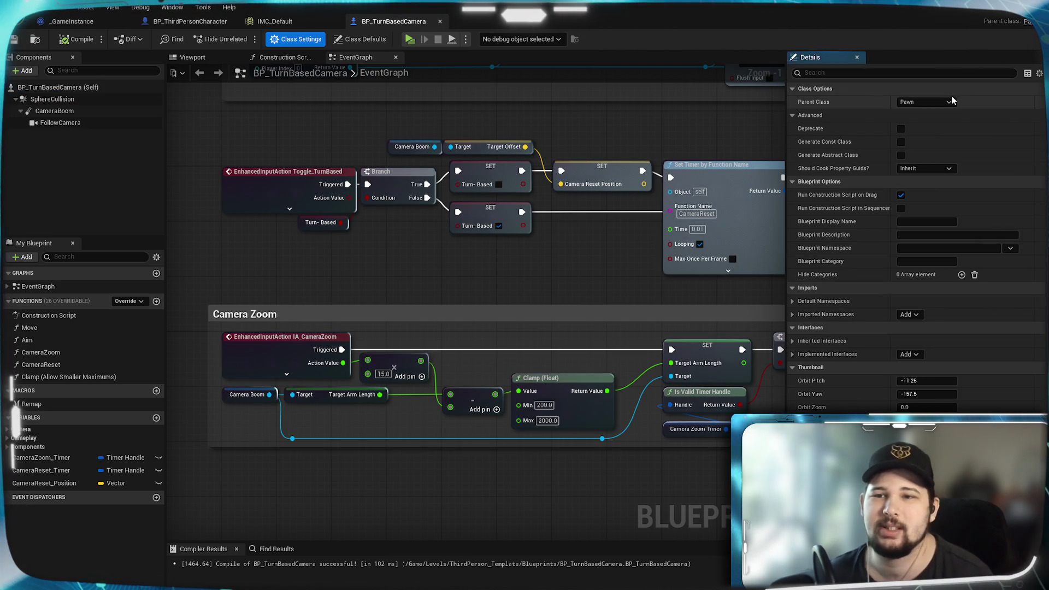
Reparent BP_TurnBasedCamera to Character and check the inherited Arrow Component.
left_click(925, 102)
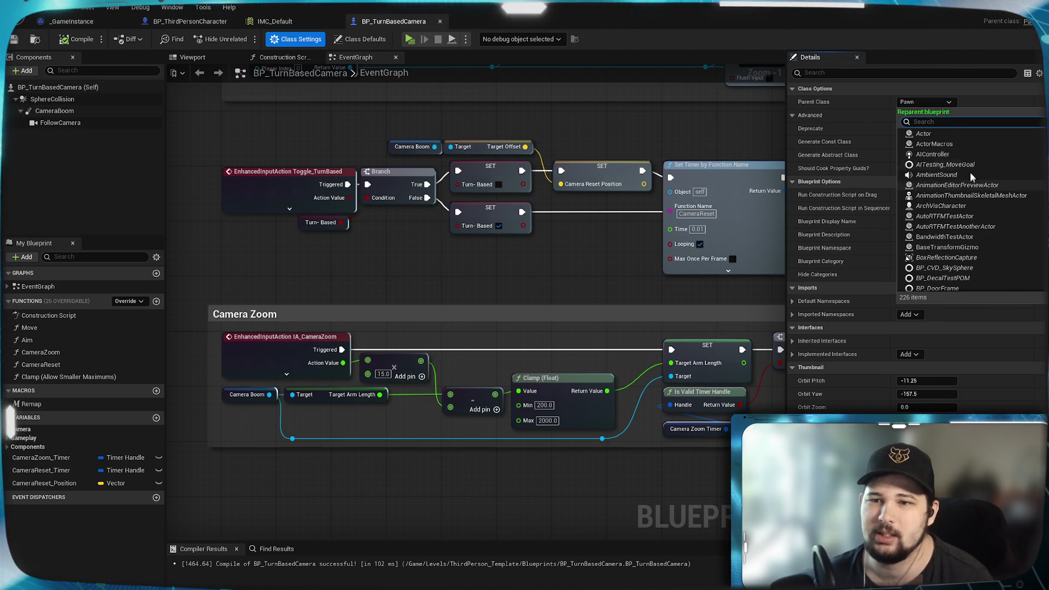
scroll(966, 219, "down", 8)
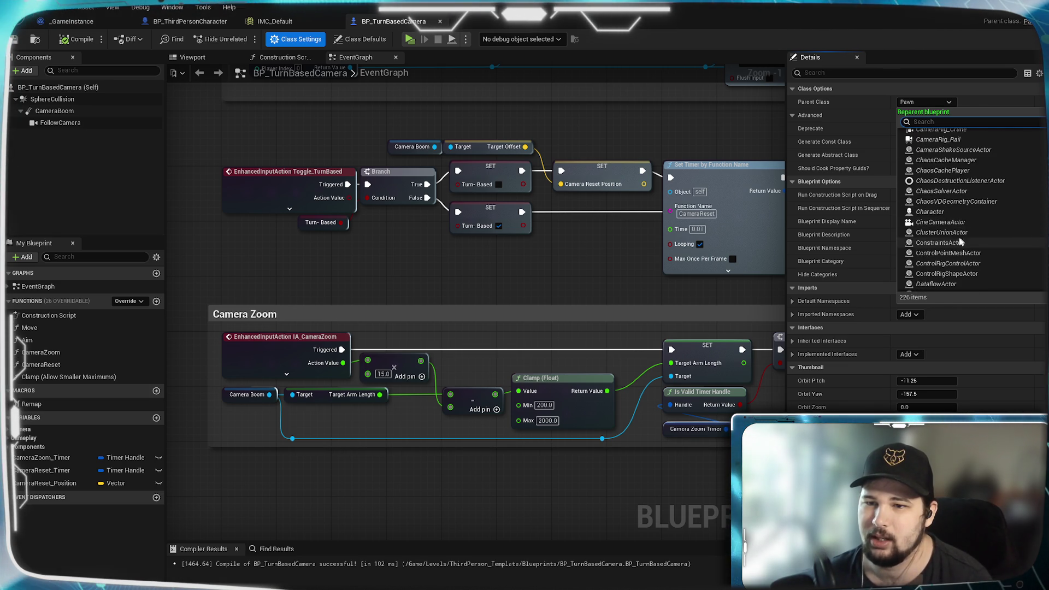
key("Escape")
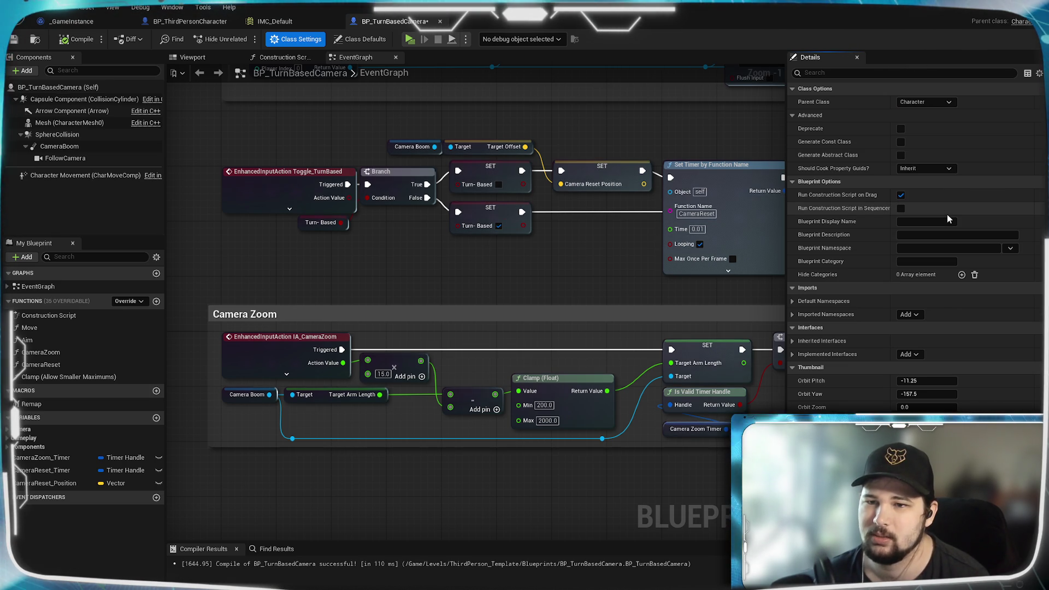
left_click(66, 122)
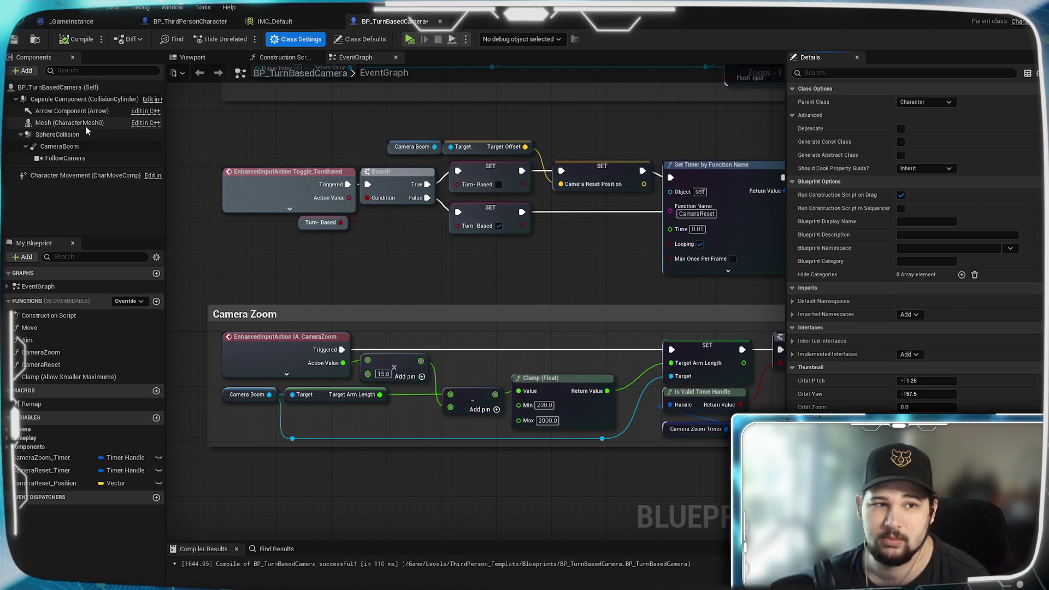
left_click(75, 111)
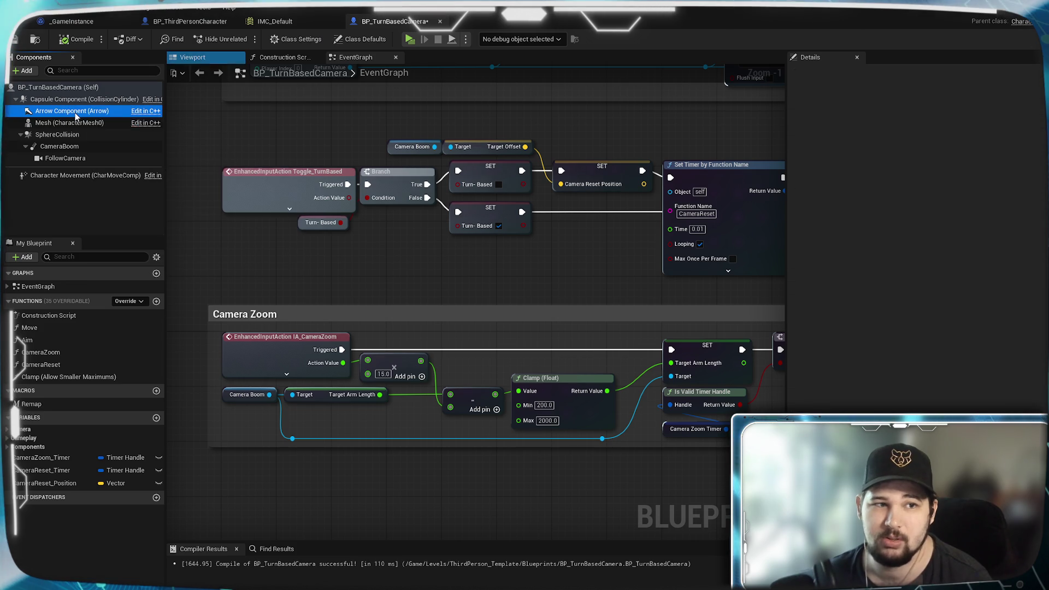
Move CameraBoom out from under SphereCollision and delete SphereCollision.
left_click(221, 56)
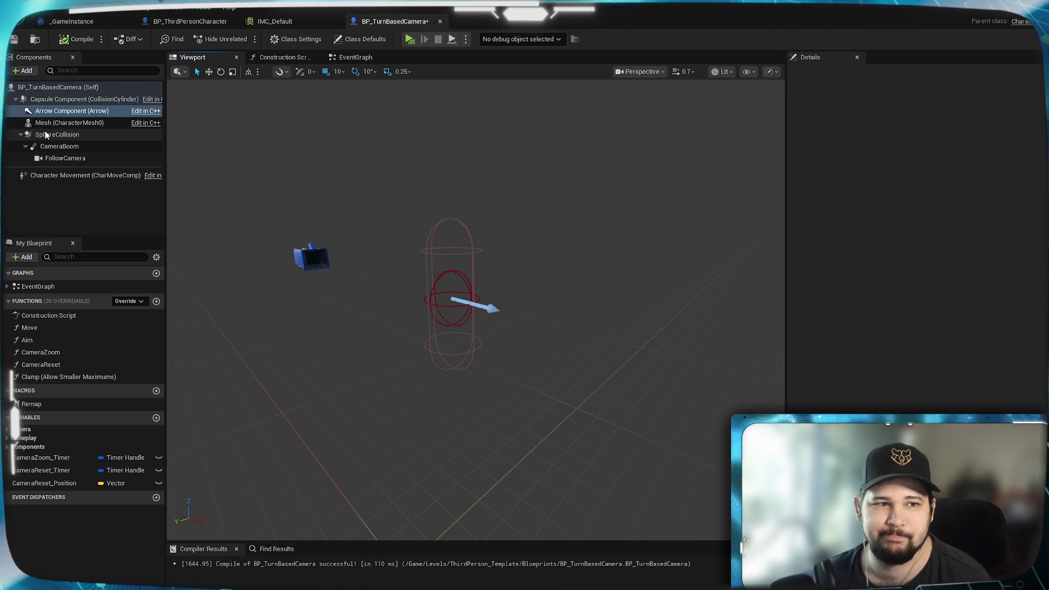
left_click_drag(52, 147, 41, 115)
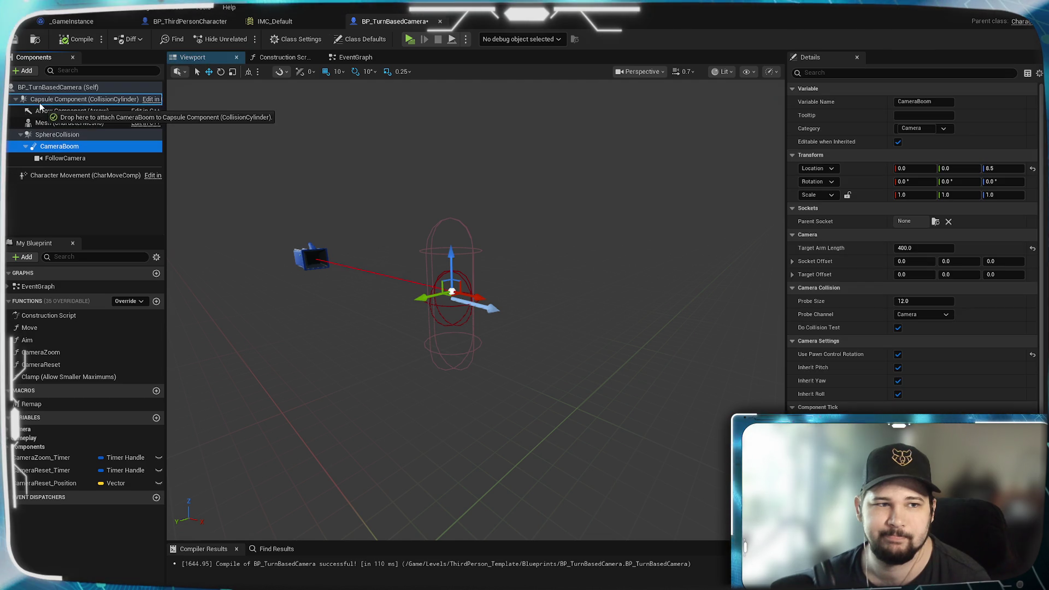
left_click(51, 134)
key("Delete")
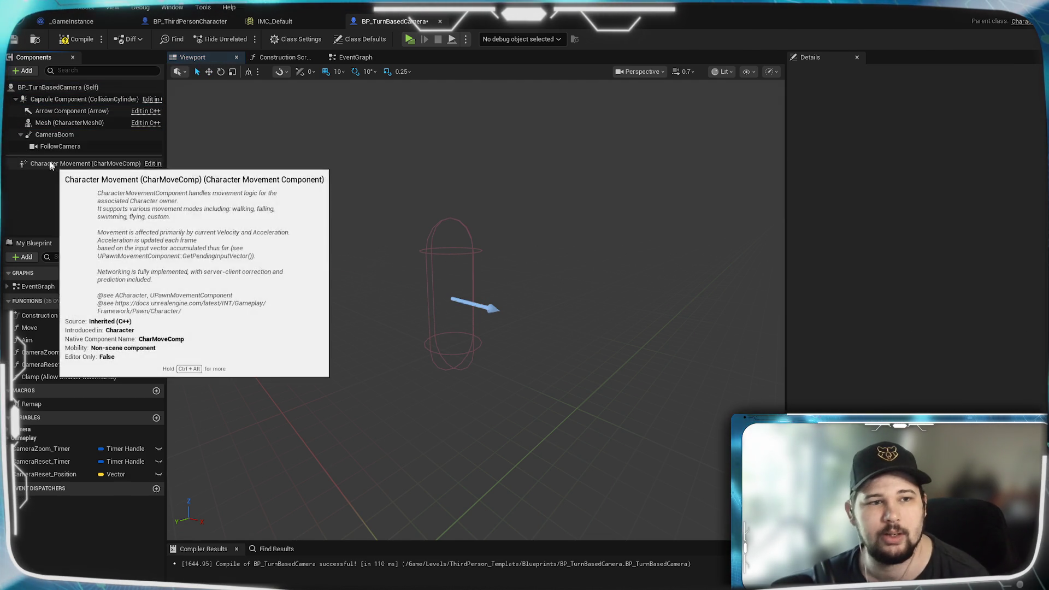
Check the Capsule Component, then compile and save BP_TurnBasedCamera.
left_click(53, 138)
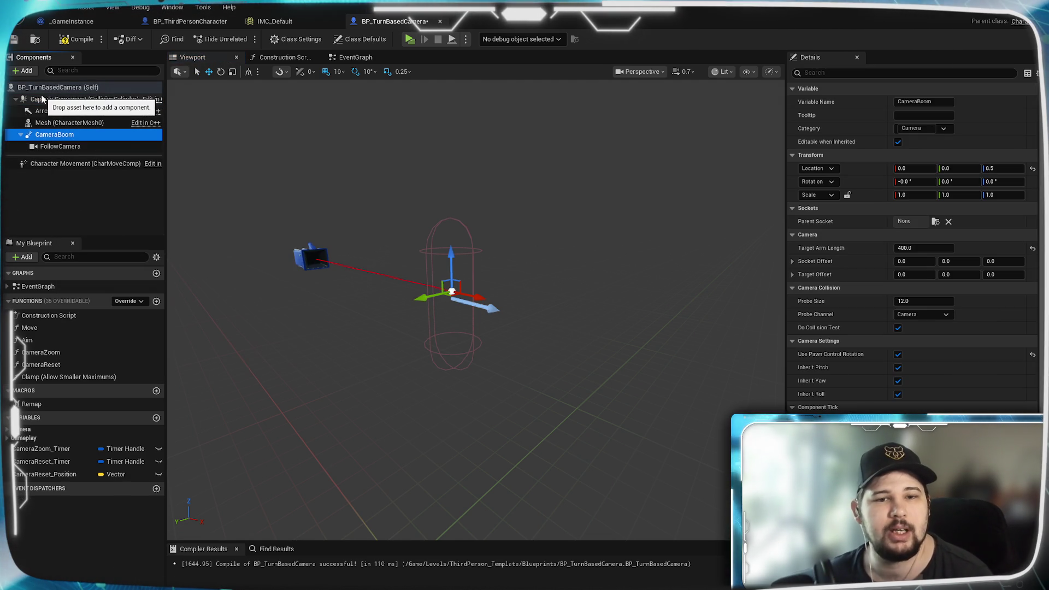
left_click(44, 99)
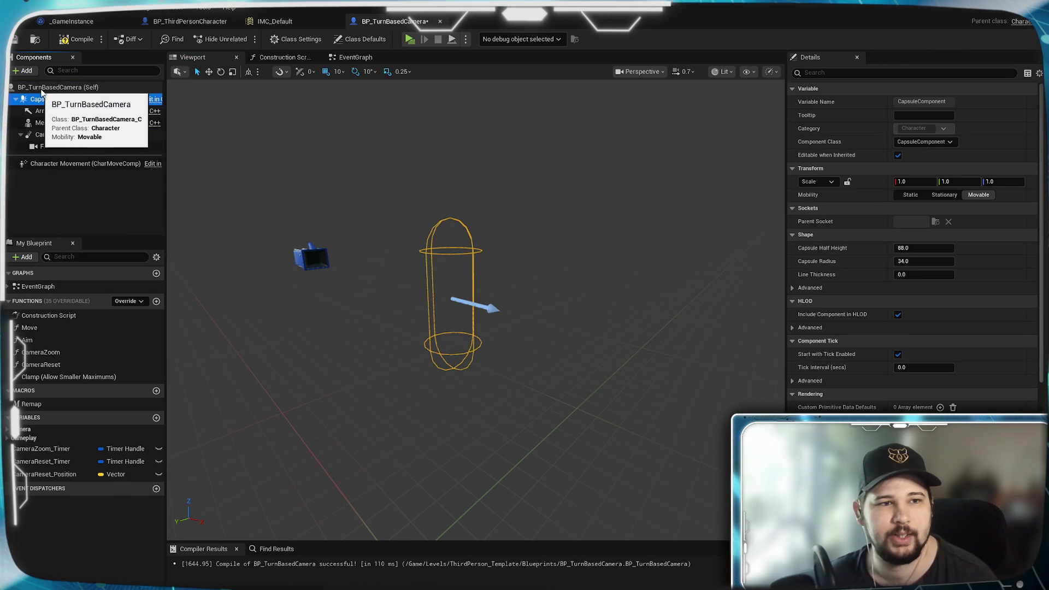
left_click(43, 88)
left_click(65, 164)
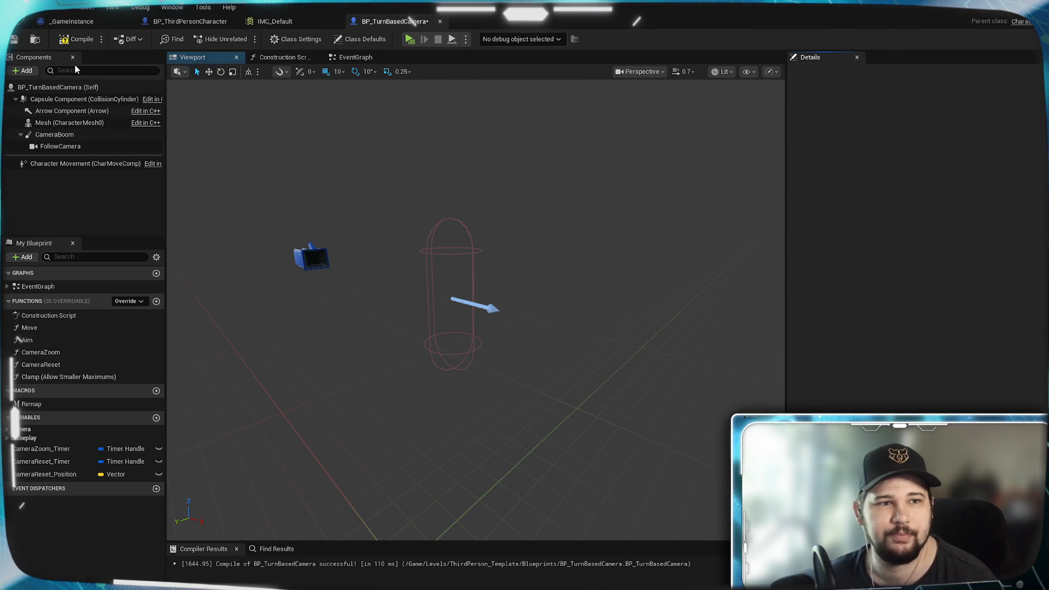
left_click(79, 39)
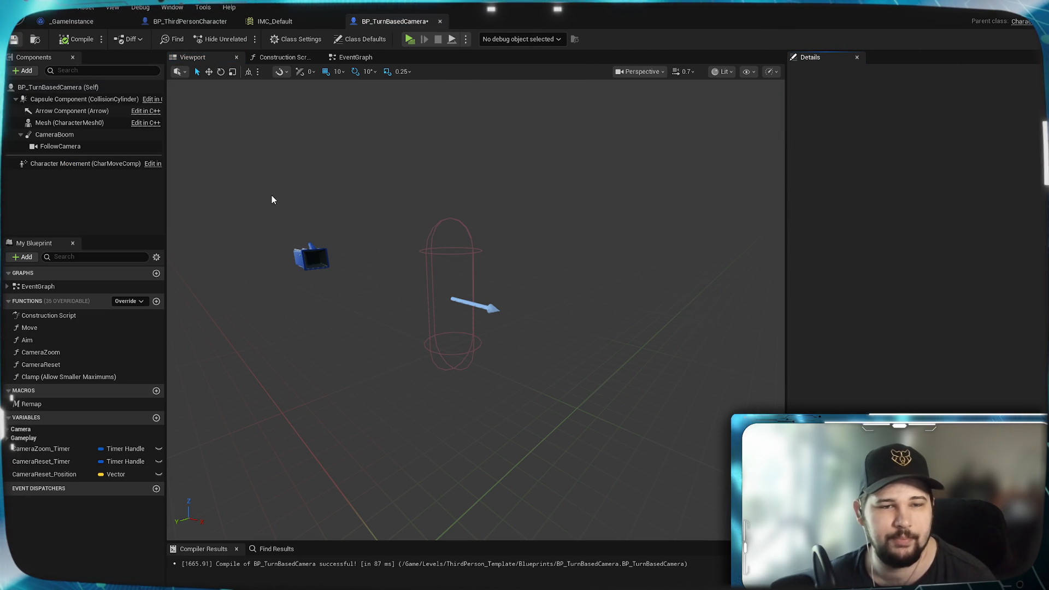
key("ctrl+s")
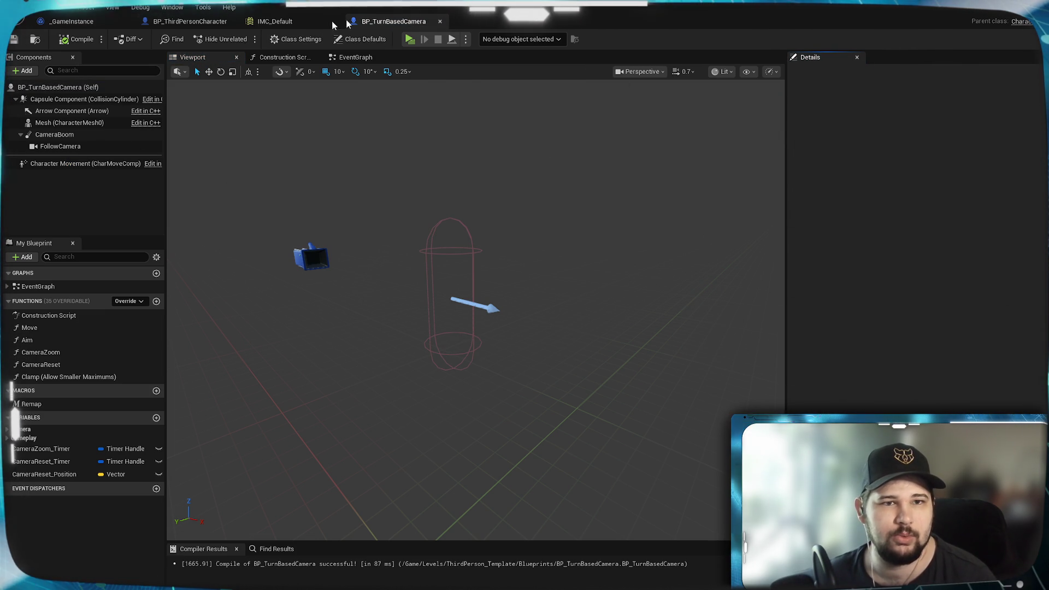
Inspect BP_ThirdPersonCharacter's Details, go back to BP_TurnBasedCamera, and minimize the blueprint editor.
left_click(190, 21)
scroll(839, 171, "up", 10)
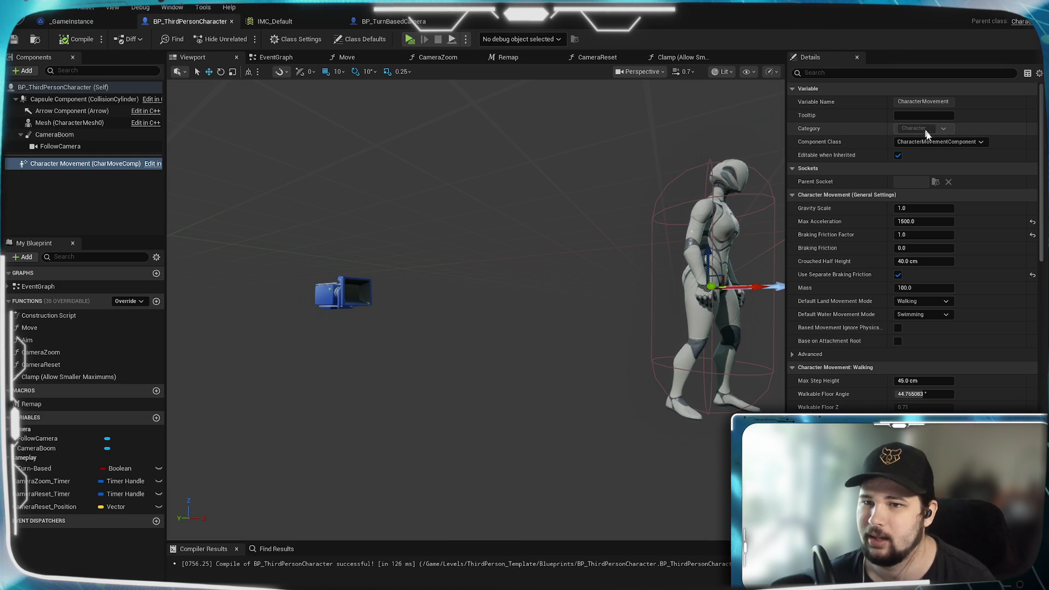
scroll(918, 229, "down", 3)
scroll(912, 261, "up", 3)
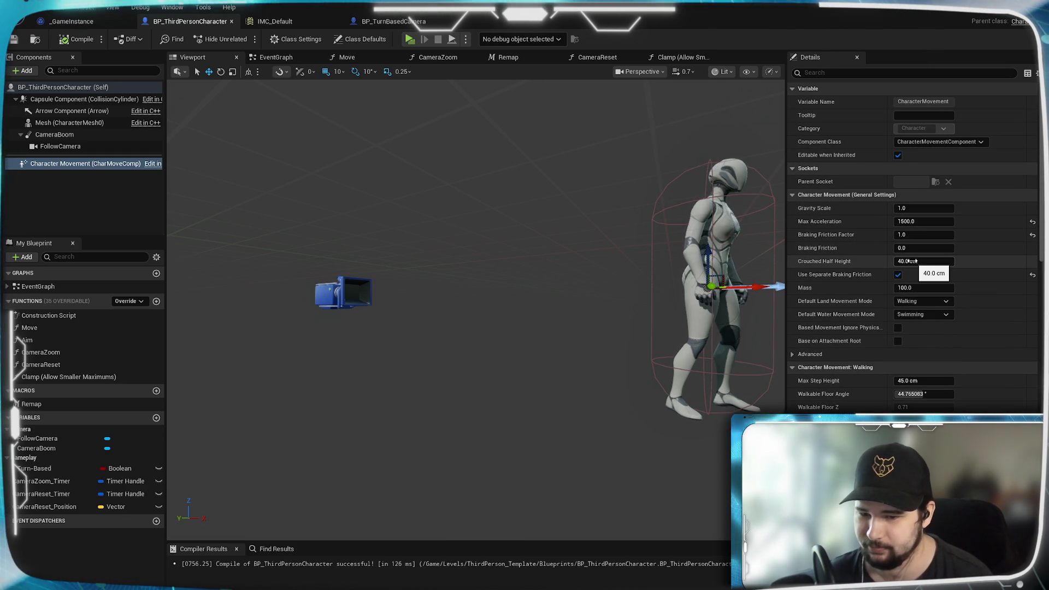
left_click(399, 22)
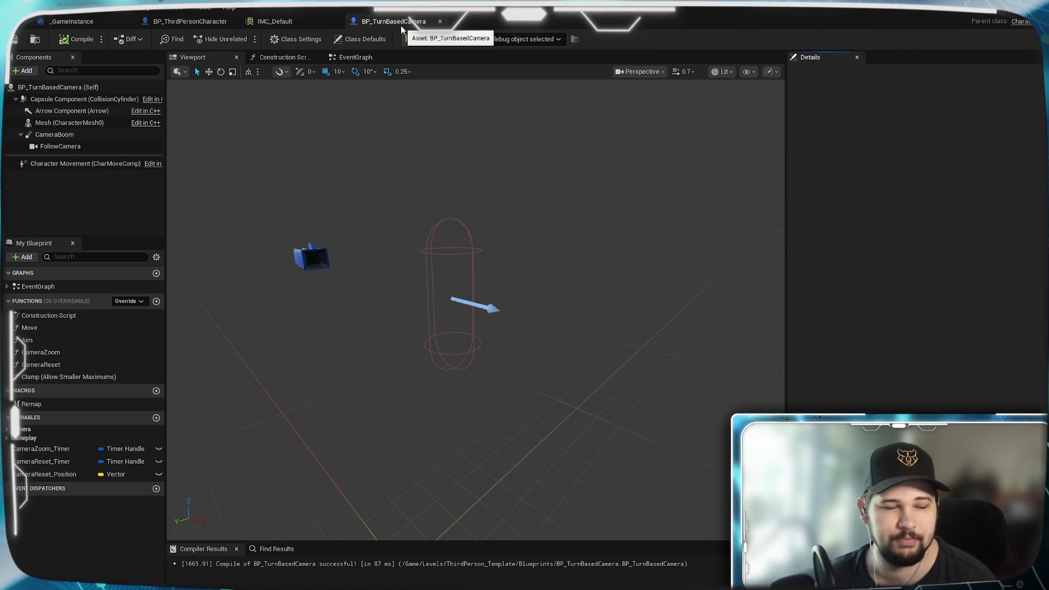
left_click(999, 11)
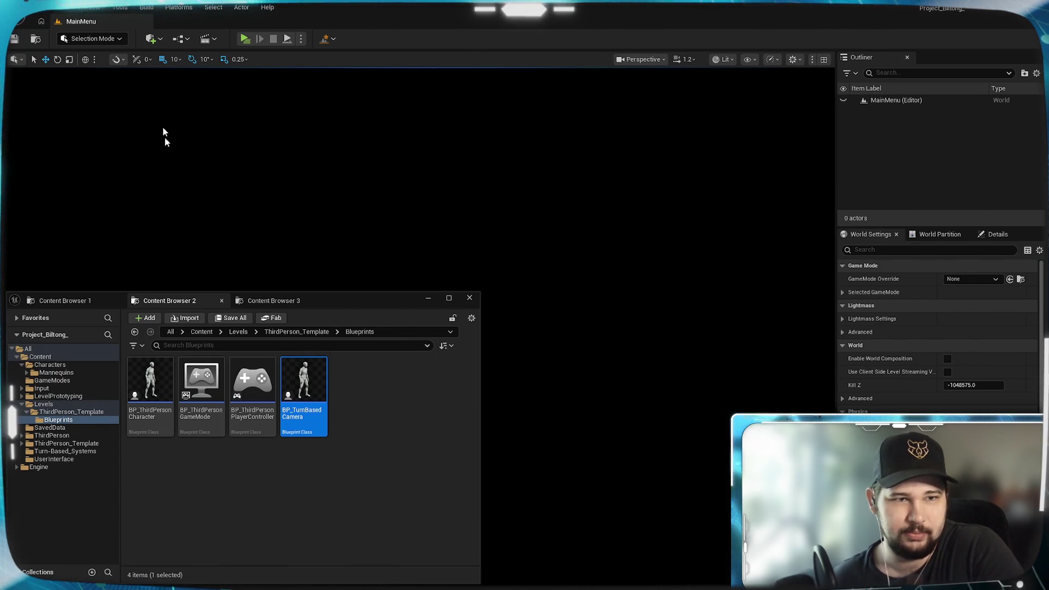
Load Lvl_ThirdPerson from the level bookmarks and open BP_ThirdPersonGameMode.
right_click(333, 61)
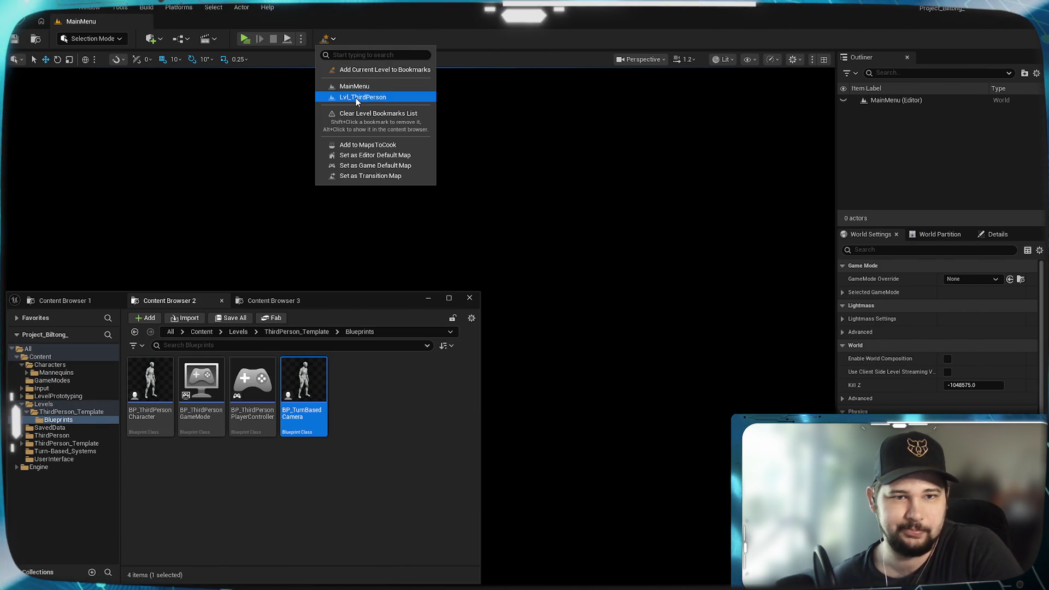
left_click(356, 97)
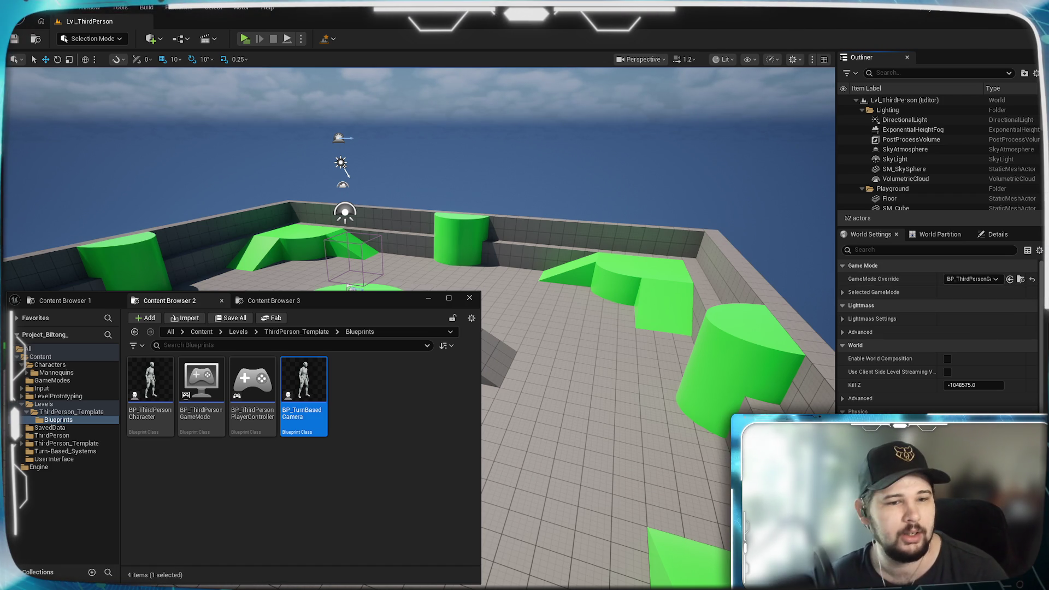
double_click(202, 382)
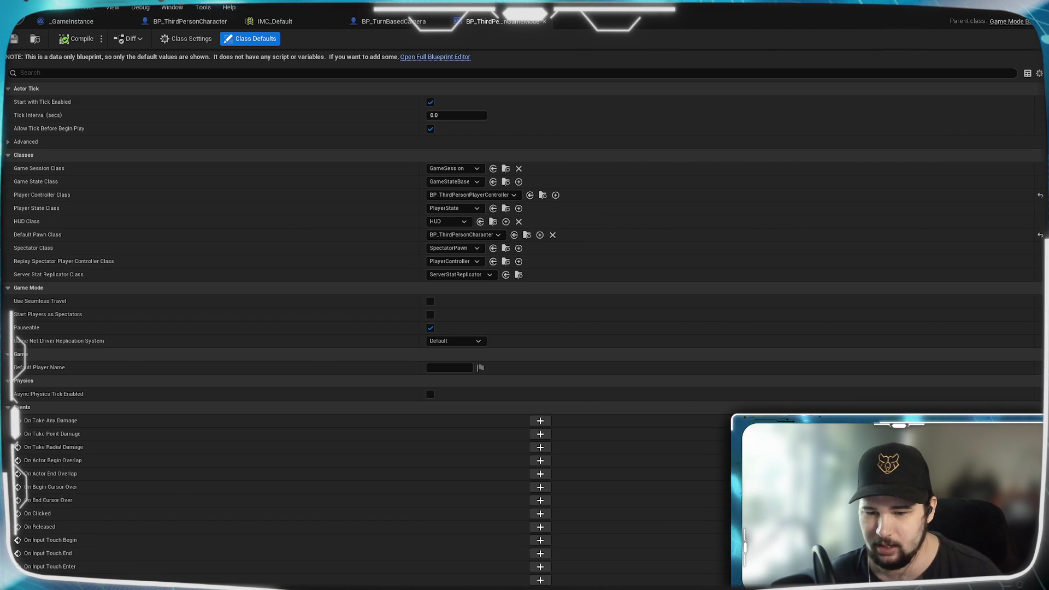
Locate the open game mode asset with Ctrl+B, then dismiss the asset browser.
key("ctrl+b")
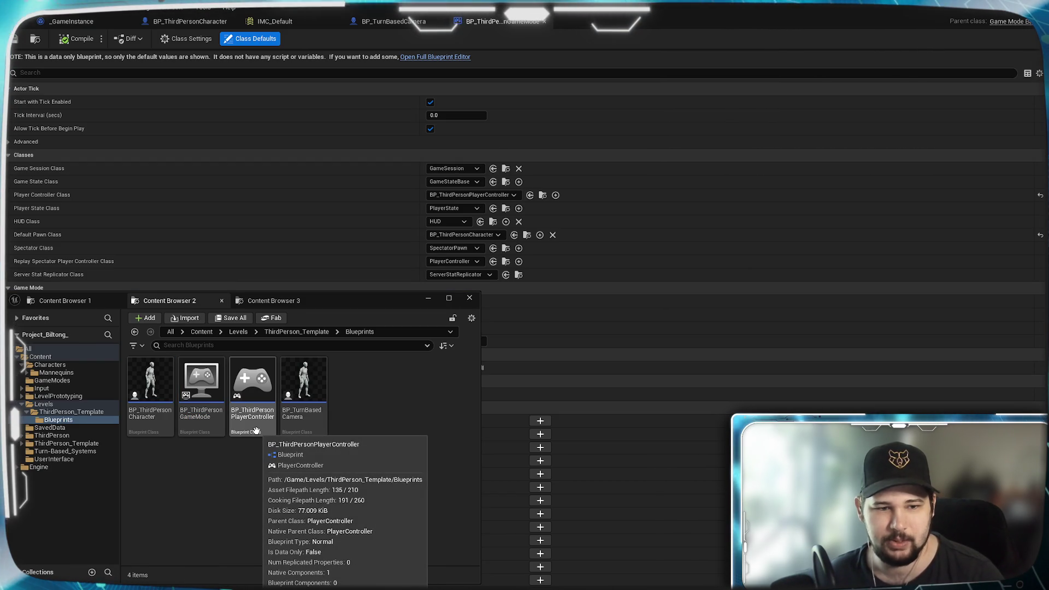
key("Escape")
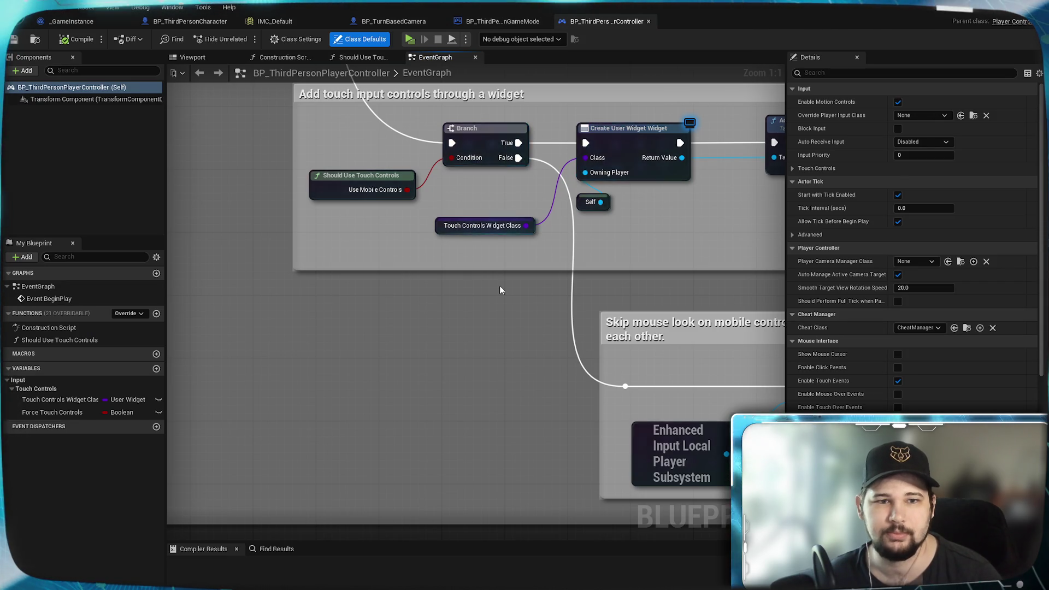
Select all the player controller's nodes and comments and wrap them in a new comment.
scroll(499, 280, "down", 5)
scroll(500, 280, "up", 4)
left_click_drag(238, 142, 405, 456)
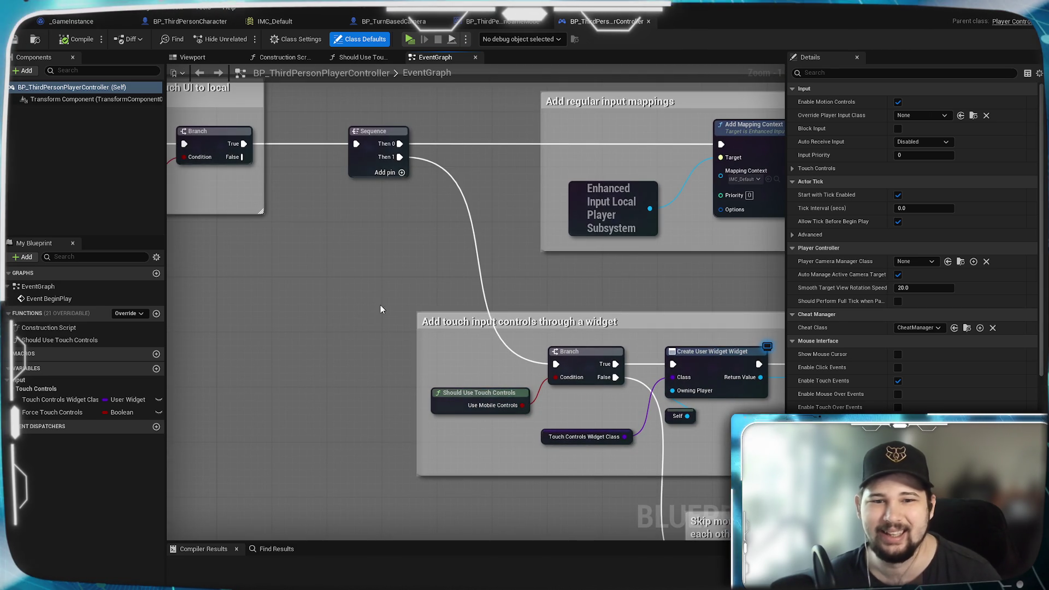
scroll(380, 305, "down", 4)
scroll(293, 303, "up", 3)
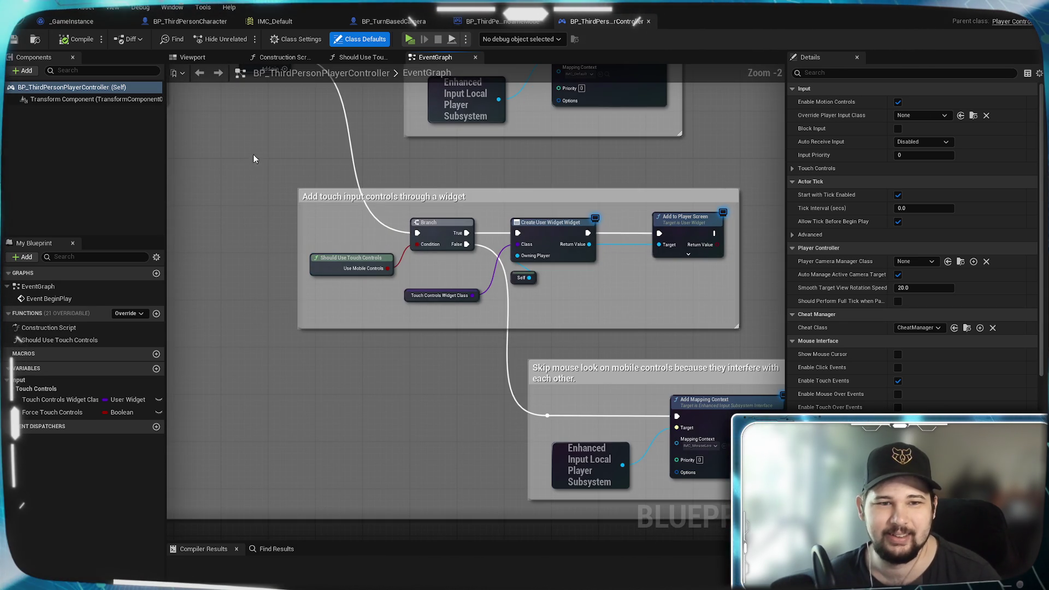
mouse_move(254, 158)
left_mouse_down()
mouse_move(709, 512)
mouse_move(857, 396)
mouse_move(476, 421)
left_mouse_up()
key("c")
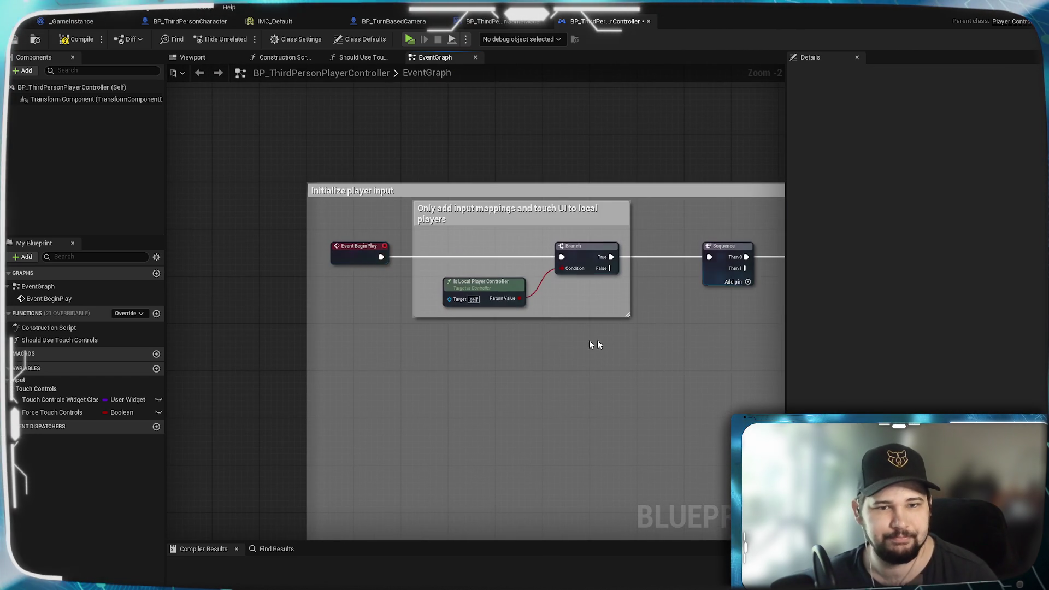
Shift the local-players comment box slightly left around Is Local Player Controller.
scroll(432, 254, "up", 2)
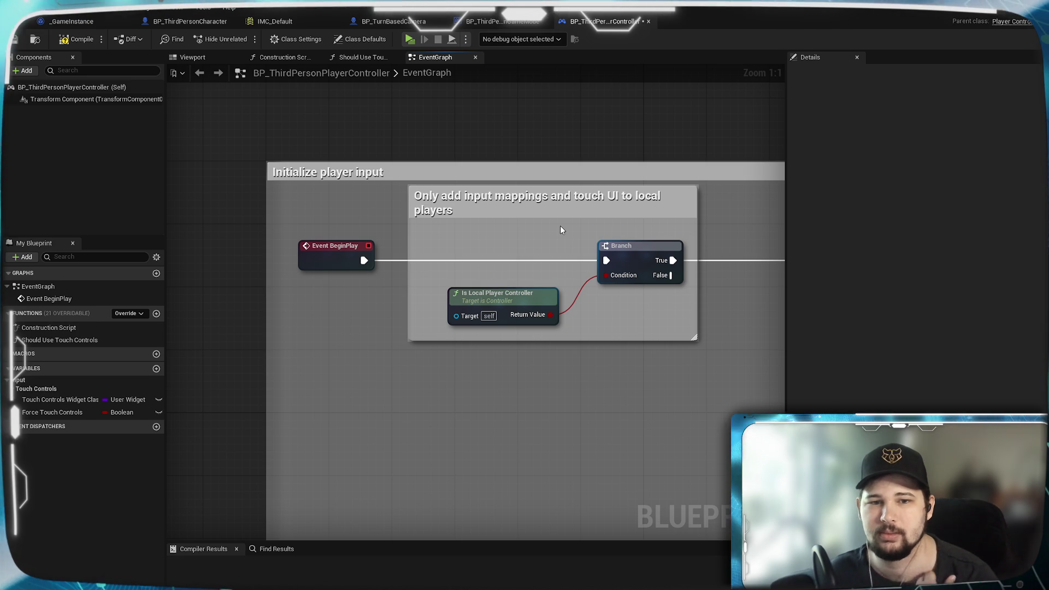
mouse_move(702, 362)
left_mouse_down()
mouse_move(352, 338)
mouse_move(55, 300)
mouse_move(379, 309)
left_mouse_up()
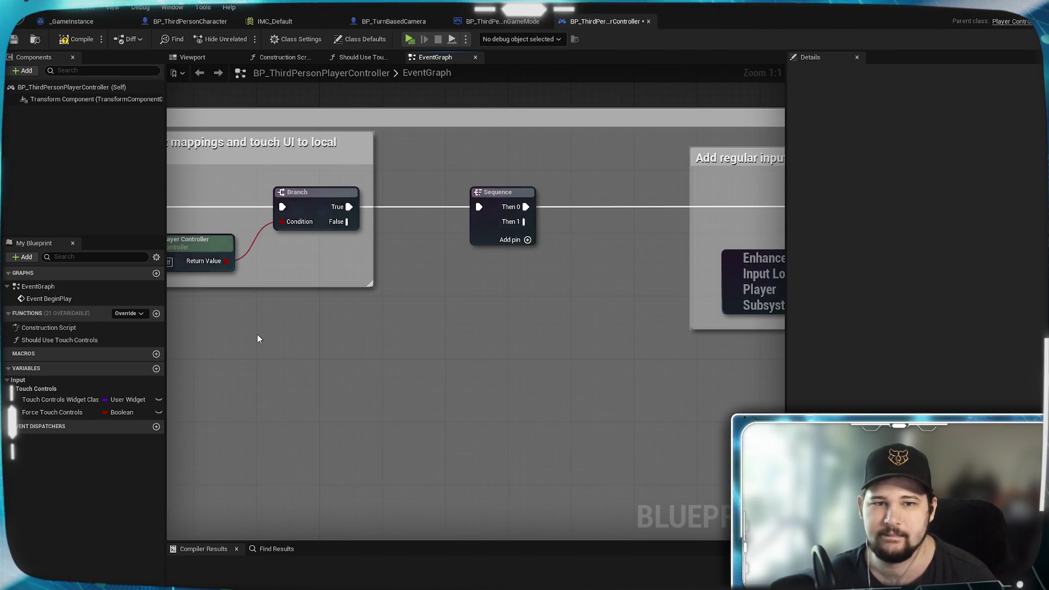
left_click_drag(257, 339, 597, 345)
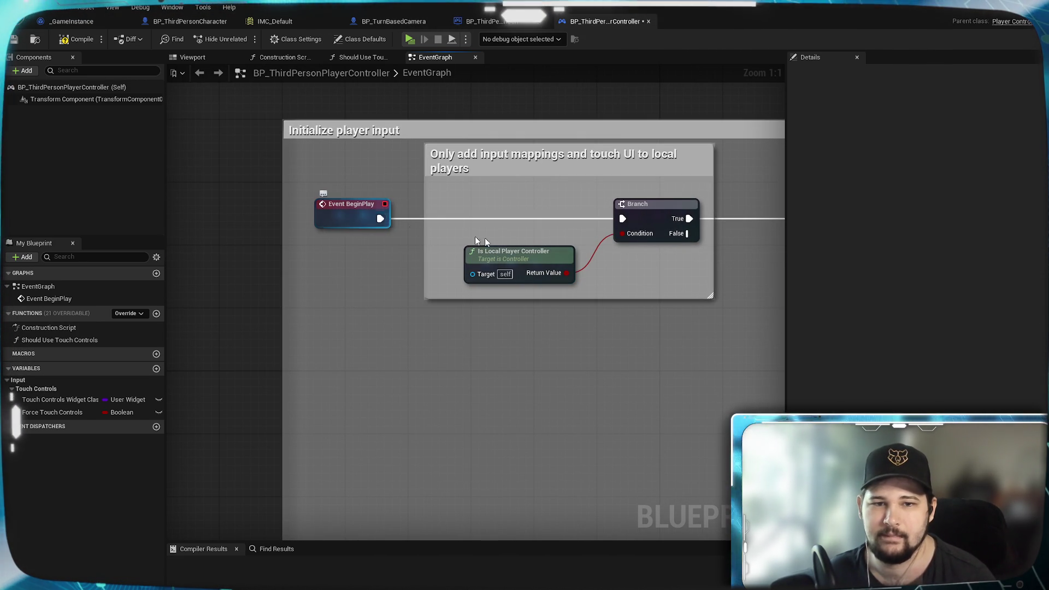
left_click(500, 253)
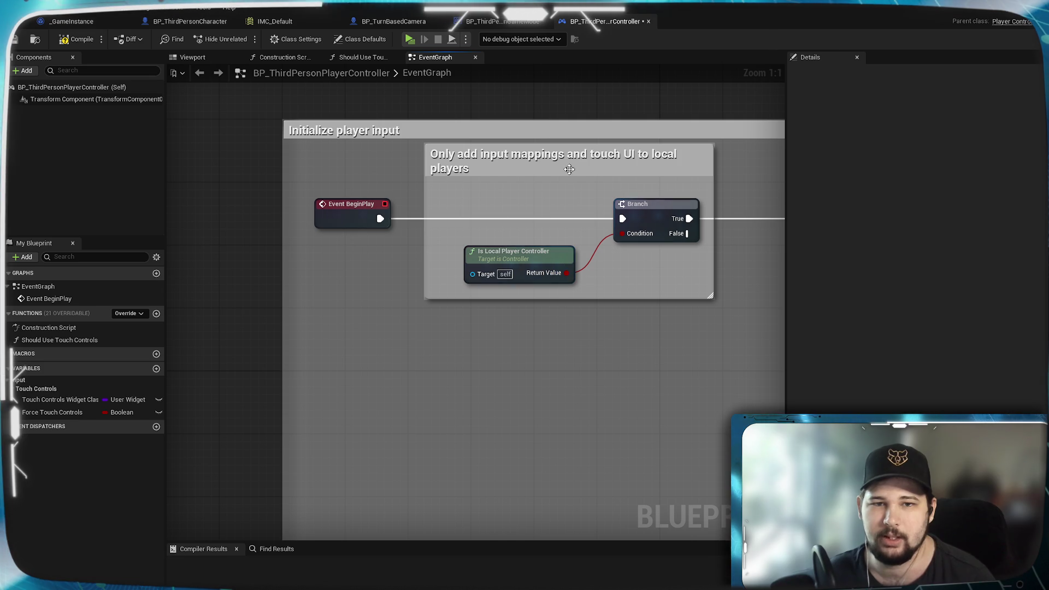
left_click_drag(519, 171, 482, 156)
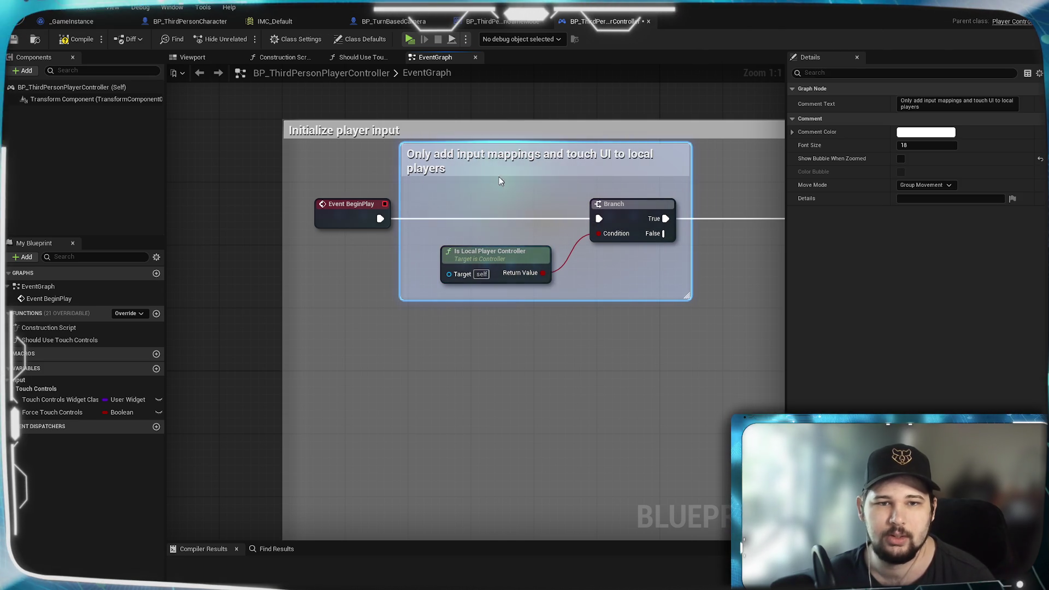
left_click(605, 365)
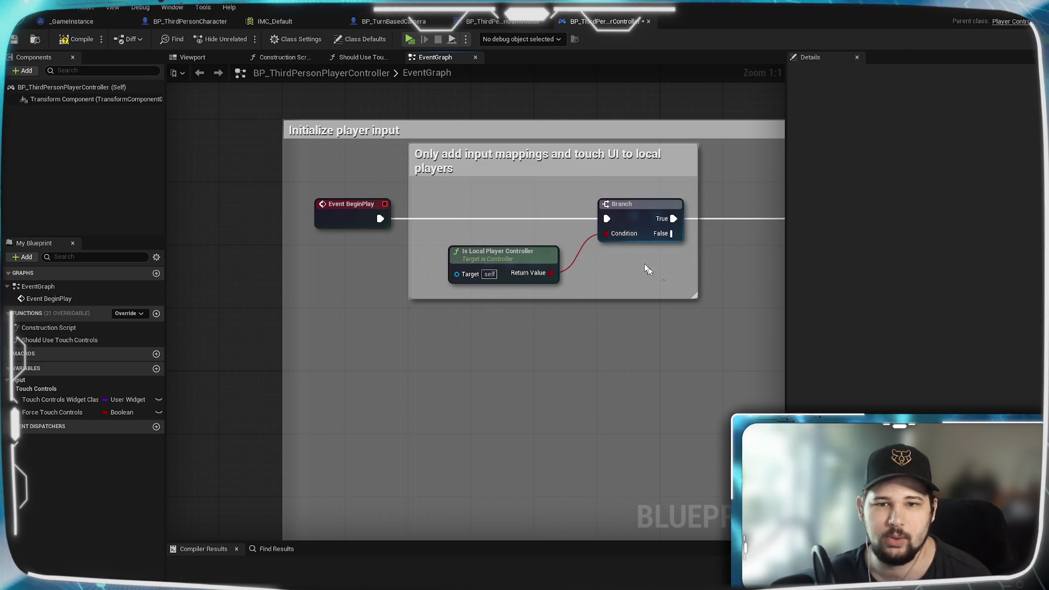
left_click_drag(644, 263, 524, 229)
left_click(626, 368)
left_click_drag(627, 367, 421, 346)
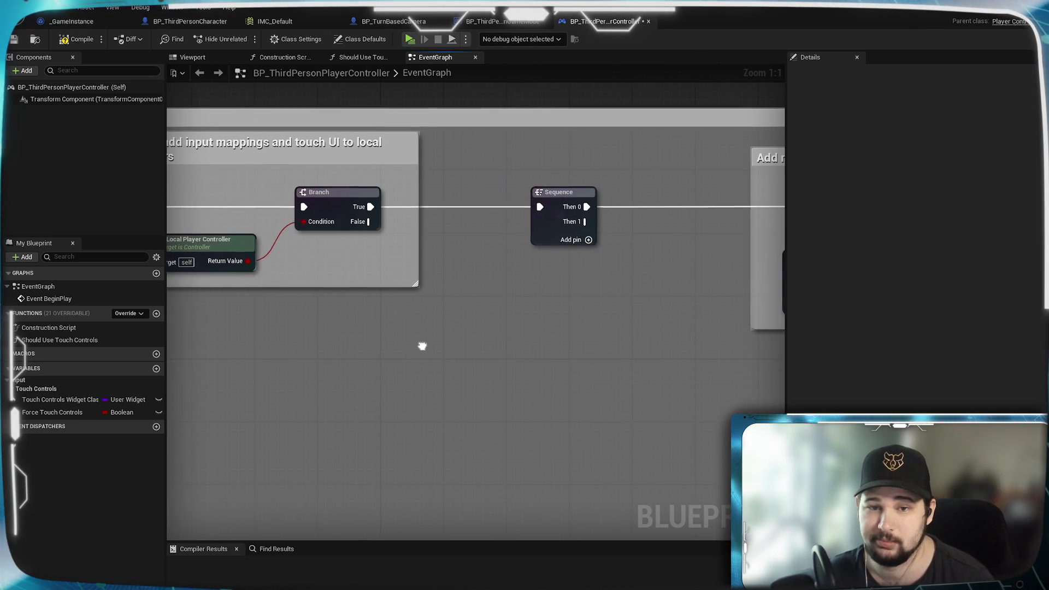
Narrow the input-mappings comment and move the Sequence node and Add regular input mappings comment left.
left_click_drag(417, 222, 402, 224)
left_click(571, 184)
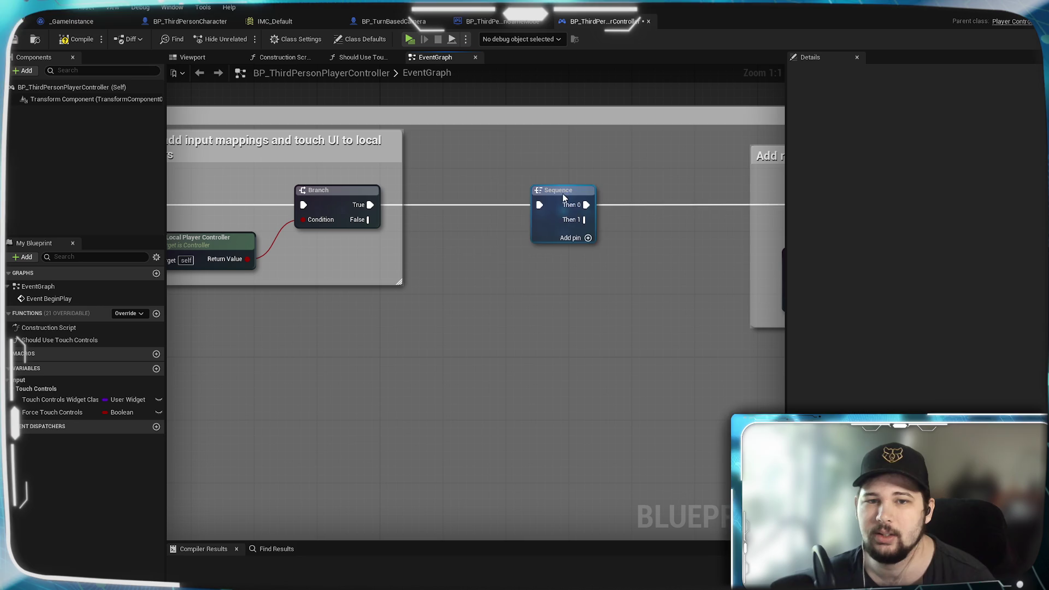
left_click_drag(564, 197, 471, 191)
left_click(513, 311)
mouse_move(514, 311)
left_mouse_down()
mouse_move(376, 248)
mouse_move(554, 297)
left_mouse_up()
left_click_drag(667, 196, 451, 196)
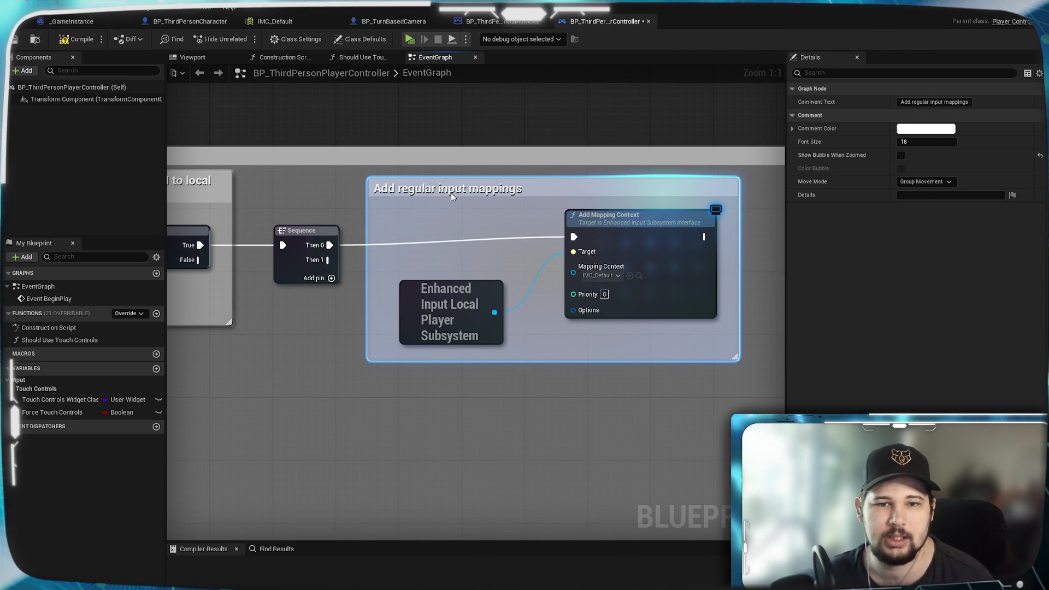
Shrink the outer Initialize player input comment, compile, and show the class defaults.
scroll(479, 229, "down", 7)
mouse_move(688, 423)
left_mouse_down()
mouse_move(566, 269)
mouse_move(578, 270)
left_mouse_up()
scroll(578, 269, "up", 7)
mouse_move(383, 217)
left_mouse_down()
mouse_move(455, 294)
mouse_move(456, 410)
mouse_move(663, 316)
left_mouse_up()
left_click(76, 39)
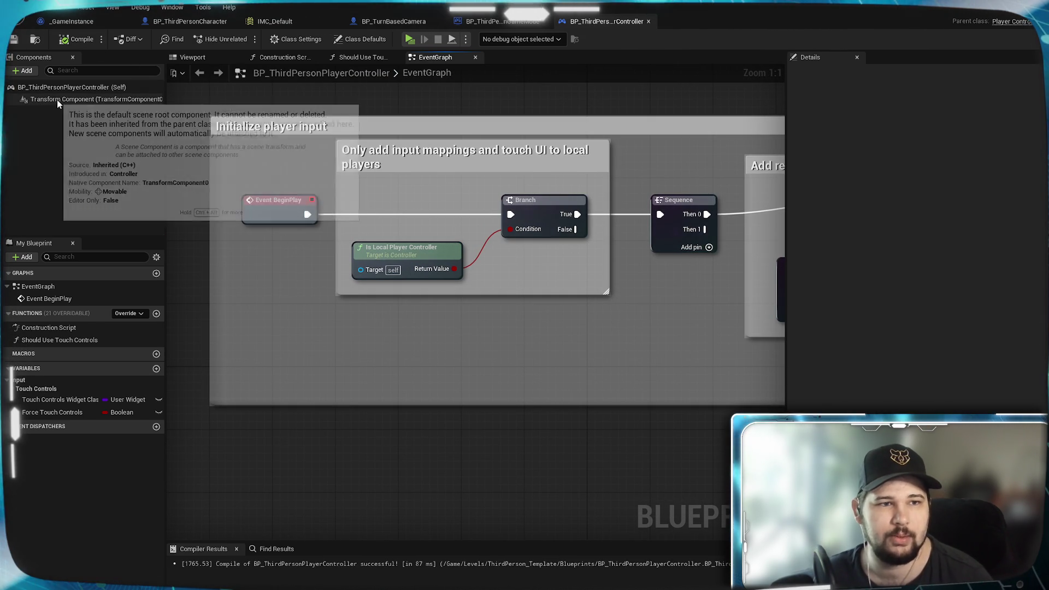
left_click(64, 86)
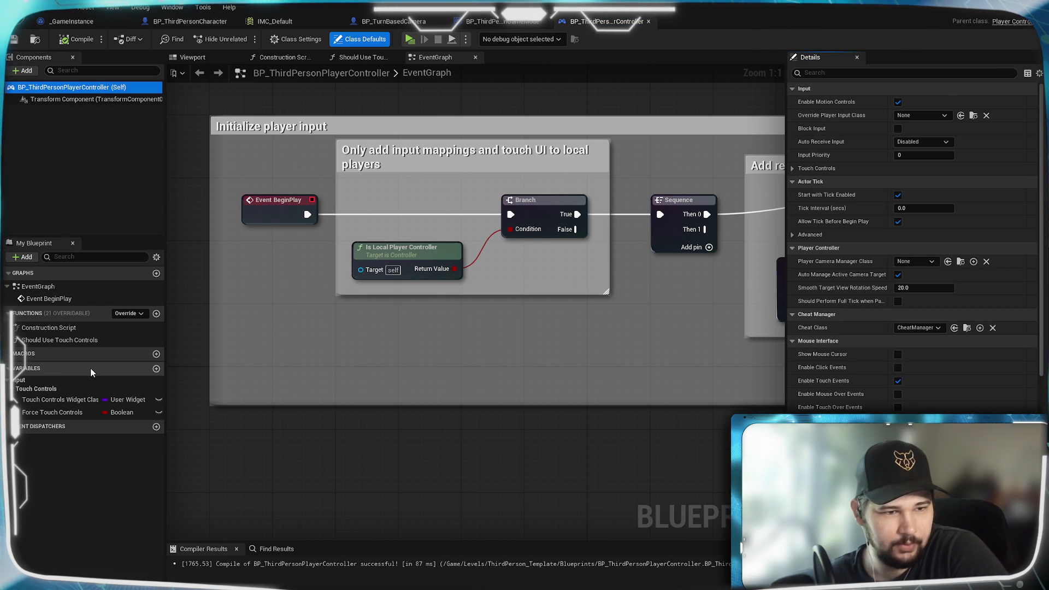
Delete the Should Use Touch Controls function from My Blueprint.
left_click(44, 340)
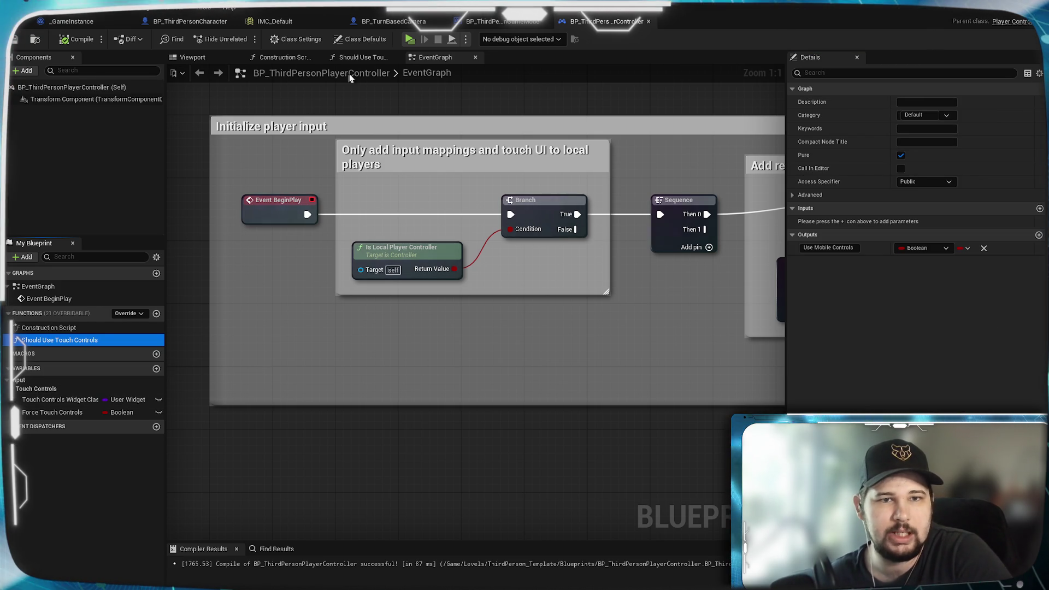
left_click(369, 56)
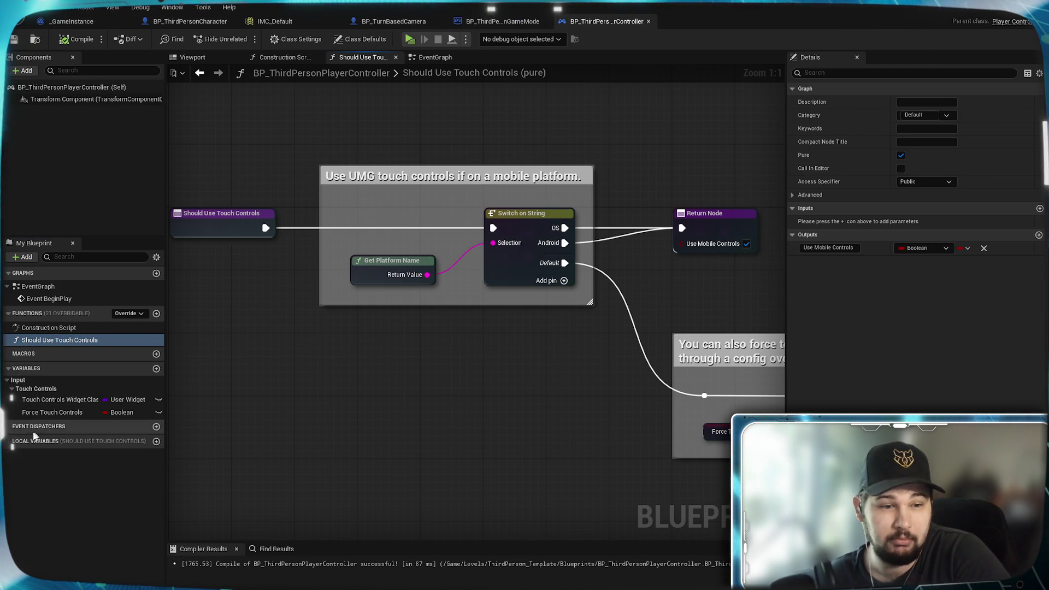
right_click(52, 340)
key("Delete")
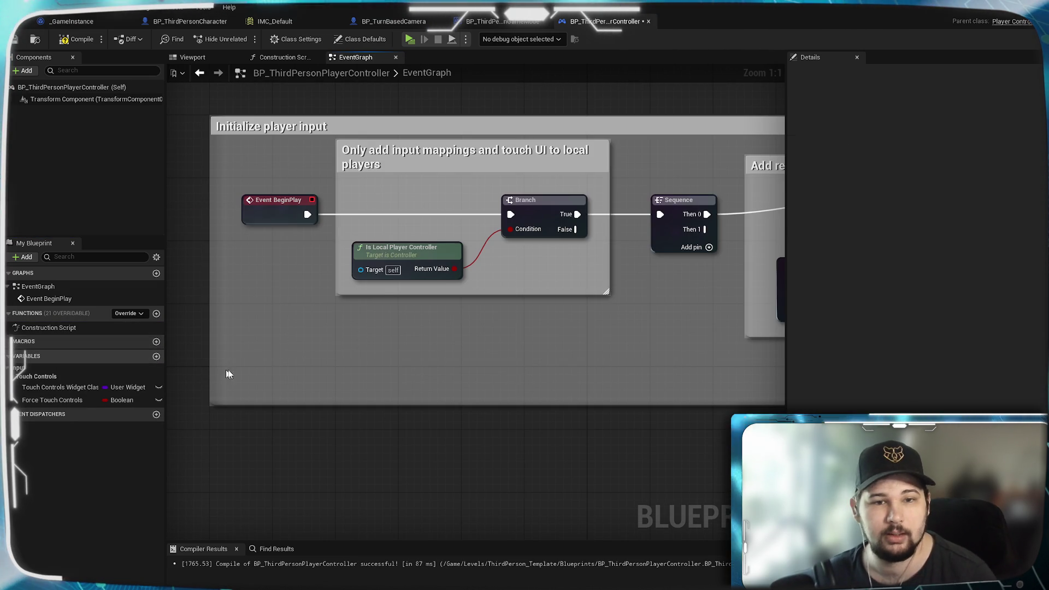
Delete the Force Touch Controls and touch controls widget class variables, then compile and save.
left_click(54, 401)
key("Delete")
left_click(62, 387)
key("Delete")
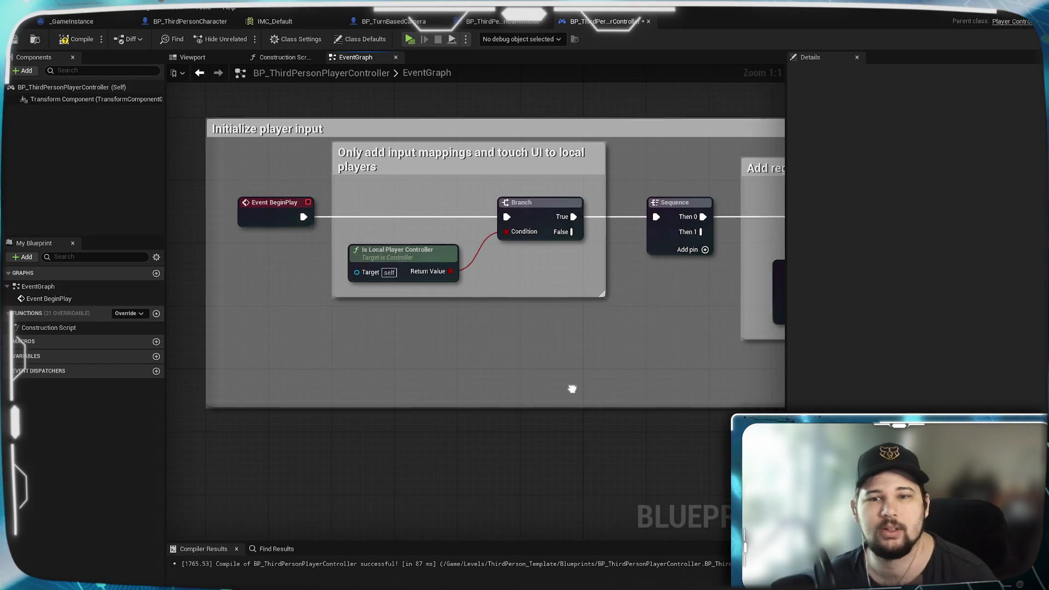
mouse_move(571, 386)
left_mouse_down()
mouse_move(383, 414)
mouse_move(191, 415)
mouse_move(649, 399)
left_mouse_up()
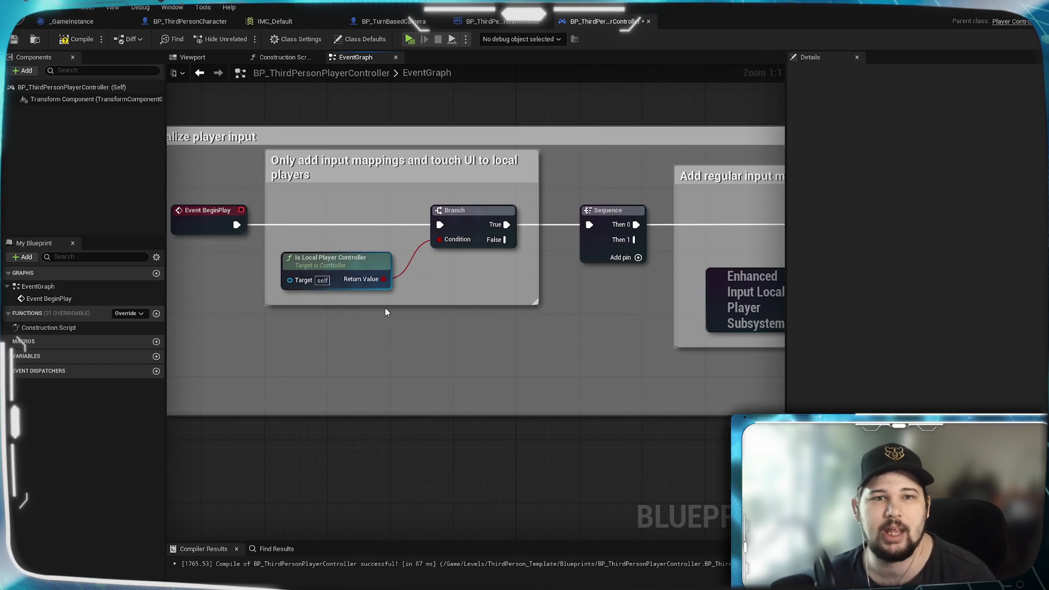
left_click(77, 39)
left_click(14, 40)
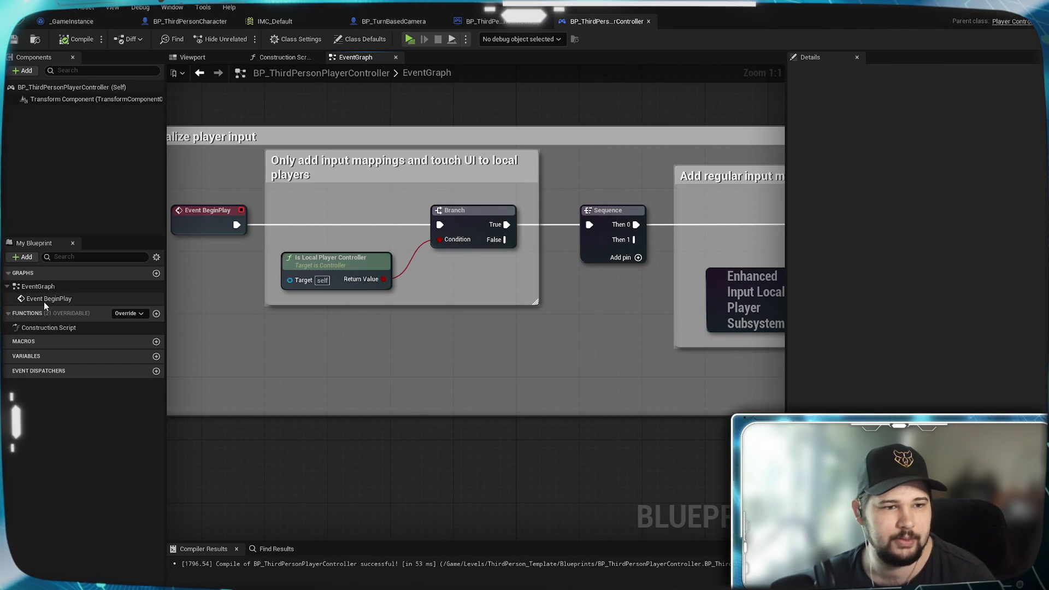
Open the Construction Script graph, close it, and return to the EventGraph.
left_click(74, 329)
double_click(73, 329)
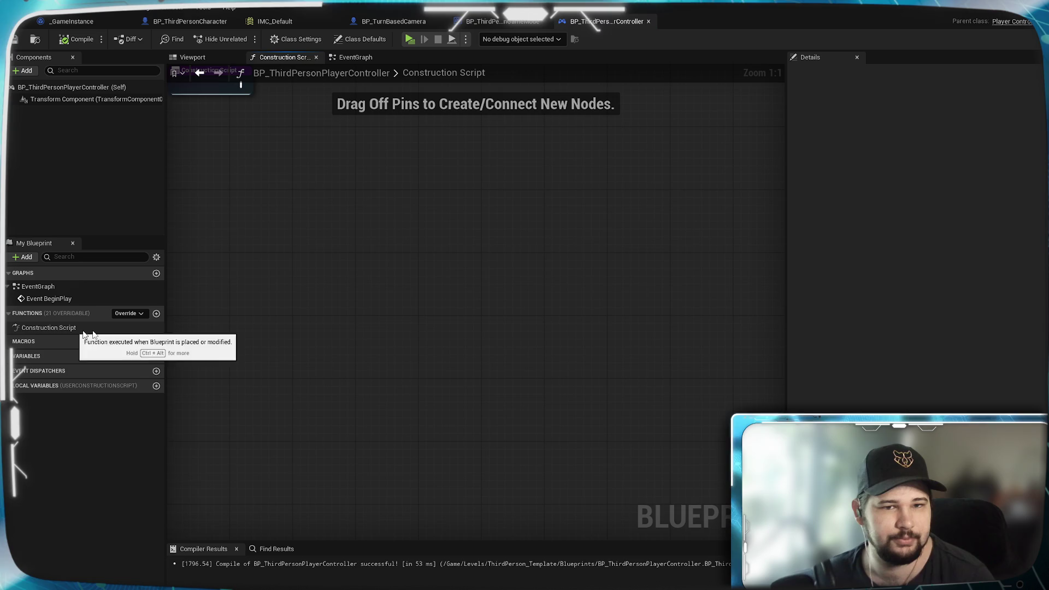
left_click(315, 57)
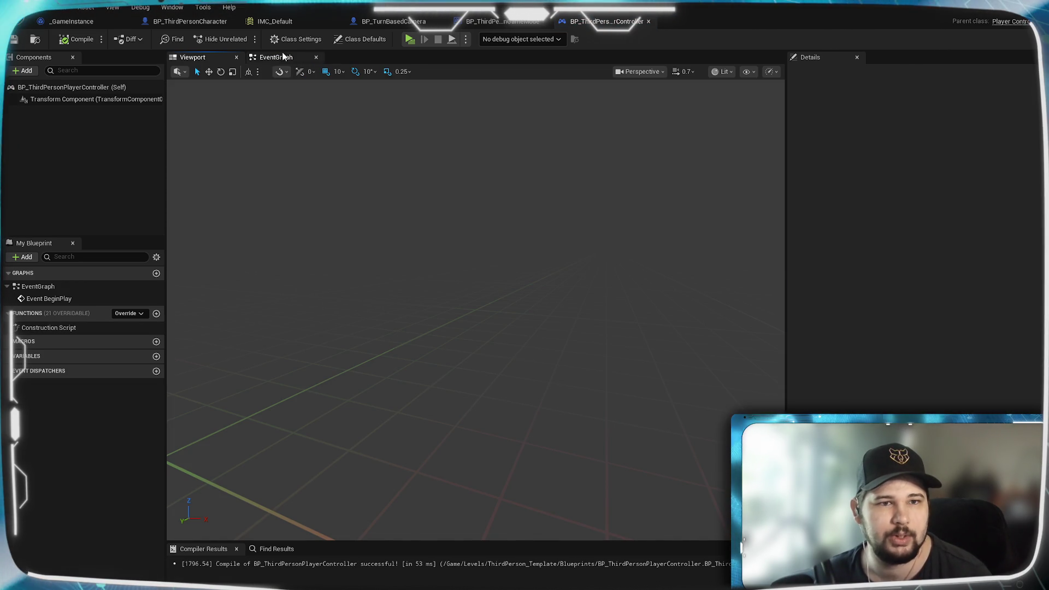
left_click(289, 57)
Review the class defaults and class settings, then recompile the player controller.
left_click(360, 39)
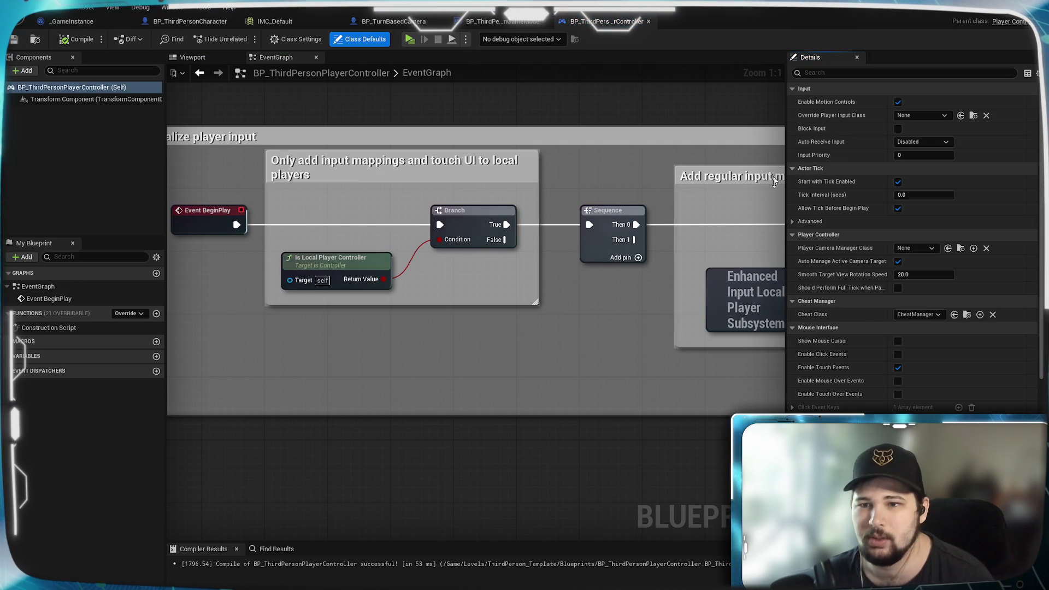
scroll(832, 374, "down", 5)
scroll(833, 375, "down", 5)
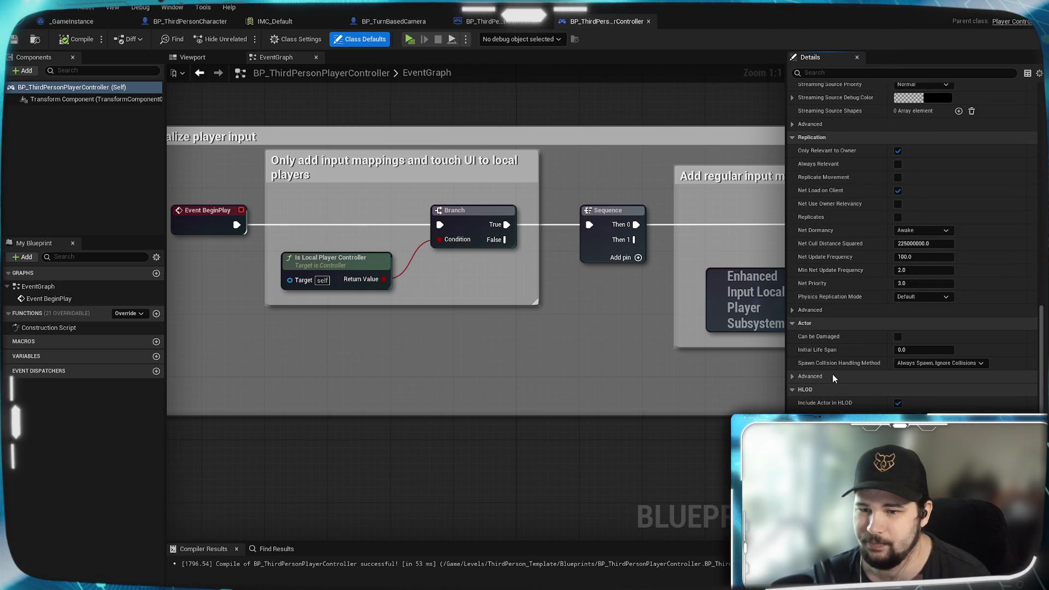
scroll(832, 374, "down", 3)
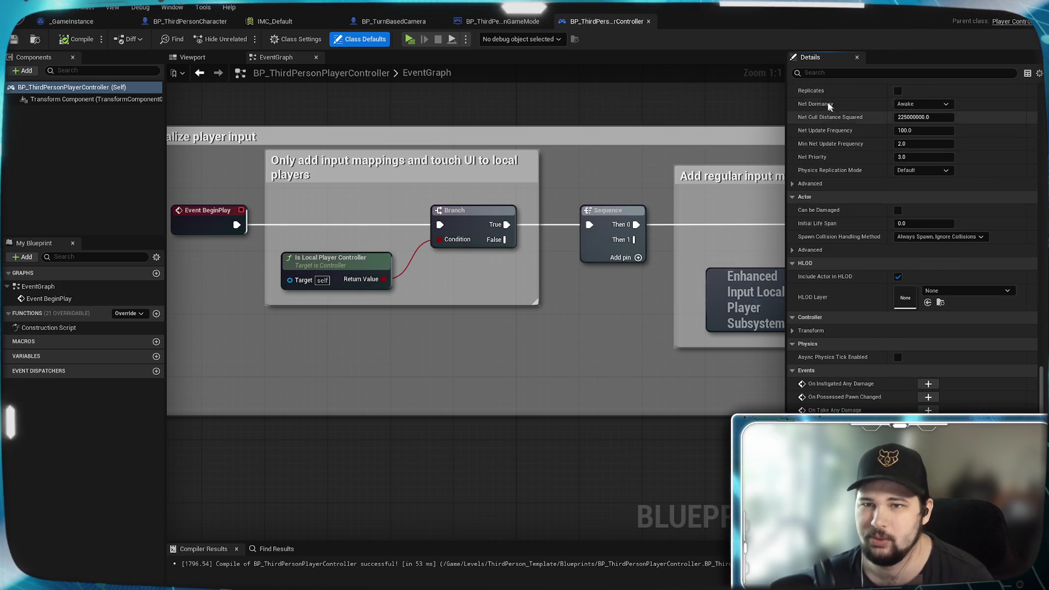
left_click(300, 40)
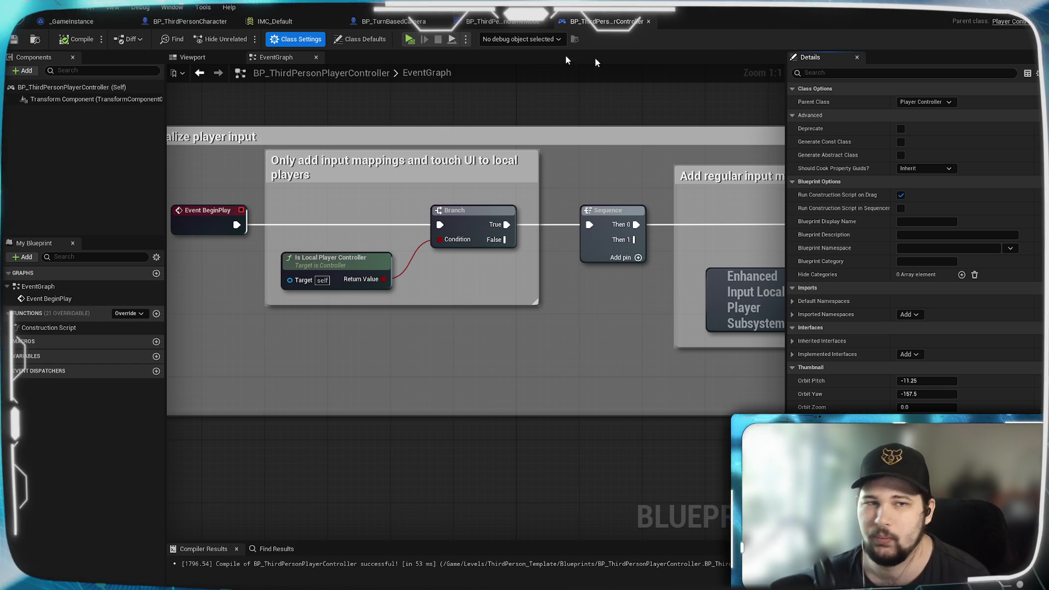
left_click(77, 39)
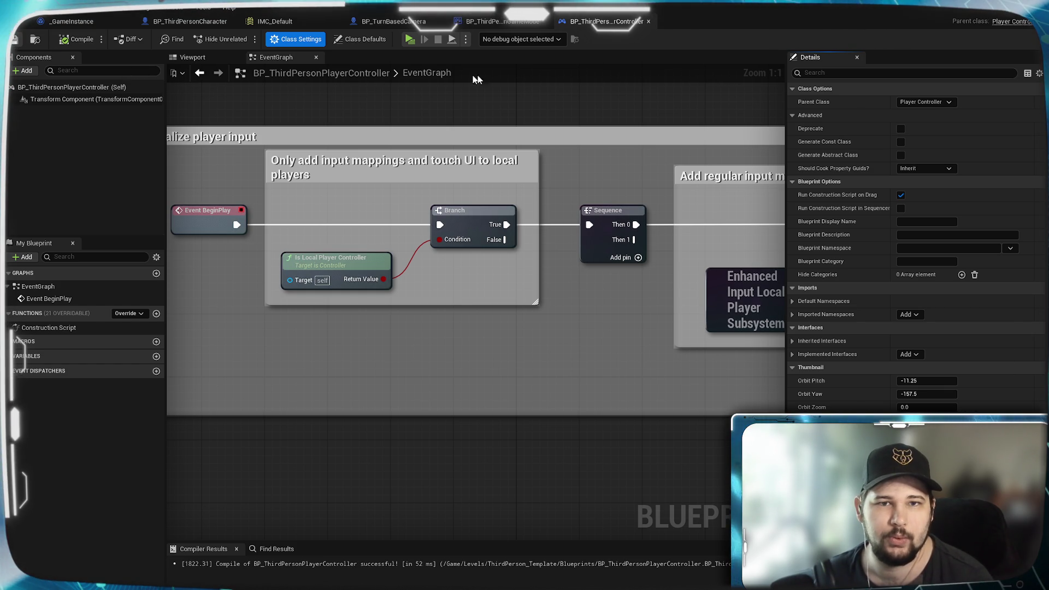
Switch to the BP_ThirdPersonGameMode tab to view its class defaults.
left_click(500, 21)
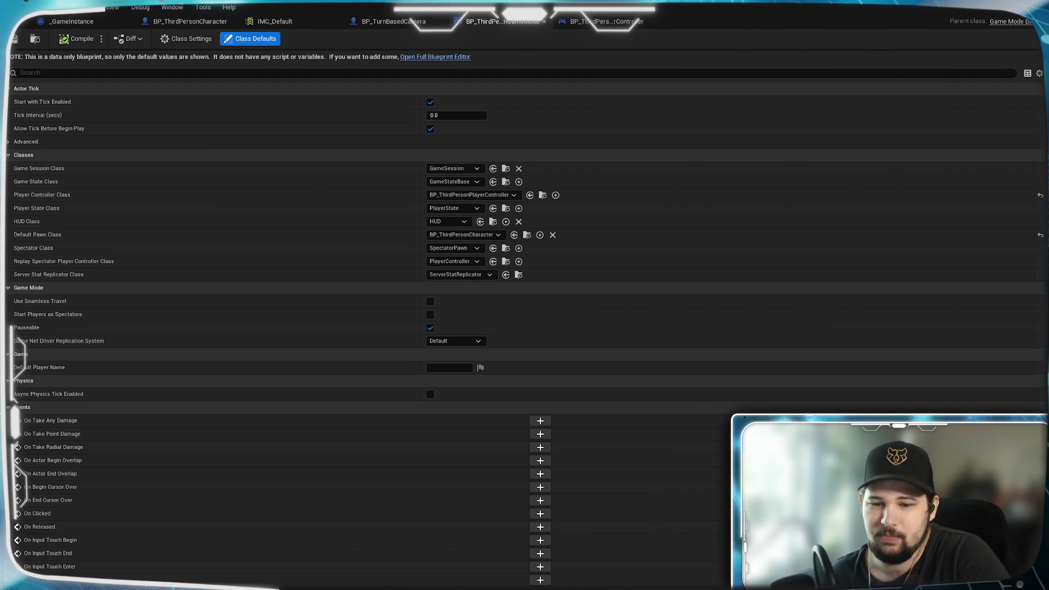
Duplicate BP_ThirdPersonGameMode, name the copy BP_TurnBasedGamemode, and open it.
key("alt+Tab")
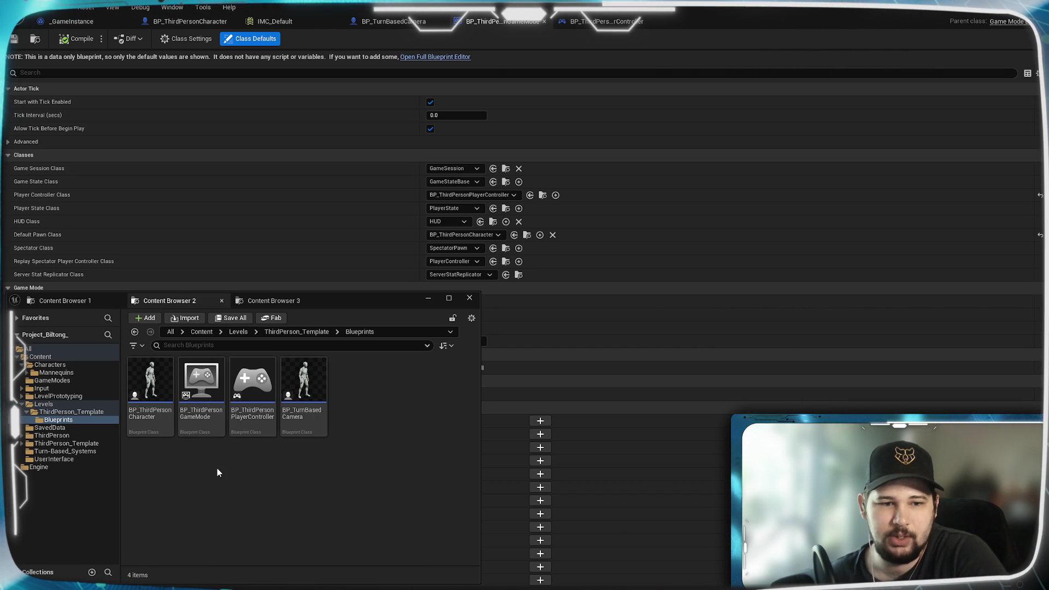
left_click(212, 427)
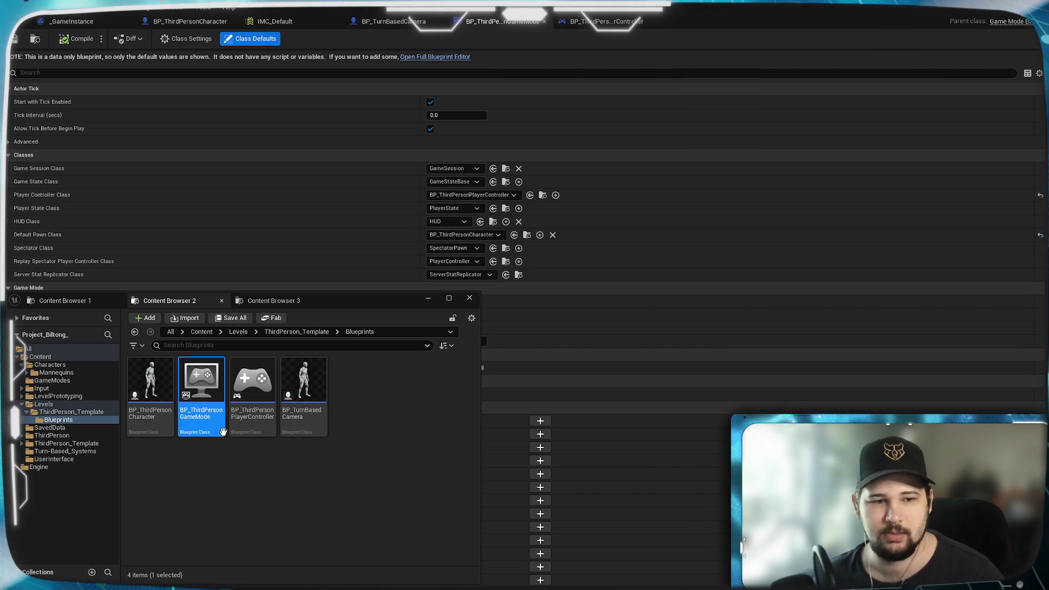
right_click(193, 387)
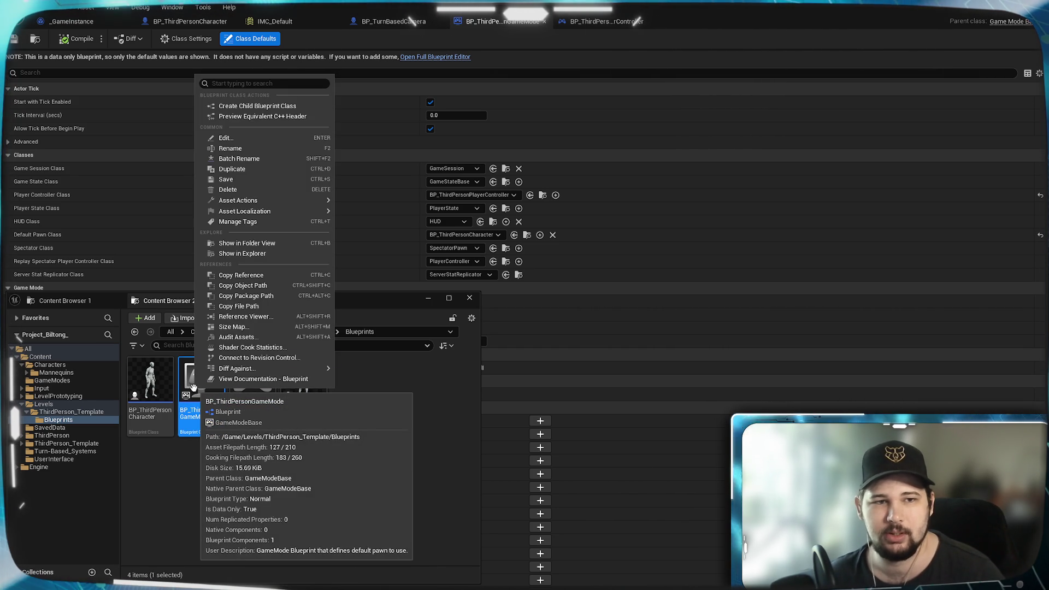
left_click(243, 170)
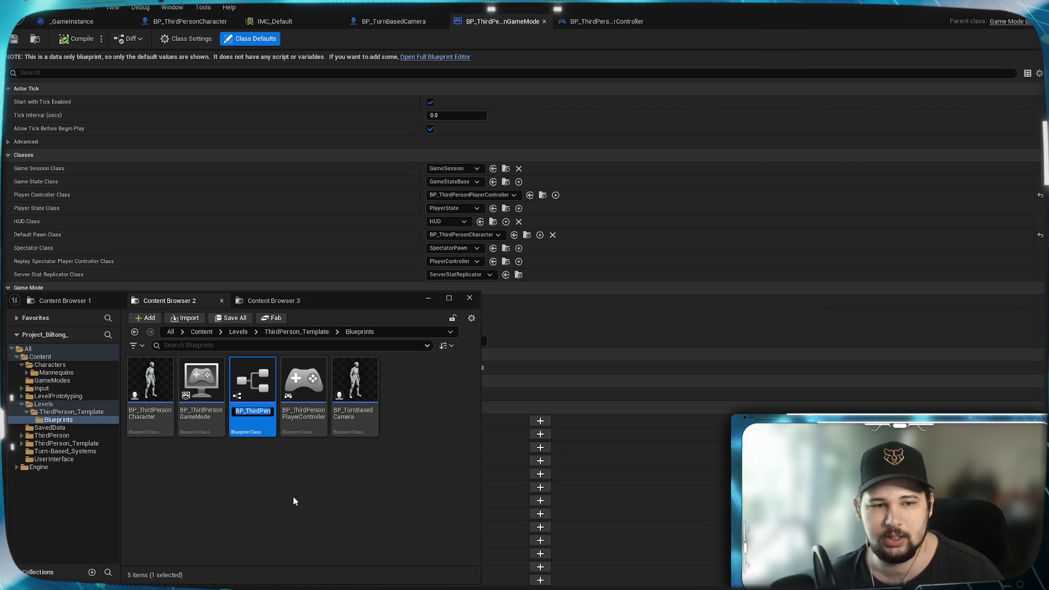
type("BP_ThirdPe")
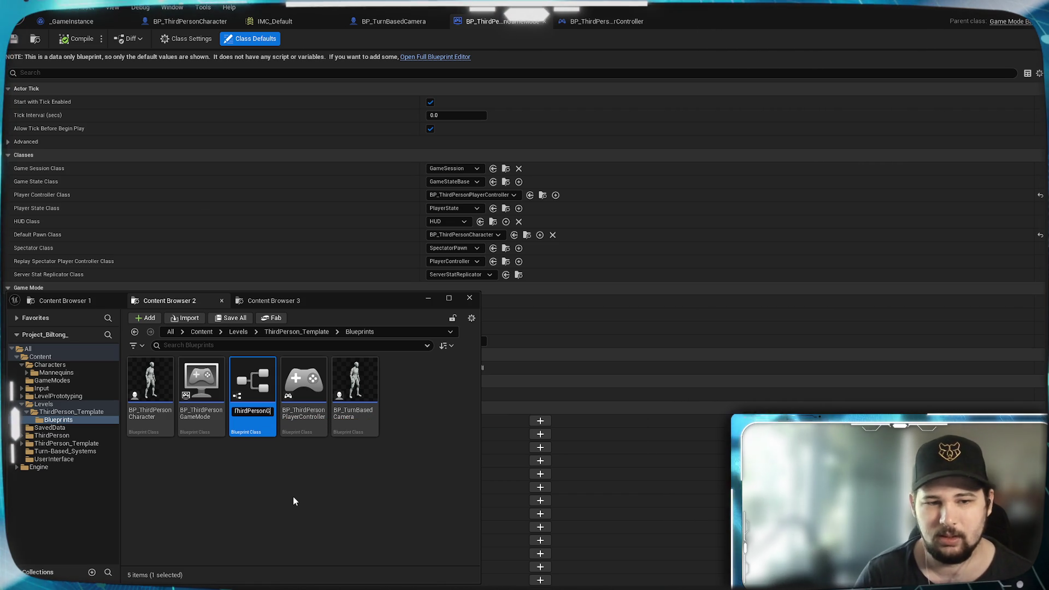
key("BackSpace")
key("BackSpace")
key("BackSpace")
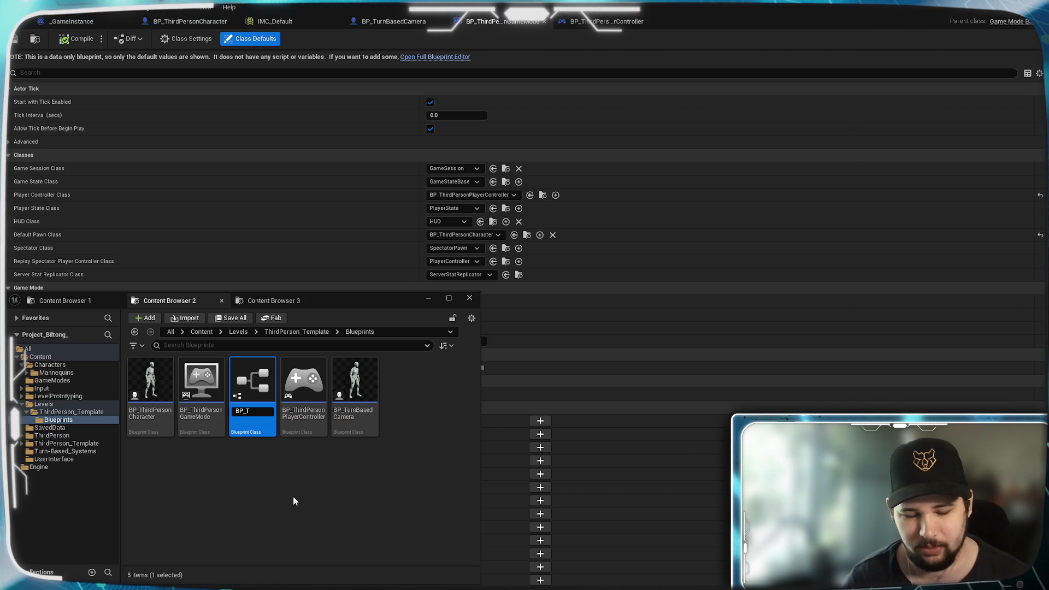
type("urnBased")
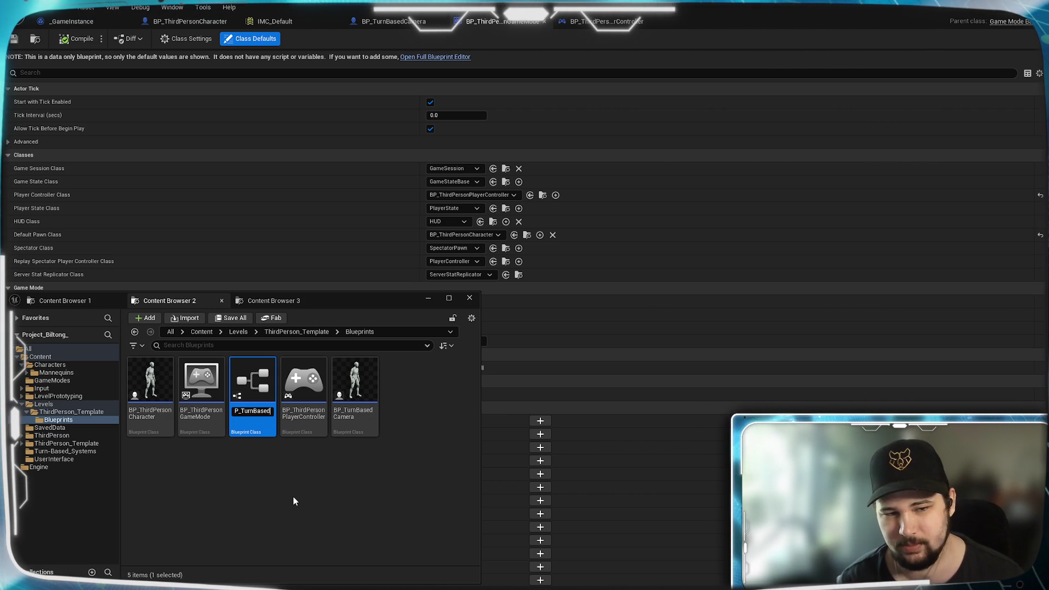
type("Gamemode")
key("Return")
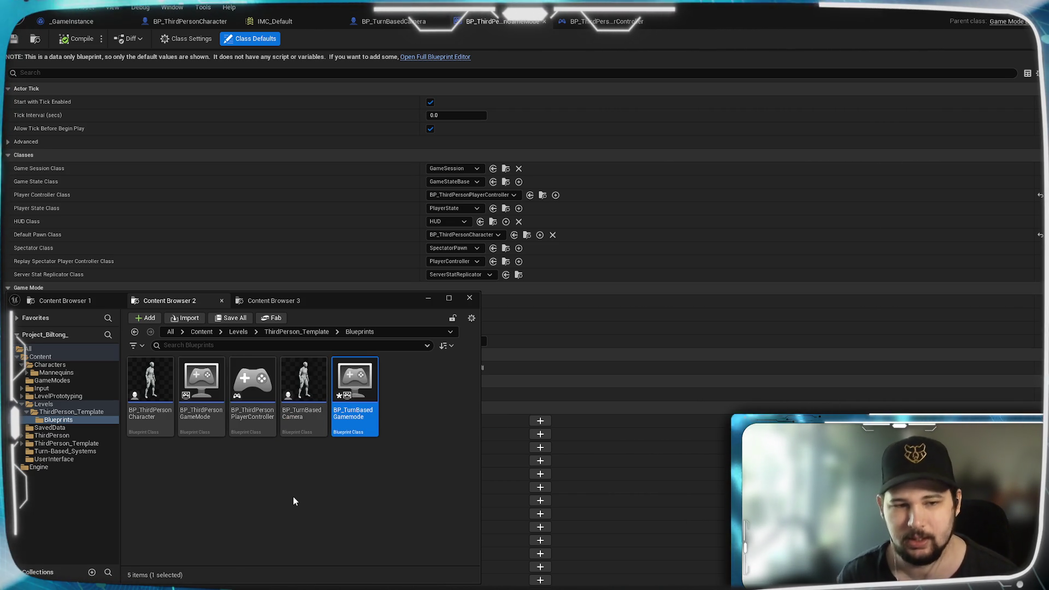
double_click(346, 415)
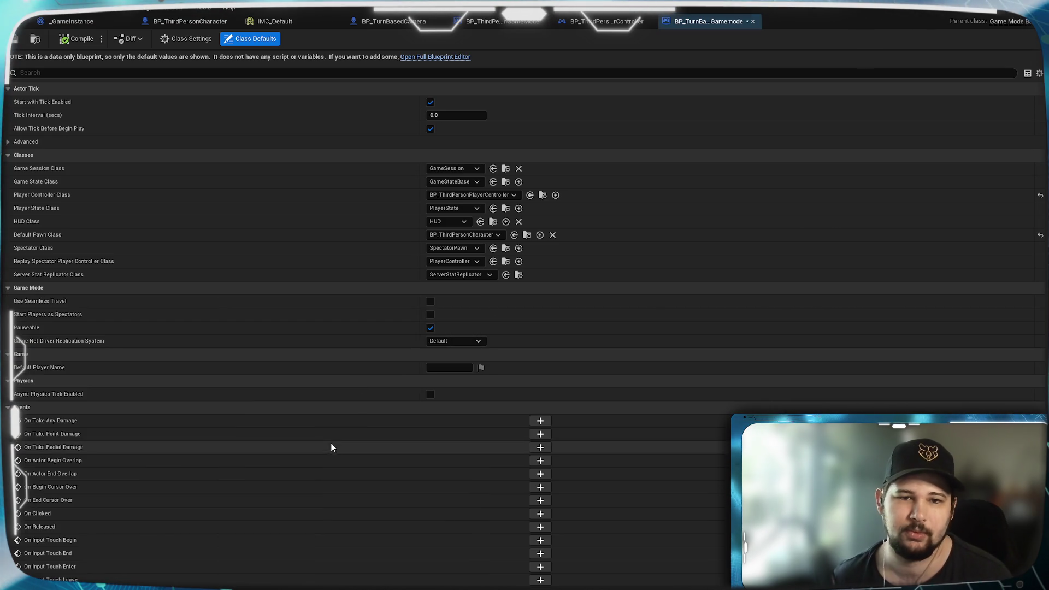
Set BP_TurnBasedCamera as default pawn class, compile and save, then return to BP_ThirdPersonCharacter.
left_click(470, 237)
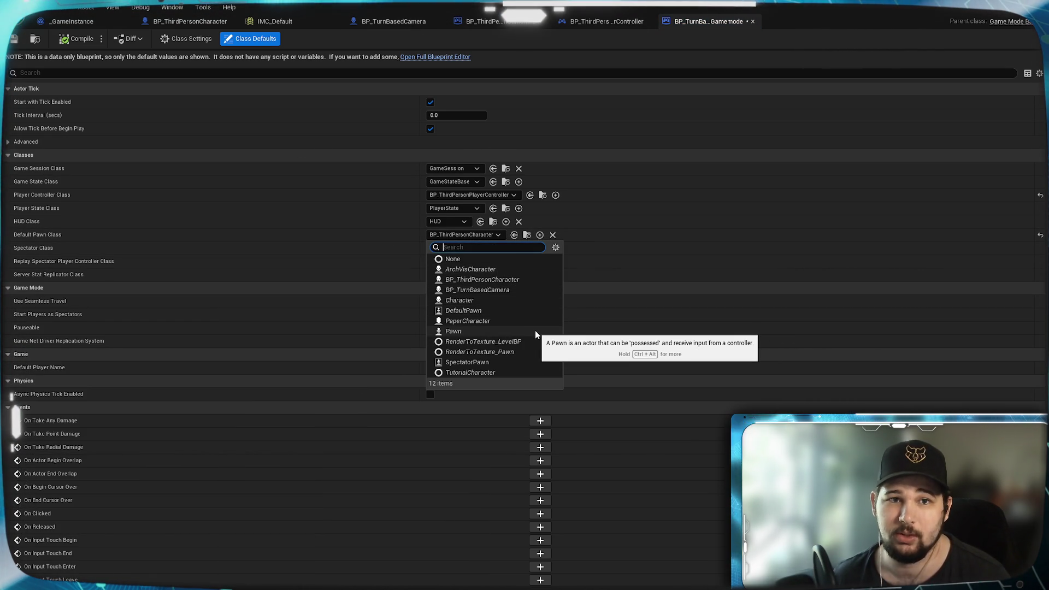
left_click(496, 290)
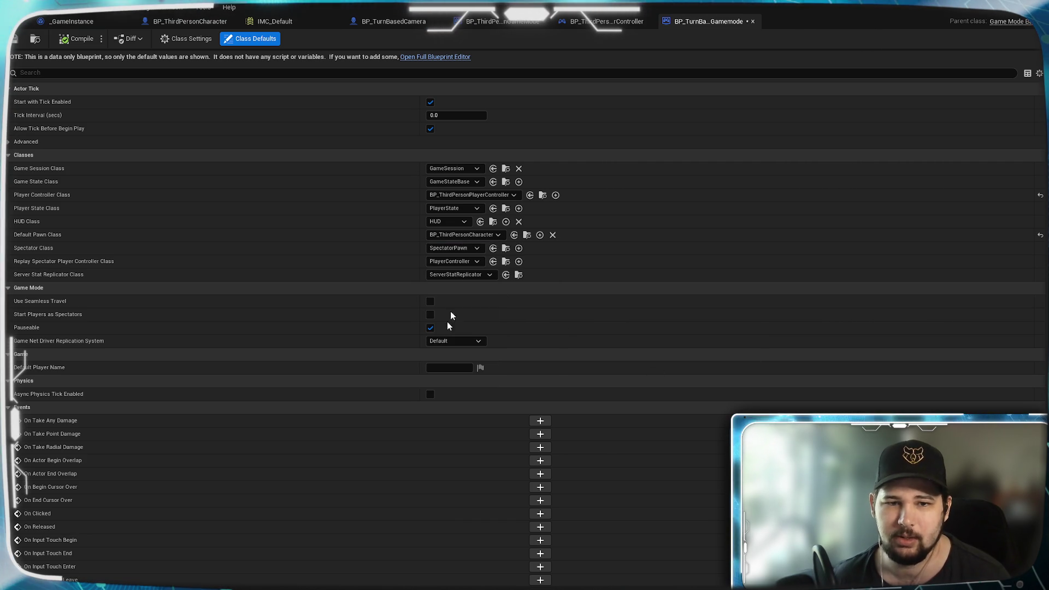
left_click(80, 44)
left_click(15, 40)
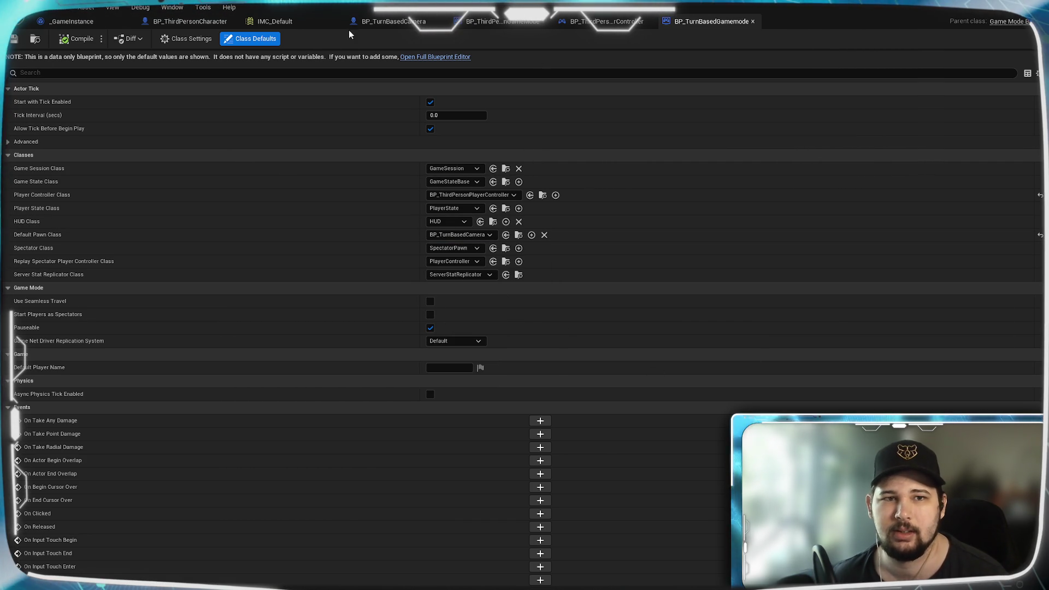
left_click(199, 21)
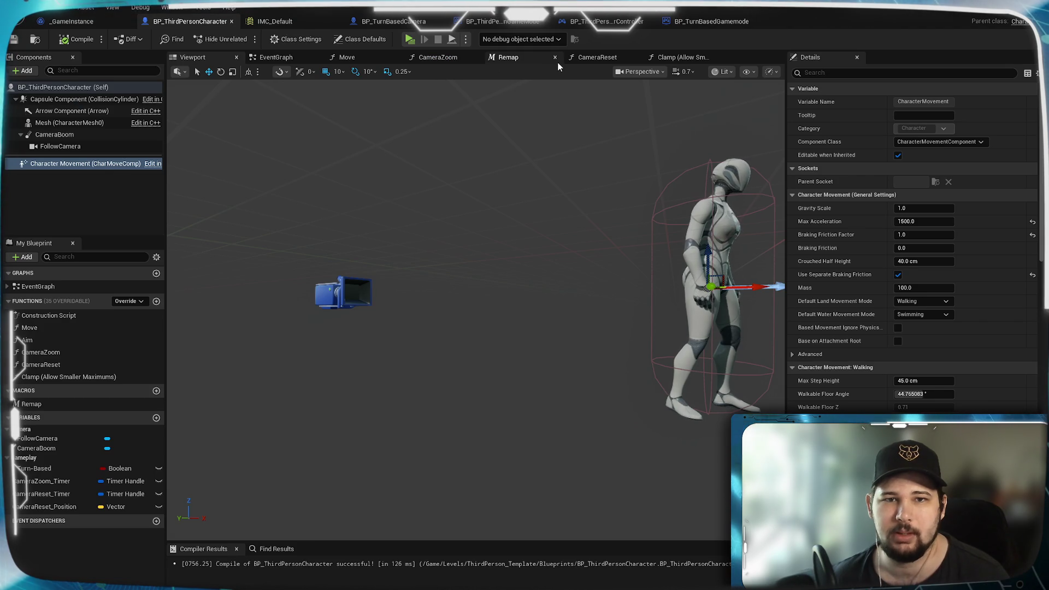
In the character's event graph, search all actions for 'gamemode' with Context Sensitive off.
left_click(276, 57)
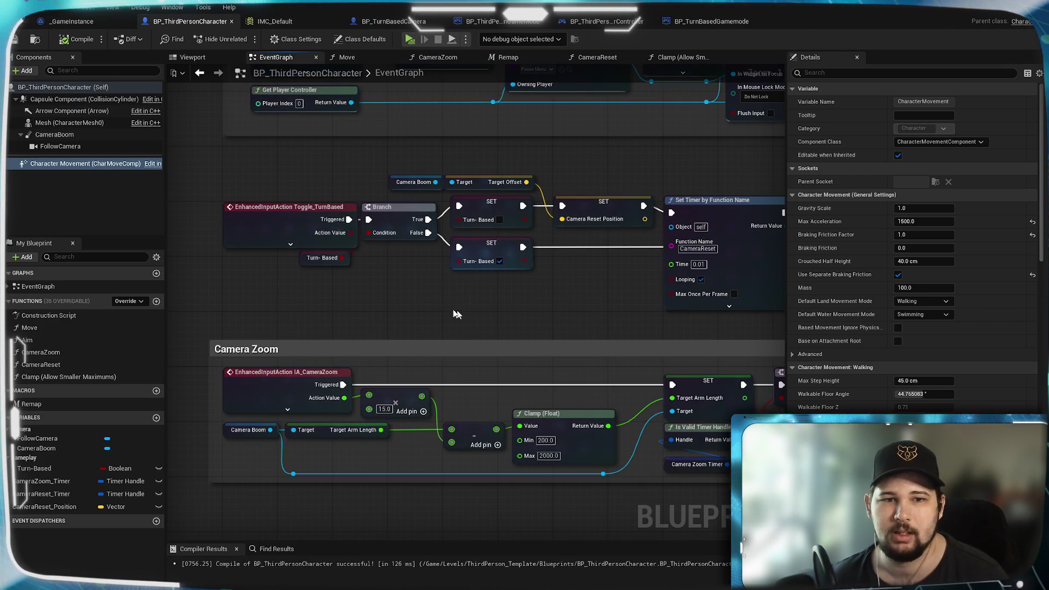
mouse_move(564, 301)
left_mouse_down()
mouse_move(277, 304)
mouse_move(293, 240)
mouse_move(396, 320)
mouse_move(483, 282)
left_mouse_up()
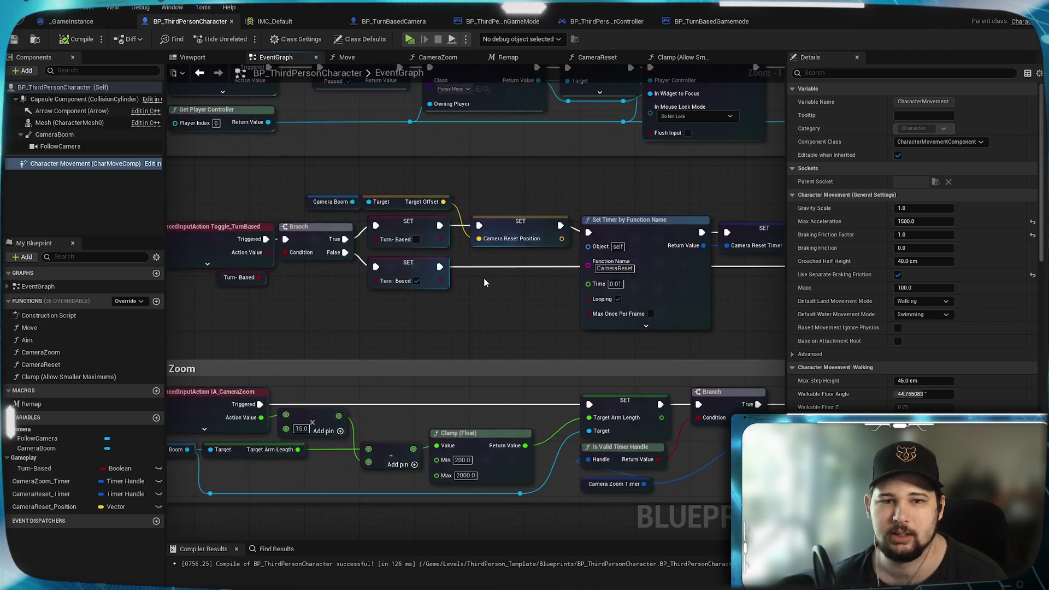
scroll(483, 277, "up", 1)
right_click(565, 217)
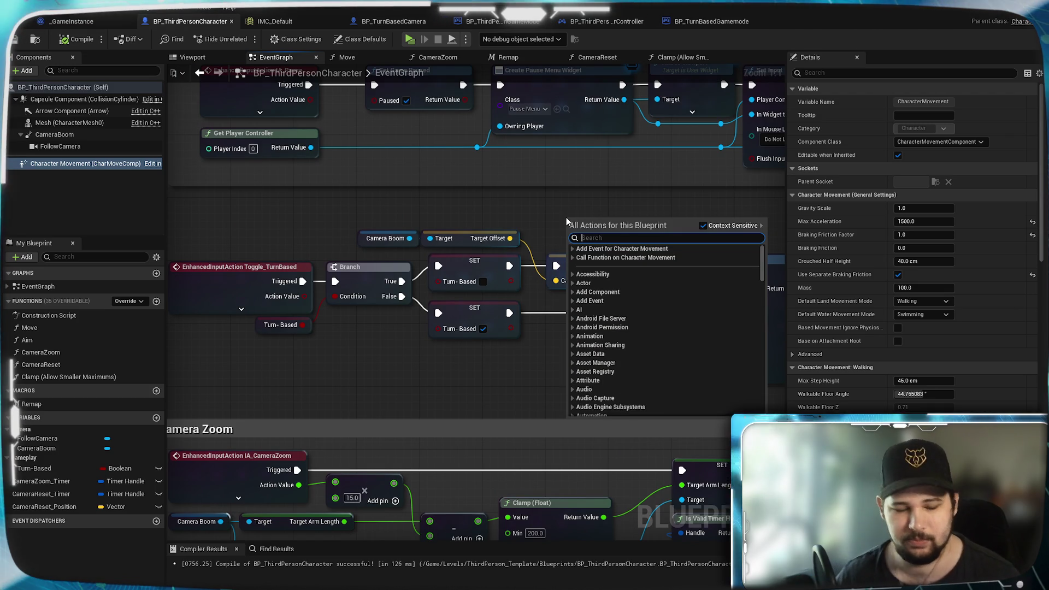
type("gamemode")
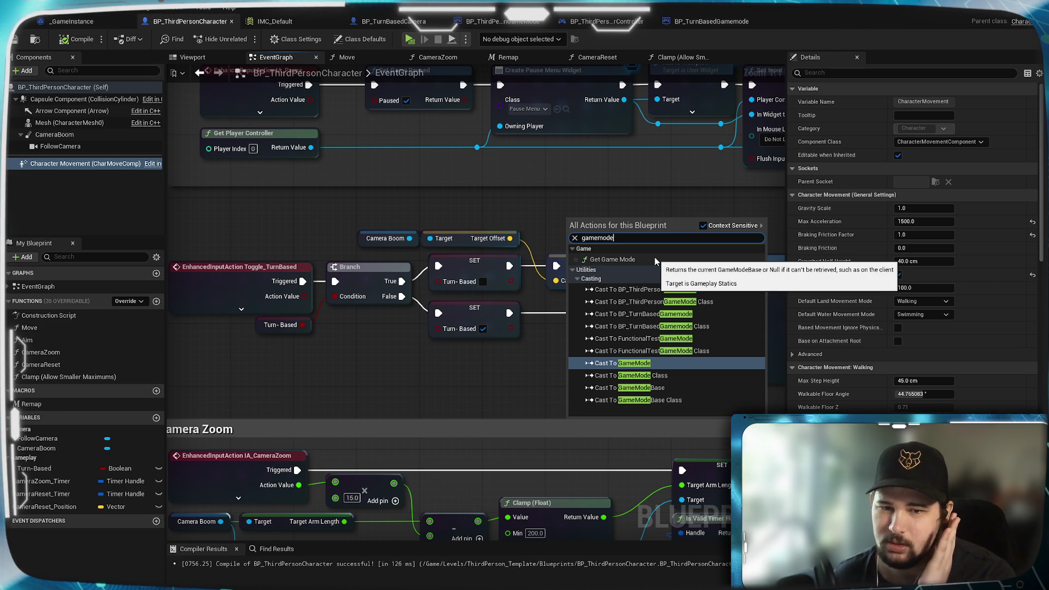
left_click(703, 226)
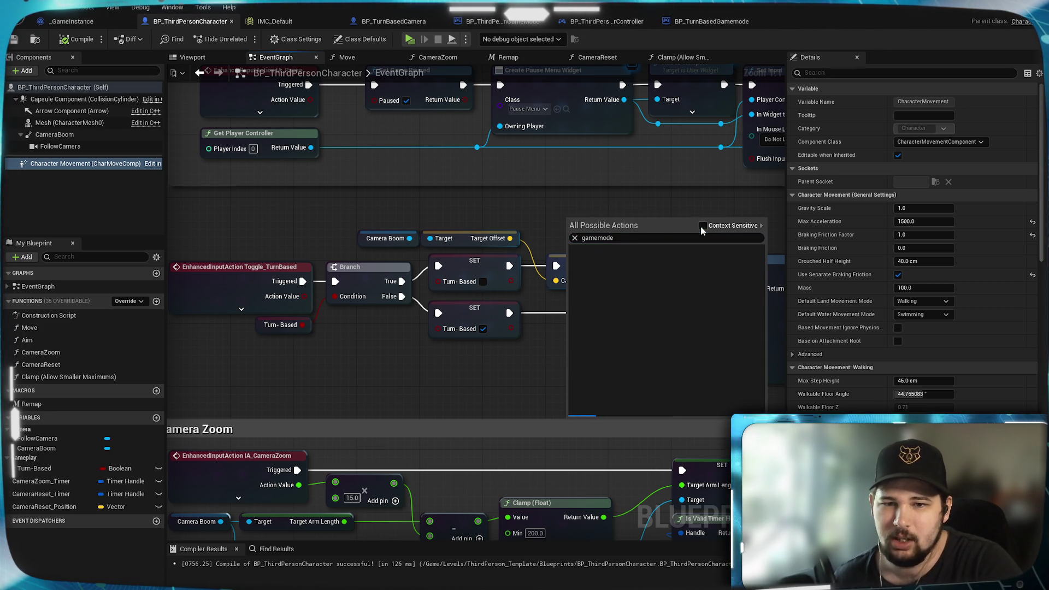
Scroll through the full list of gamemode search results.
scroll(721, 322, "up", 3)
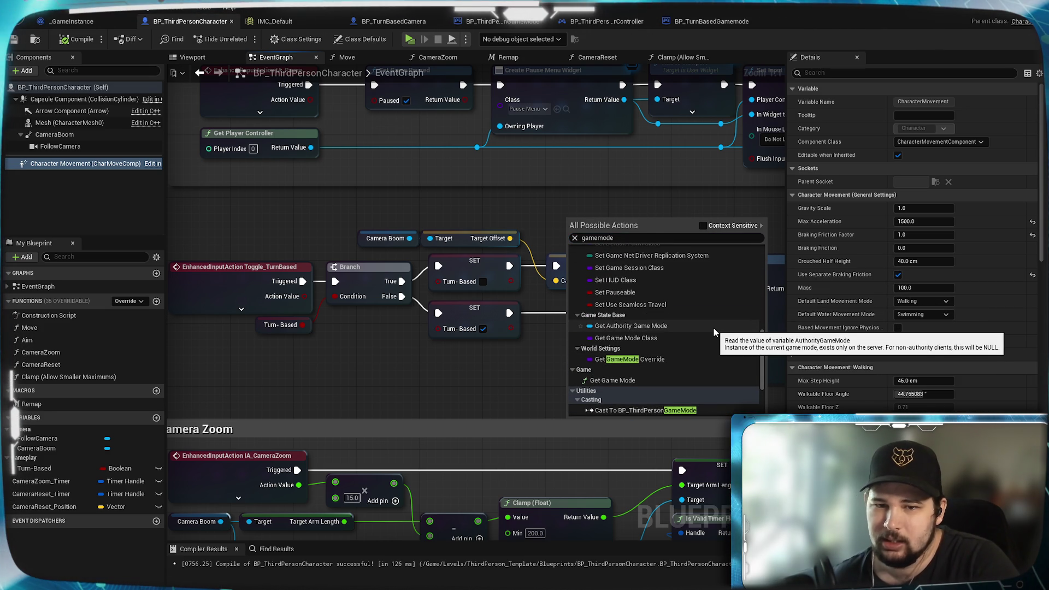
scroll(713, 328, "up", 3)
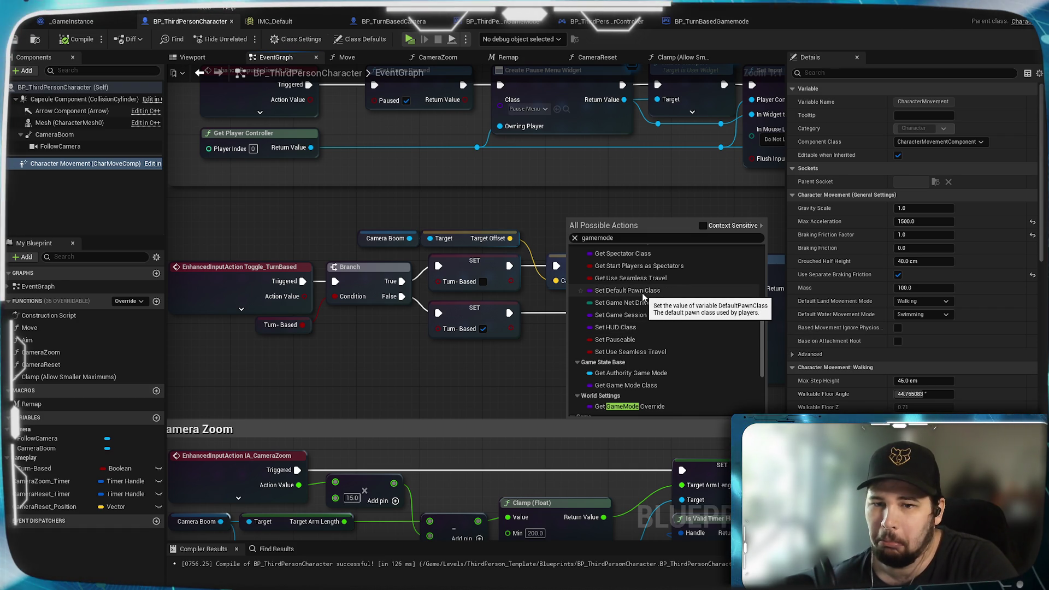
scroll(641, 293, "up", 2)
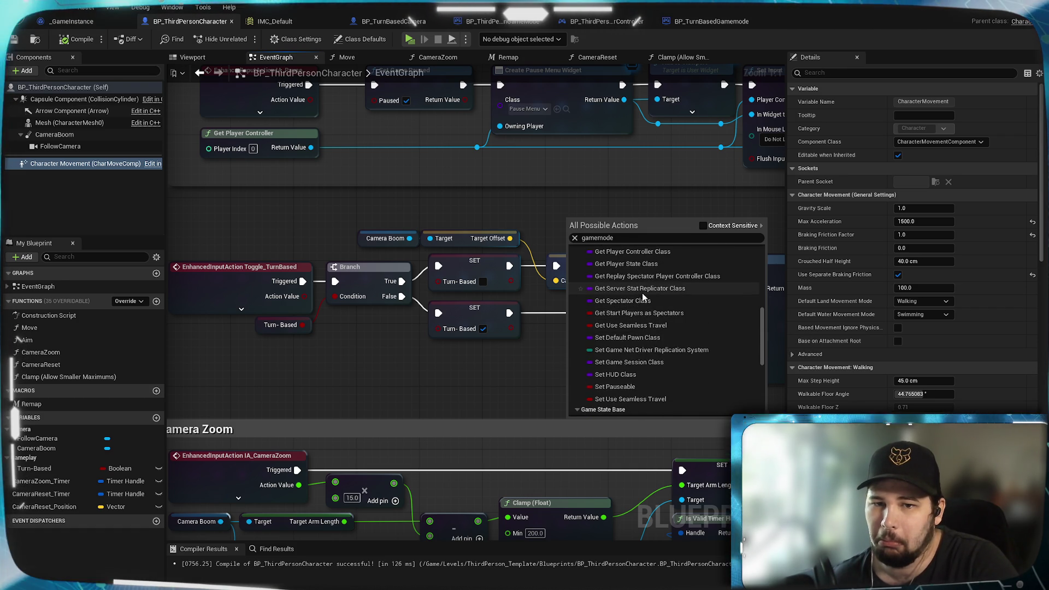
scroll(639, 300, "up", 3)
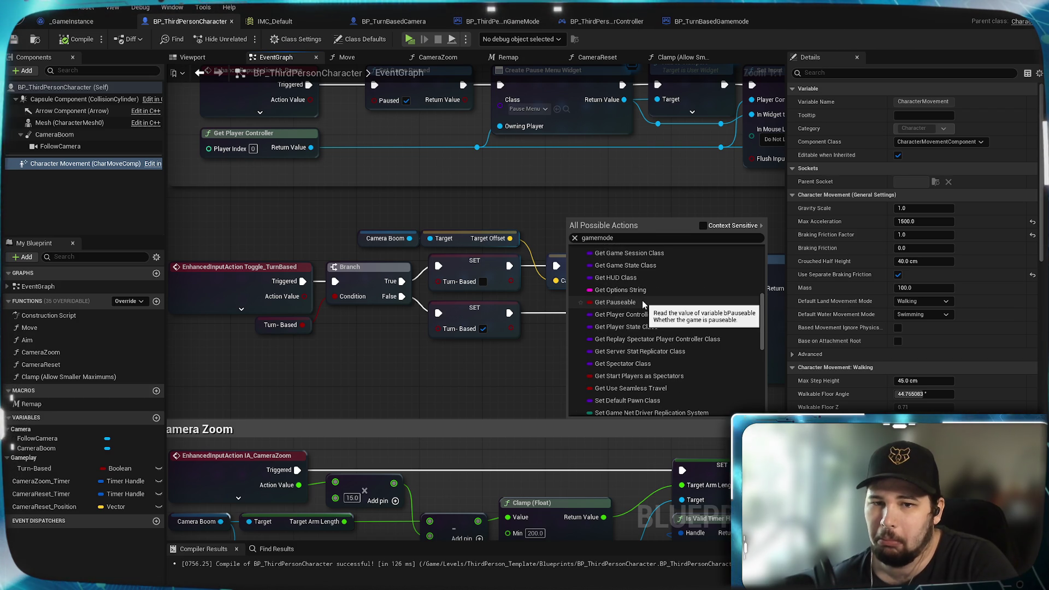
scroll(651, 308, "up", 4)
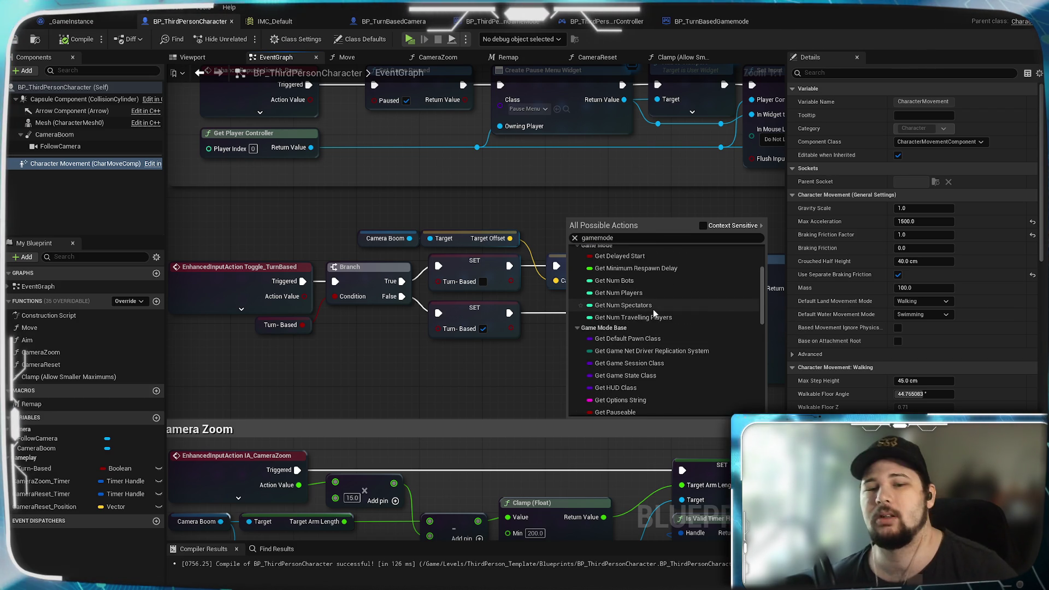
scroll(652, 319, "down", 3)
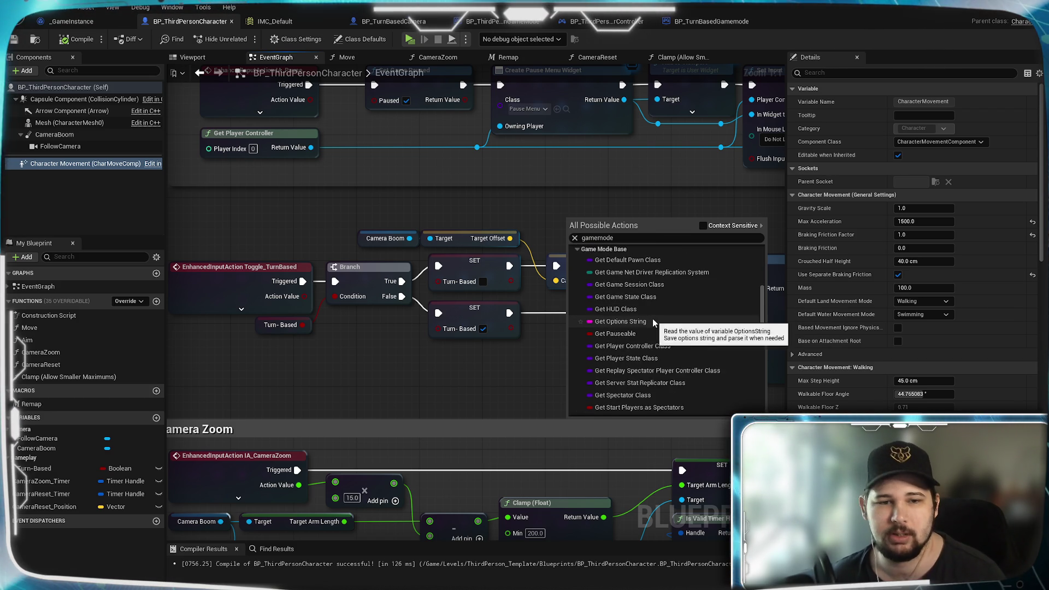
scroll(652, 319, "up", 4)
scroll(652, 319, "up", 2)
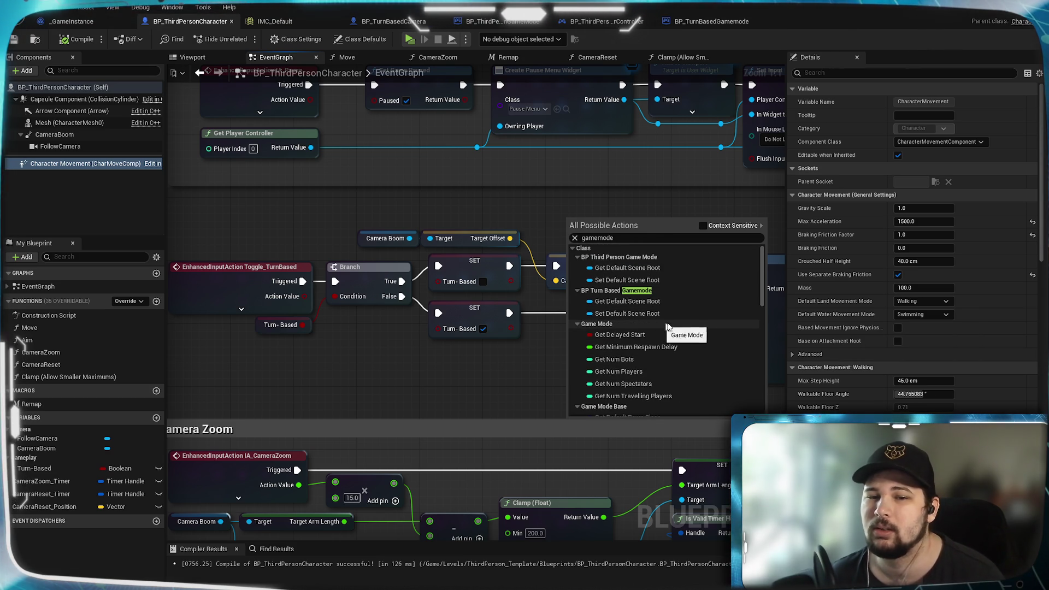
scroll(667, 320, "down", 1)
scroll(667, 319, "down", 3)
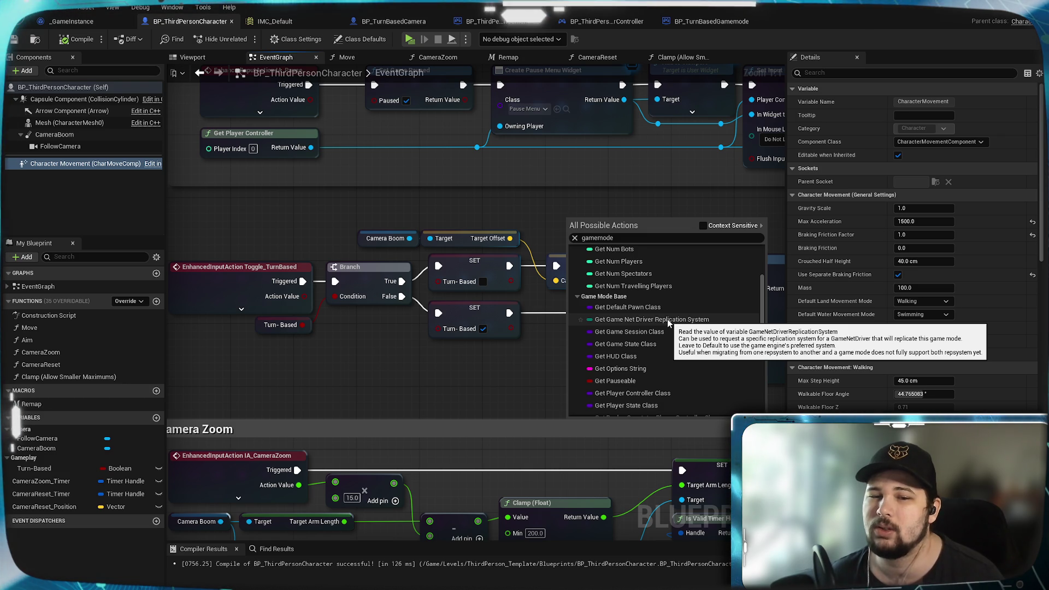
scroll(667, 319, "up", 5)
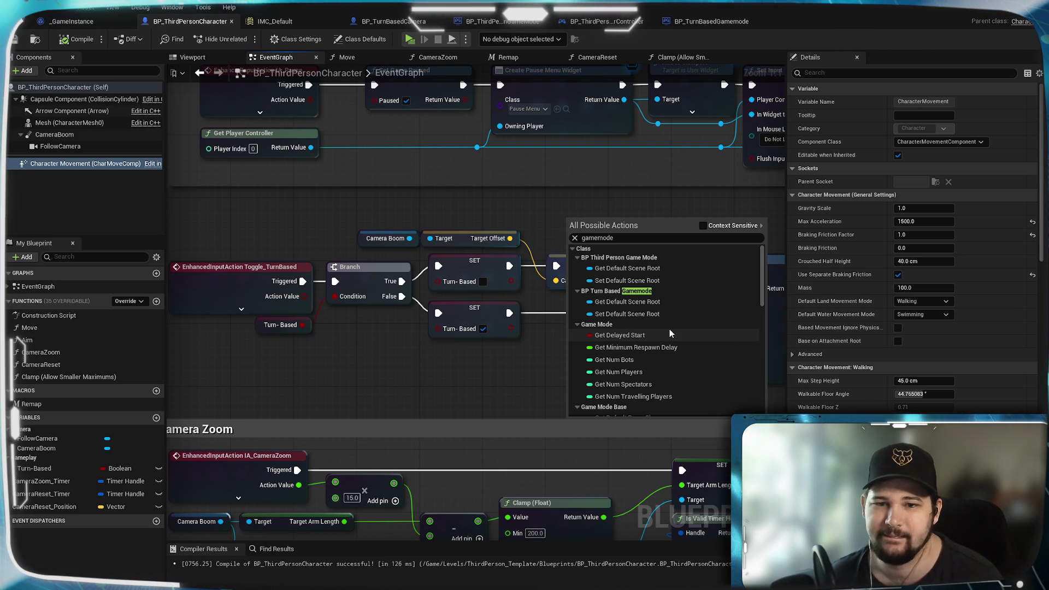
scroll(670, 329, "down", 1)
scroll(670, 331, "down", 1)
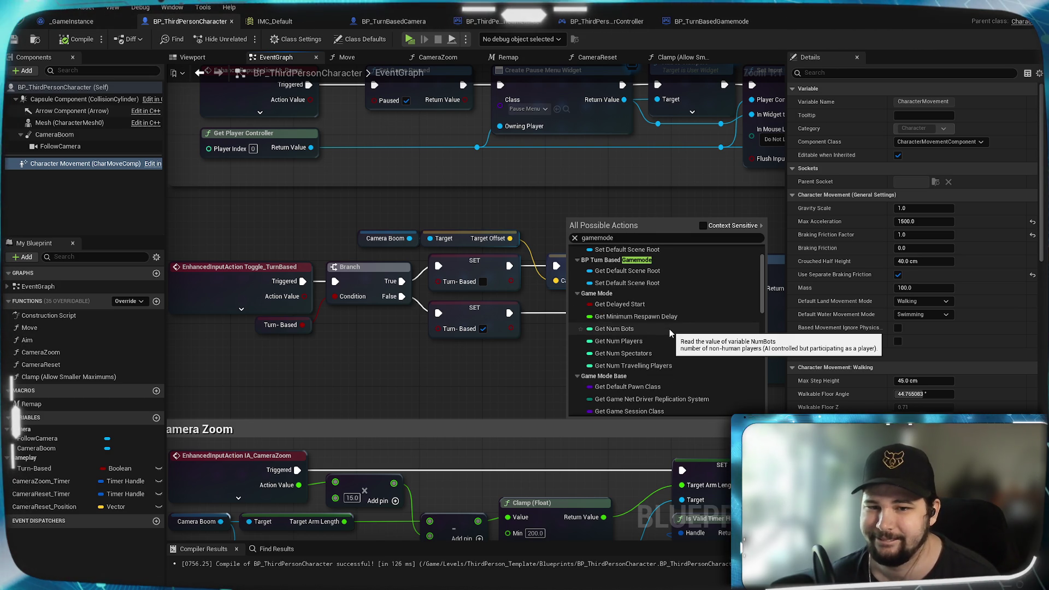
scroll(669, 328, "down", 5)
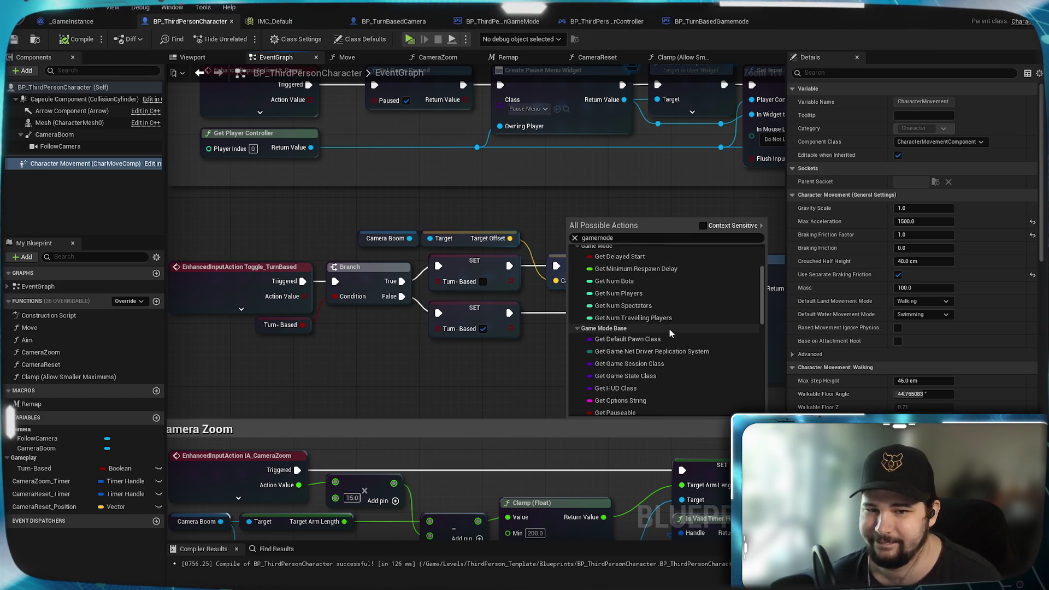
scroll(669, 328, "down", 11)
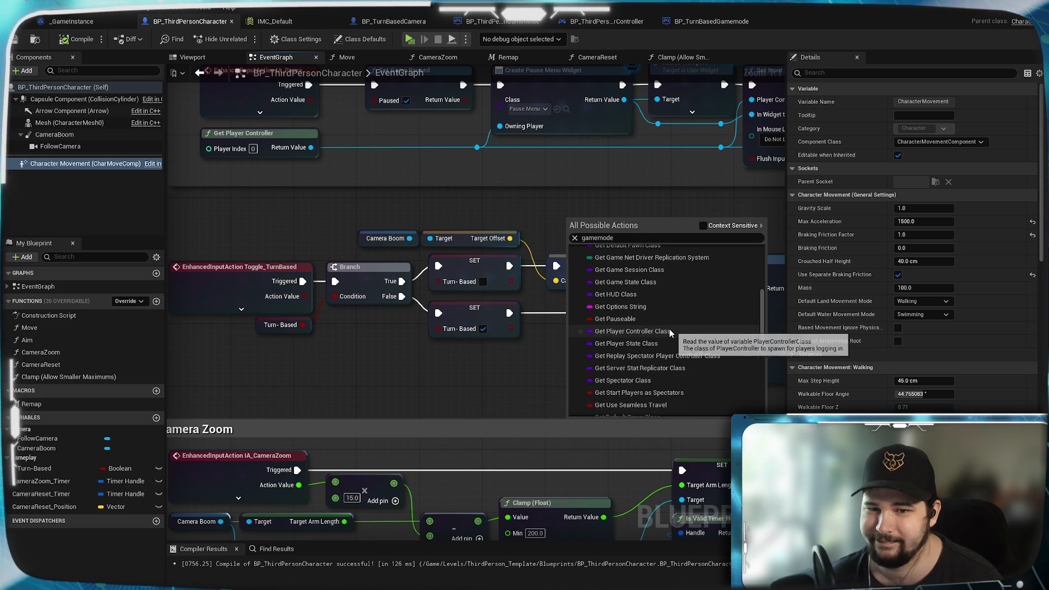
scroll(669, 329, "down", 5)
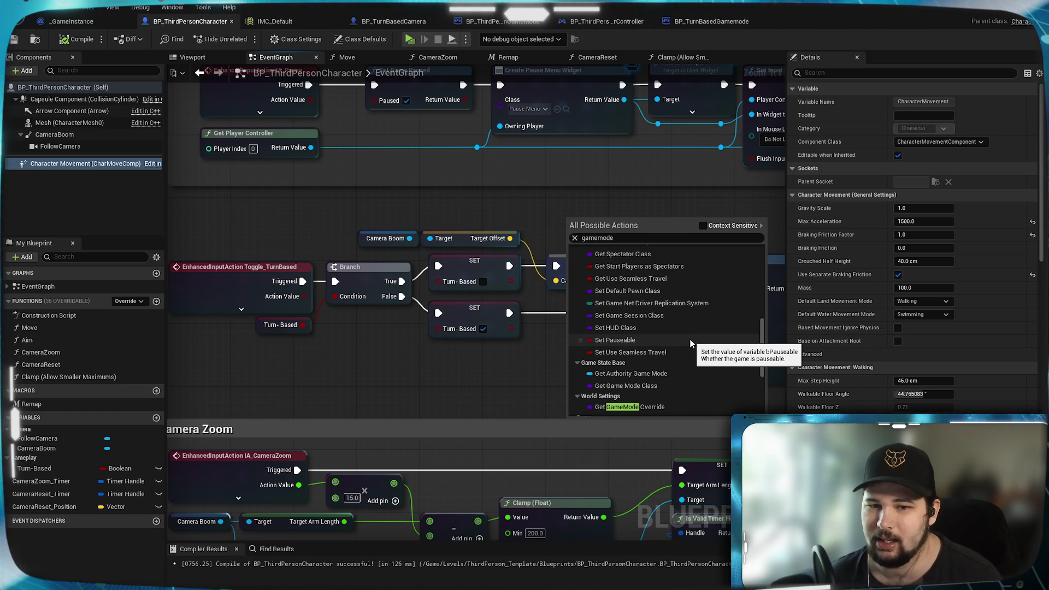
scroll(690, 342, "down", 1)
scroll(690, 343, "down", 3)
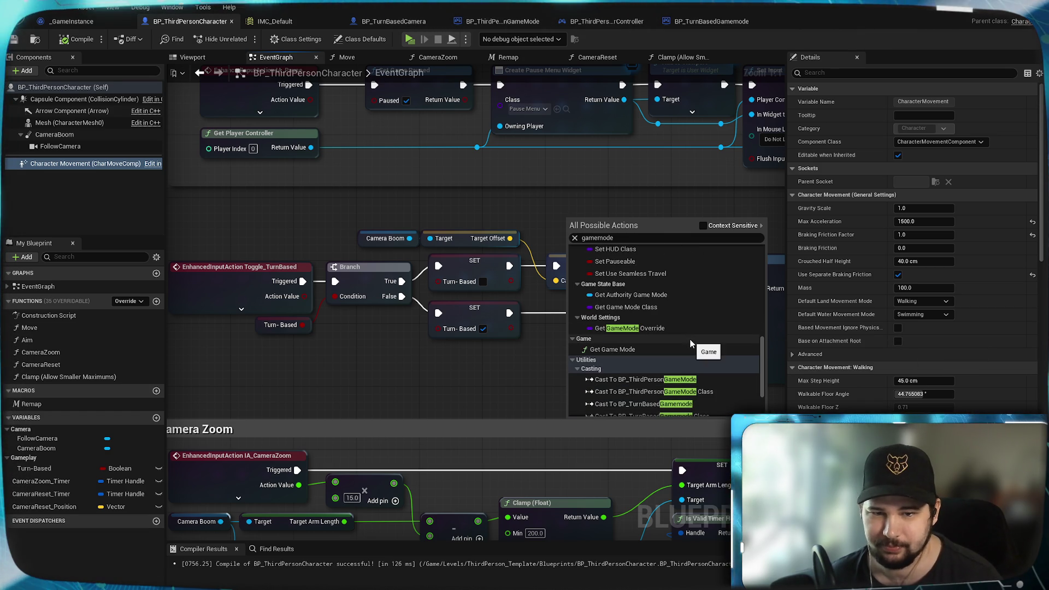
scroll(690, 342, "down", 1)
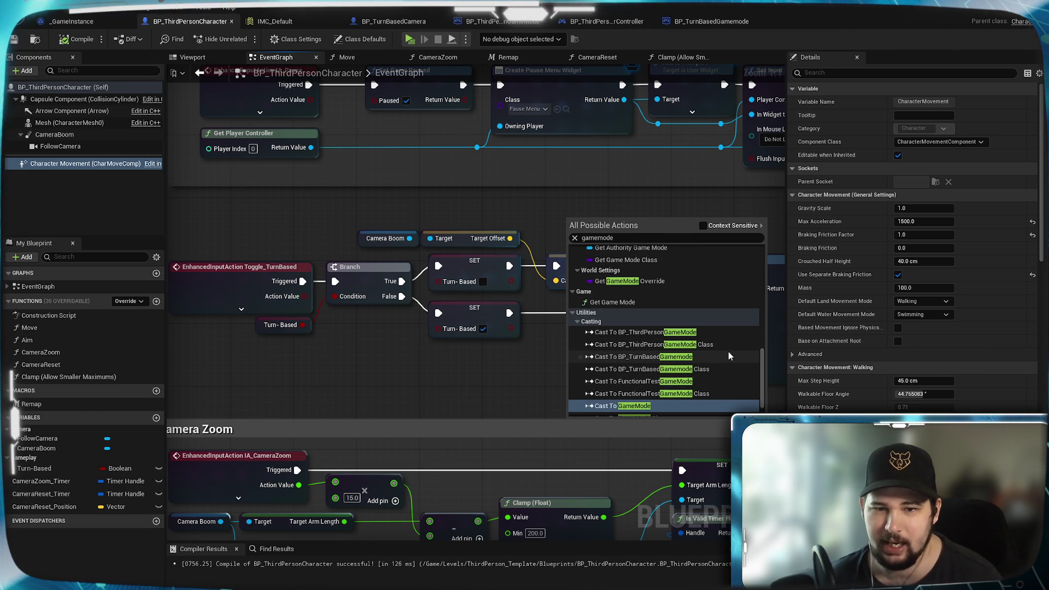
scroll(729, 355, "down", 1)
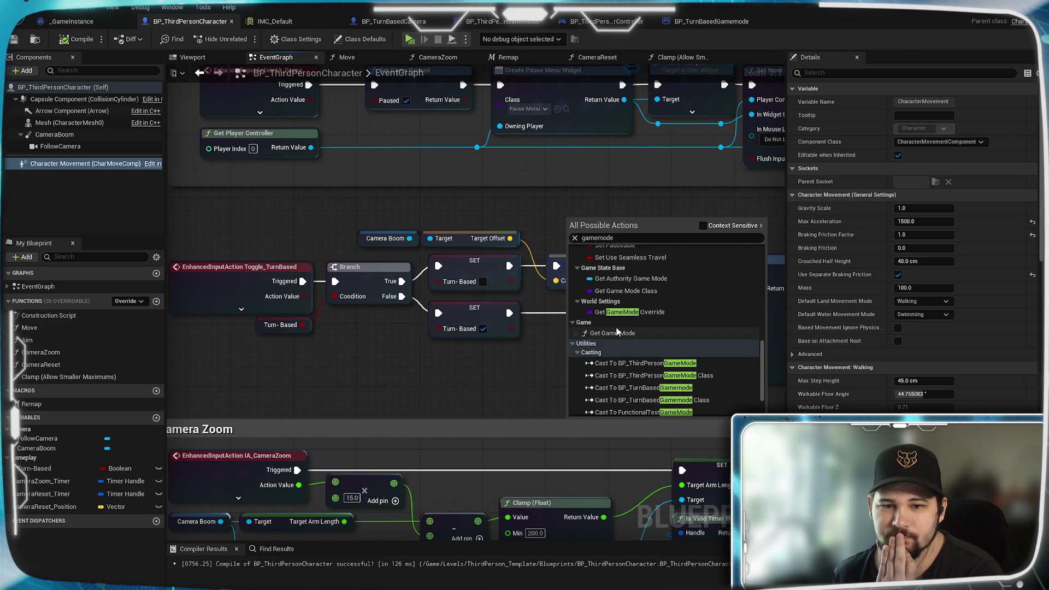
scroll(691, 360, "up", 4)
scroll(689, 359, "up", 1)
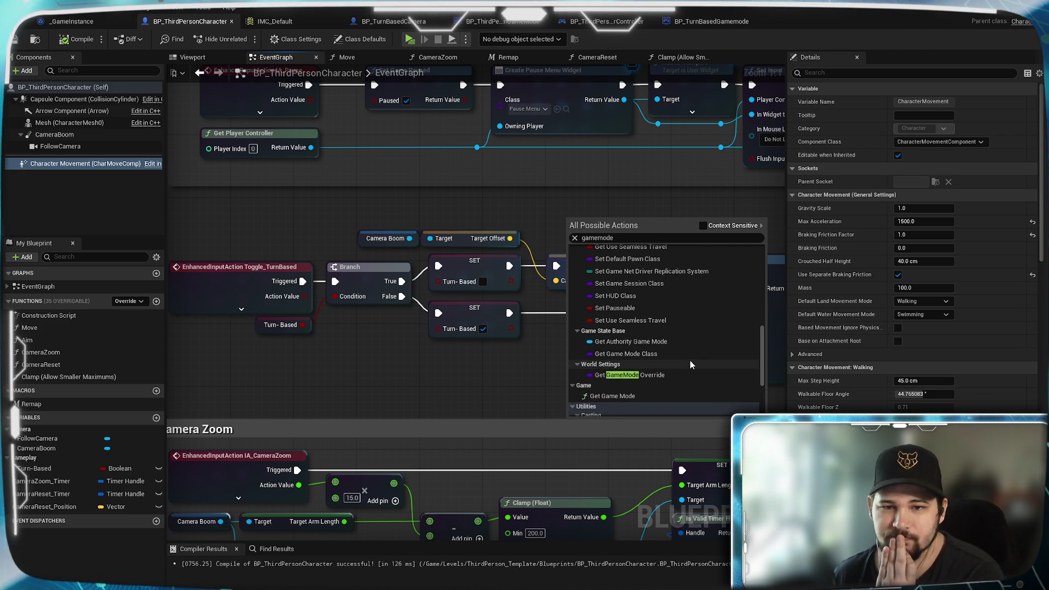
scroll(676, 343, "up", 3)
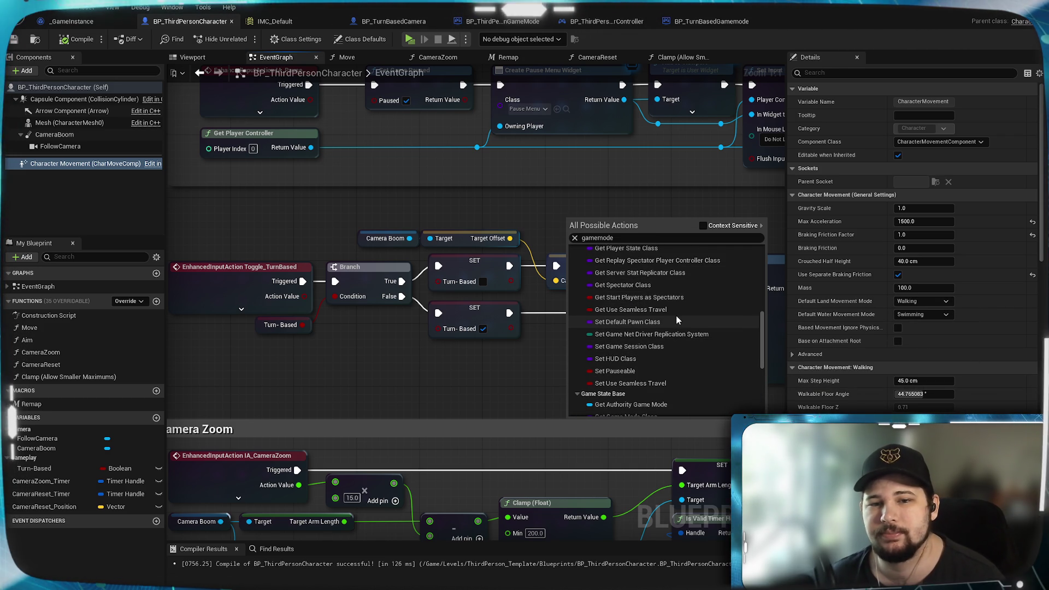
Add a Default Pawn Class SET node on the false branch, set to BP_TurnBasedCamera, feeding the CameraReset timer.
left_click(667, 319)
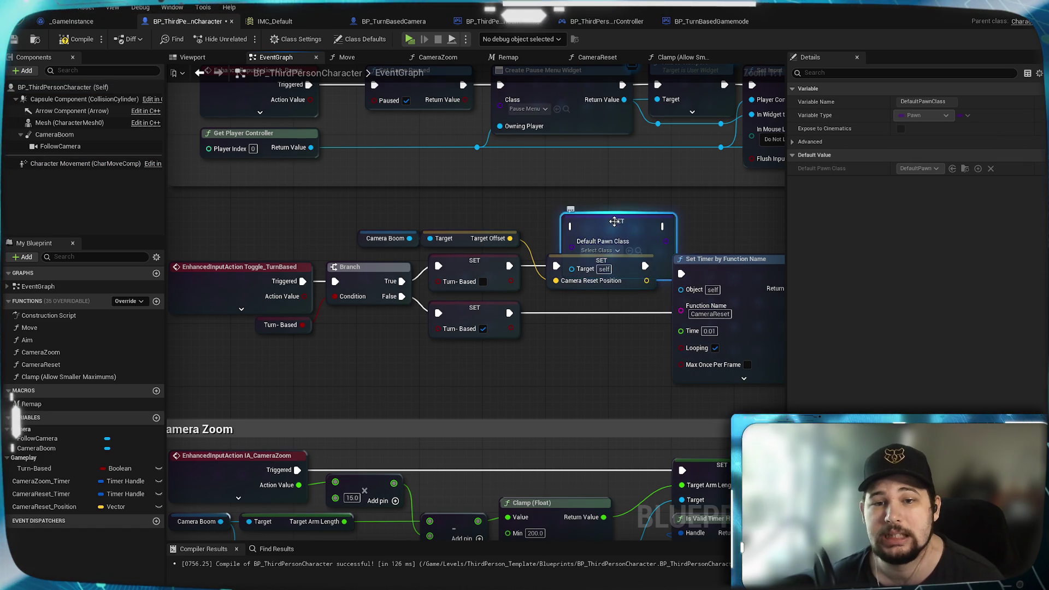
left_click_drag(601, 203, 581, 335)
scroll(581, 335, "down", 3)
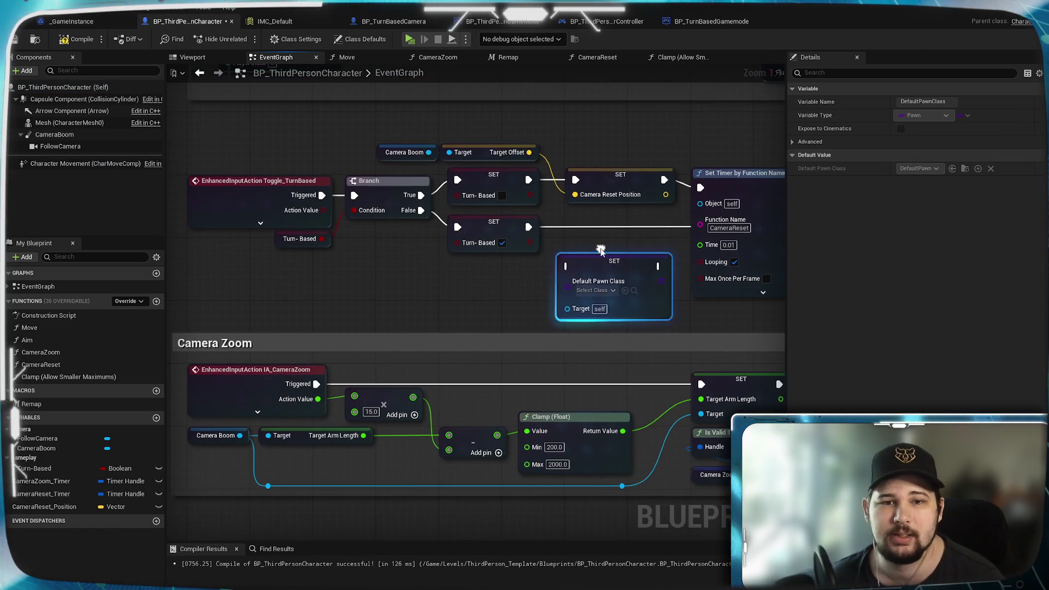
left_click_drag(495, 213, 534, 252)
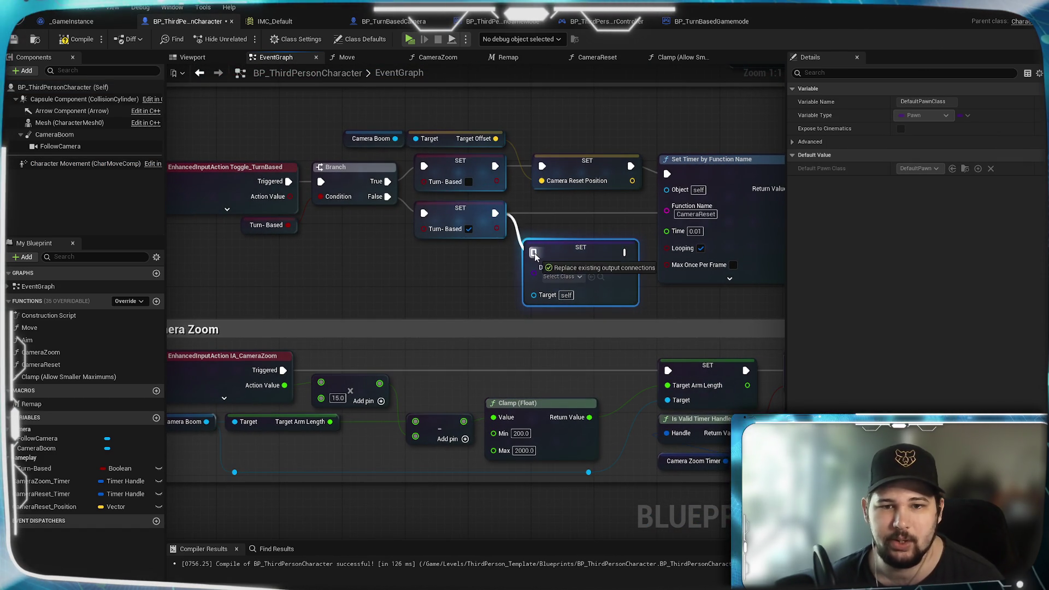
mouse_move(626, 247)
left_mouse_down()
mouse_move(382, 263)
mouse_move(656, 241)
mouse_move(645, 225)
left_mouse_up()
left_click_drag(310, 292, 504, 280)
left_click(505, 278)
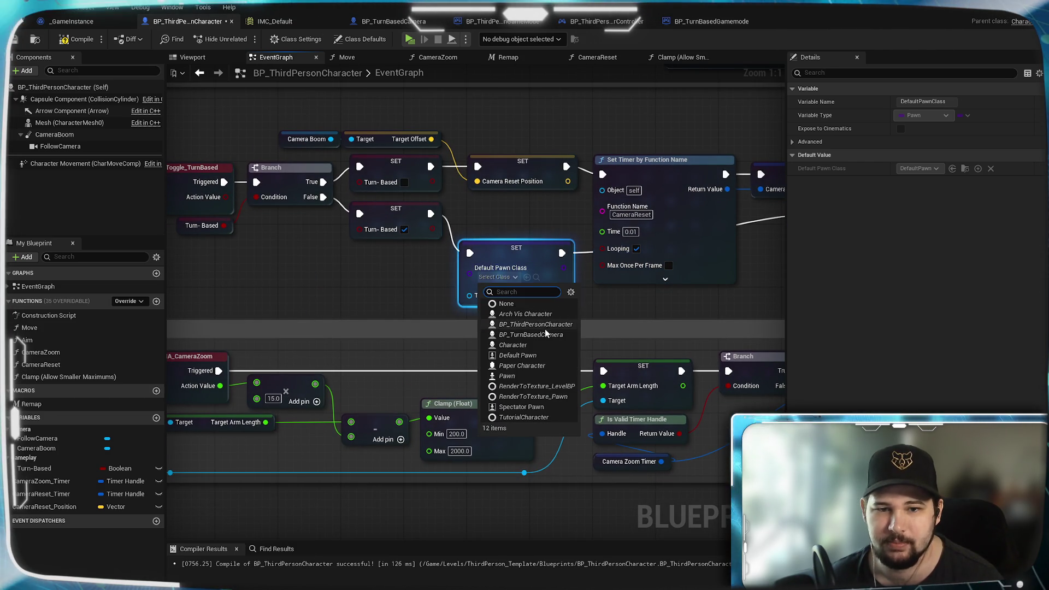
left_click(498, 319)
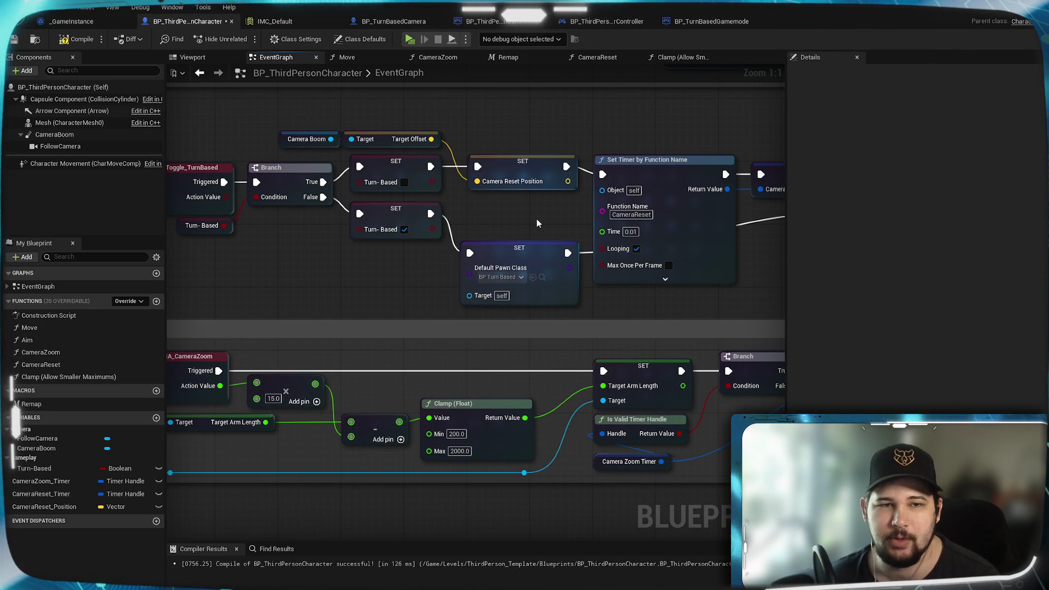
left_click_drag(537, 218, 377, 289)
Move the CameraReset and CameraZoom Set Timer node pairs further right in the graph.
left_click_drag(600, 240, 470, 215)
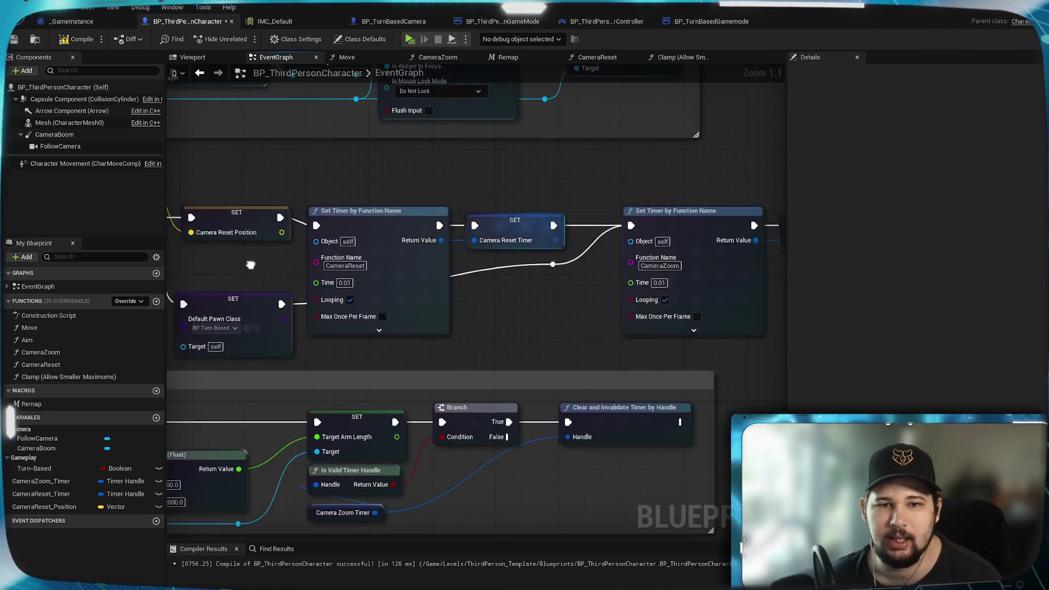
mouse_move(471, 294)
left_mouse_down()
mouse_move(331, 228)
mouse_move(363, 228)
mouse_move(329, 225)
left_mouse_up()
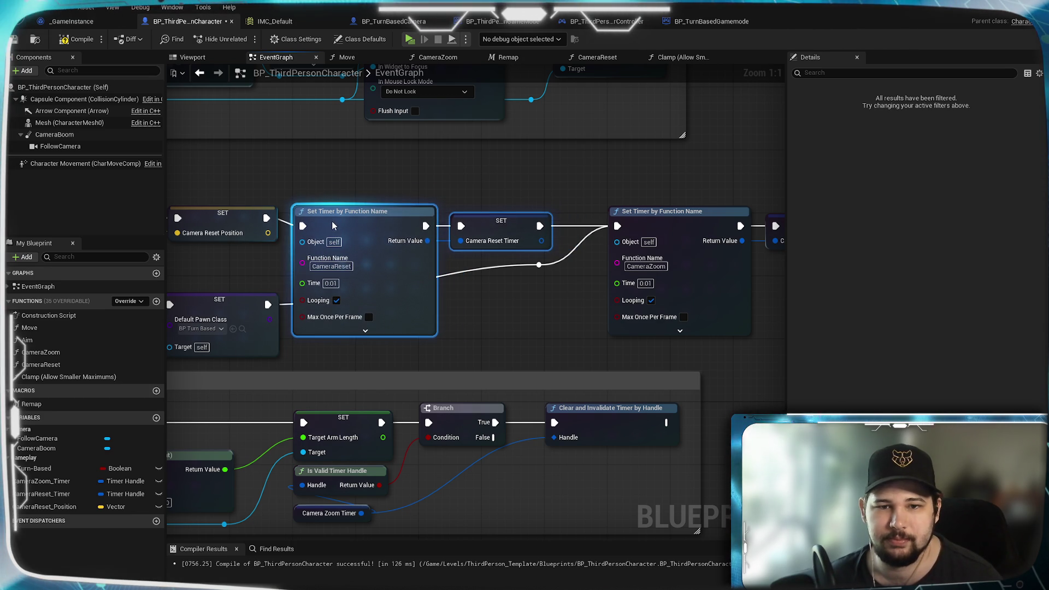
left_click(519, 342)
left_click_drag(775, 328, 301, 327)
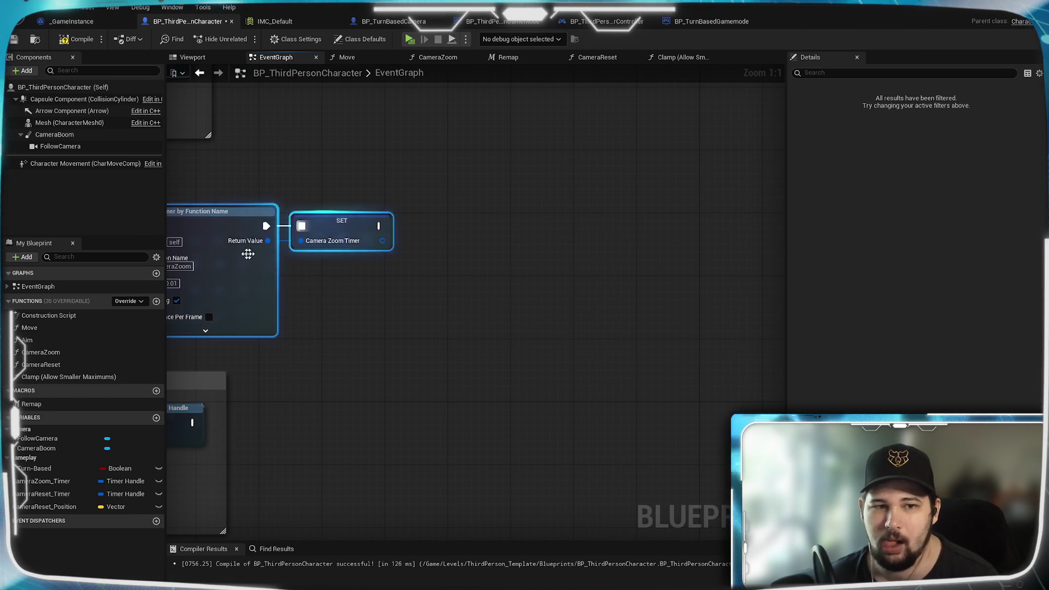
left_click_drag(217, 229, 562, 230)
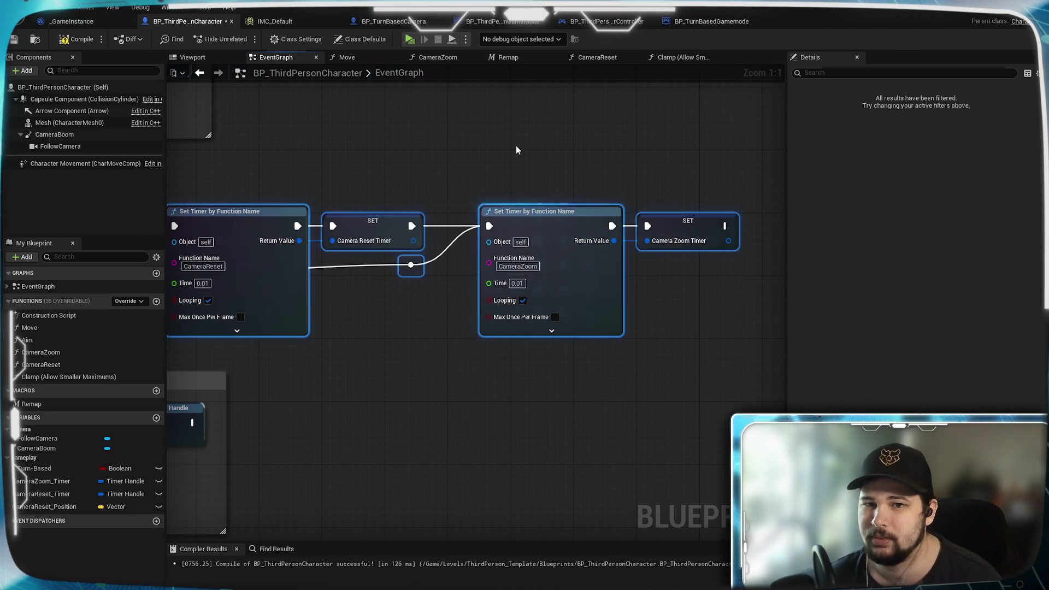
left_click(516, 150)
mouse_move(374, 367)
left_mouse_down()
mouse_move(506, 318)
mouse_move(538, 327)
left_mouse_up()
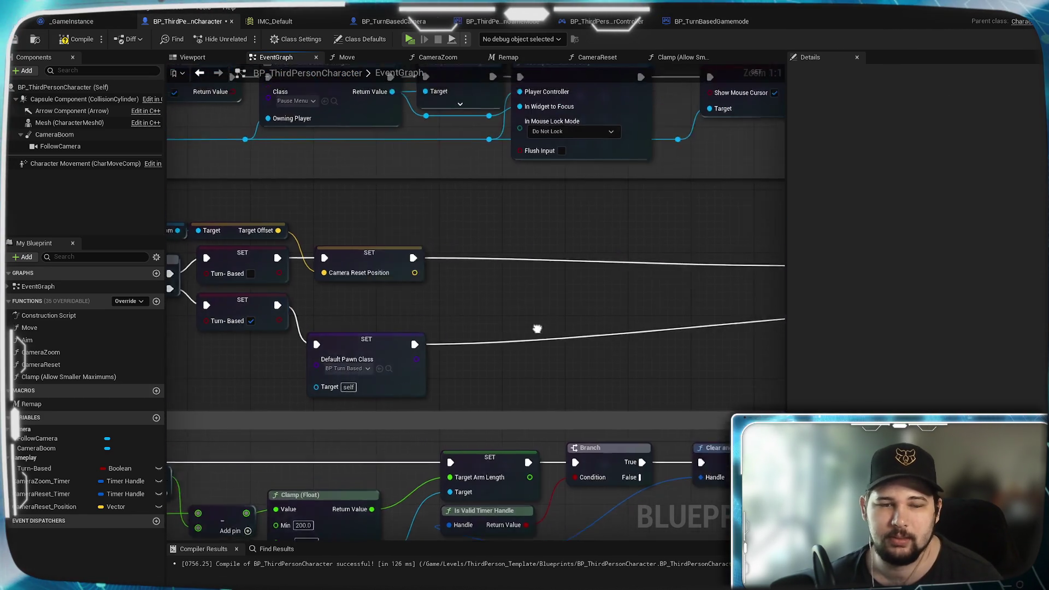
left_click(339, 336)
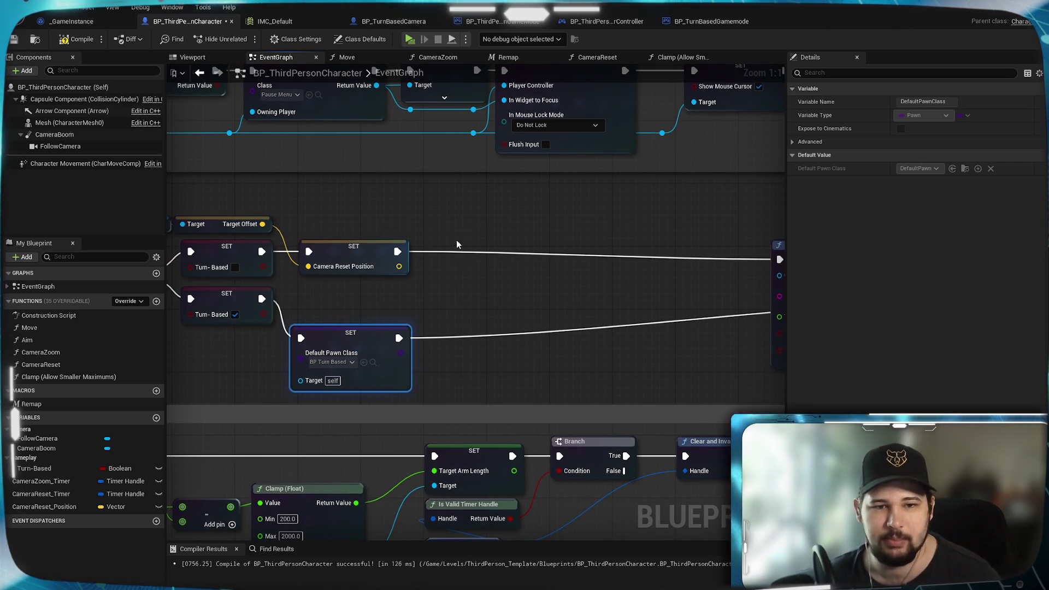
Duplicate the Default Pawn Class SET node and wire it between Camera Reset Position and the CameraReset timer.
key("ctrl+c")
key("ctrl+v")
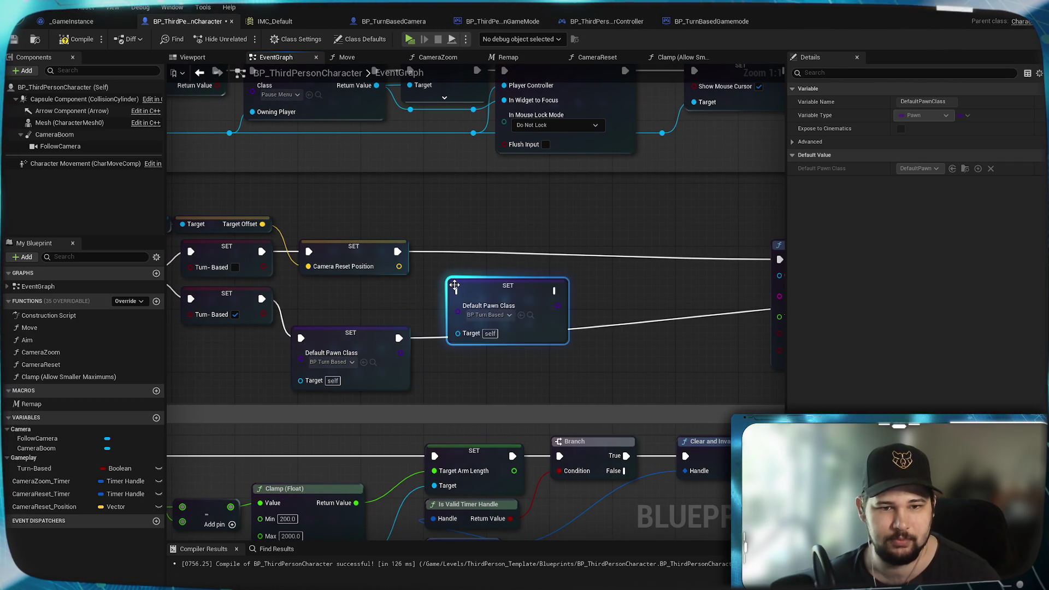
left_click_drag(483, 287, 475, 241)
left_click_drag(398, 251, 448, 243)
mouse_move(546, 244)
left_mouse_down()
mouse_move(776, 266)
mouse_move(711, 259)
left_mouse_up()
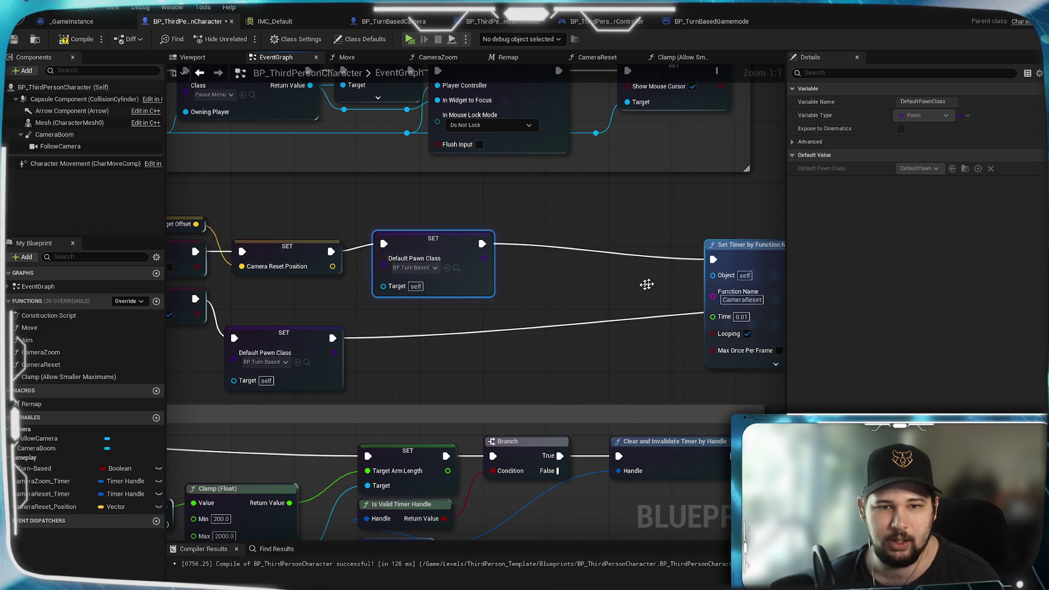
Set the duplicate's pawn class to BP_ThirdPersonCharacter and compile, revealing the missing Target errors.
left_click(431, 269)
left_click(449, 315)
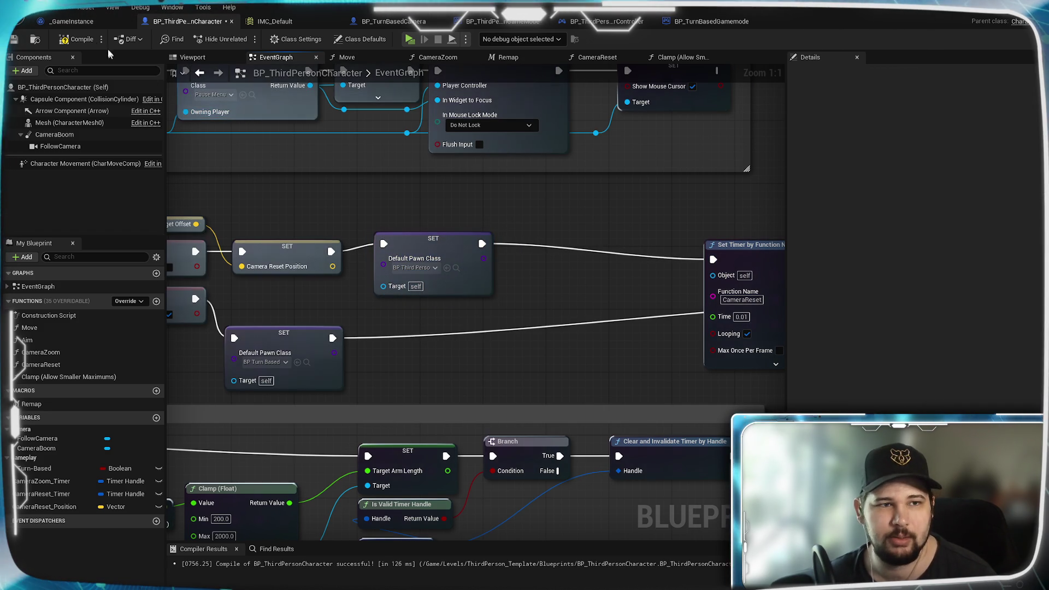
left_click(77, 39)
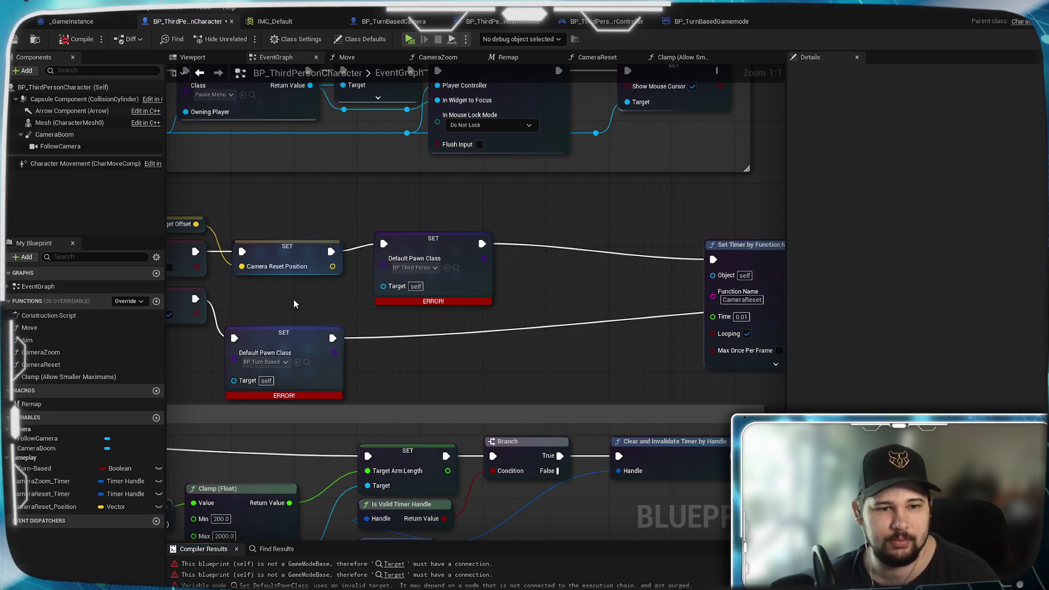
left_click_drag(293, 314, 515, 370)
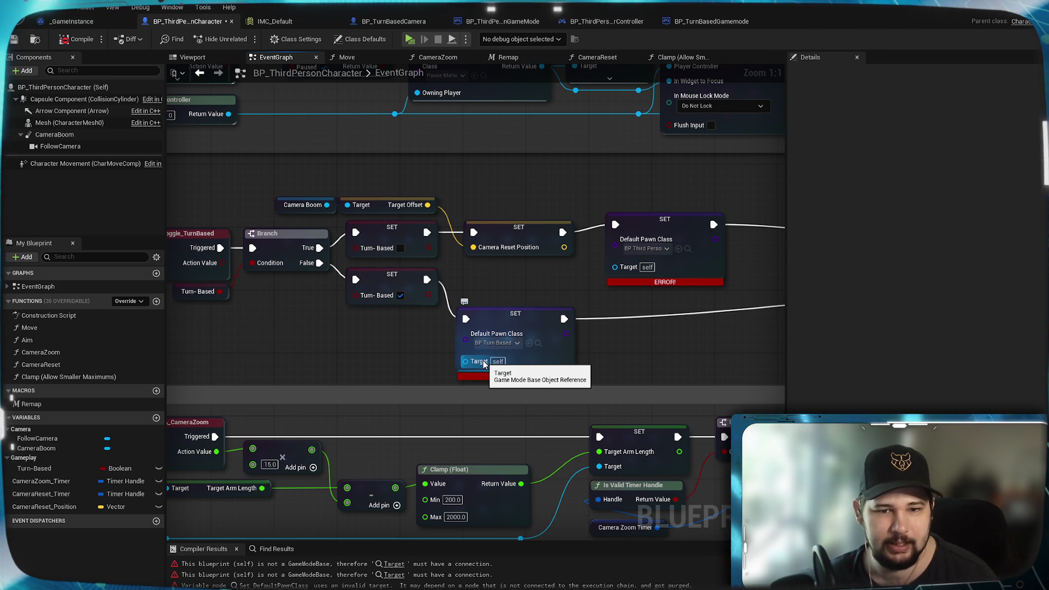
mouse_move(483, 363)
left_mouse_down()
mouse_move(349, 303)
mouse_move(358, 343)
left_mouse_up()
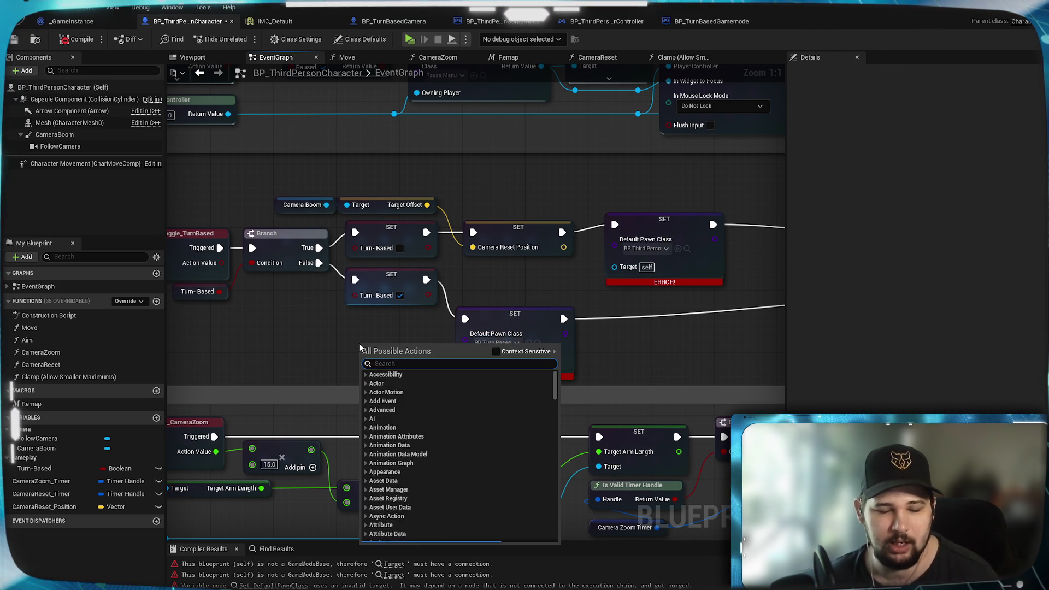
Feed a Get Game Mode node's Return Value into both SET Target pins and recompile without errors.
type("get game")
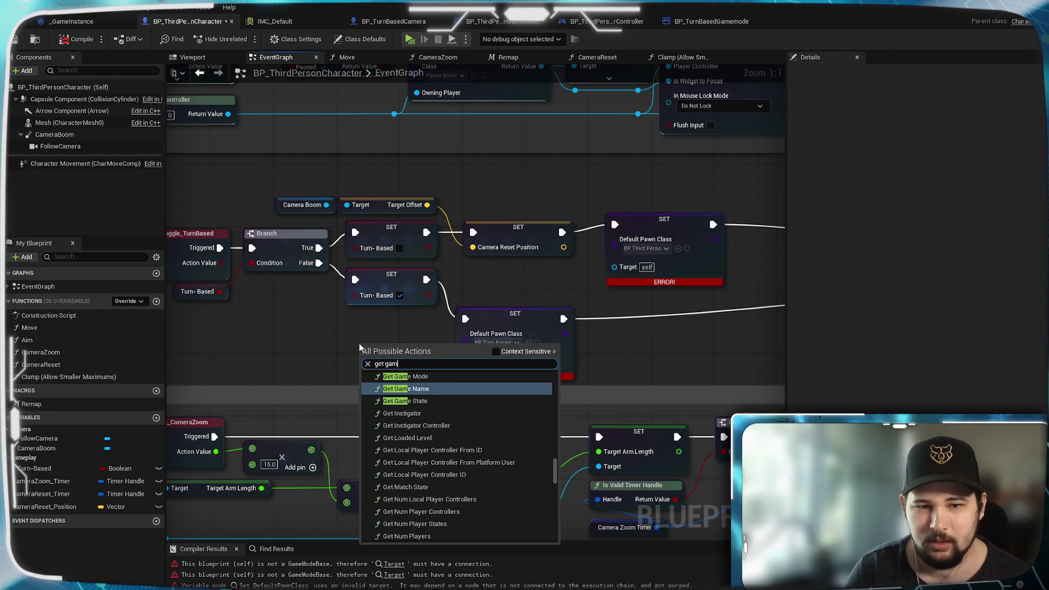
left_click(419, 378)
mouse_move(420, 358)
left_mouse_down()
mouse_move(464, 361)
mouse_move(614, 266)
left_mouse_up()
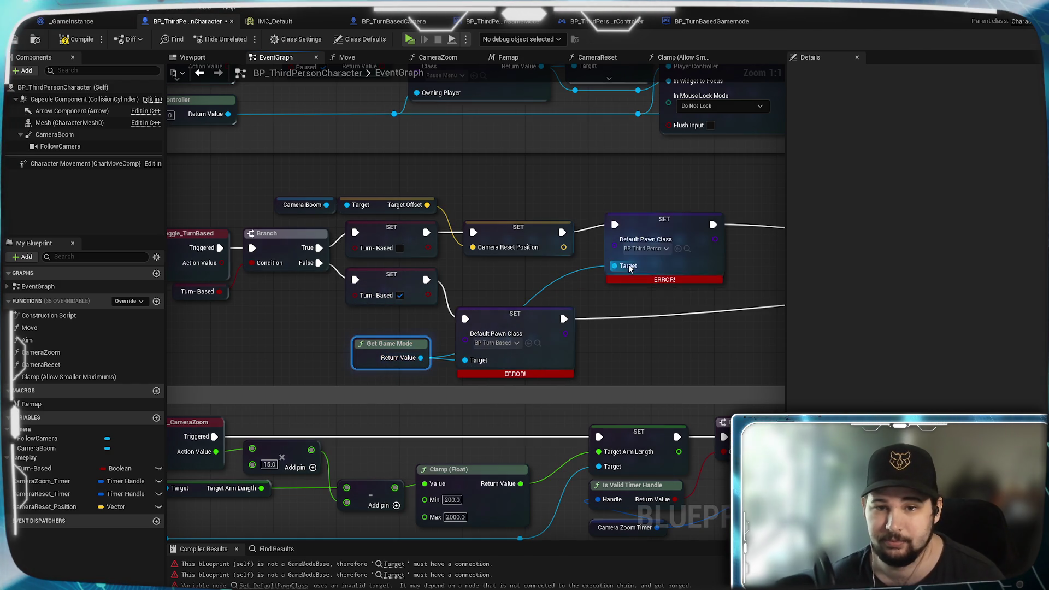
left_click(64, 40)
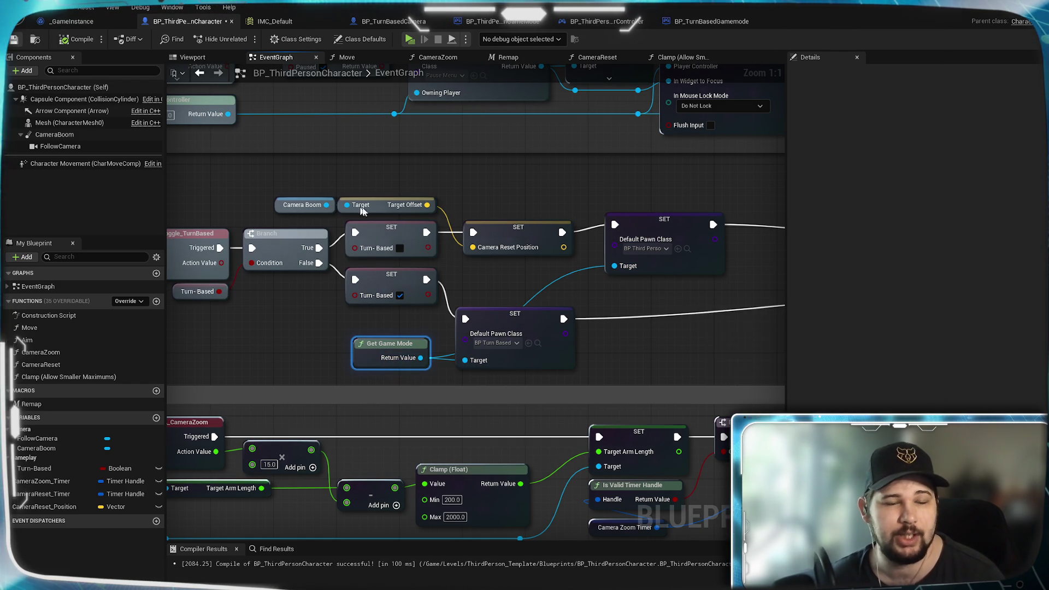
left_click(409, 40)
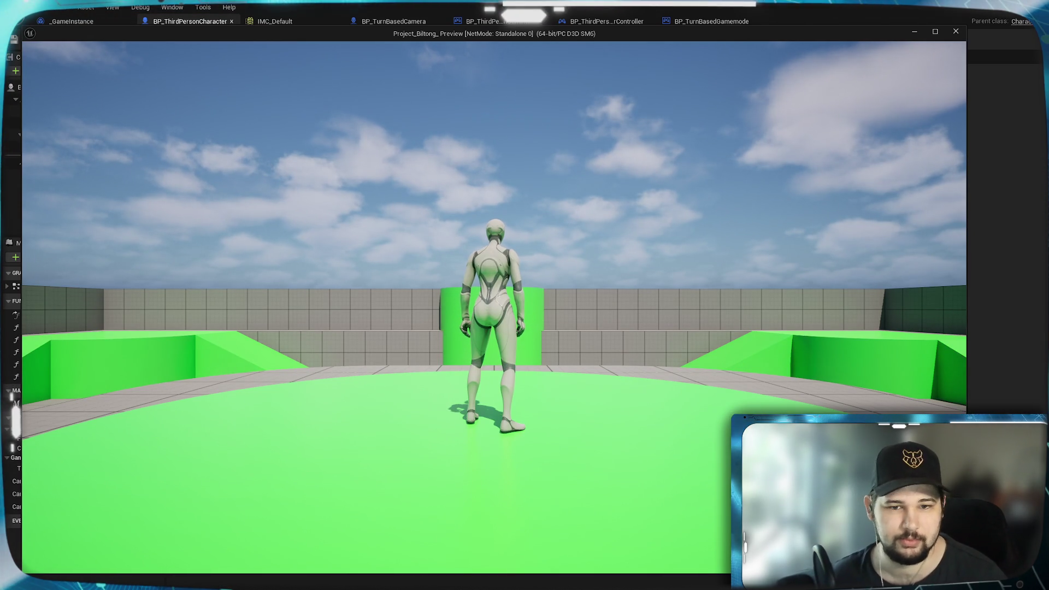
key("a")
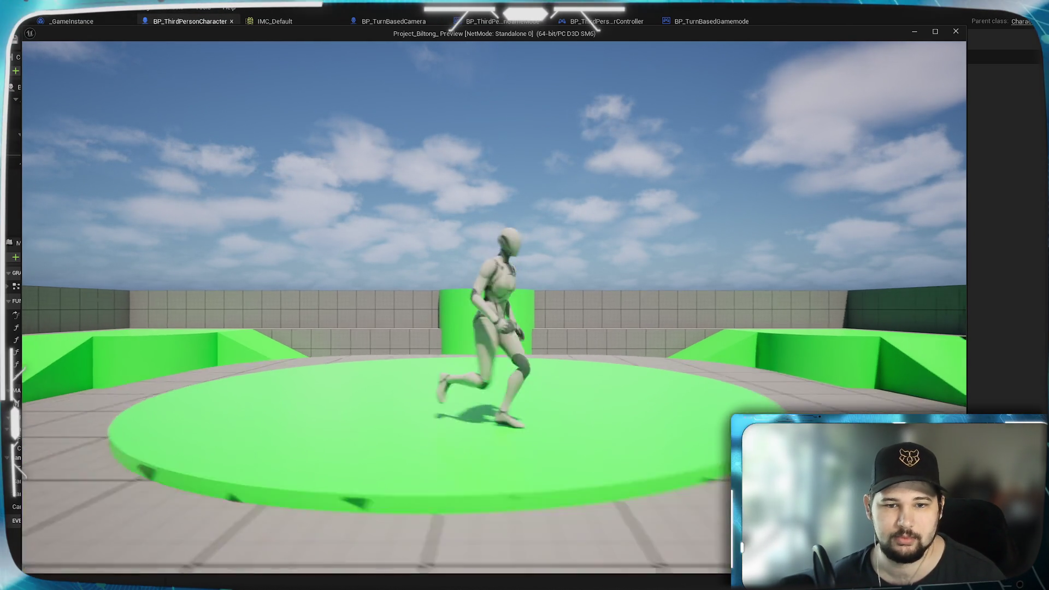
key("w")
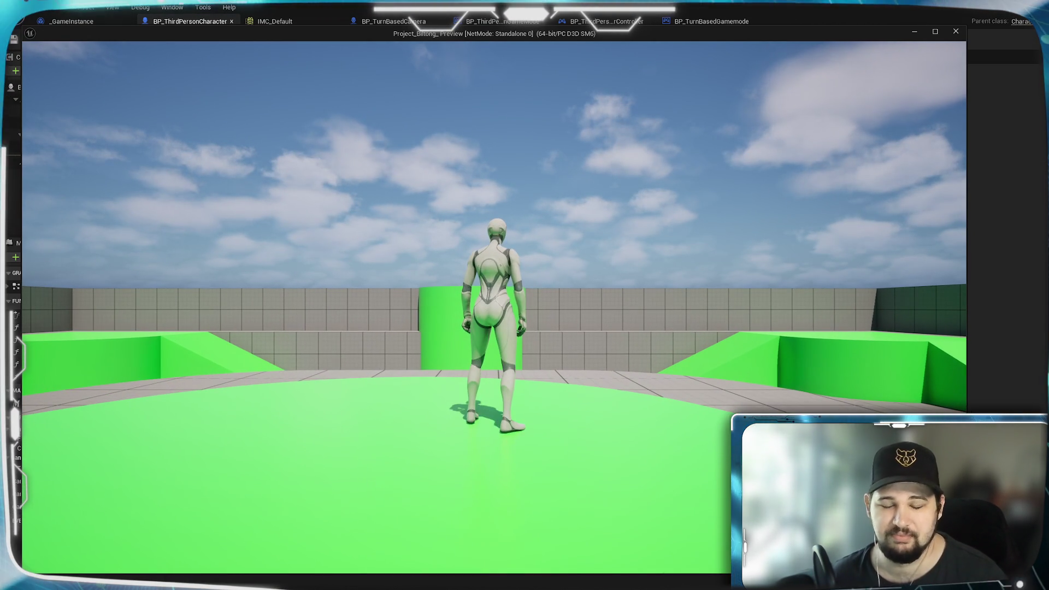
key("d")
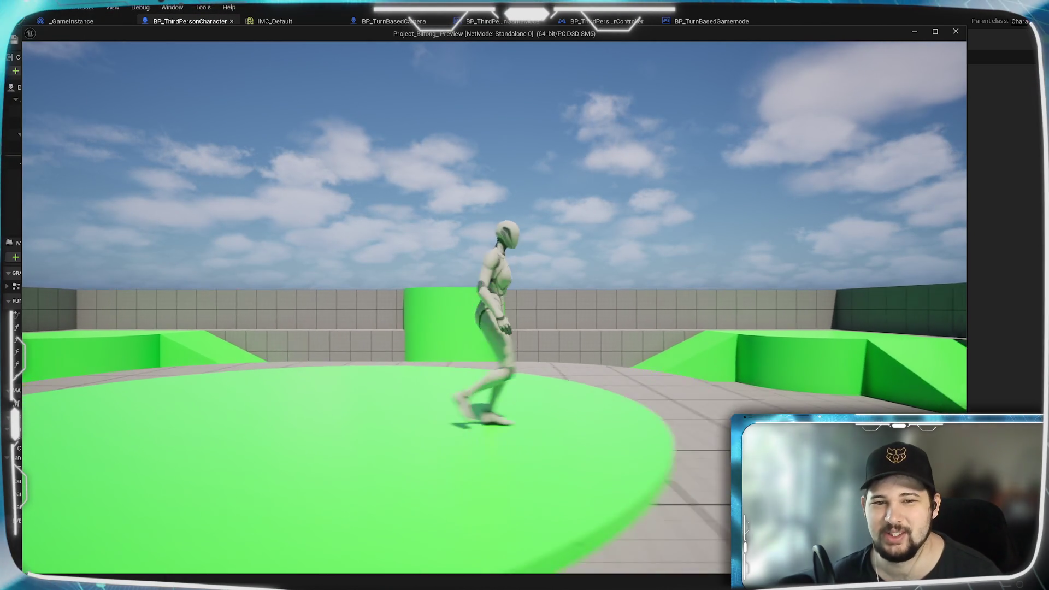
key("w")
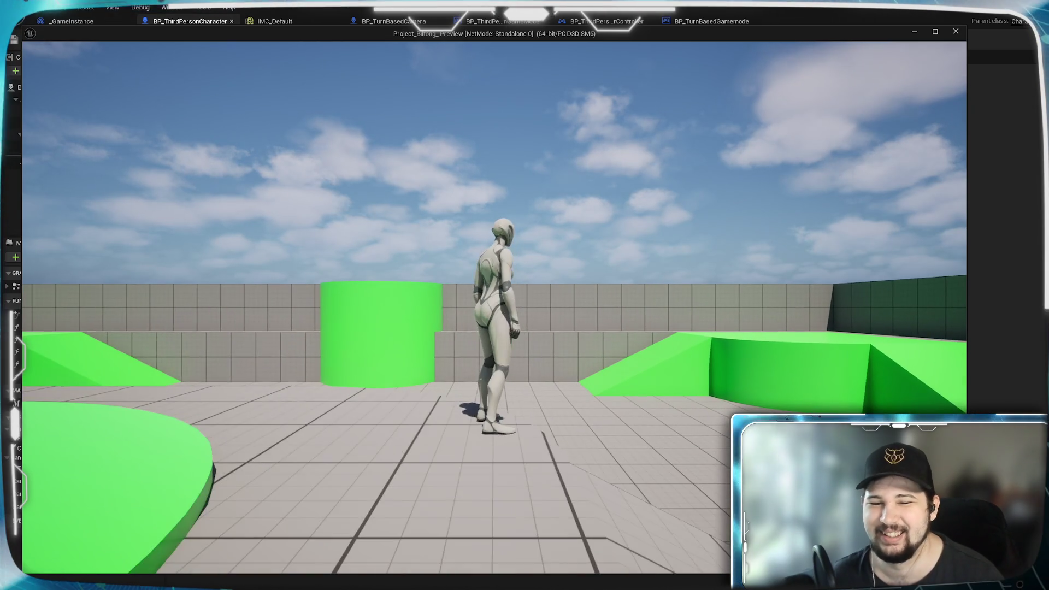
key("w")
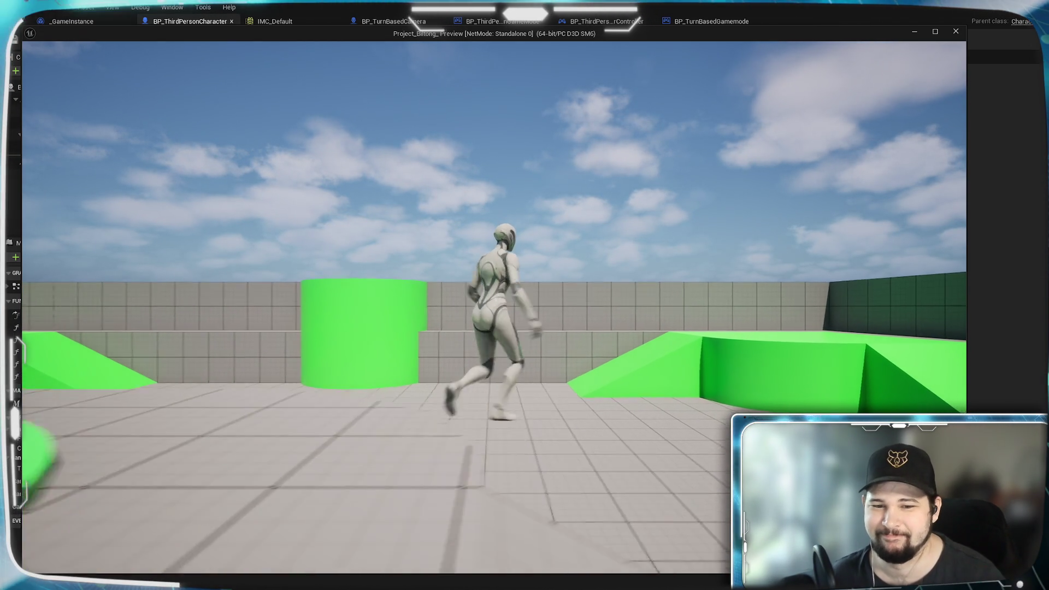
key("space")
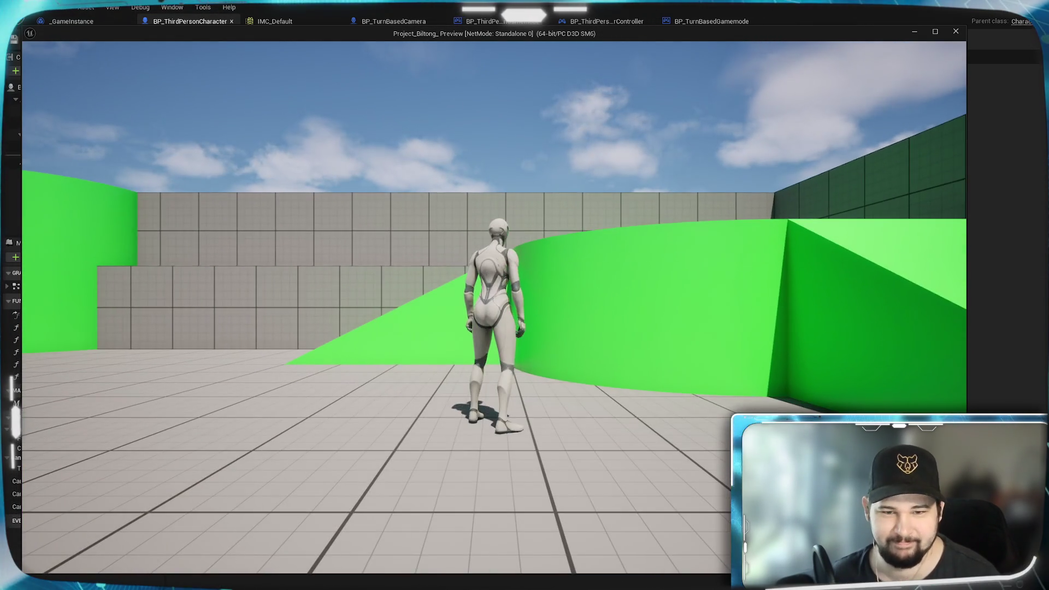
key("Tab")
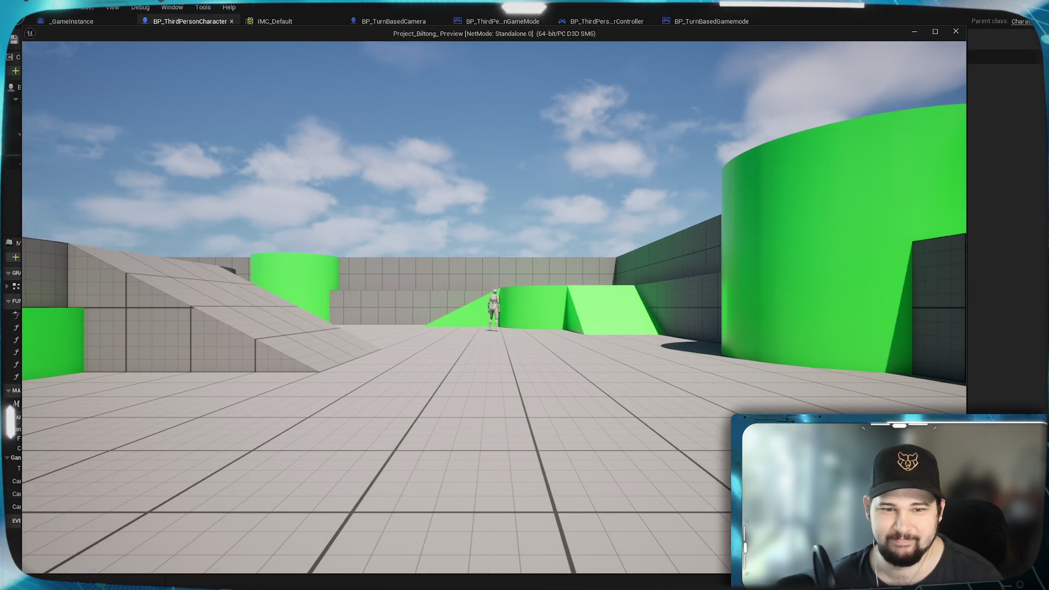
key("a")
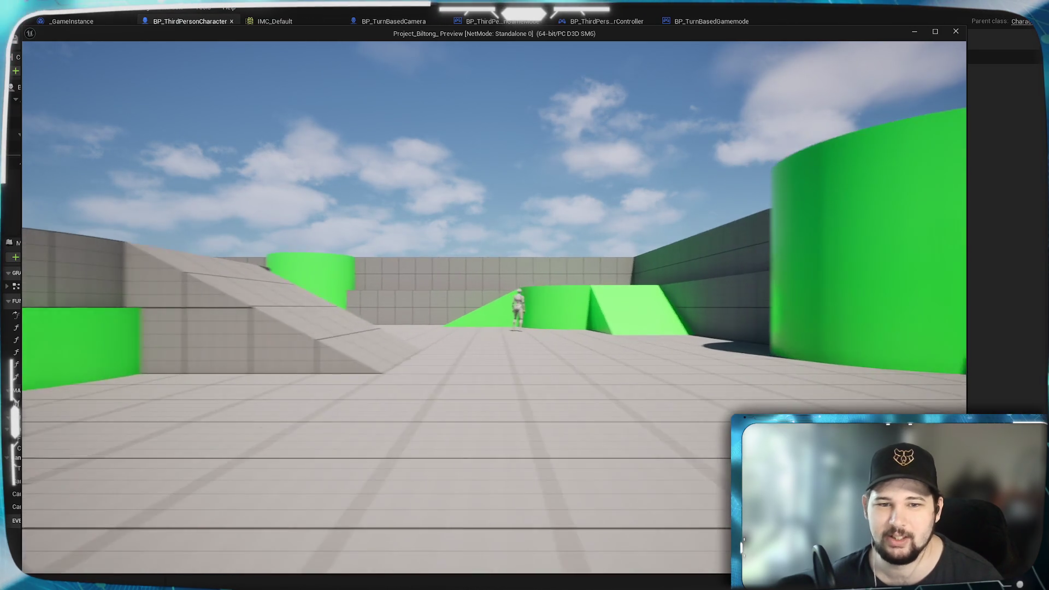
key("w")
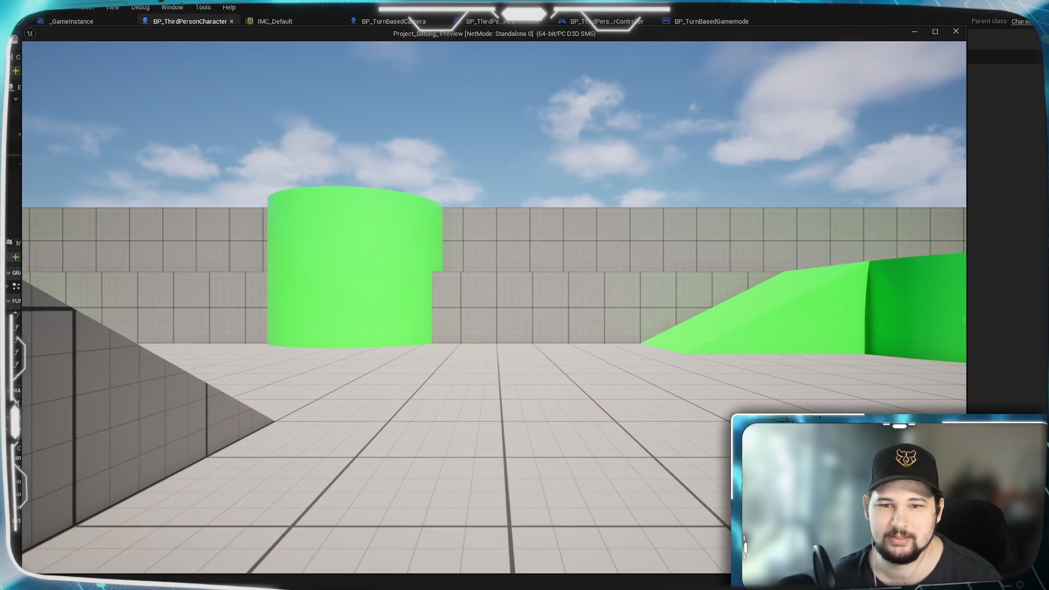
key("s")
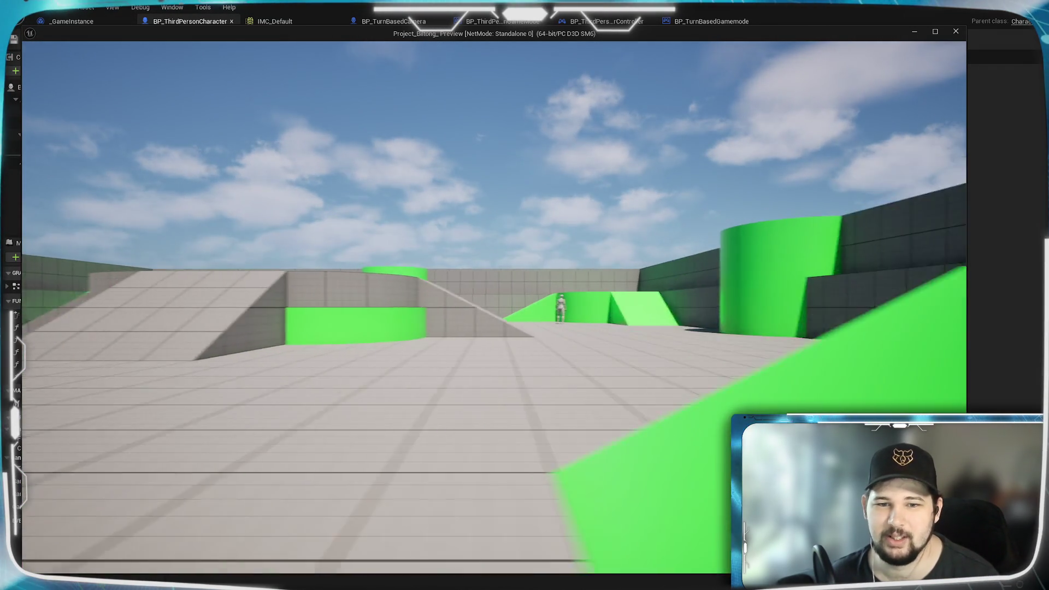
key("s")
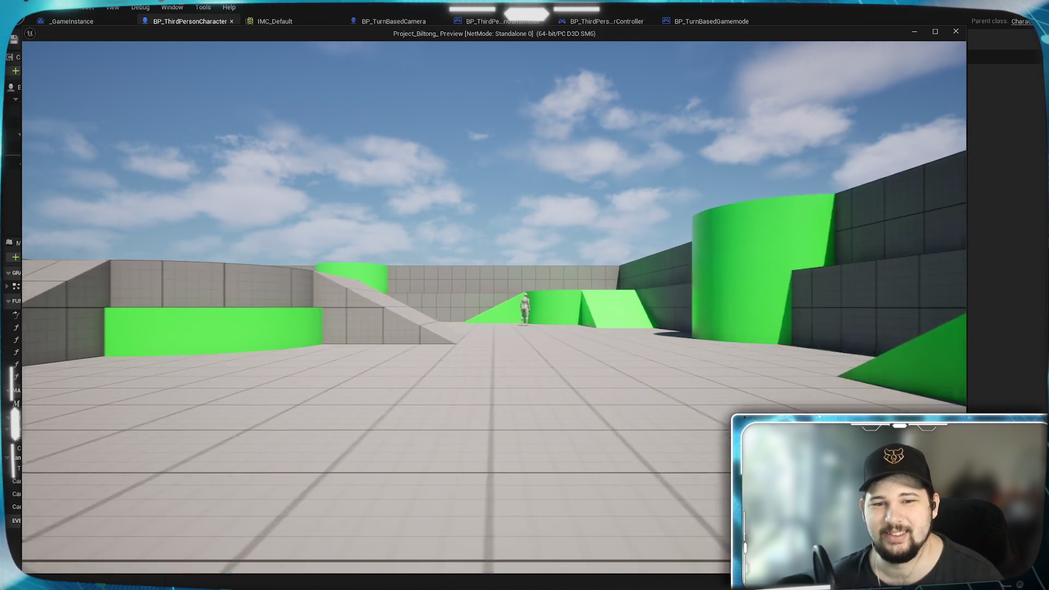
key("Escape")
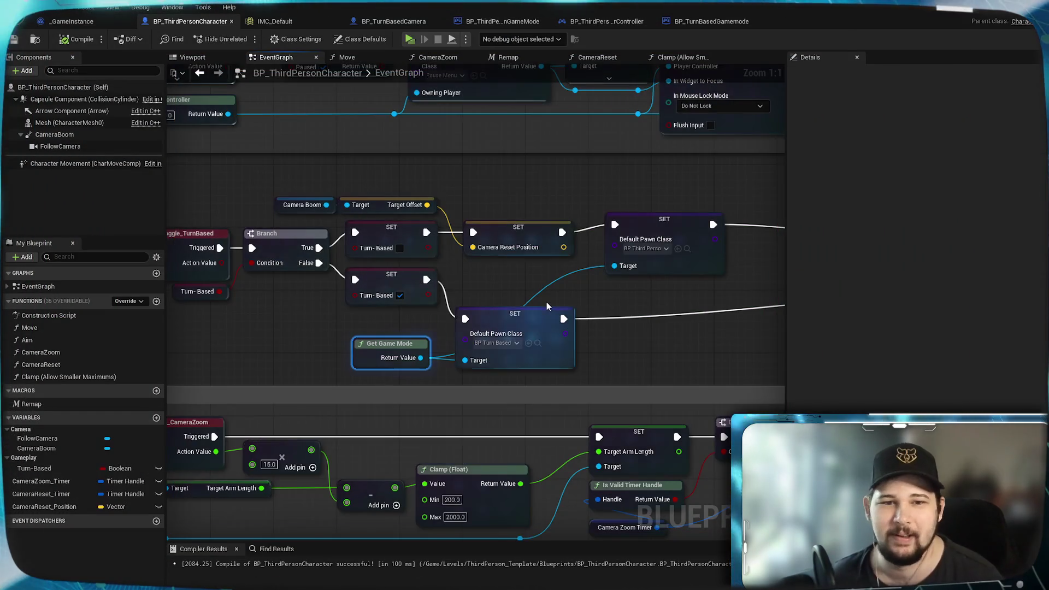
Wire the Camera Reset Position SET and the lower SET node directly into their Set Timer nodes.
scroll(546, 302, "down", 5)
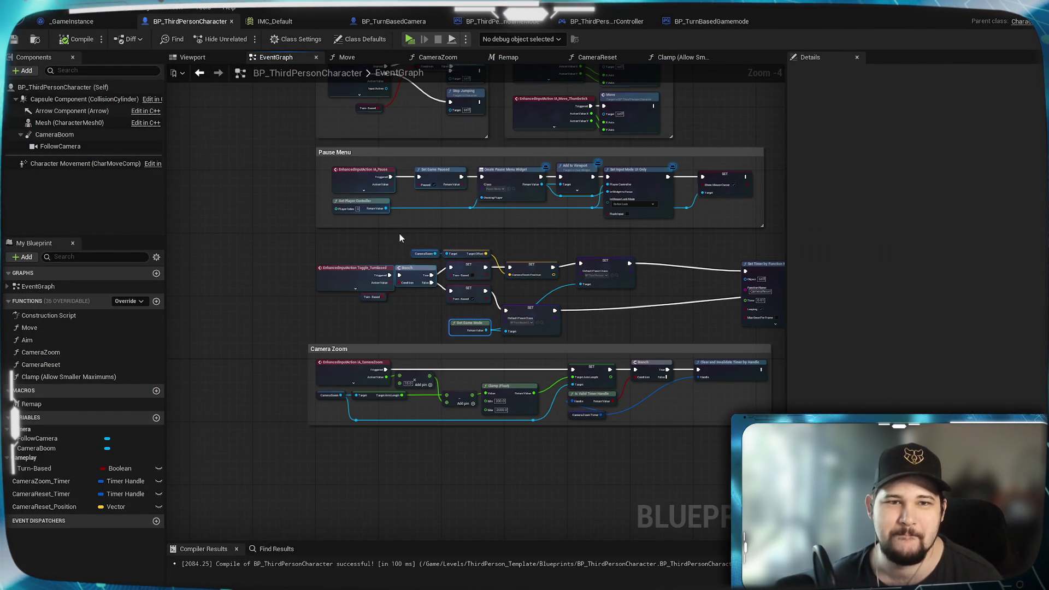
mouse_move(399, 233)
left_mouse_down()
mouse_move(362, 395)
mouse_move(327, 433)
mouse_move(297, 433)
mouse_move(290, 225)
left_mouse_up()
scroll(450, 260, "up", 4)
mouse_move(450, 260)
left_mouse_down()
mouse_move(428, 186)
mouse_move(224, 184)
left_mouse_up()
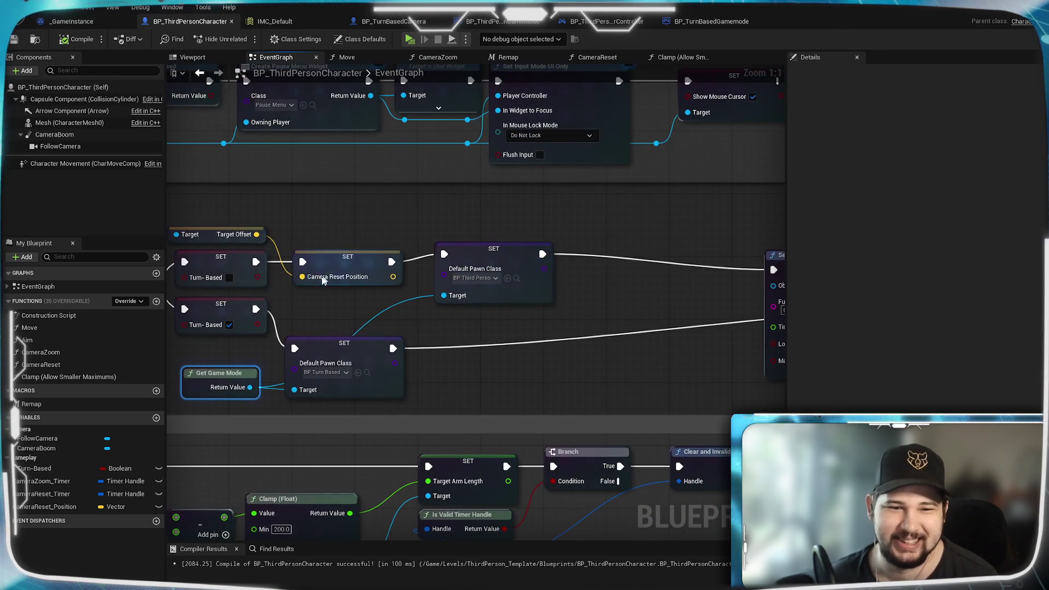
left_click(50, 136)
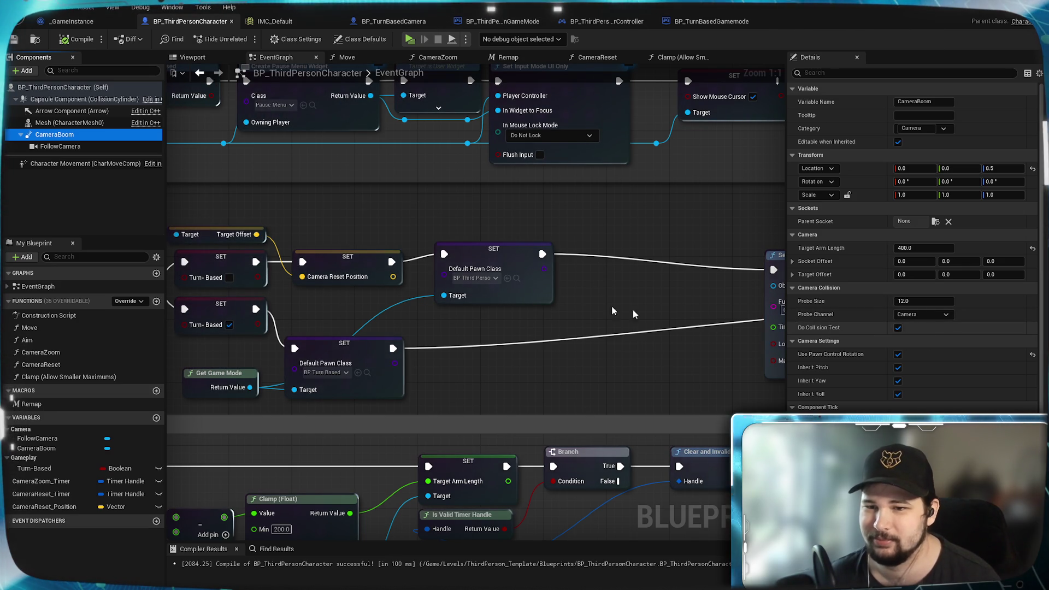
mouse_move(580, 311)
left_mouse_down()
mouse_move(414, 324)
mouse_move(497, 297)
left_mouse_up()
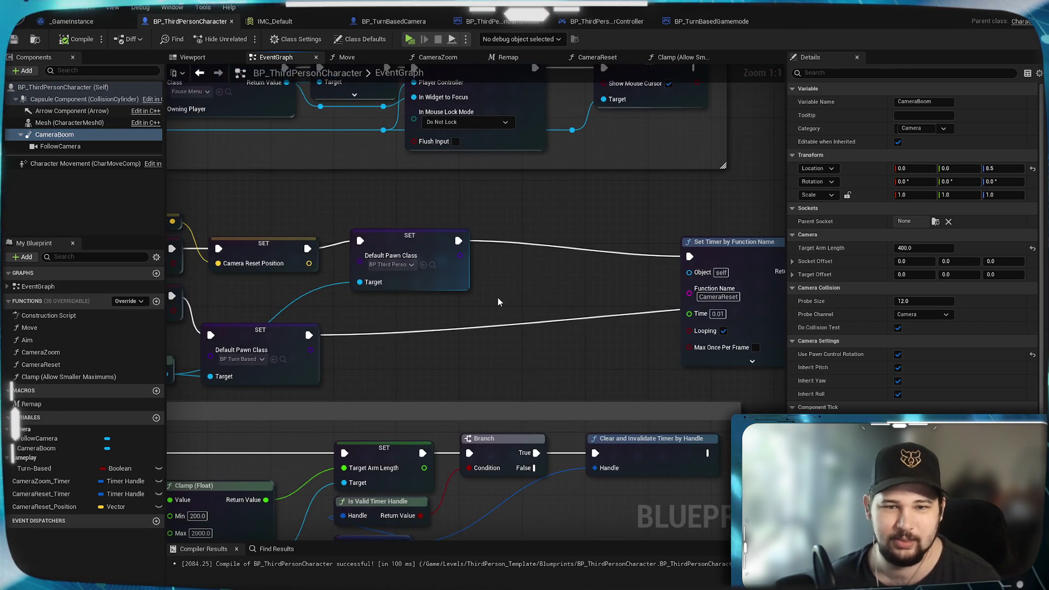
mouse_move(307, 248)
left_mouse_down()
mouse_move(382, 262)
mouse_move(688, 270)
mouse_move(690, 256)
left_mouse_up()
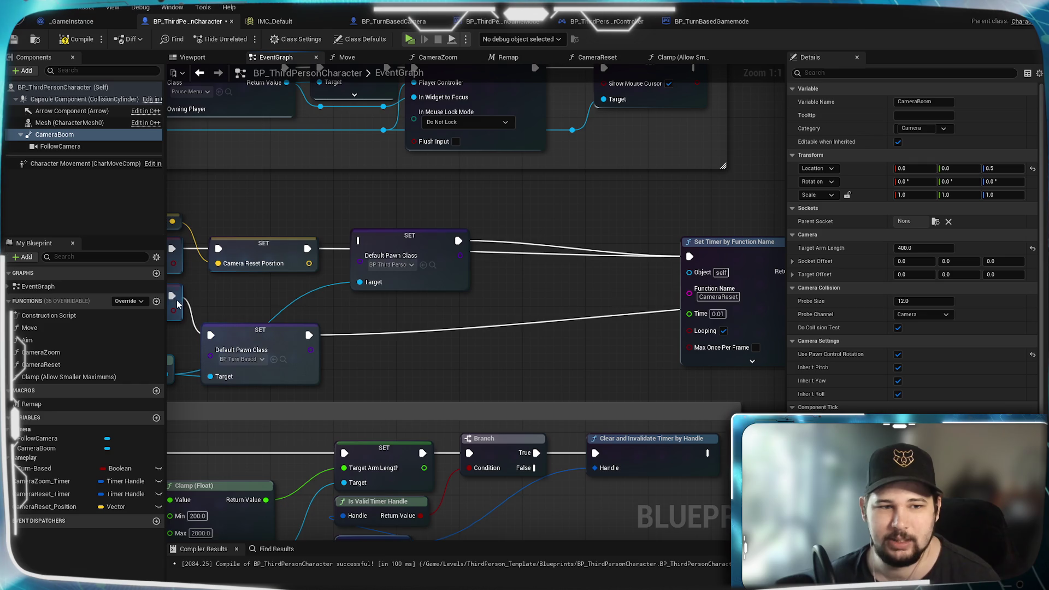
mouse_move(309, 335)
left_mouse_down()
mouse_move(655, 328)
mouse_move(642, 302)
left_mouse_up()
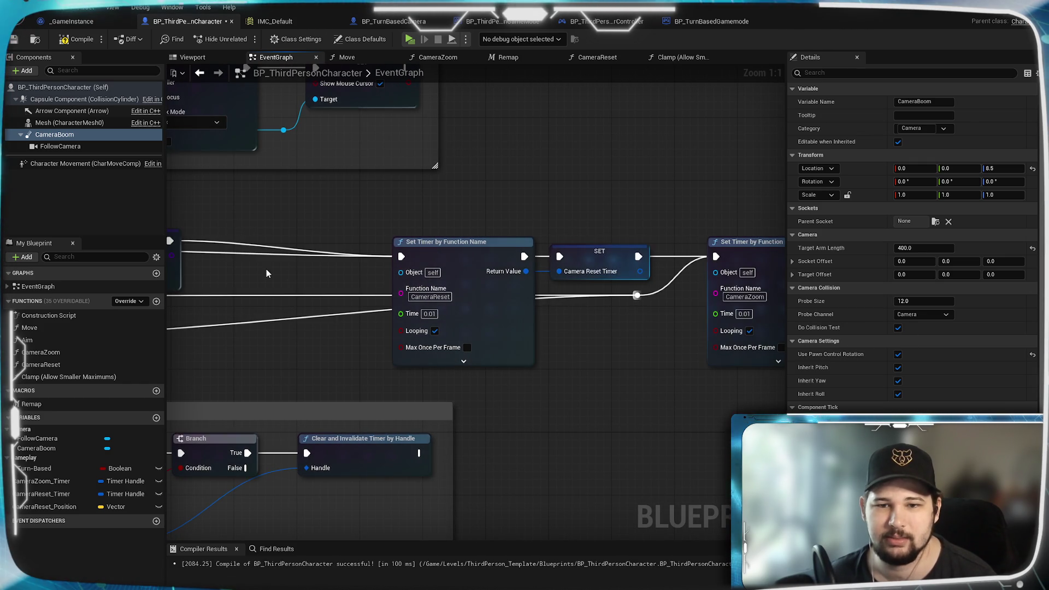
Compile and save BP_ThirdPersonCharacter, run a play-test, then view BP_ThirdPersonGameMode's defaults.
left_click(79, 38)
left_click(15, 40)
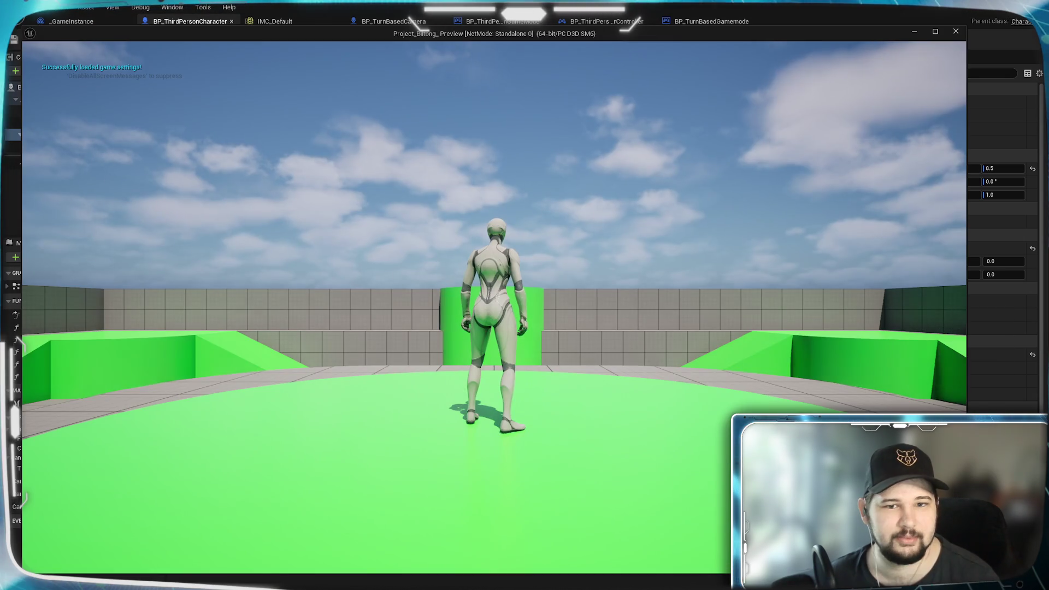
key("Escape")
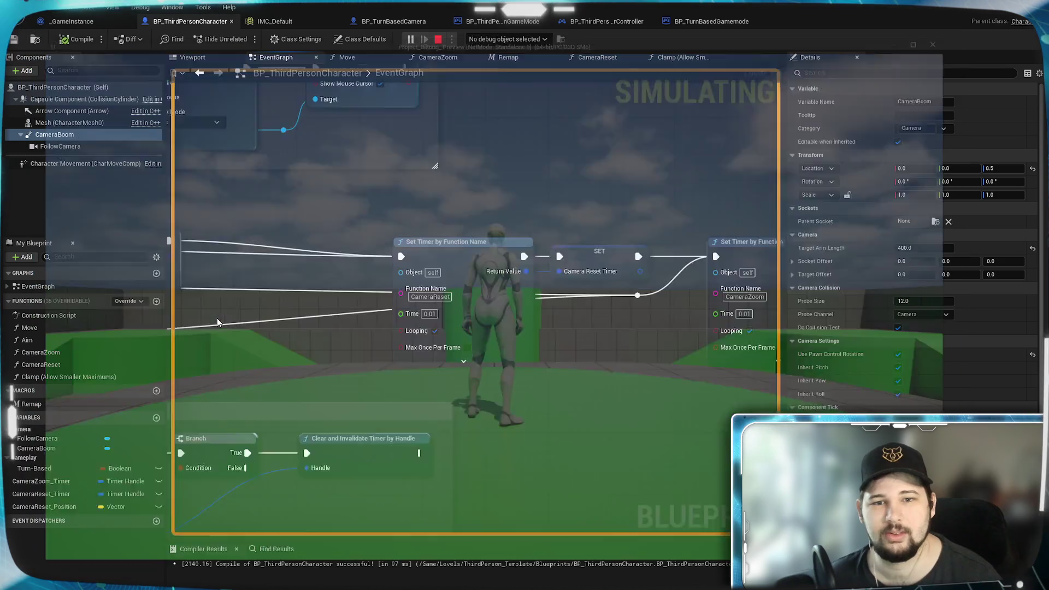
scroll(319, 330, "down", 4)
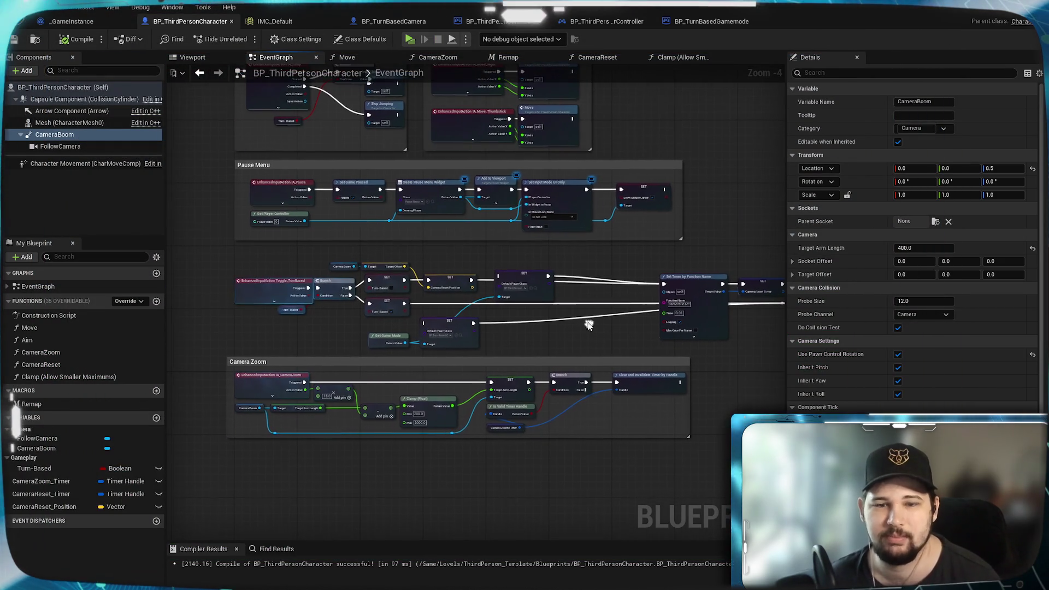
left_click(499, 20)
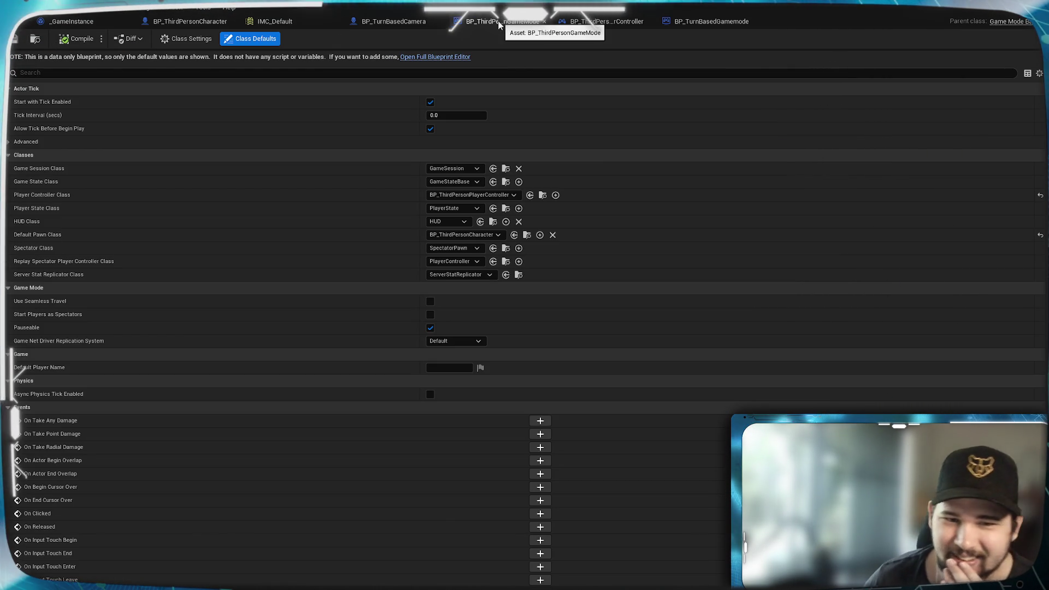
Review the third-person player controller's input-mapping graph and its class defaults and settings.
left_click(709, 24)
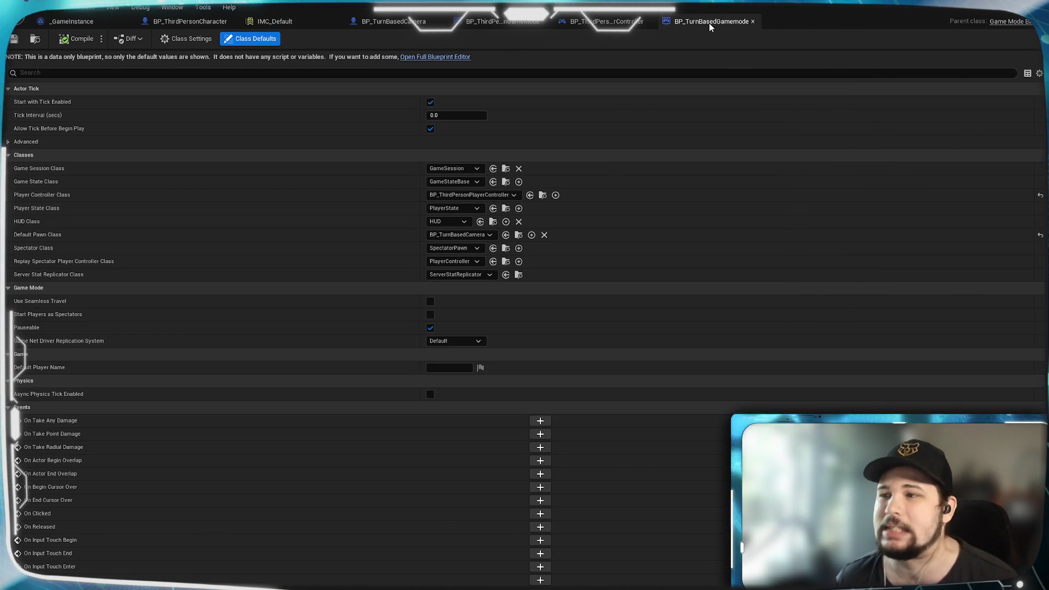
left_click(607, 22)
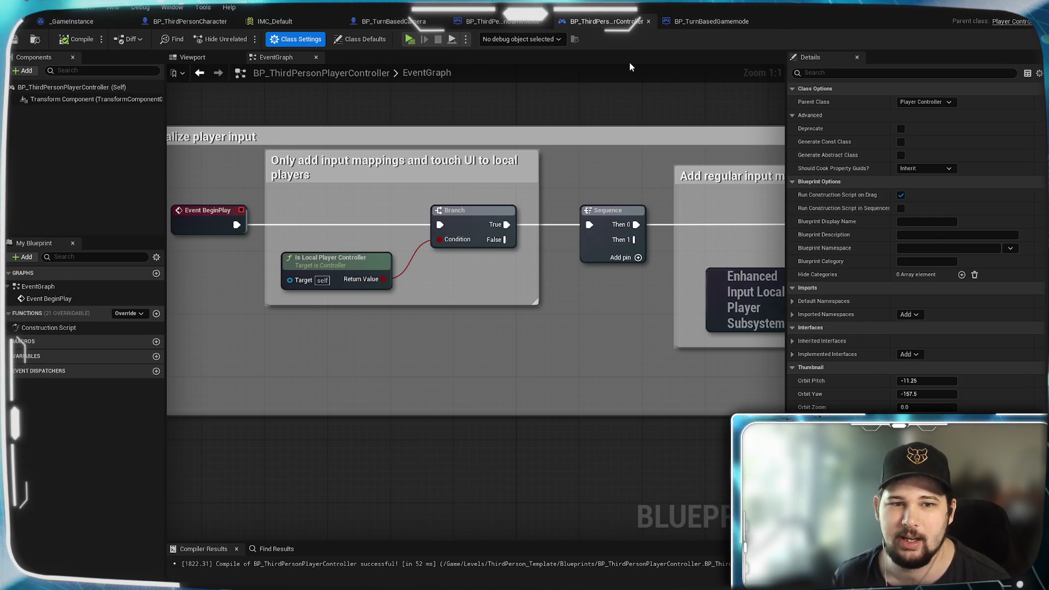
mouse_move(636, 301)
left_mouse_down()
mouse_move(348, 294)
mouse_move(612, 289)
mouse_move(731, 317)
mouse_move(346, 285)
left_mouse_up()
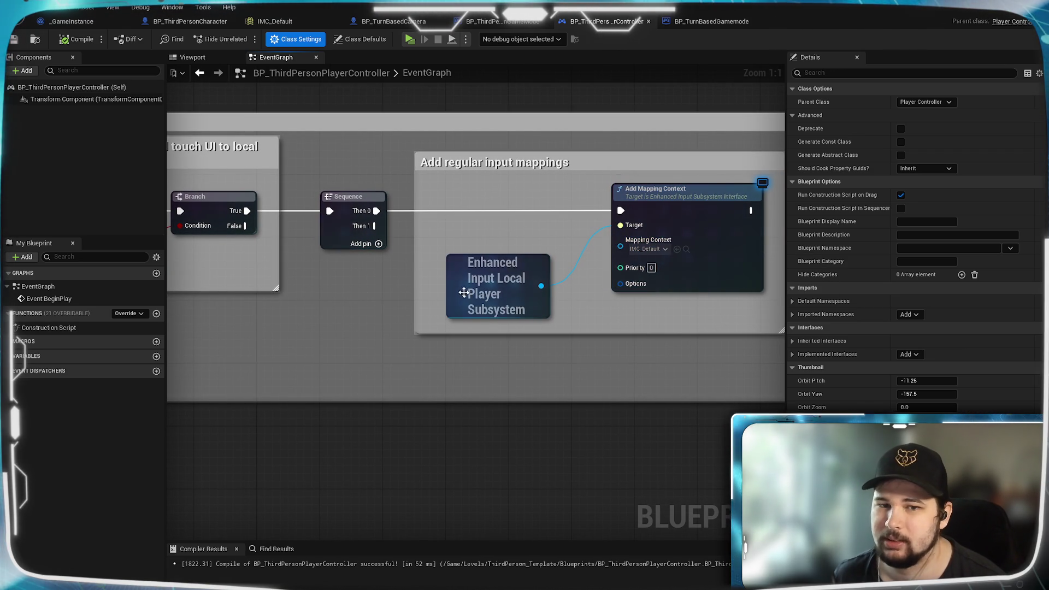
mouse_move(417, 299)
left_mouse_down()
mouse_move(569, 317)
mouse_move(589, 363)
mouse_move(502, 349)
left_mouse_up()
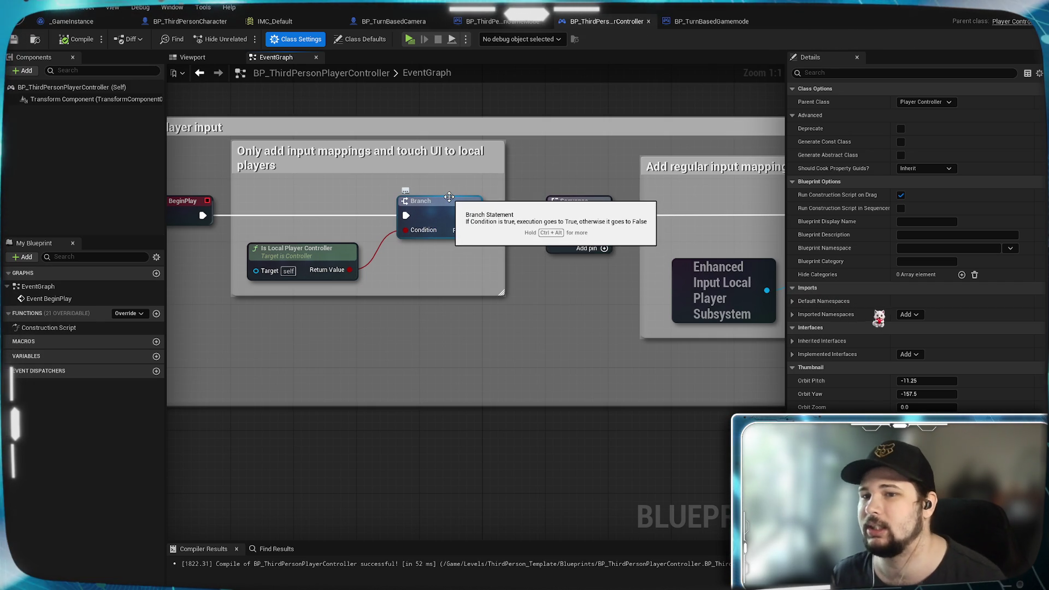
left_click_drag(405, 271, 521, 271)
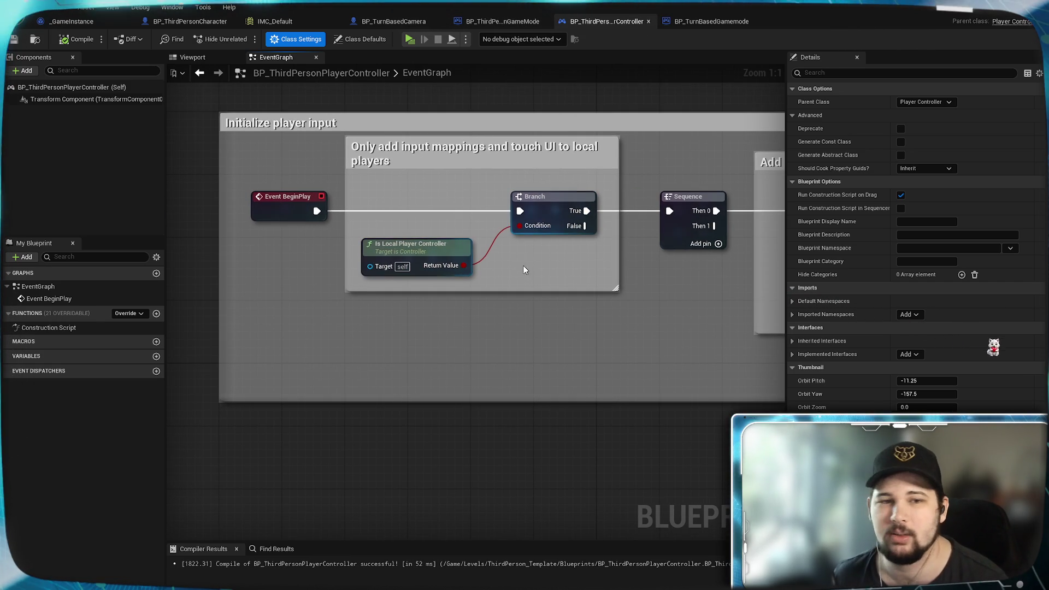
left_click_drag(454, 112, 415, 149)
double_click(409, 78)
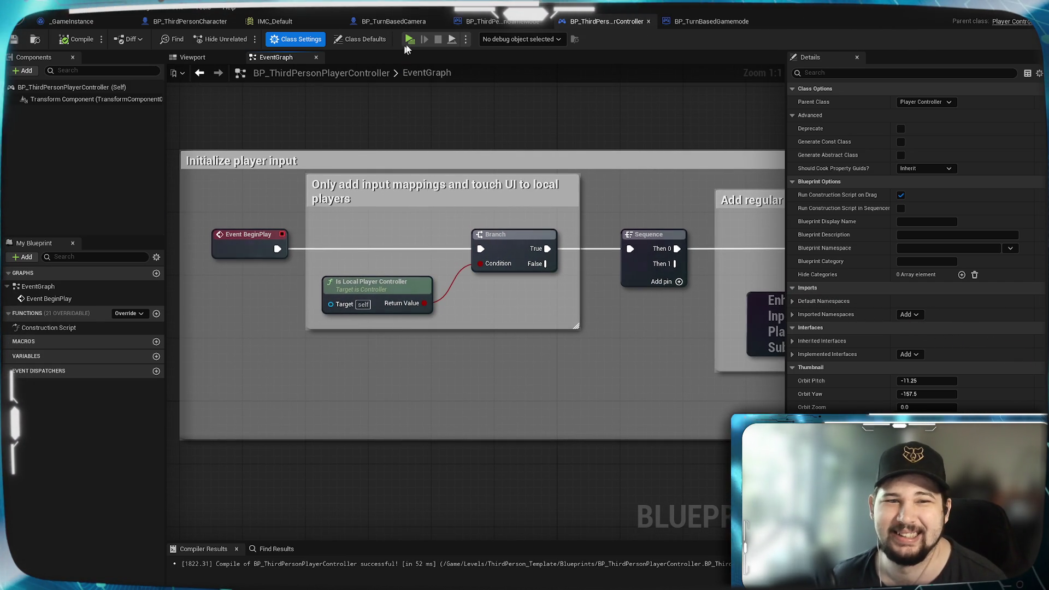
left_click(356, 40)
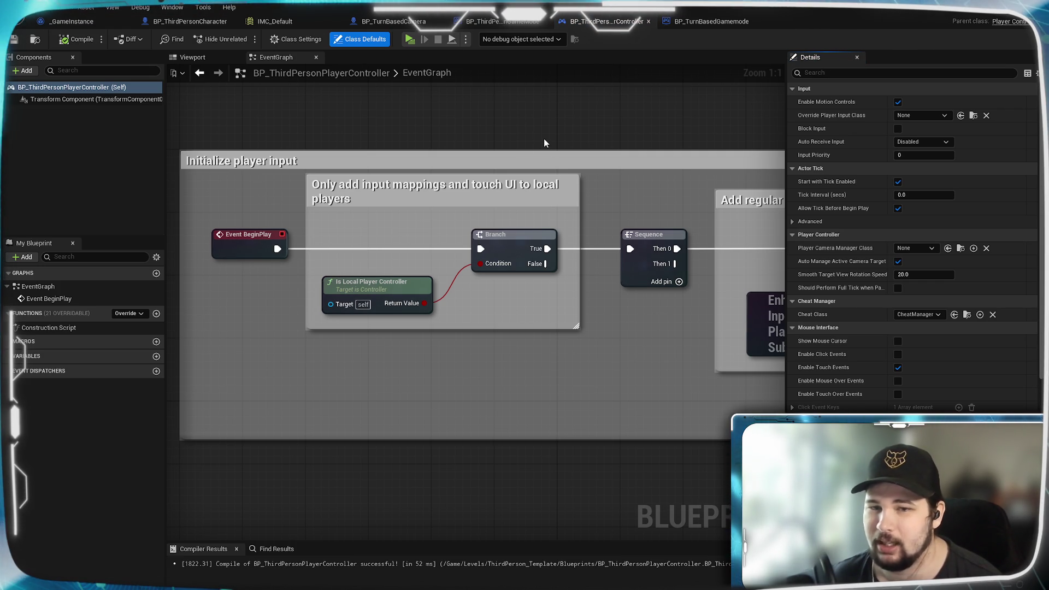
left_click(293, 41)
Compare both GameModes' defaults, ending on BP_TurnBasedGamemode with a Blueprints folder browser open.
left_click(499, 21)
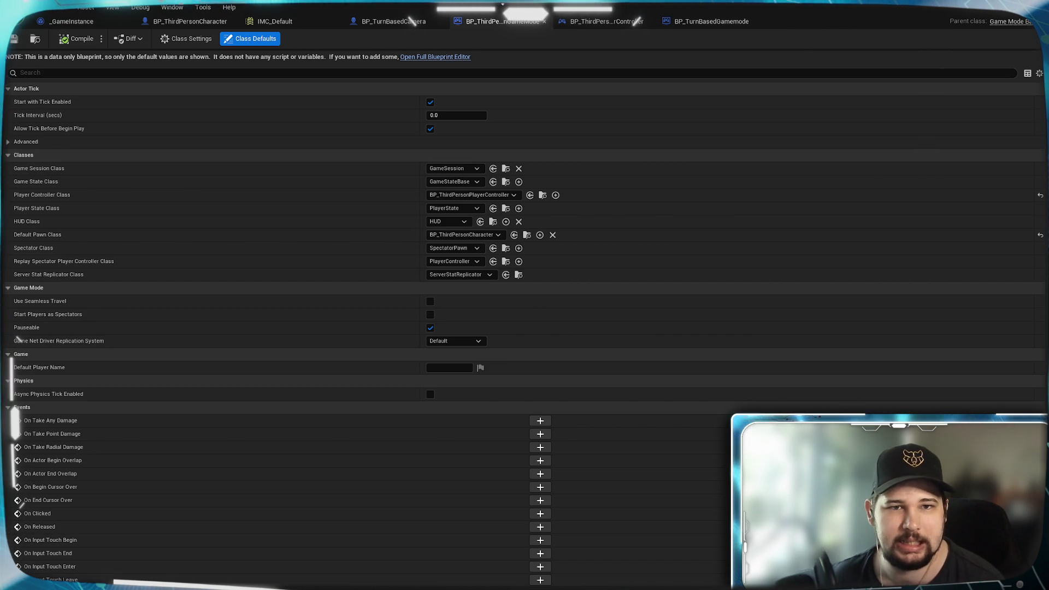
left_click(677, 22)
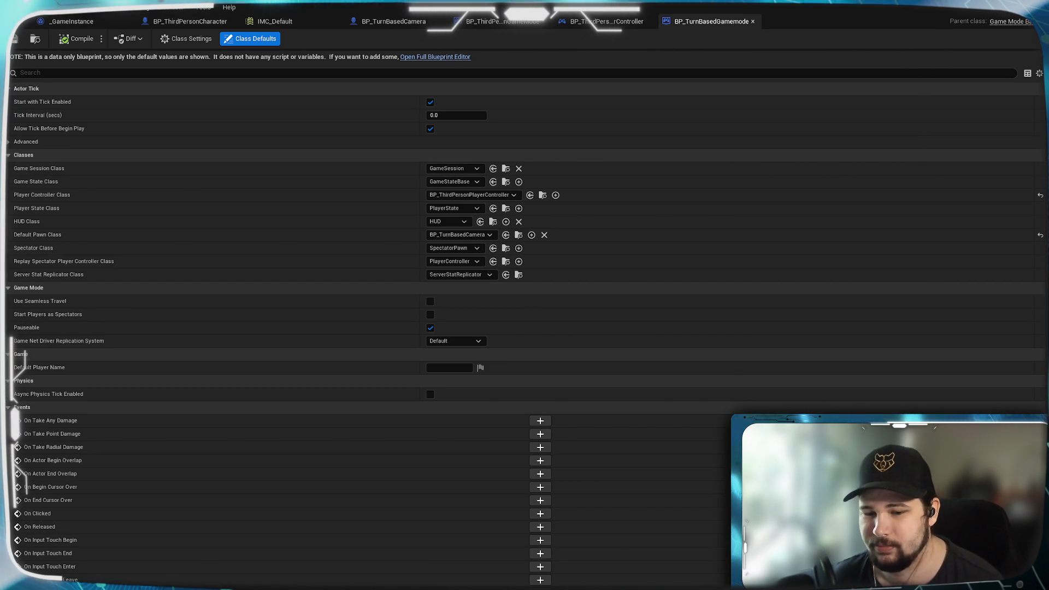
key("ctrl+space")
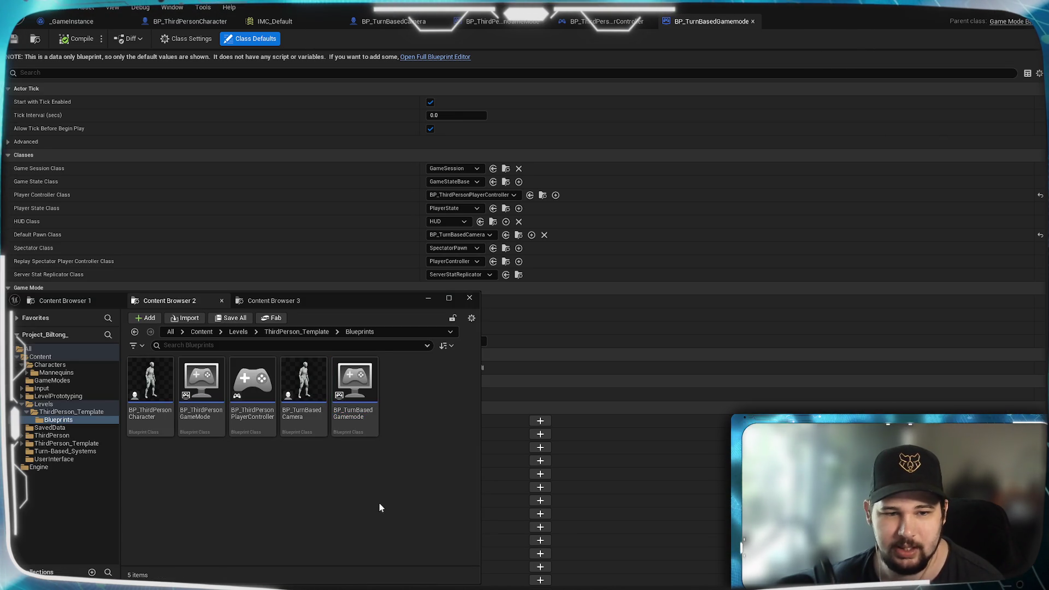
Delete the BP_TurnBasedGamemode and BP_TurnBasedCamera assets, then reopen BP_ThirdPersonCharacter.
left_click(354, 385)
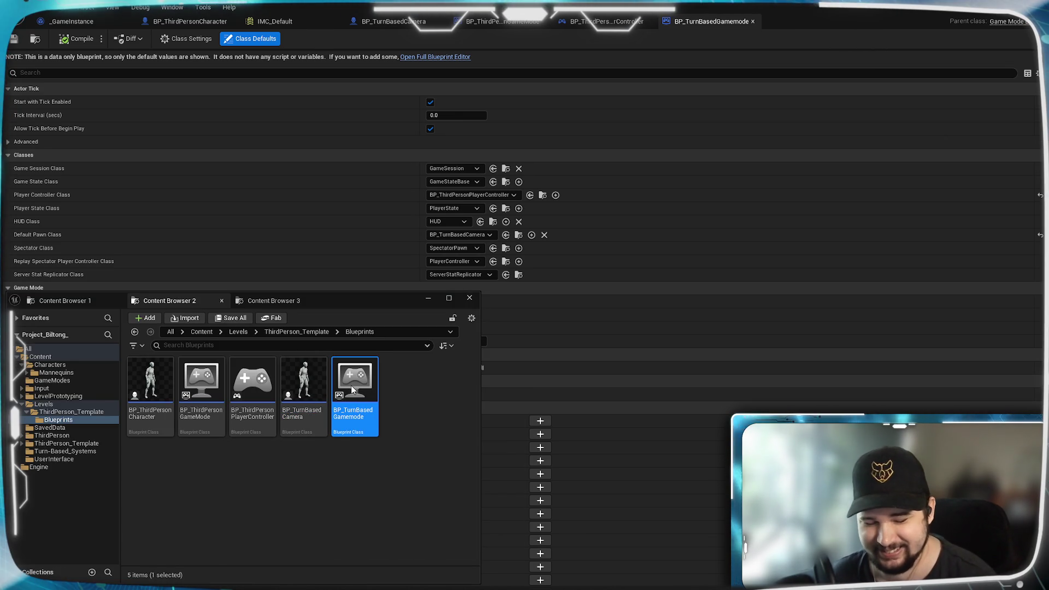
key("Delete")
left_click(719, 506)
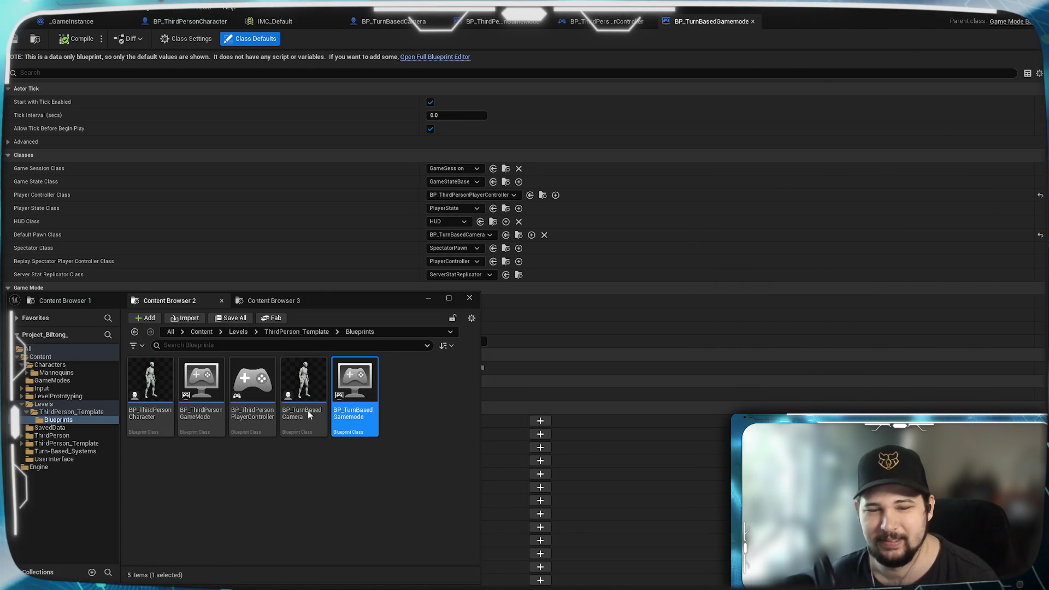
key("Delete")
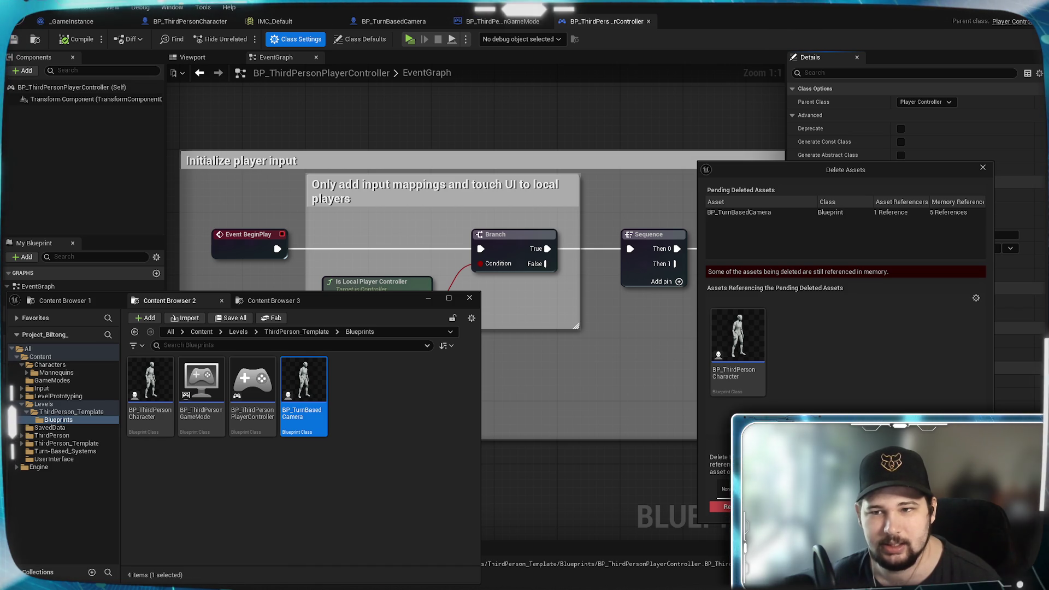
key("Escape")
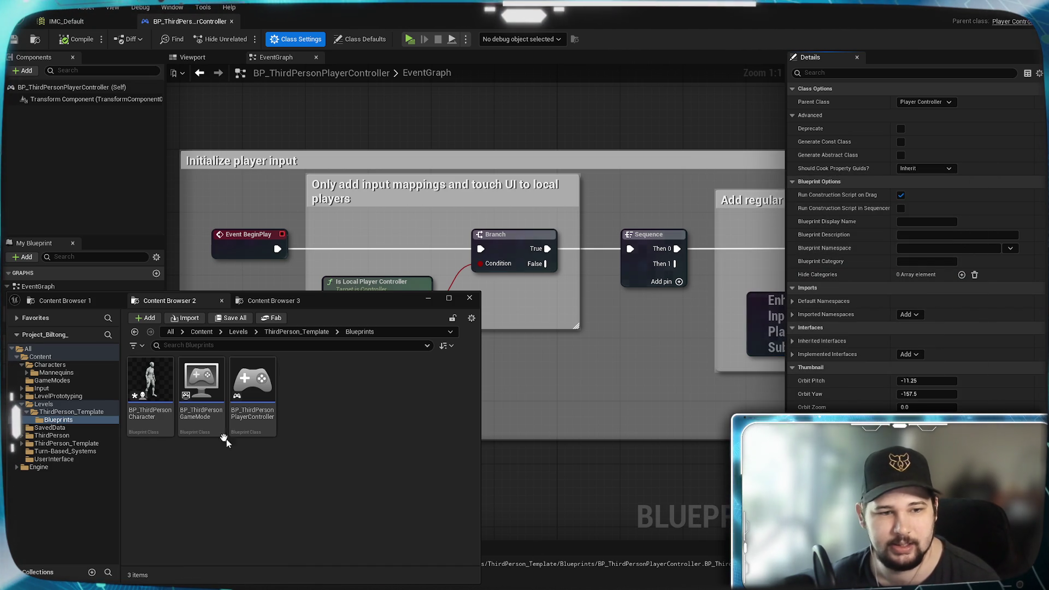
double_click(160, 390)
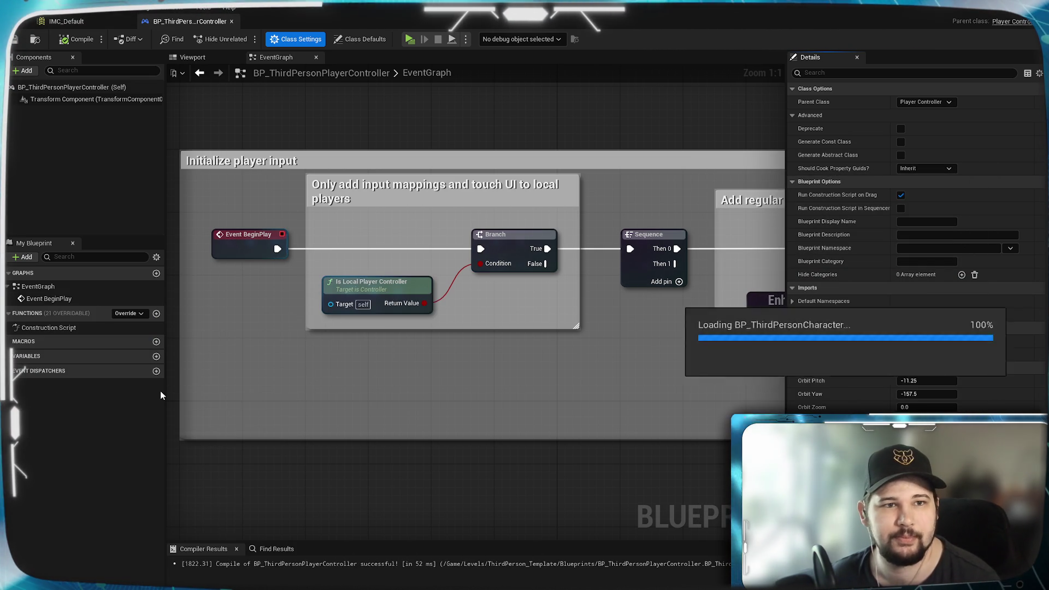
Delete both Default Pawn Class SET nodes and the Get Game Mode node from the event graph.
scroll(568, 291, "up", 5)
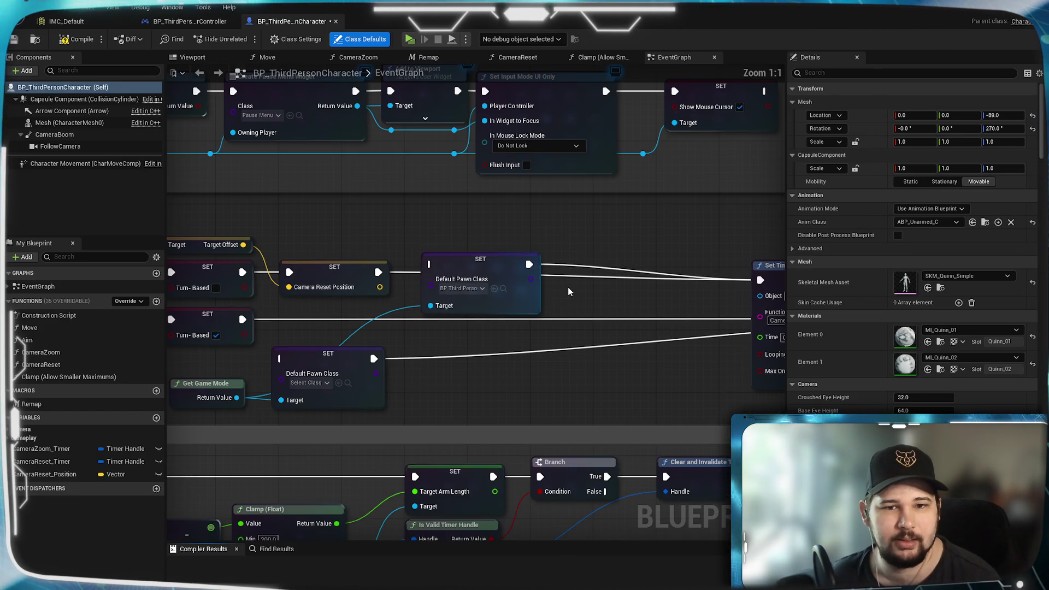
left_click(517, 280)
key("Delete")
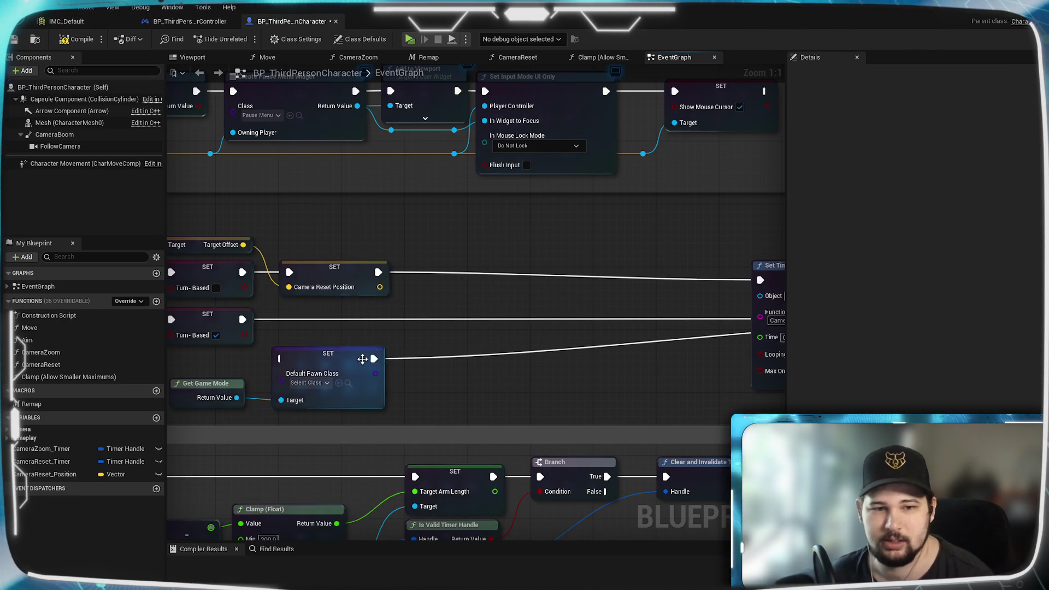
left_click_drag(588, 343, 298, 295)
key("Delete")
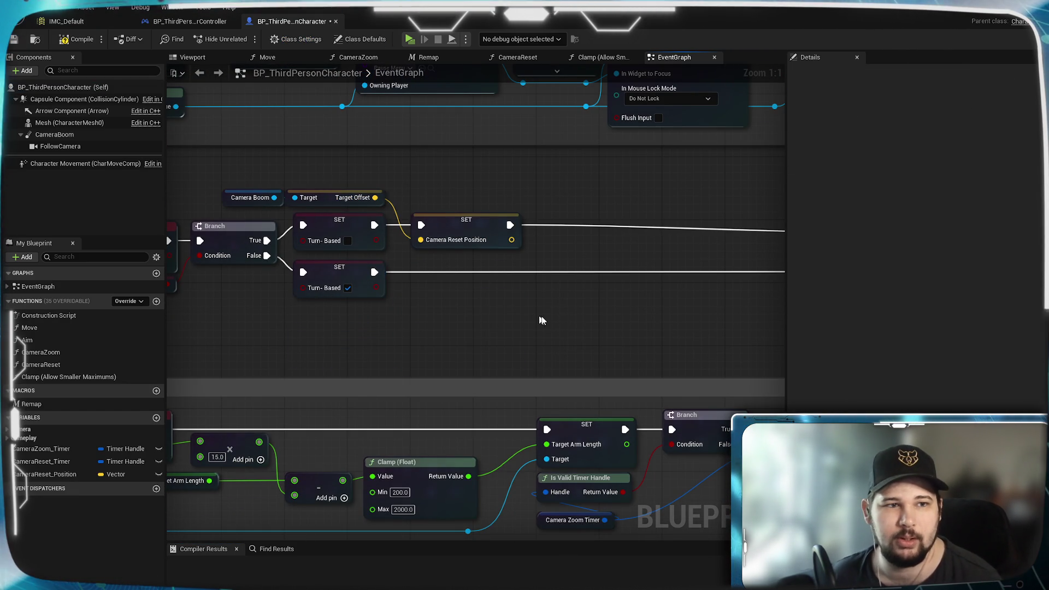
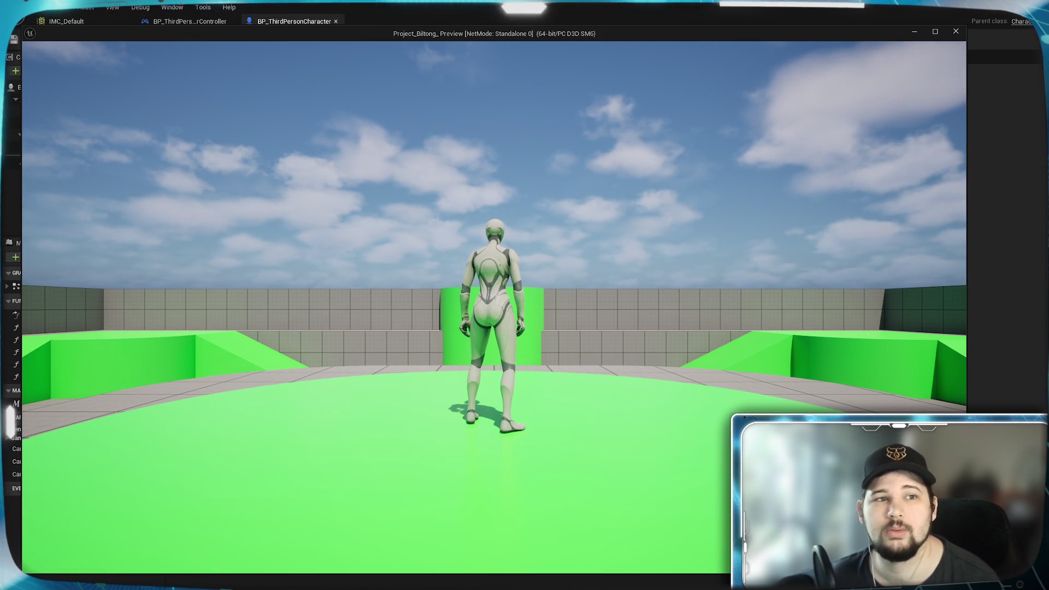
Stop the play test and open BP_ThirdPersonPlayerController at its Event BeginPlay mapping logic.
key("Escape")
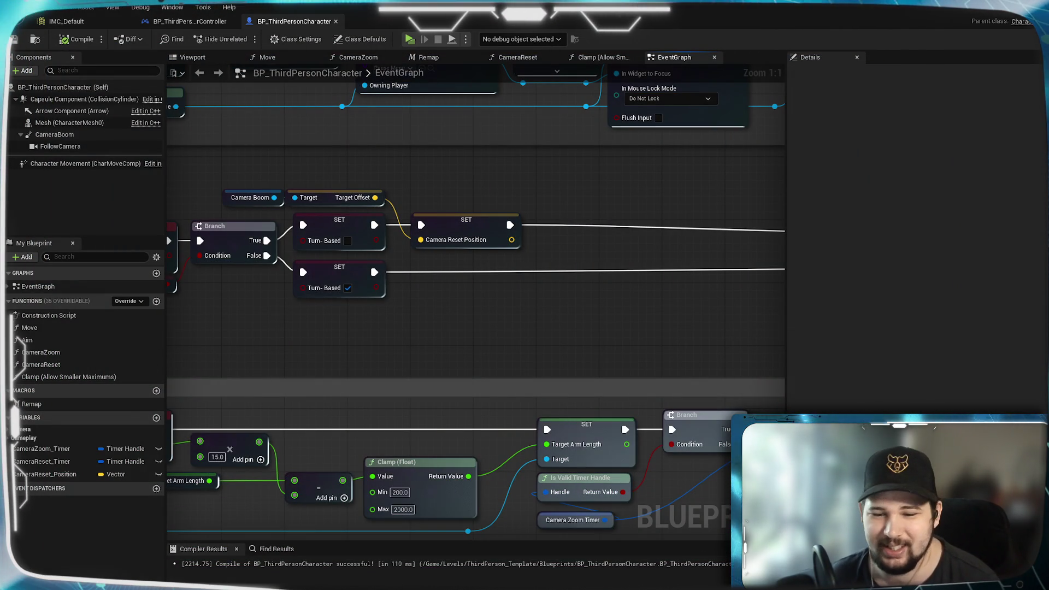
key("ctrl+space")
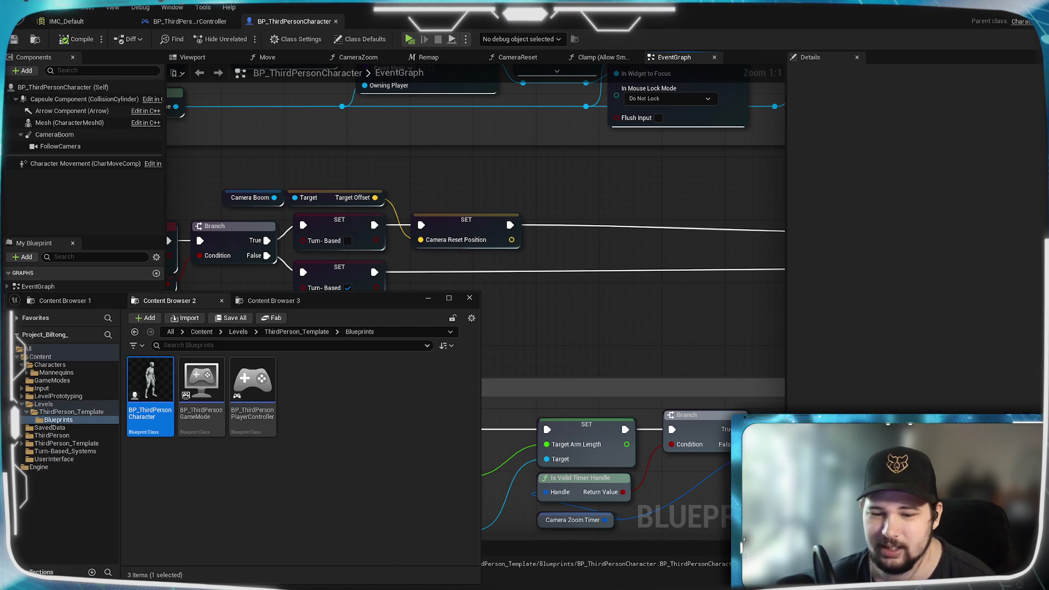
double_click(252, 382)
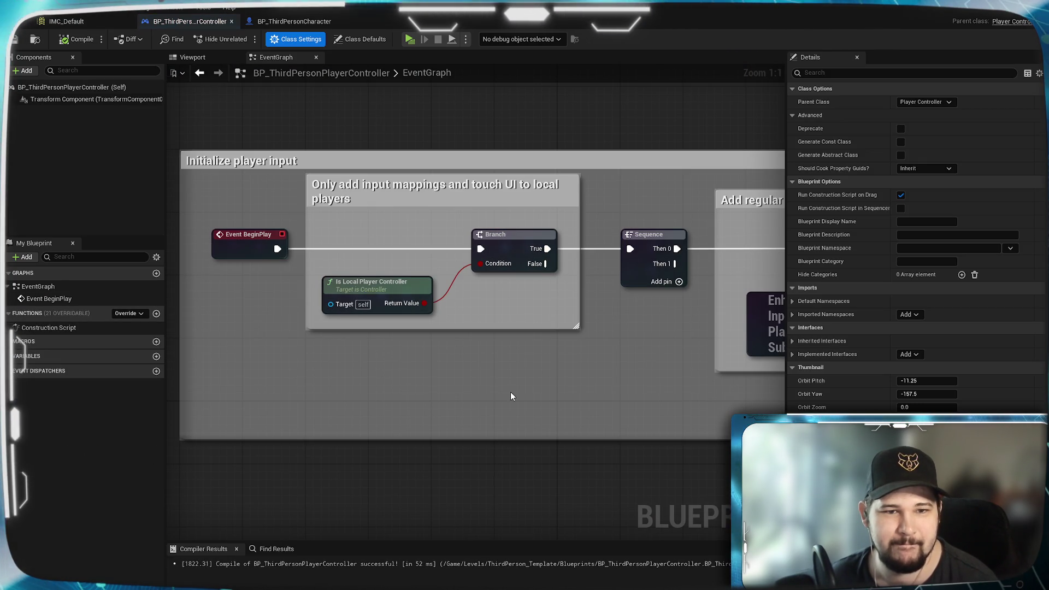
scroll(510, 392, "down", 4)
mouse_move(510, 391)
left_mouse_down()
mouse_move(288, 363)
mouse_move(320, 349)
left_mouse_up()
scroll(508, 322, "up", 3)
mouse_move(191, 287)
left_mouse_down()
mouse_move(543, 311)
mouse_move(524, 351)
mouse_move(141, 345)
left_mouse_up()
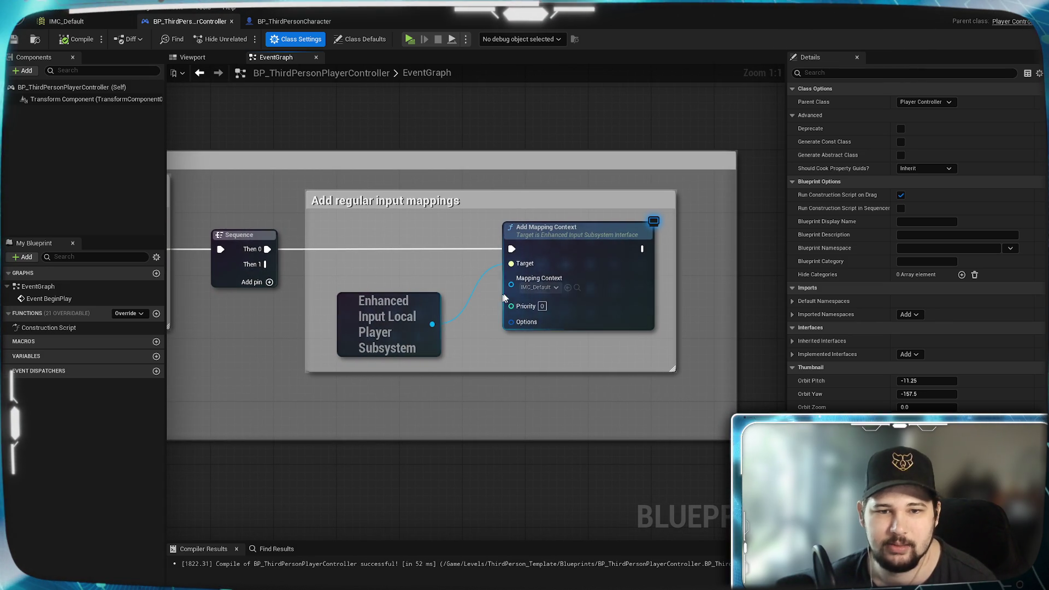
Check the Add Mapping Context choices, keep IMC_Default, and bring up IMC_Default's mappings.
left_click(540, 287)
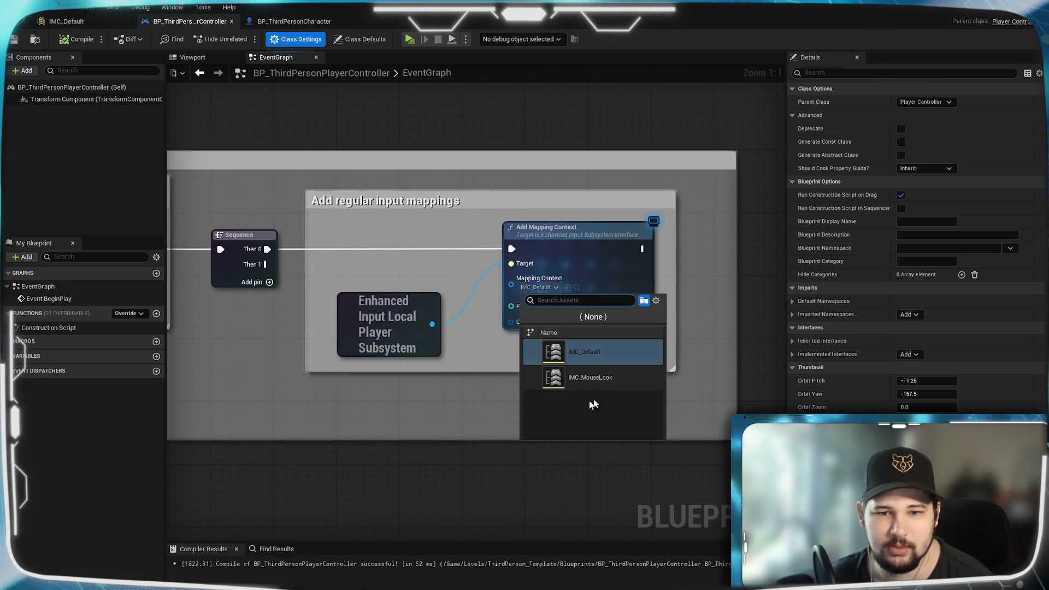
left_click(480, 408)
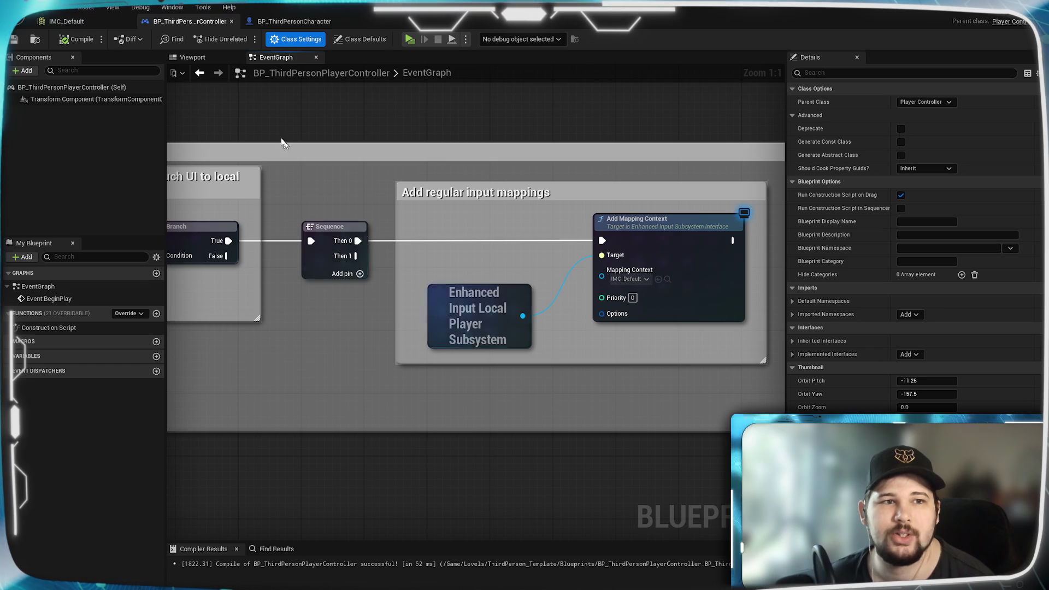
left_click(82, 20)
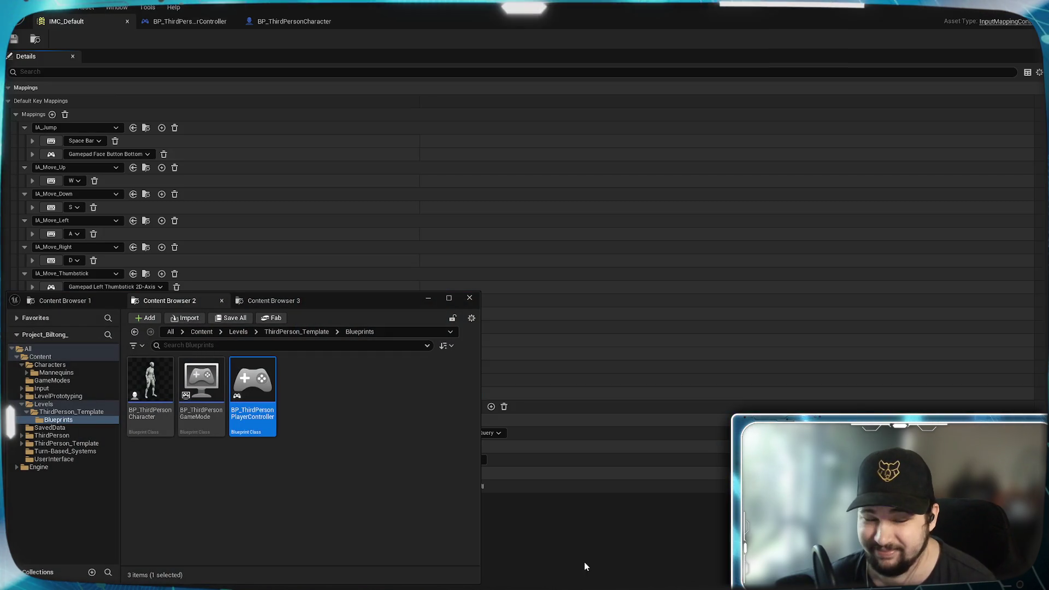
Open IMC_MouseLook from the Content > Input folder.
left_click(310, 468)
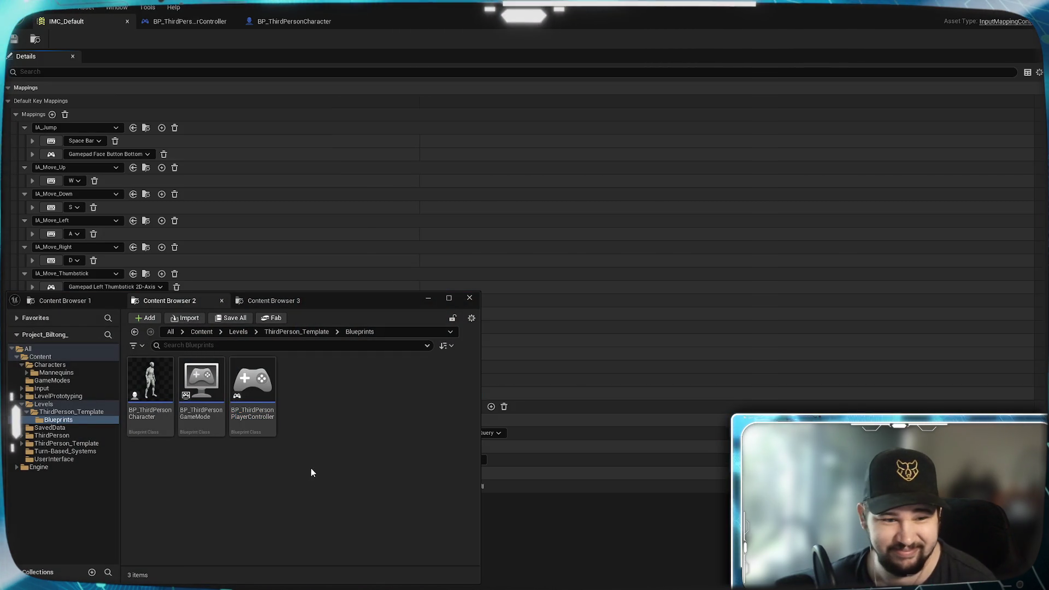
left_click(107, 302)
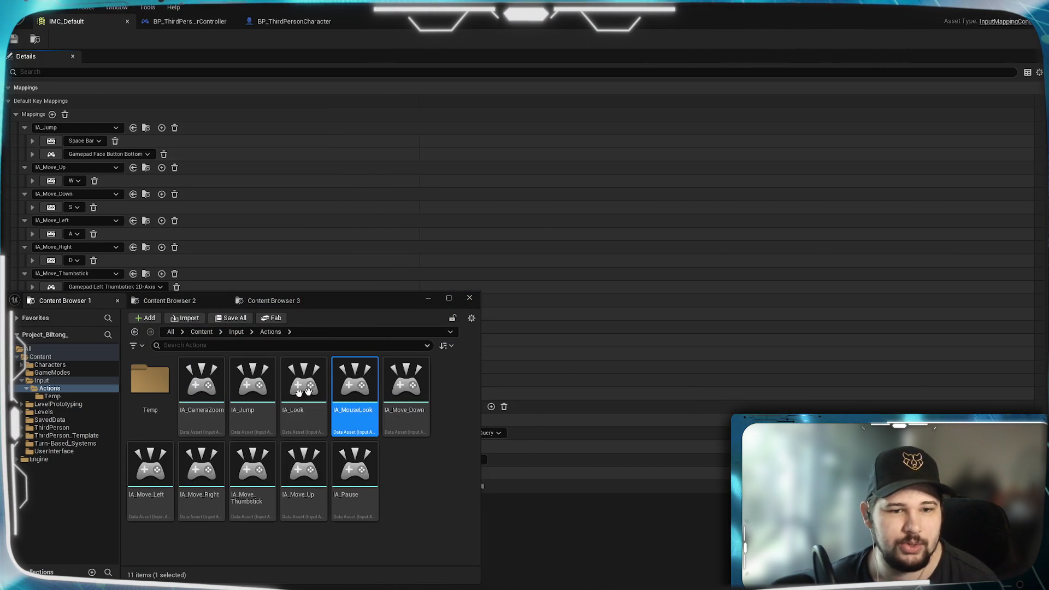
left_click(201, 332)
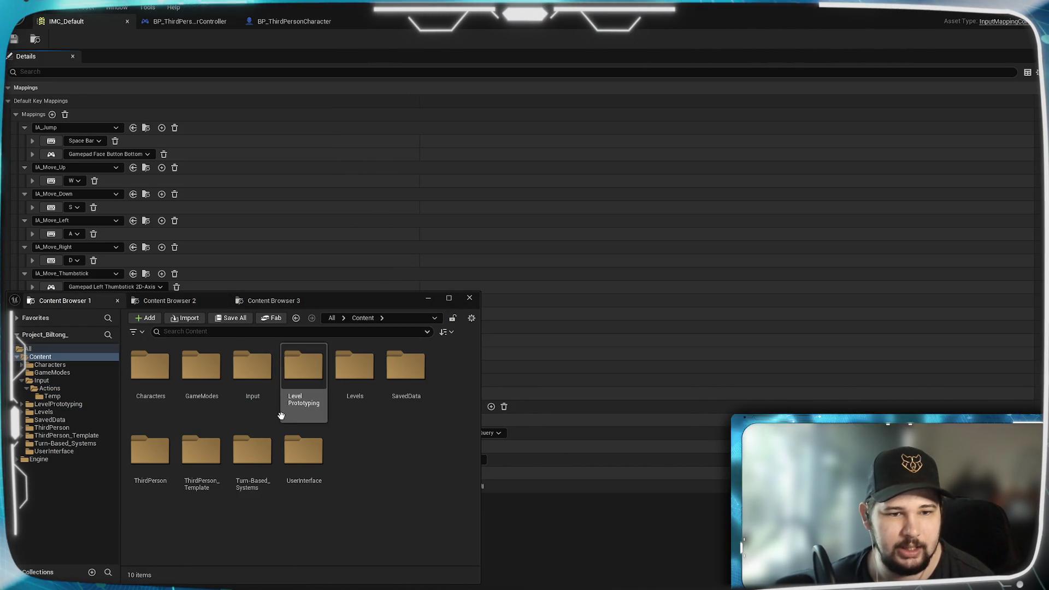
double_click(253, 365)
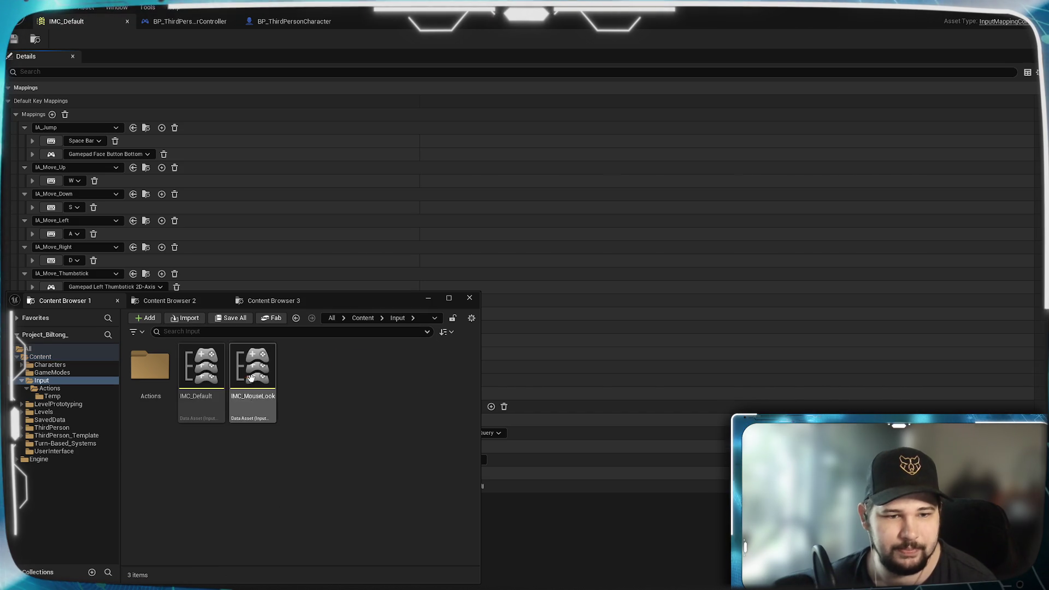
double_click(268, 419)
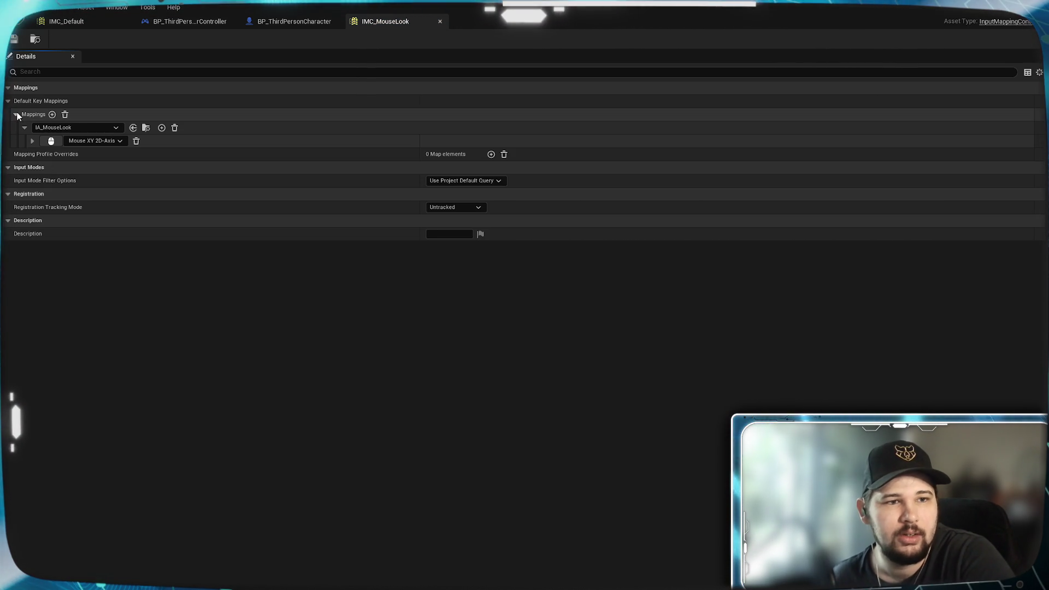
Review the Mouse XY 2D-Axis binding's Y-only Negate modifier, then return to IMC_Default.
left_click(33, 141)
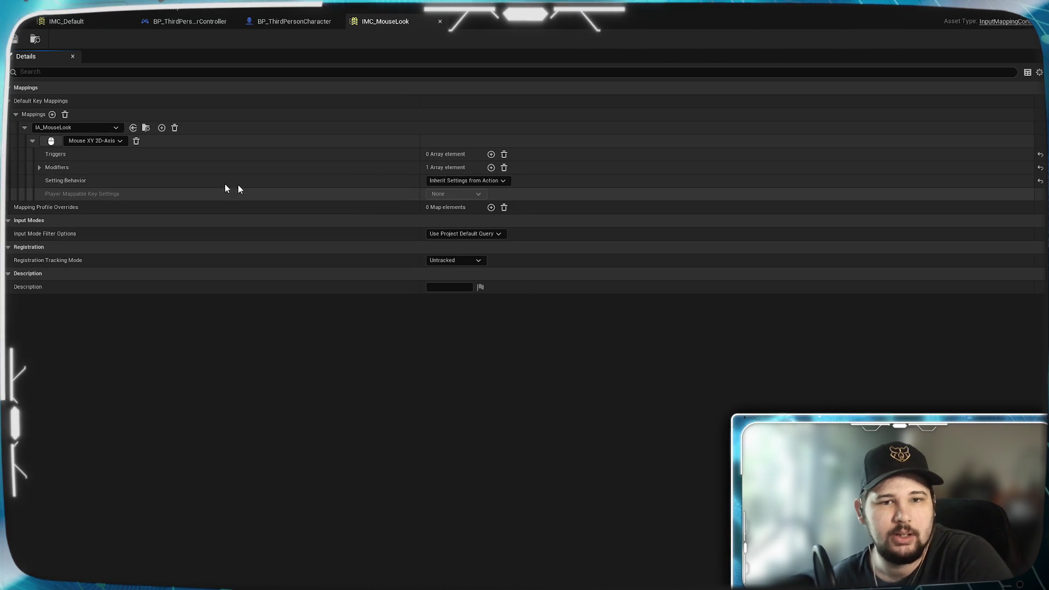
left_click(39, 168)
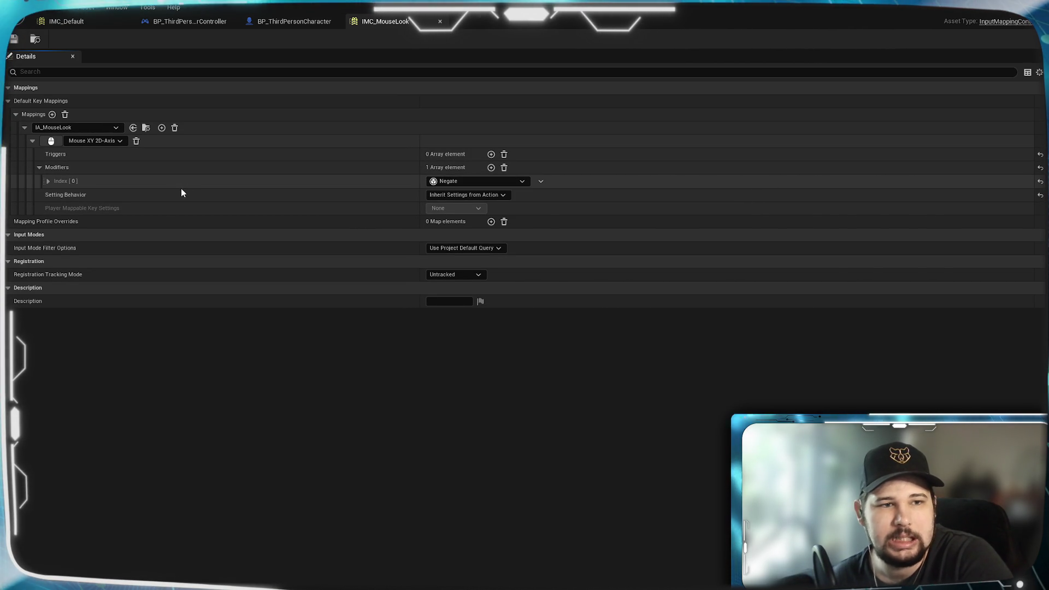
left_click(49, 180)
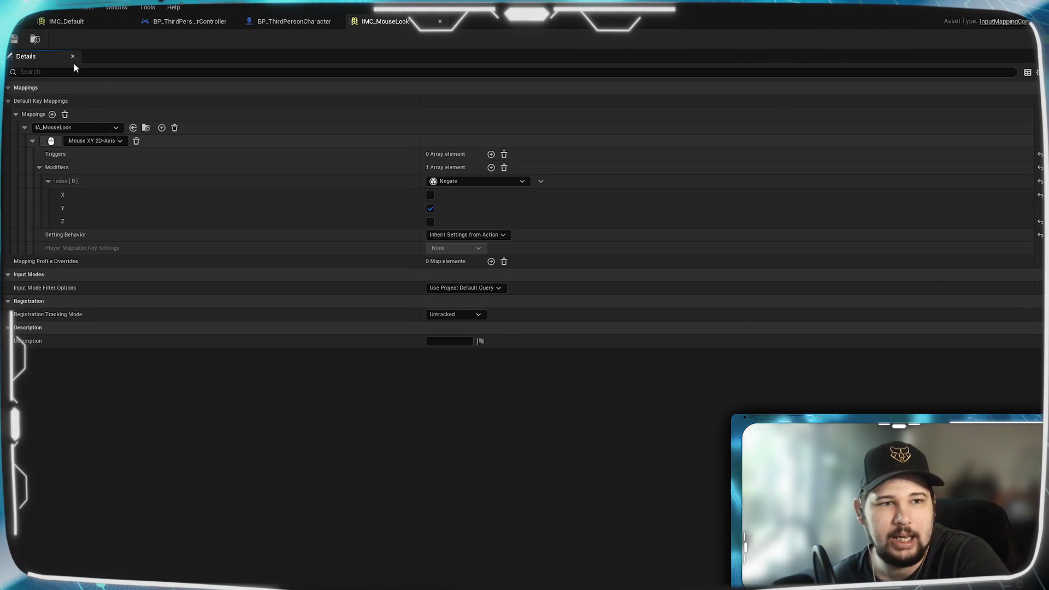
left_click(100, 21)
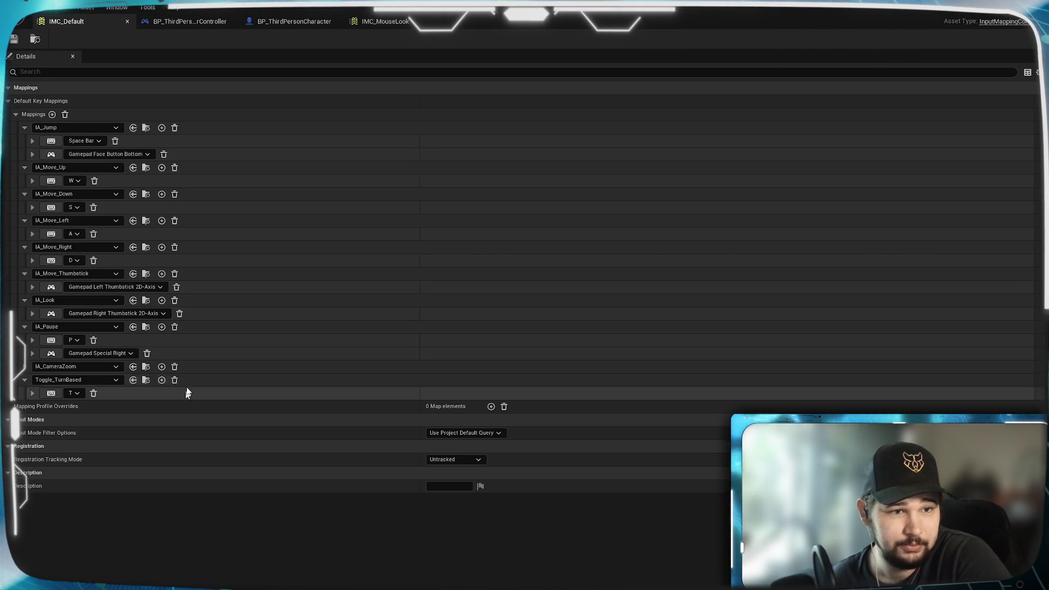
Add a new IMC_Default mapping assigned to IA_MouseLook.
left_click(52, 114)
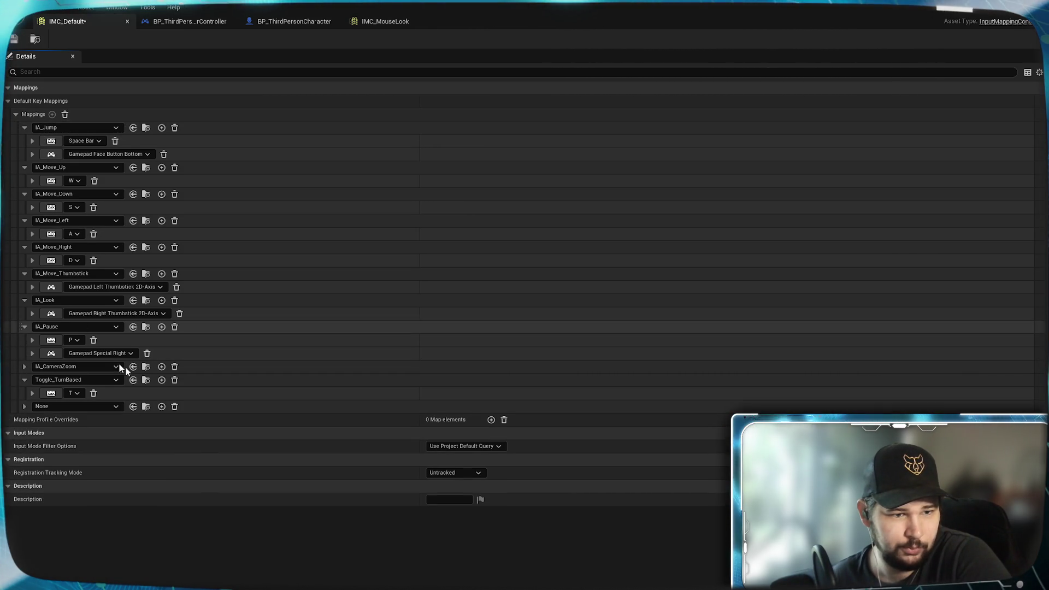
left_click(39, 406)
scroll(131, 547, "down", 2)
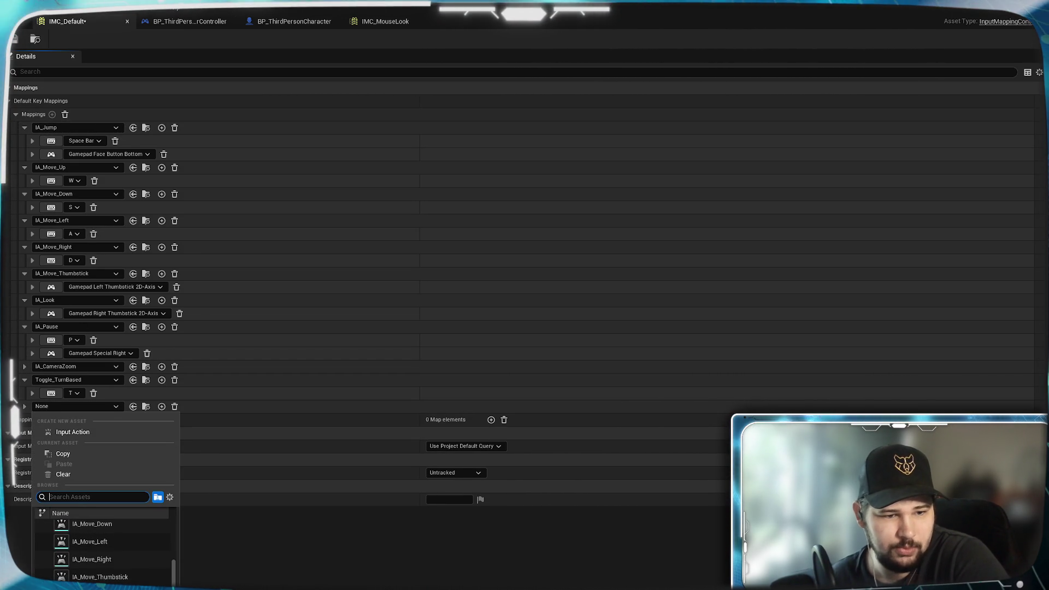
scroll(132, 566, "up", 2)
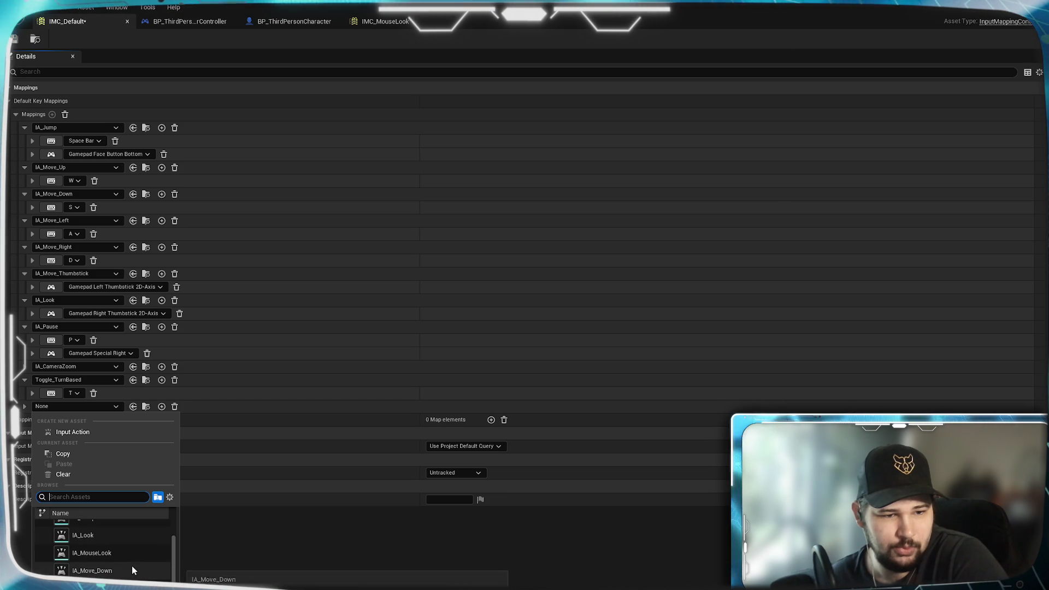
left_click(132, 566)
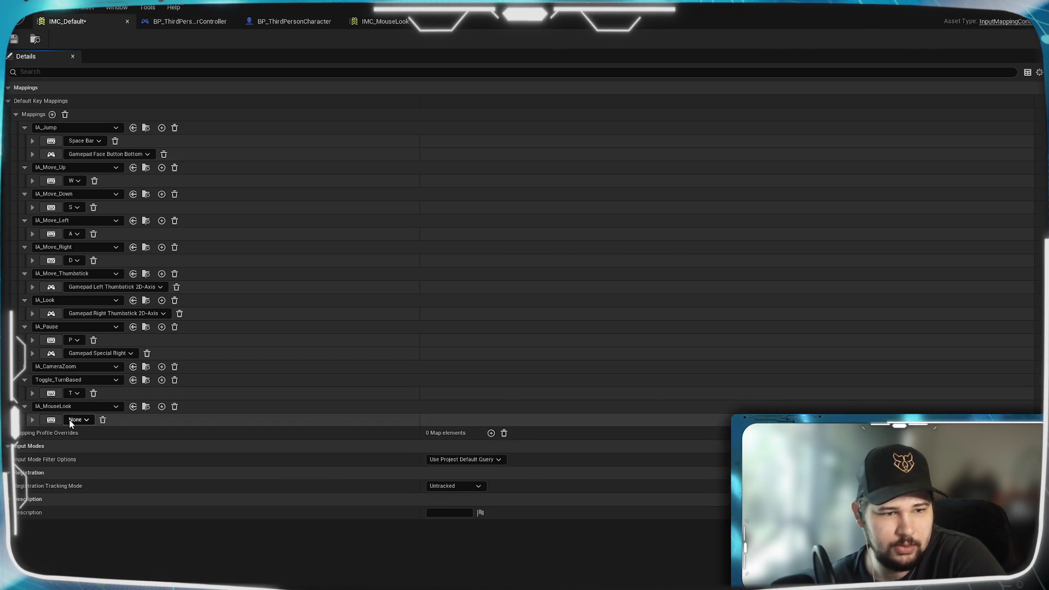
left_click(370, 26)
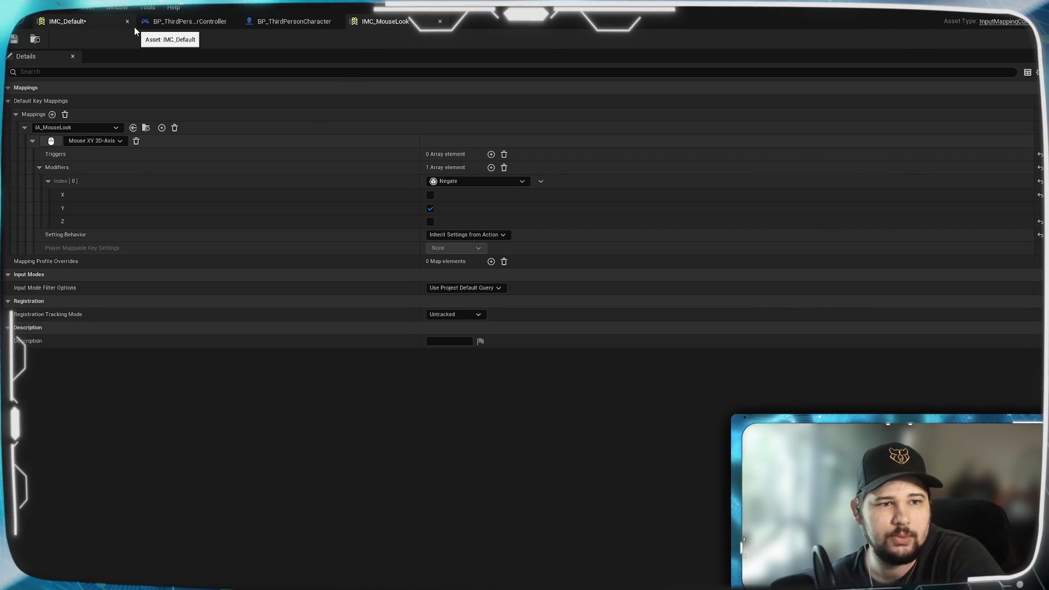
left_click(87, 19)
Bind IA_MouseLook to Mouse XY 2D-Axis.
left_click(50, 419)
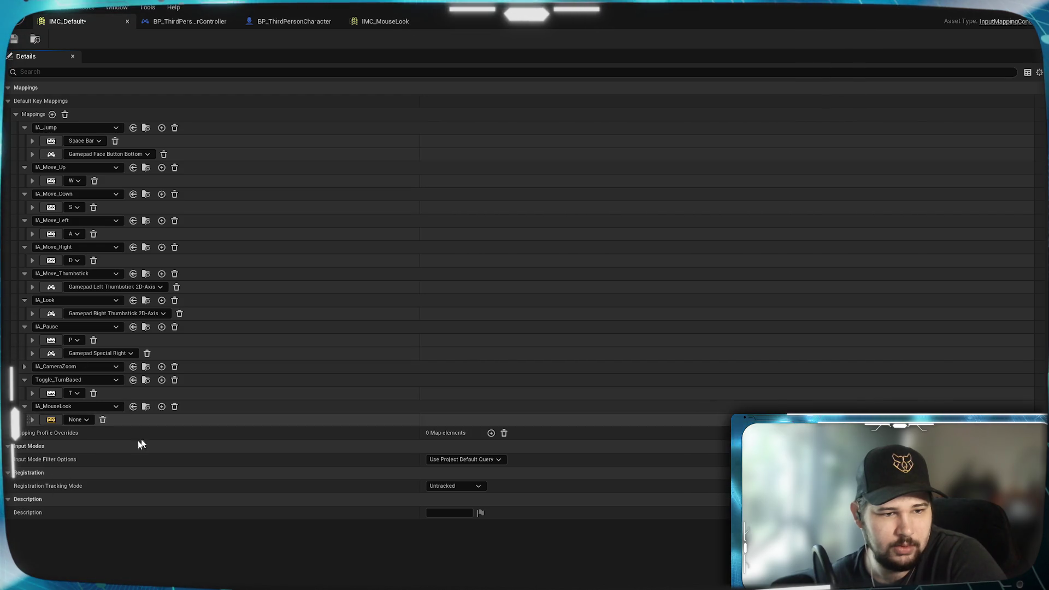
left_click(53, 420)
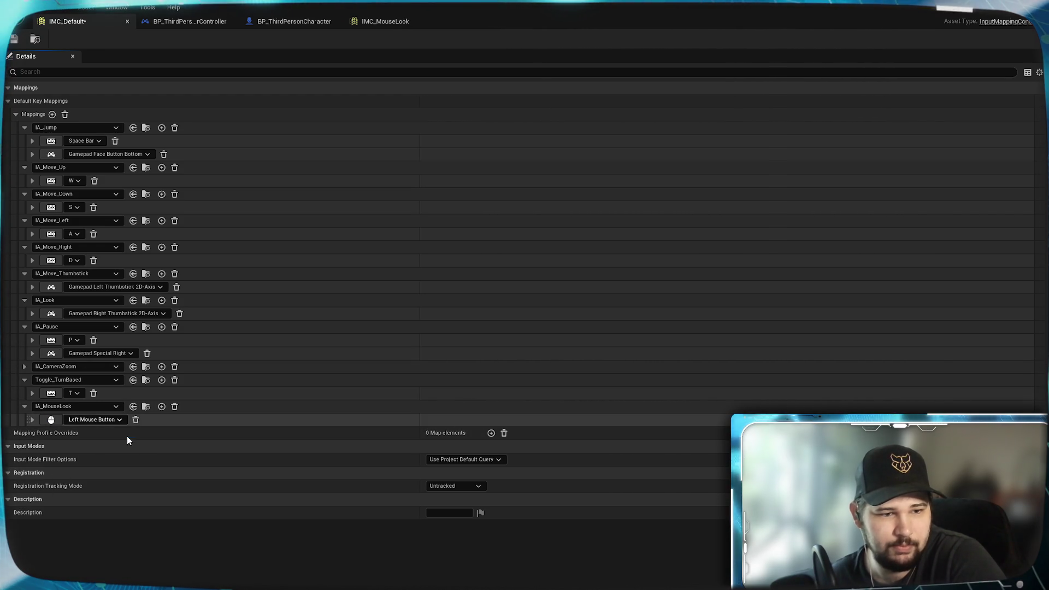
left_click(118, 420)
left_click(76, 463)
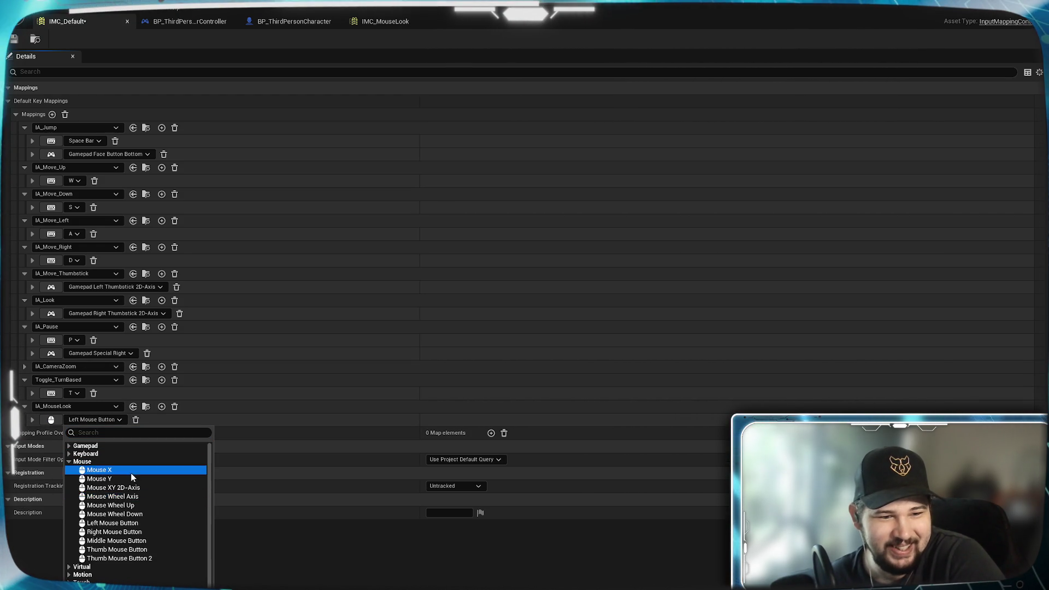
left_click(99, 493)
left_click(32, 420)
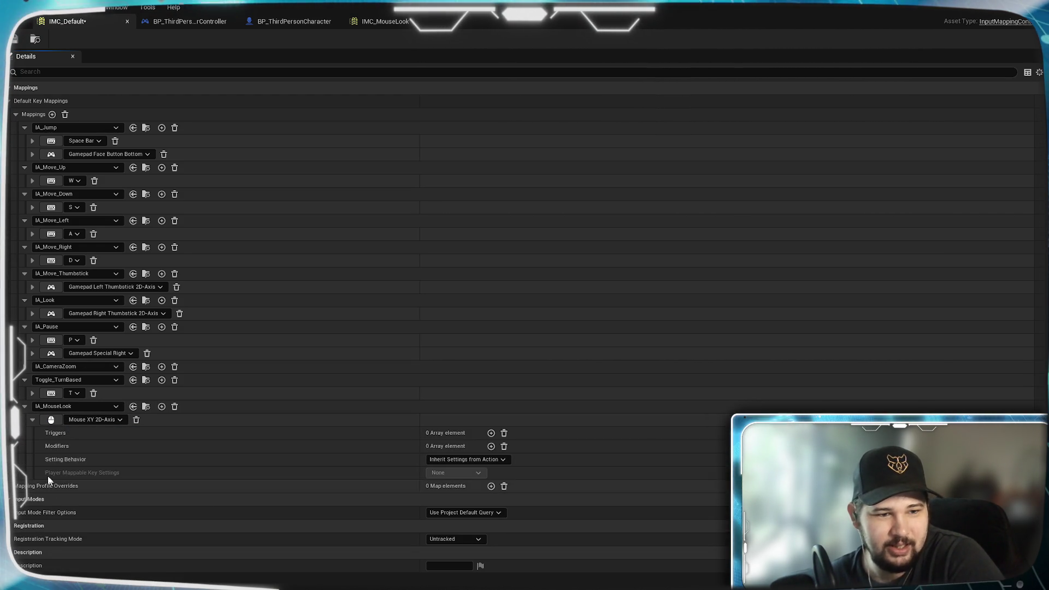
Add a Negate modifier with X unchecked so only Y is negated, and close IMC_MouseLook.
left_click(491, 446)
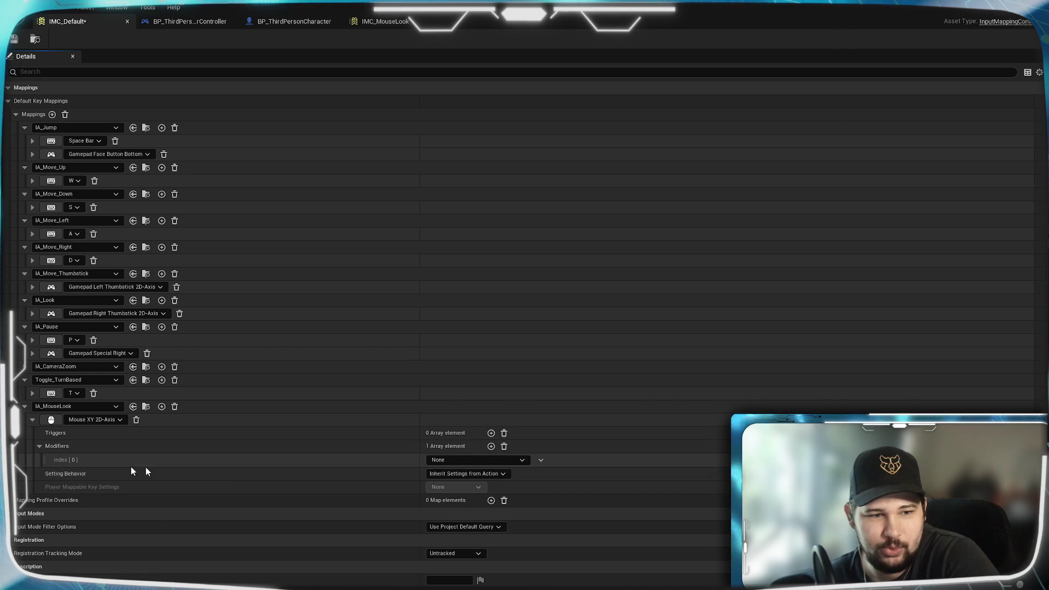
left_click(459, 460)
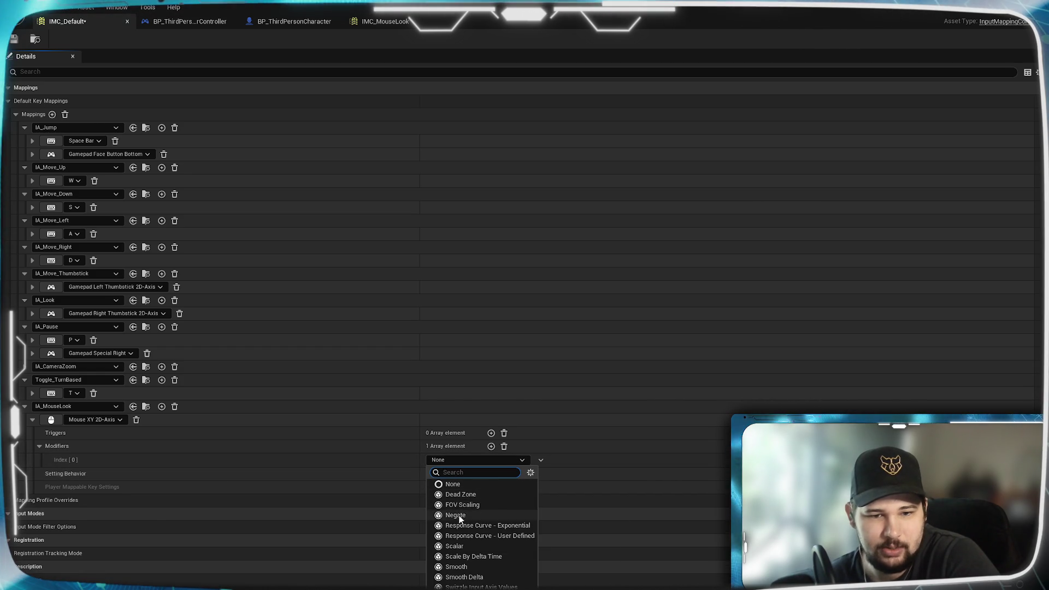
left_click(456, 514)
left_click(430, 473)
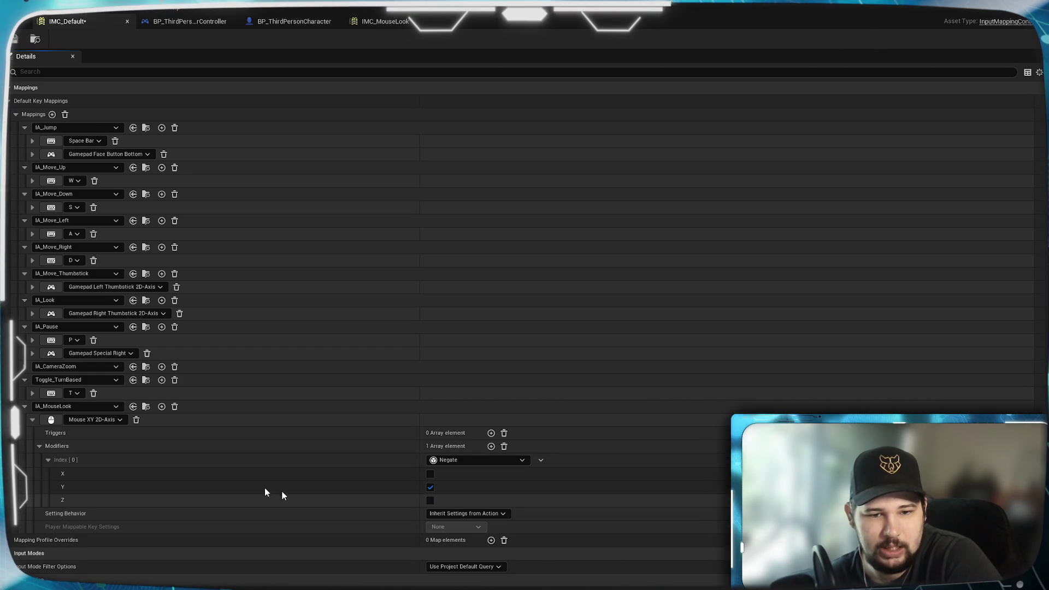
left_click(39, 446)
left_click(25, 406)
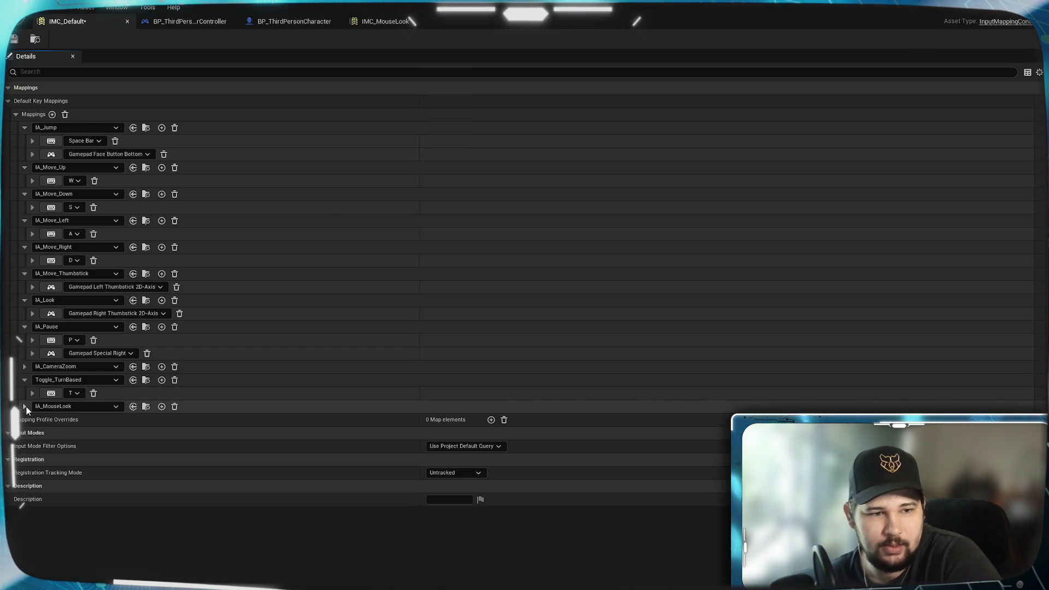
left_click(383, 20)
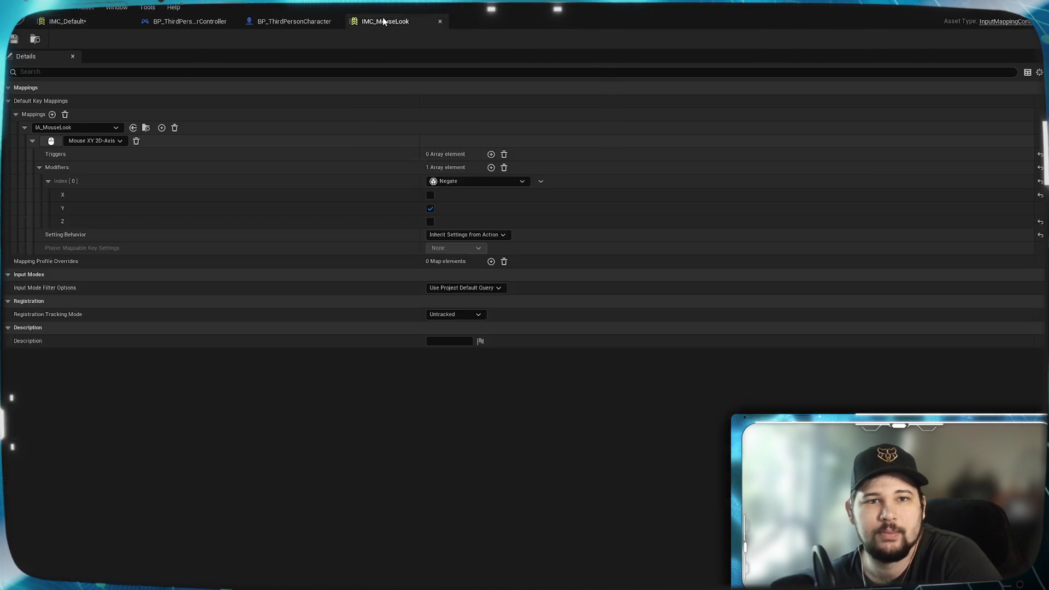
left_click(440, 21)
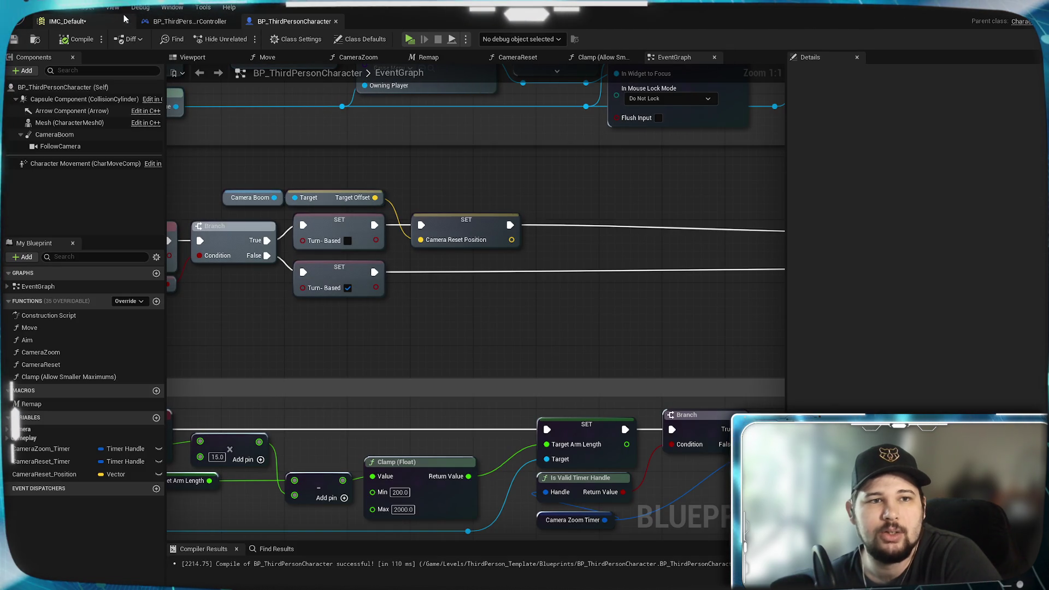
Save IMC_Default and close the BP_ThirdPersonPlayerController blueprint.
left_click(65, 21)
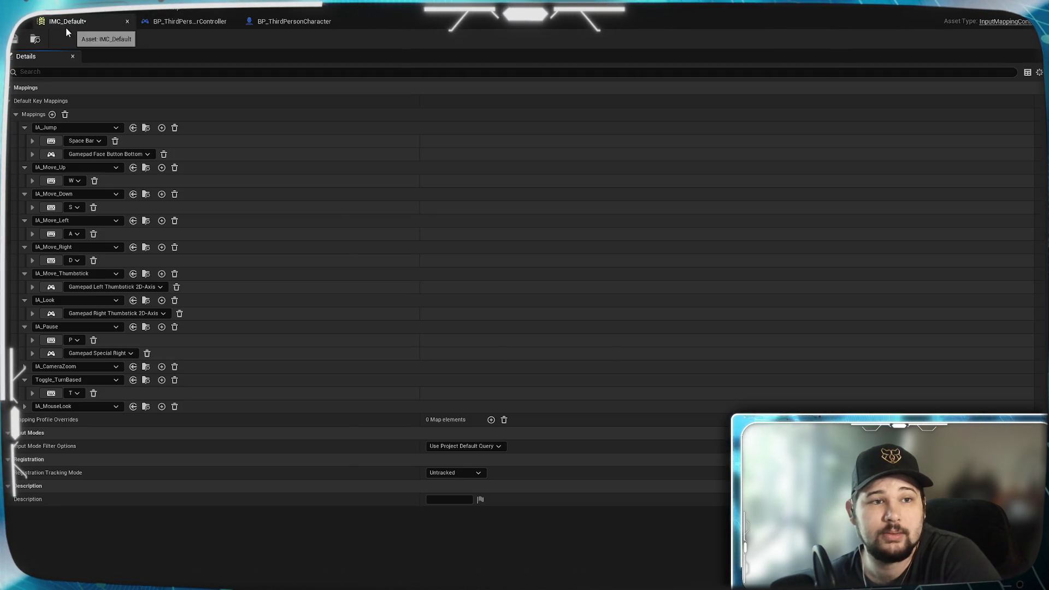
left_click(18, 37)
left_click(287, 22)
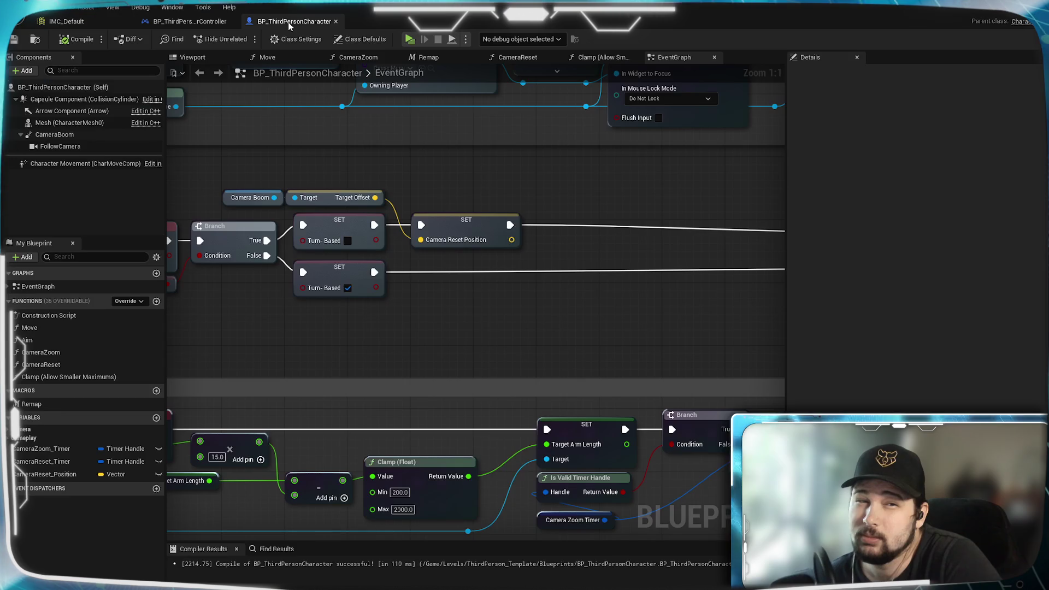
left_click(190, 21)
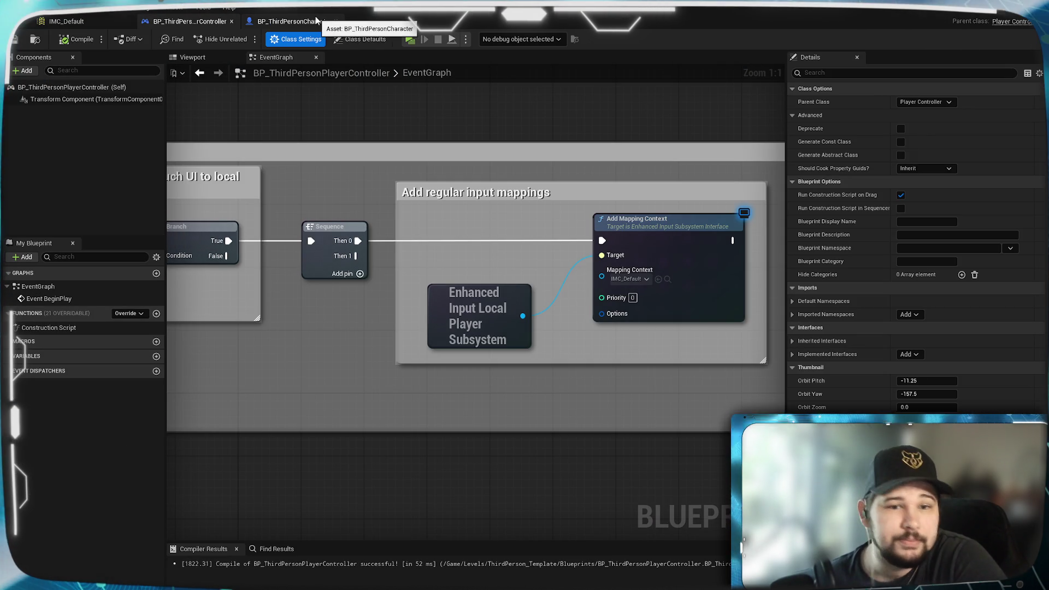
left_click(231, 21)
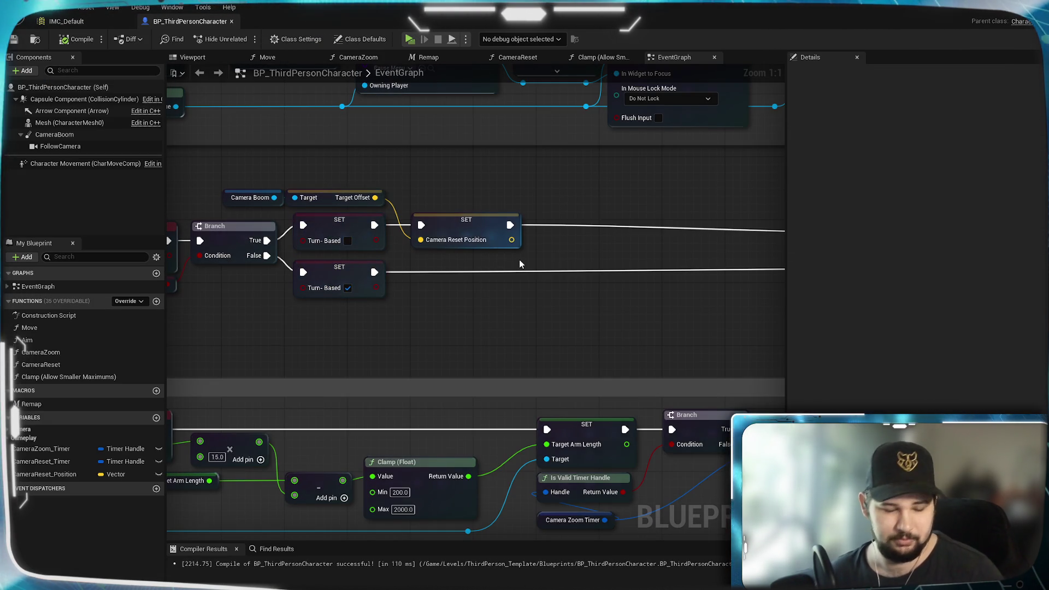
Play-test the level, running forward with W and jumping with Space.
key("alt+p")
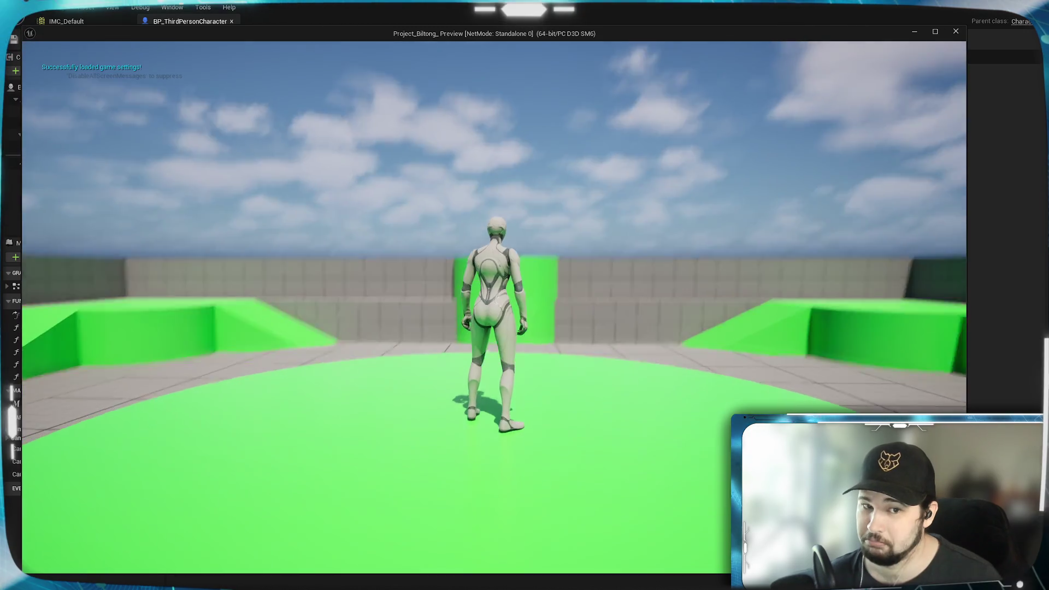
key("w")
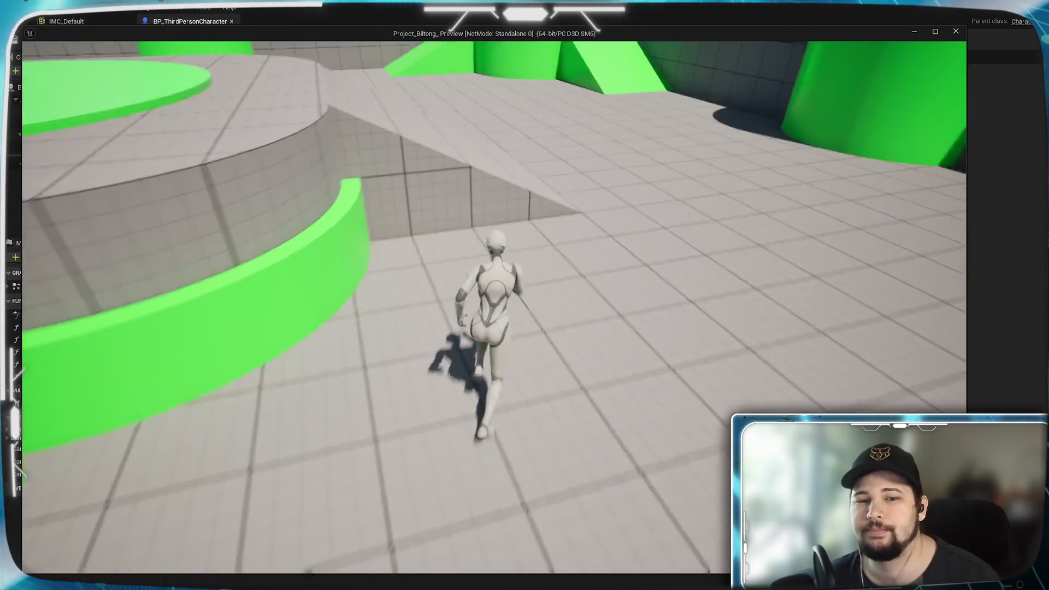
key("space")
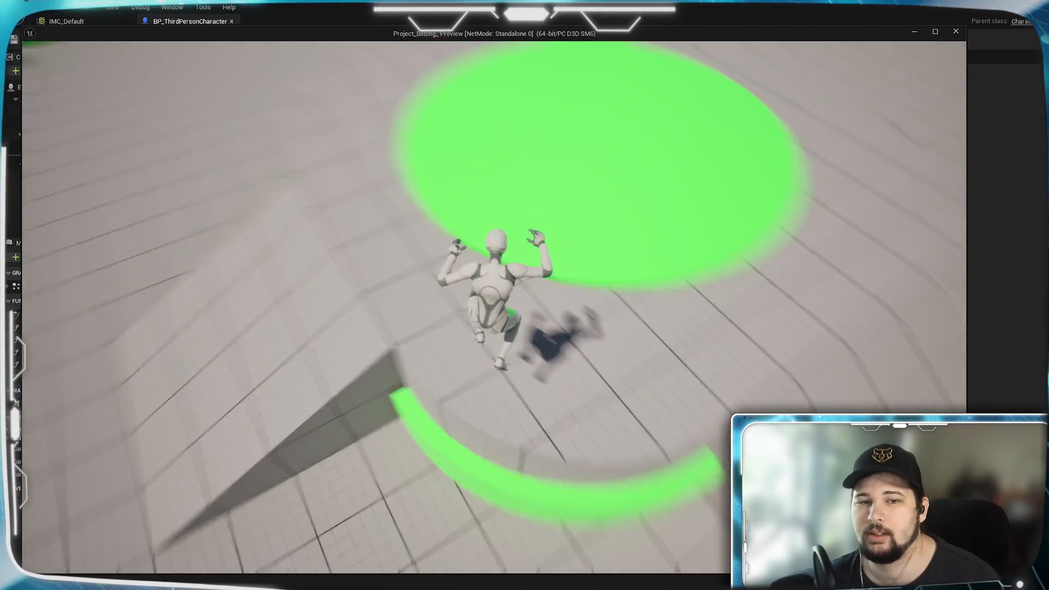
Stop the play test and add a Capsule Collision component named CameraCollision.
key("Escape")
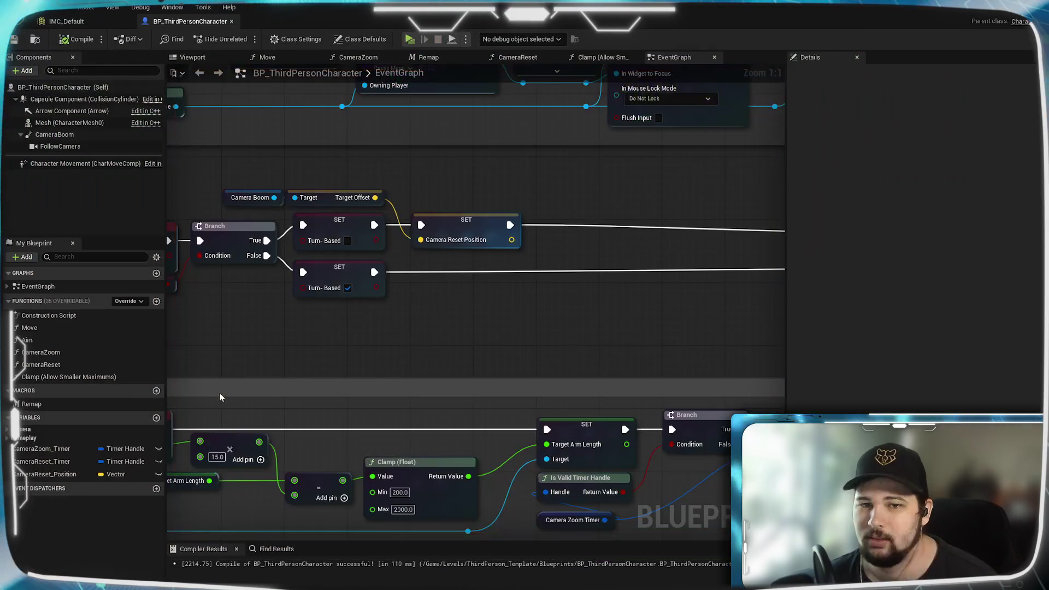
left_click(22, 71)
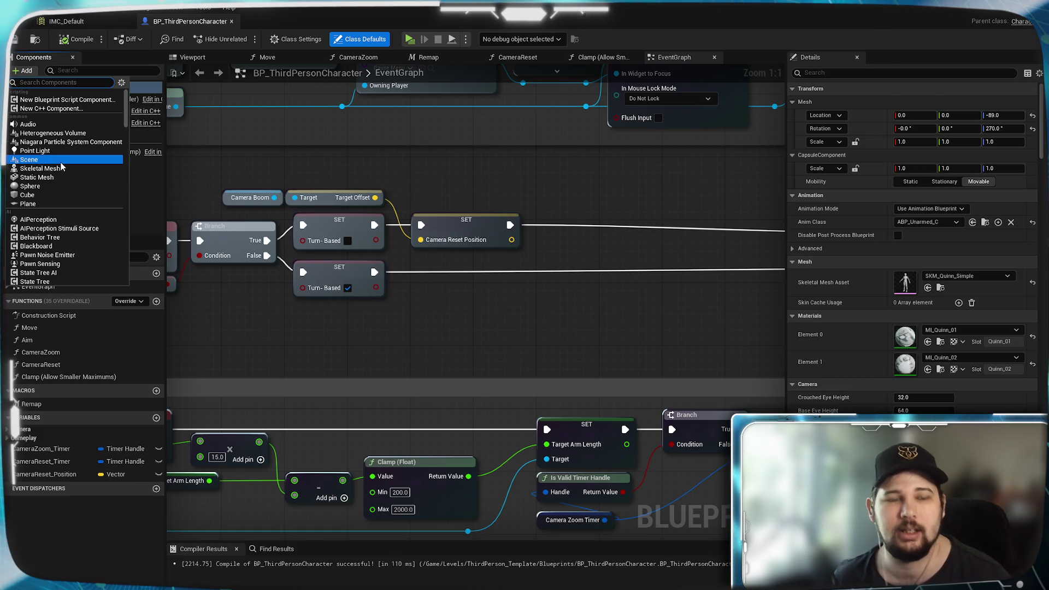
type("cap")
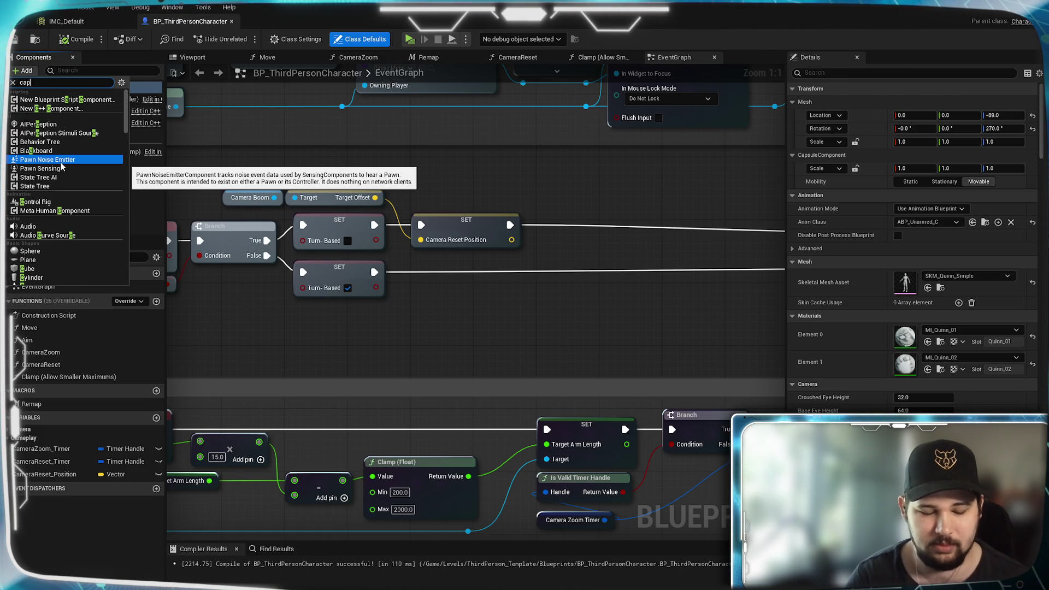
type("sule")
key("BackSpace")
key("BackSpace")
key("BackSpace")
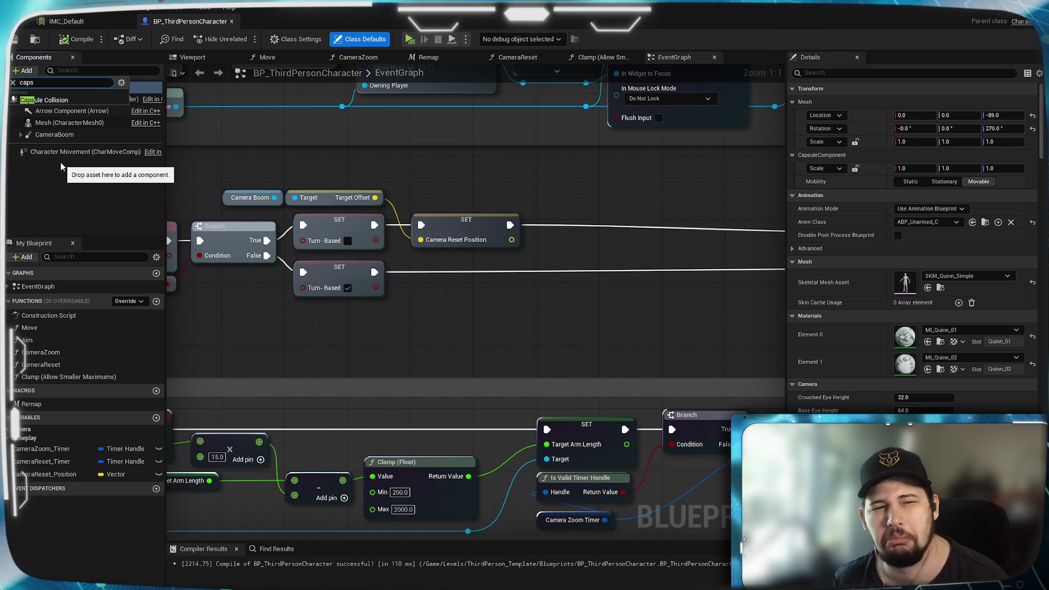
key("Return")
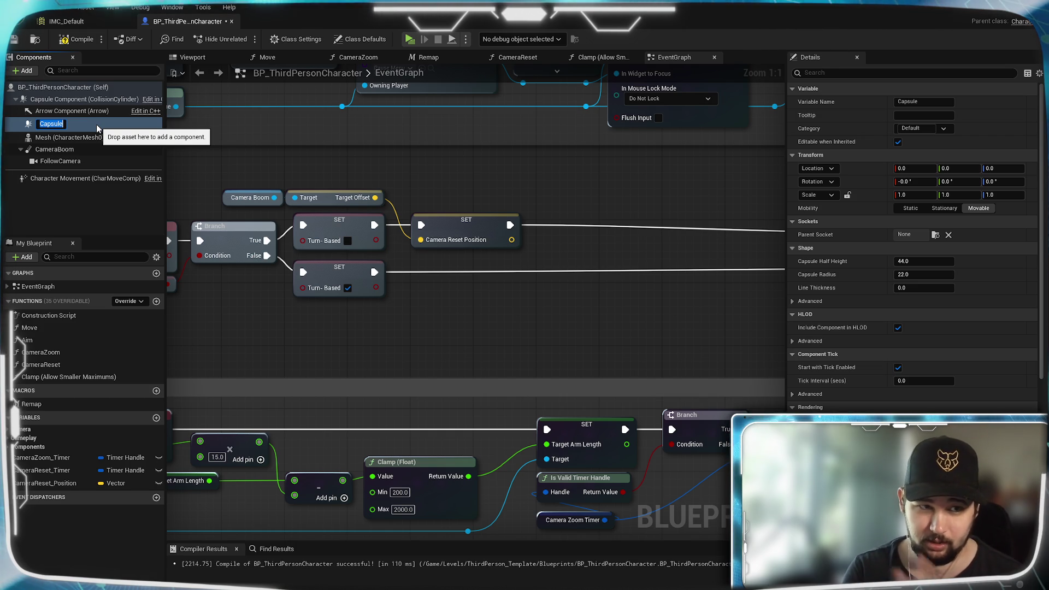
type("Camera")
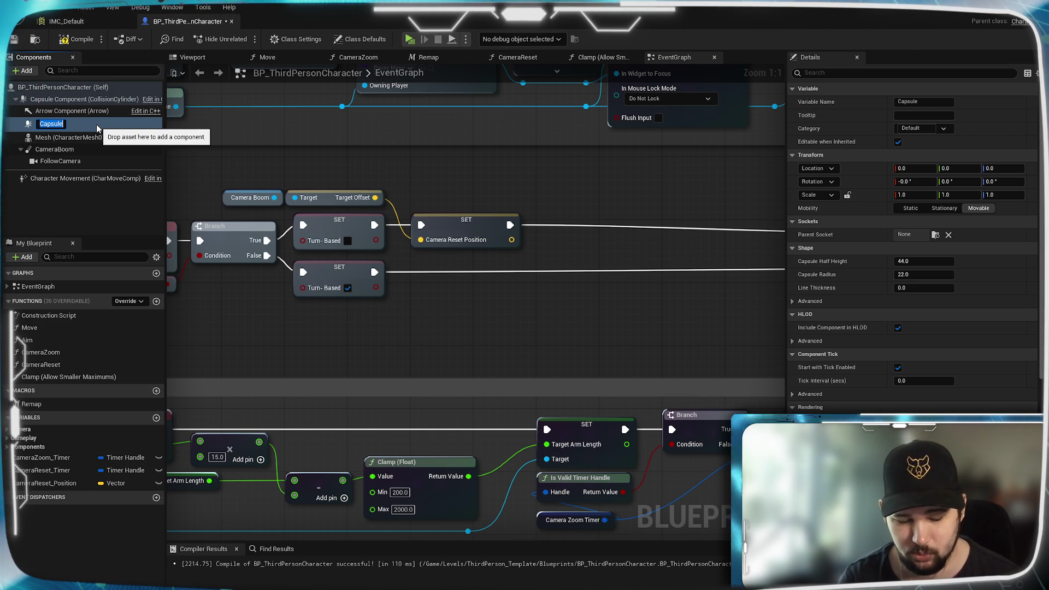
type("Coll")
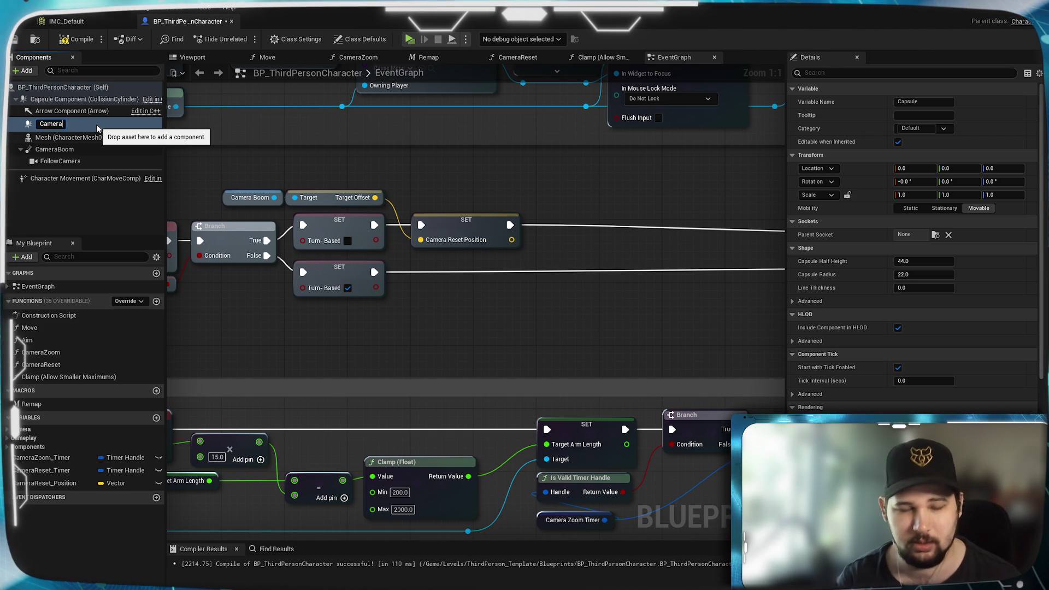
type("ision")
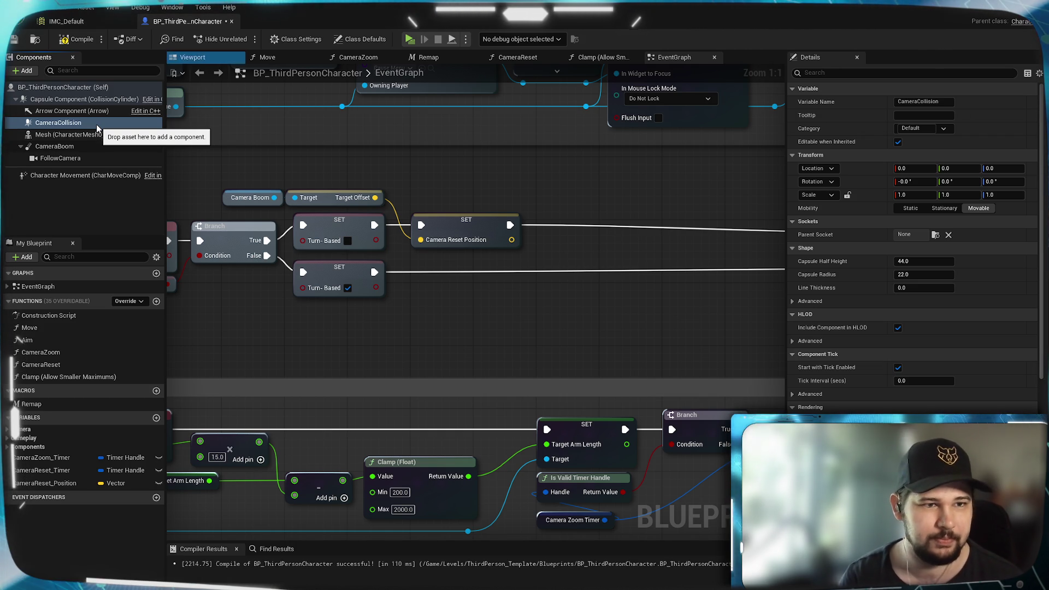
key("Return")
Nest CameraBoom under CameraCollision, then compile and save the character blueprint.
left_click_drag(69, 146, 53, 123)
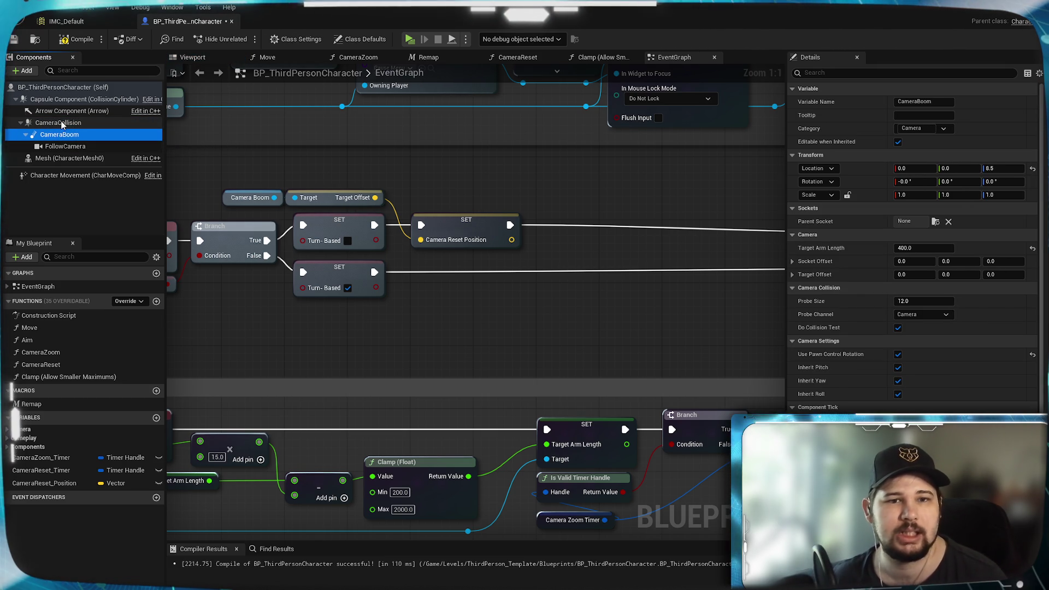
left_click(61, 125)
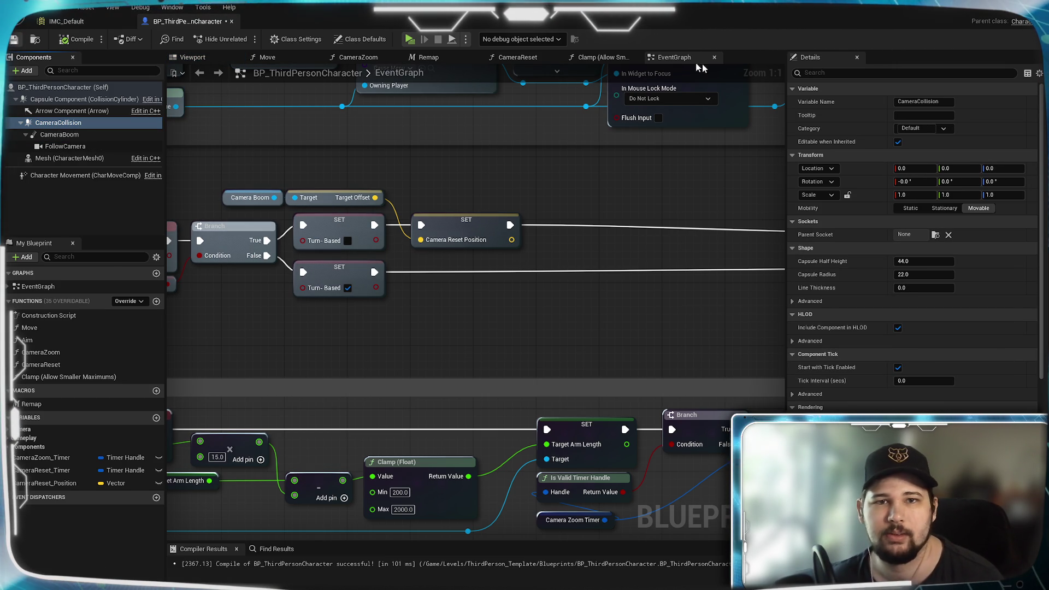
key("ctrl+s")
left_click_drag(653, 199, 694, 255)
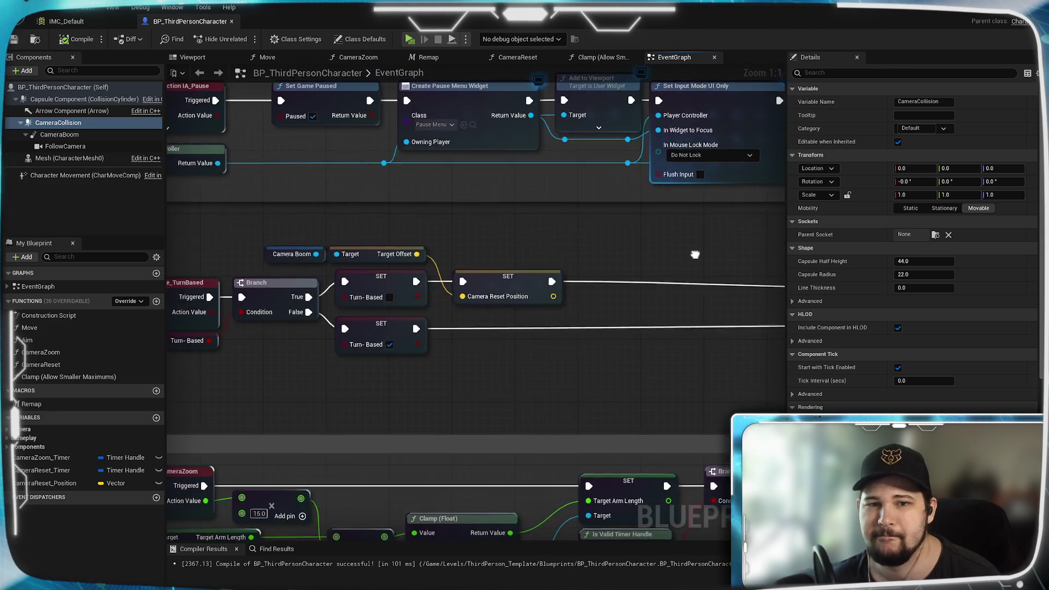
scroll(670, 252, "down", 2)
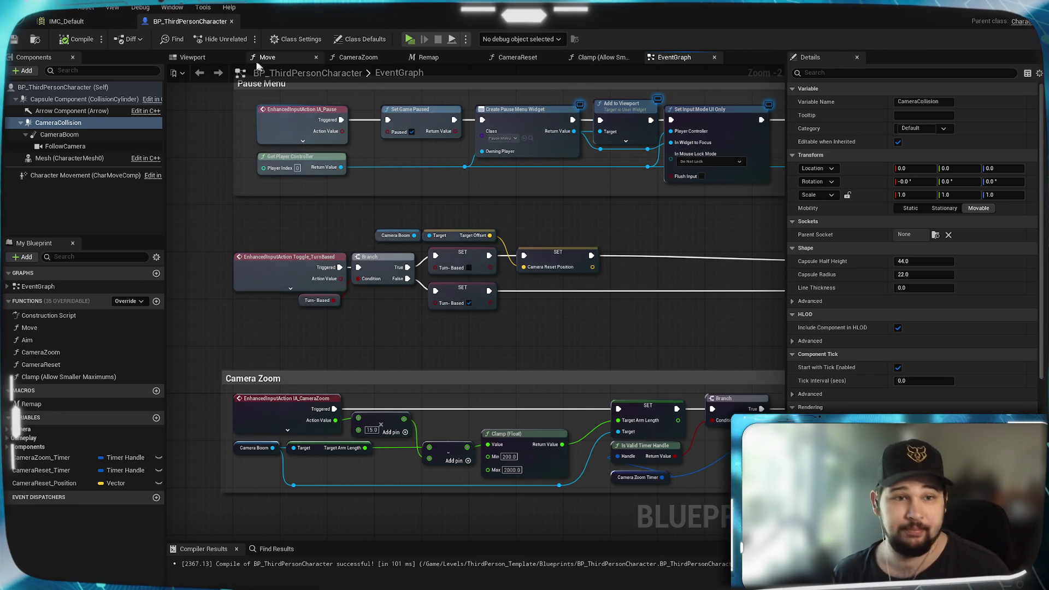
Switch to the Viewport and inspect the main Capsule Component and CameraCollision capsule settings.
left_click(192, 56)
left_click_drag(534, 283, 534, 283)
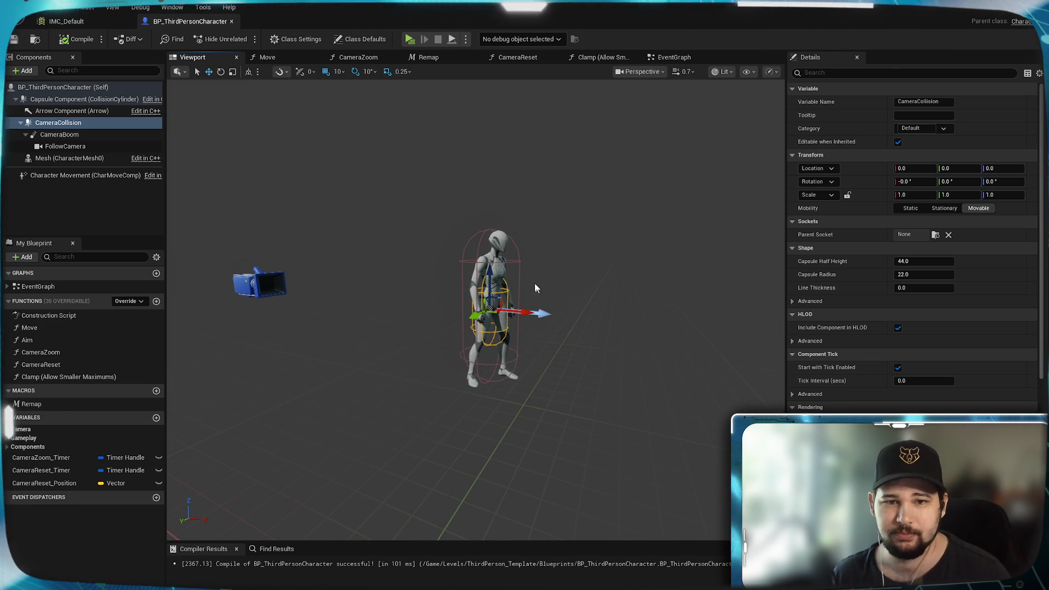
left_click(40, 100)
right_click(40, 100)
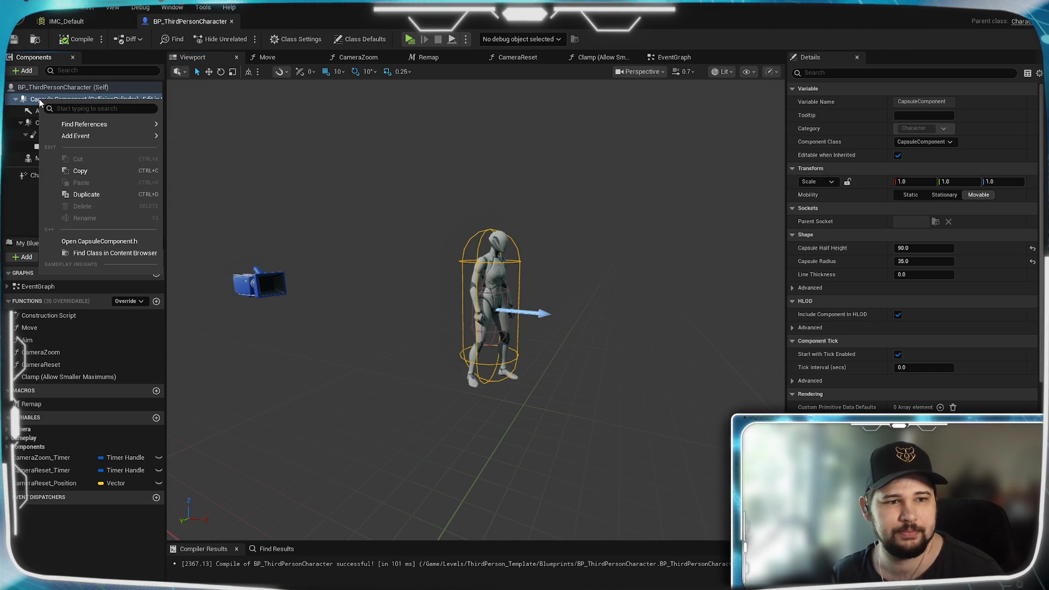
left_click(34, 103)
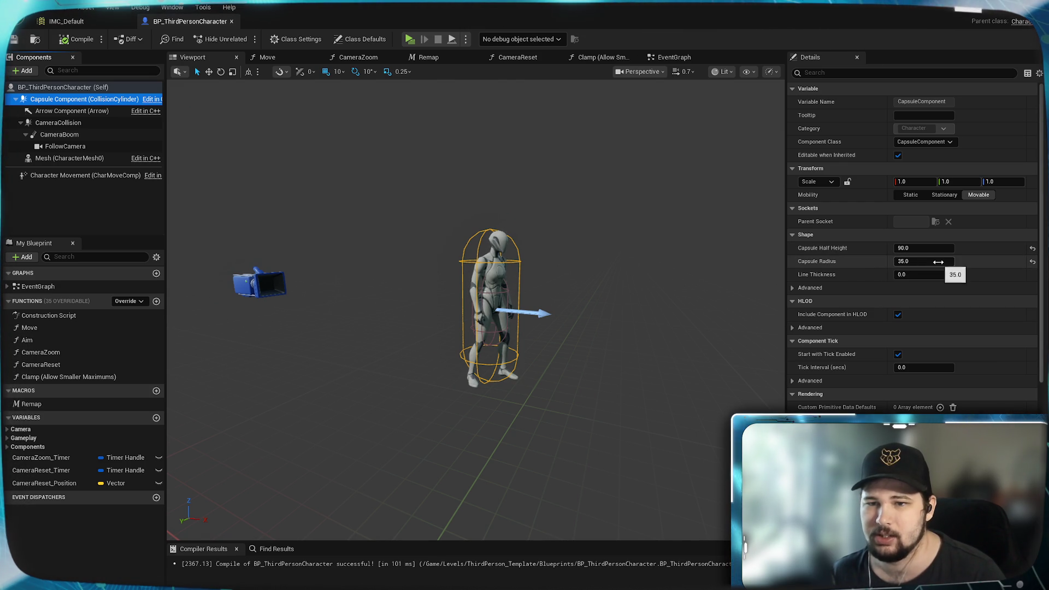
left_click(53, 124)
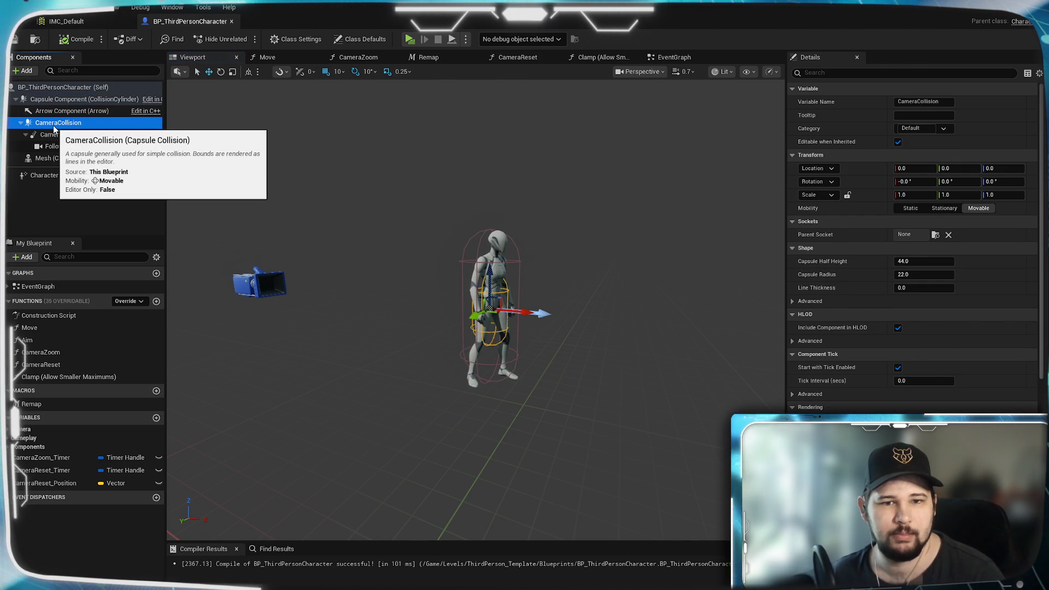
Edit CameraCollision's half height, then duplicate the main capsule as CameraCollision_ holding CameraBoom.
left_click(923, 261)
type("9")
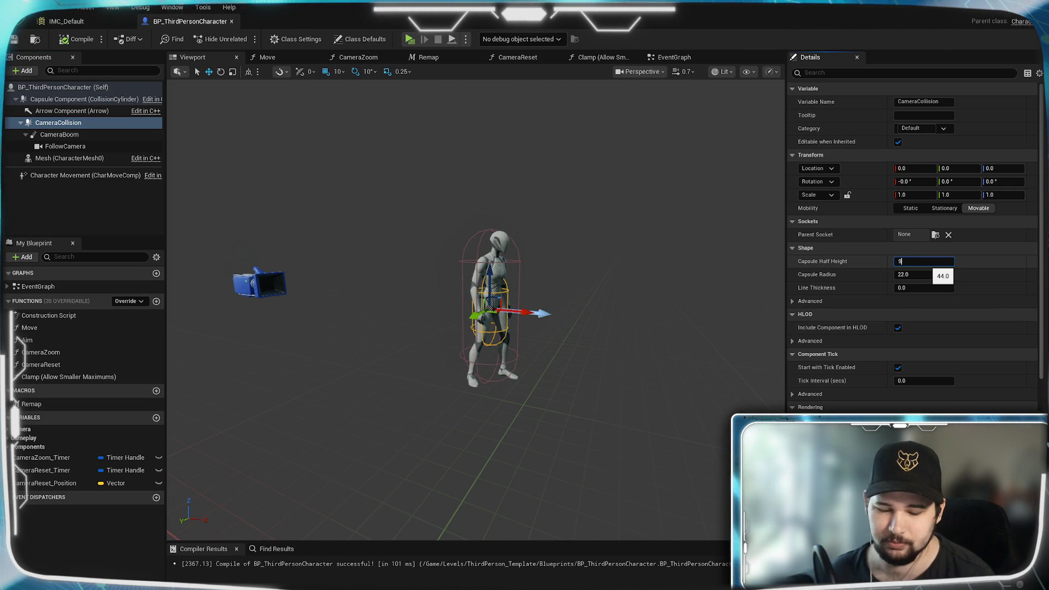
type("0.0")
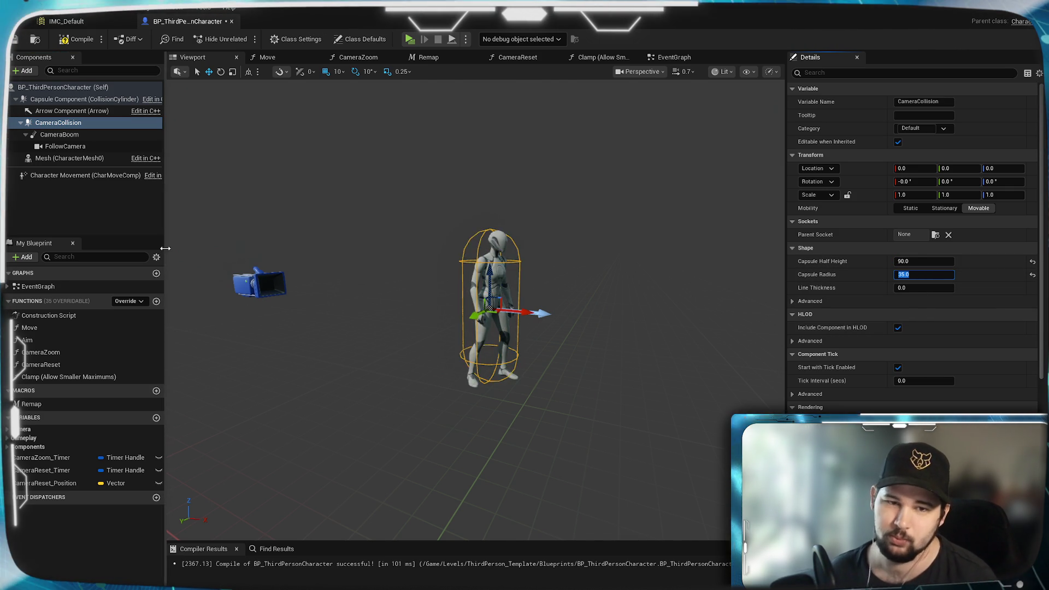
right_click(47, 96)
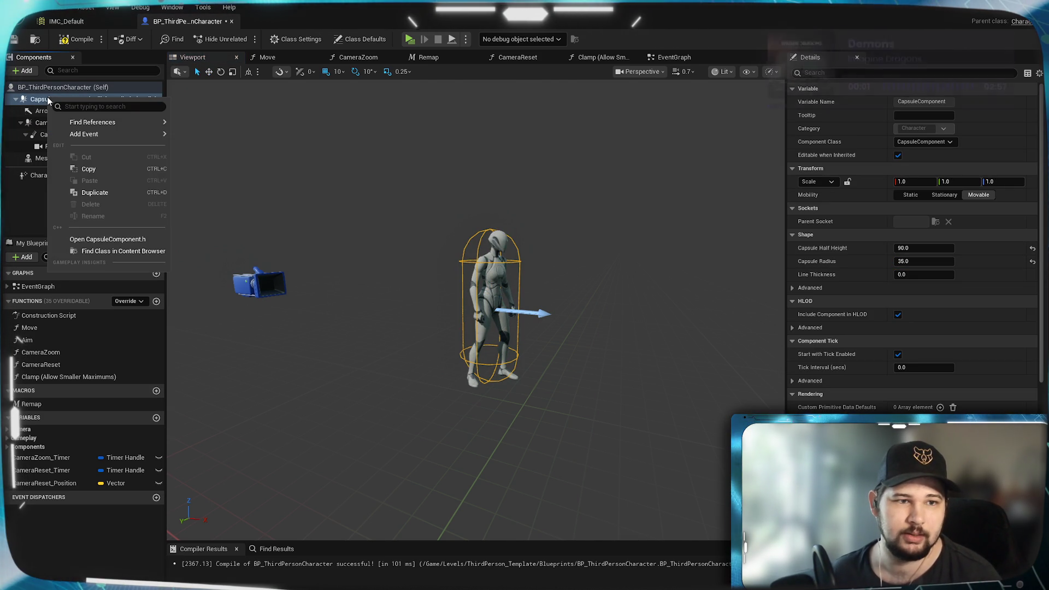
left_click(101, 193)
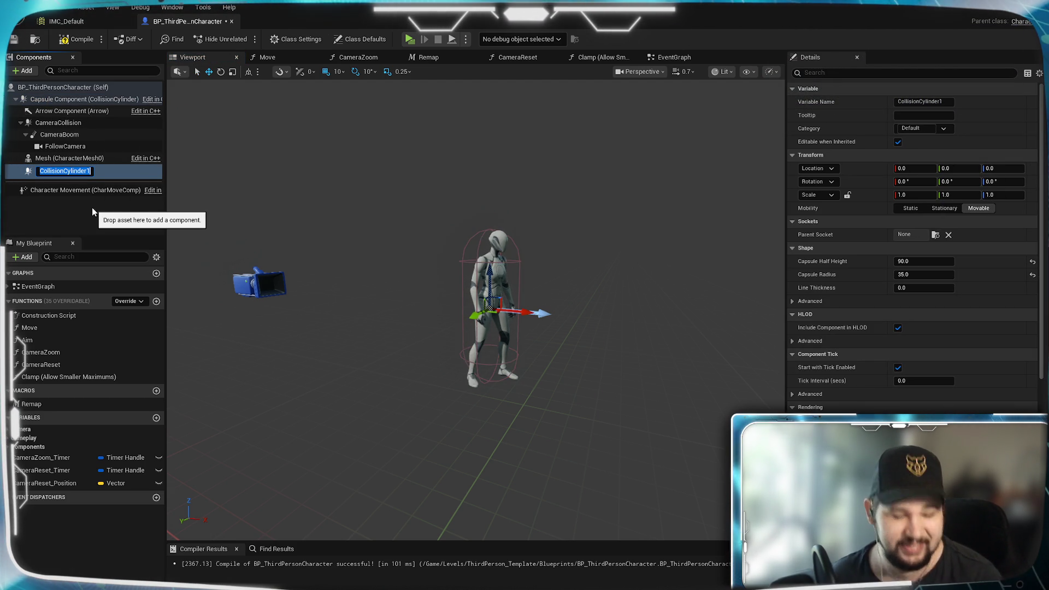
type("Camera")
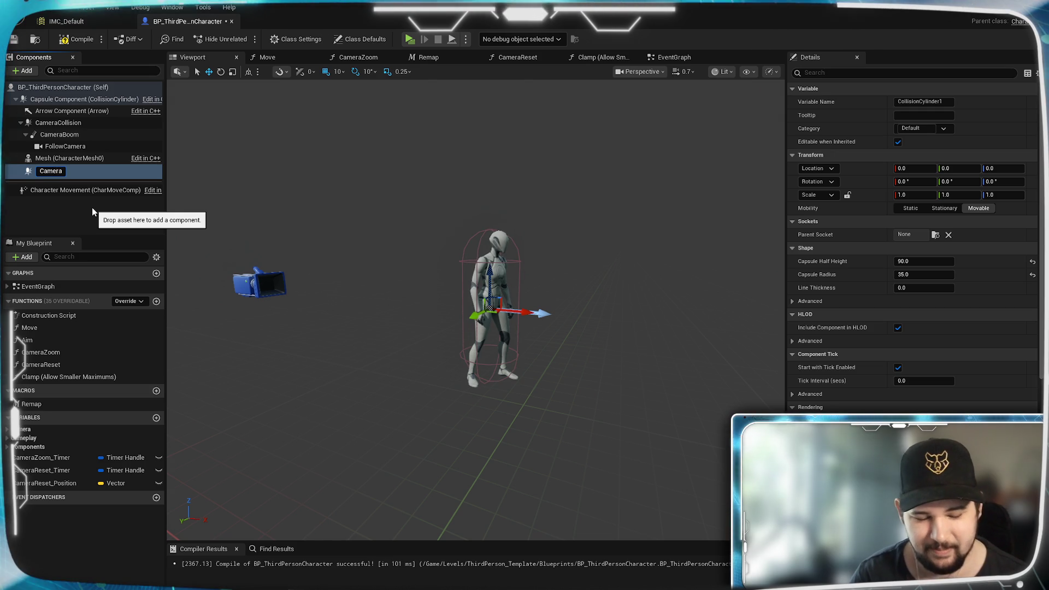
type("Collision_")
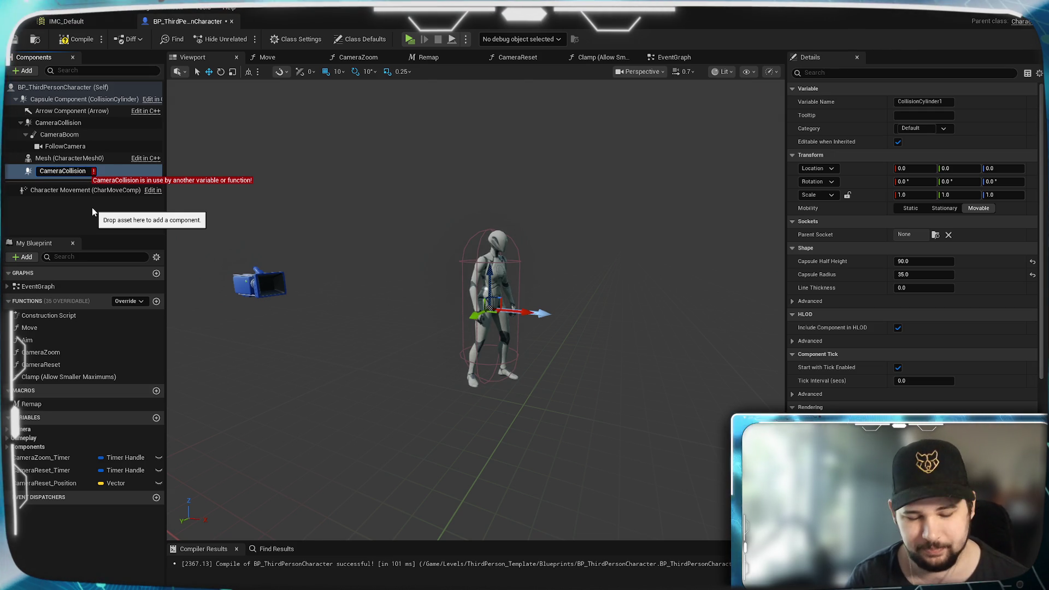
key("Return")
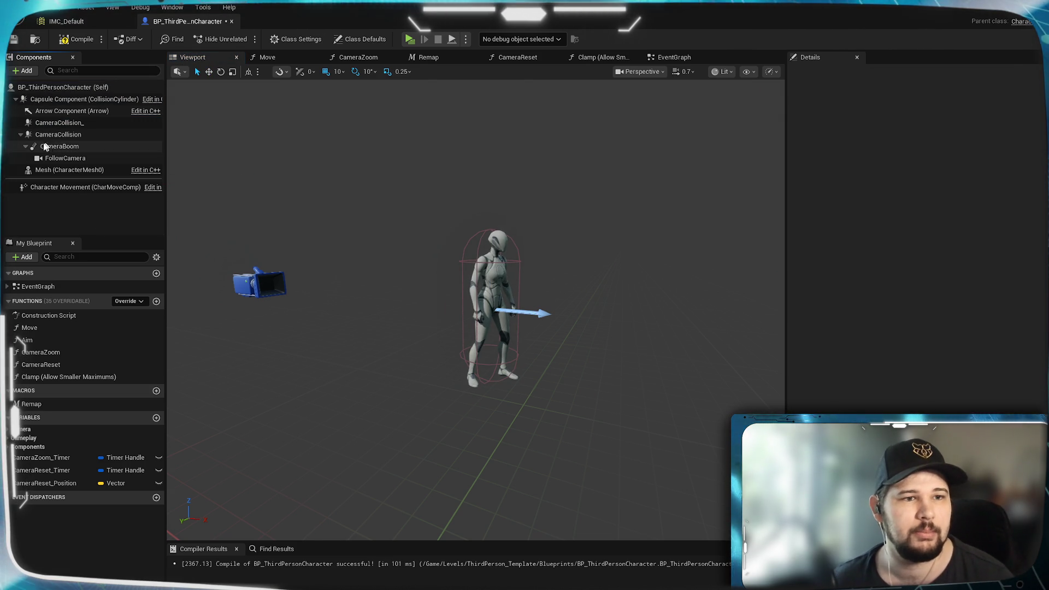
left_click_drag(59, 146, 44, 121)
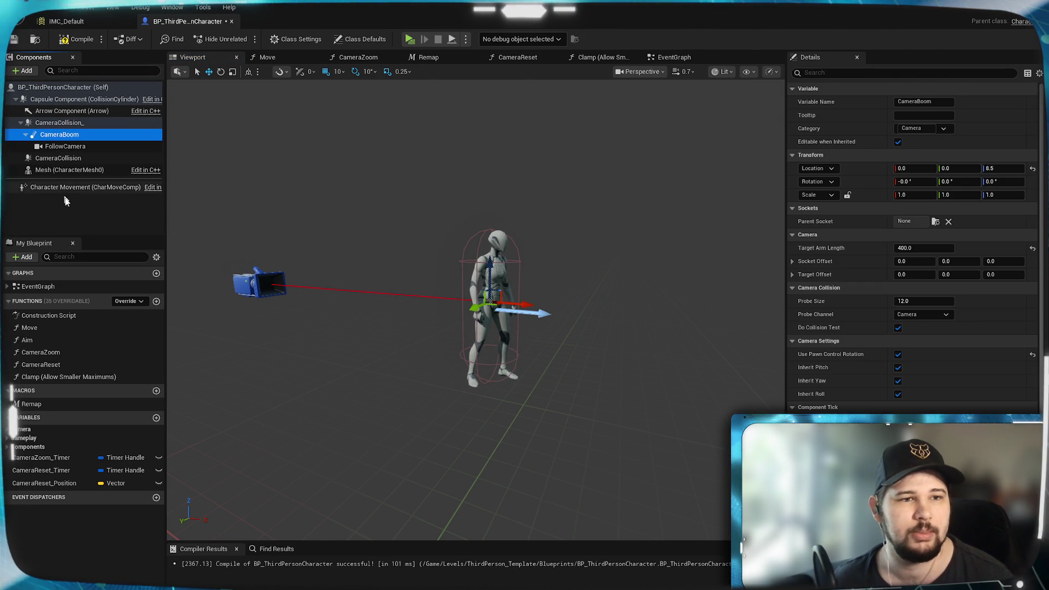
Delete the old CameraCollision capsule and rename CameraCollision_ to CameraCollision.
left_click(57, 158)
key("Delete")
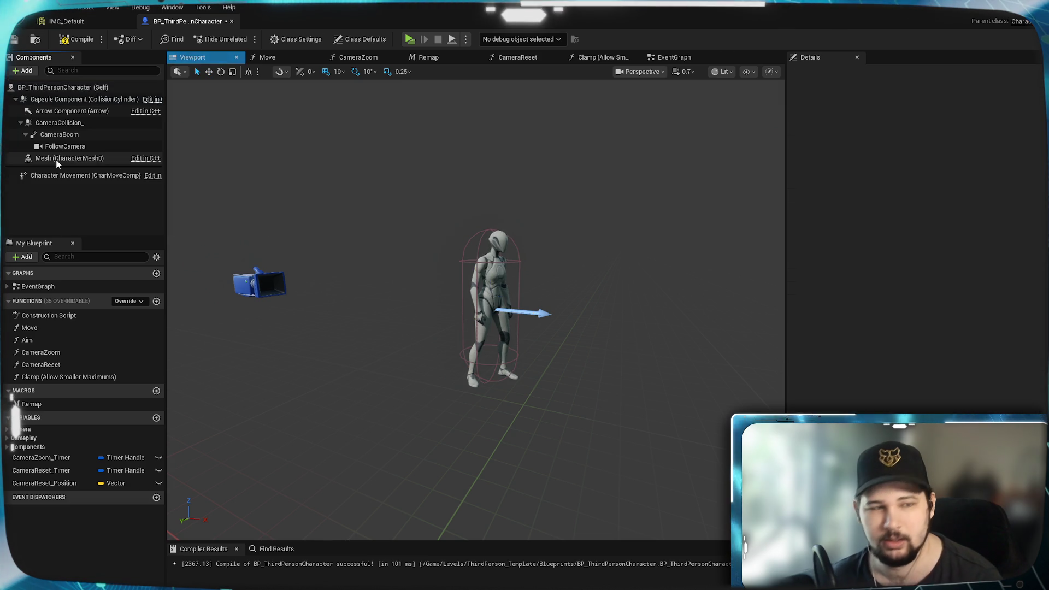
left_click(73, 122)
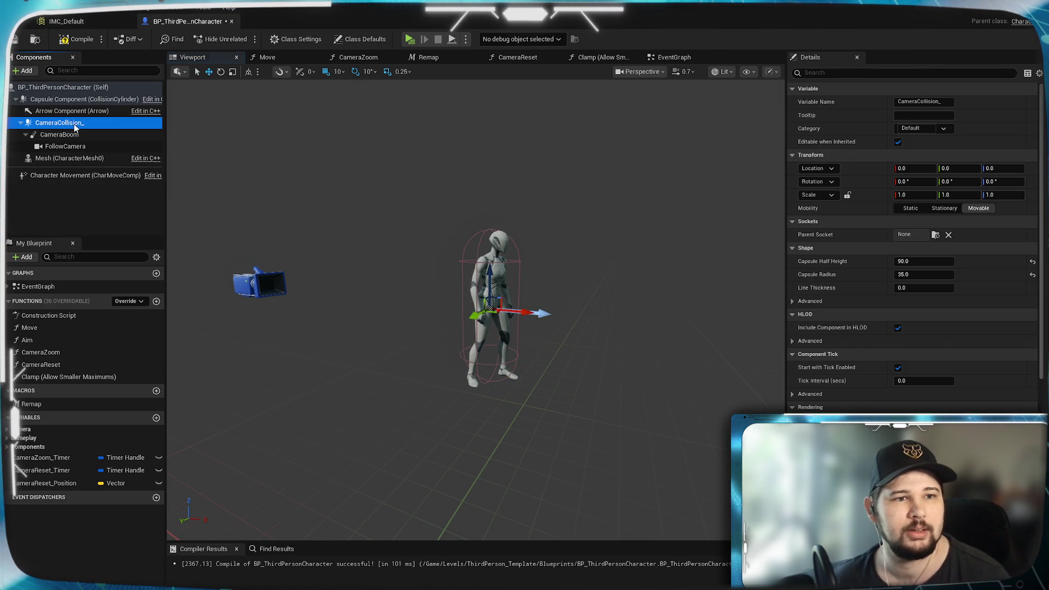
left_click(88, 124)
key("BackSpace")
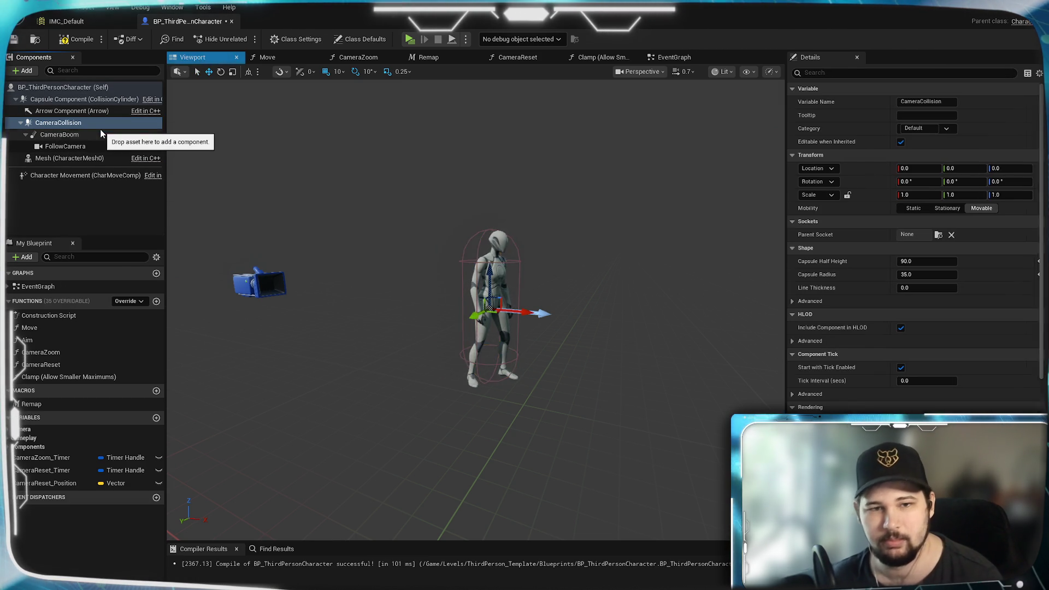
key("Return")
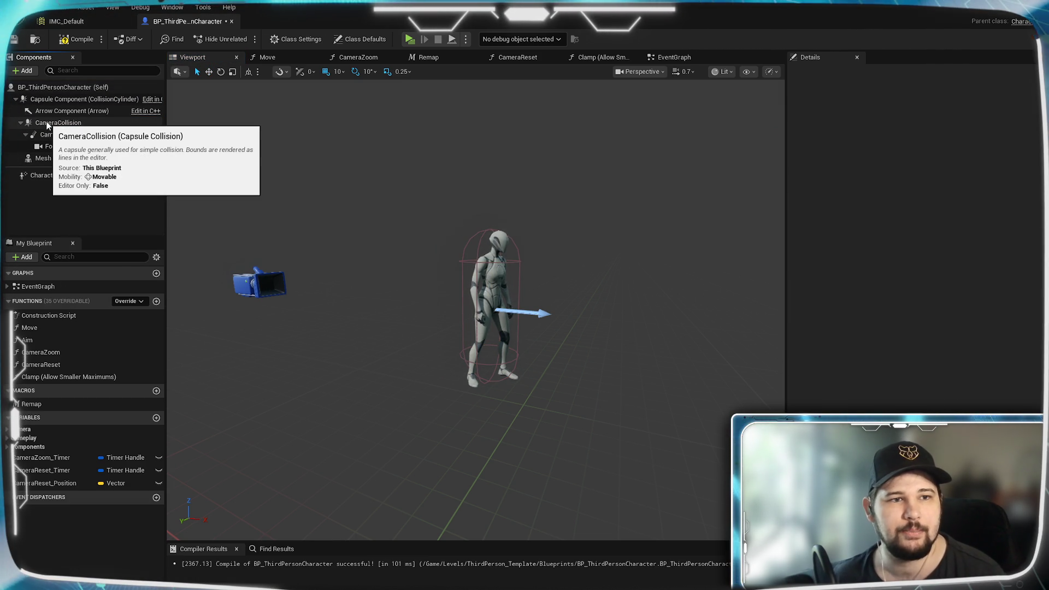
left_click(47, 123)
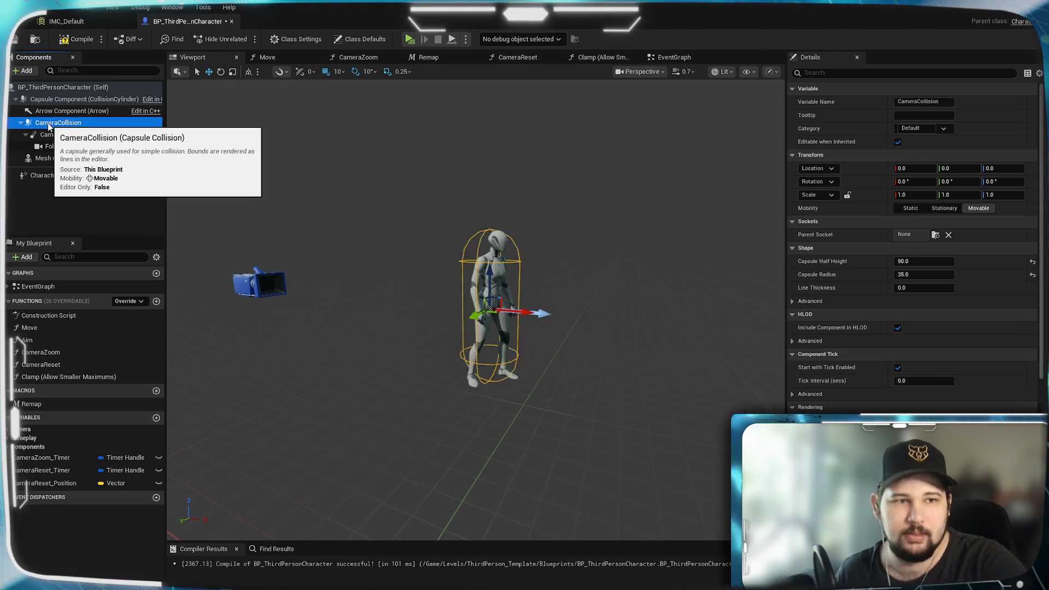
left_click(83, 188)
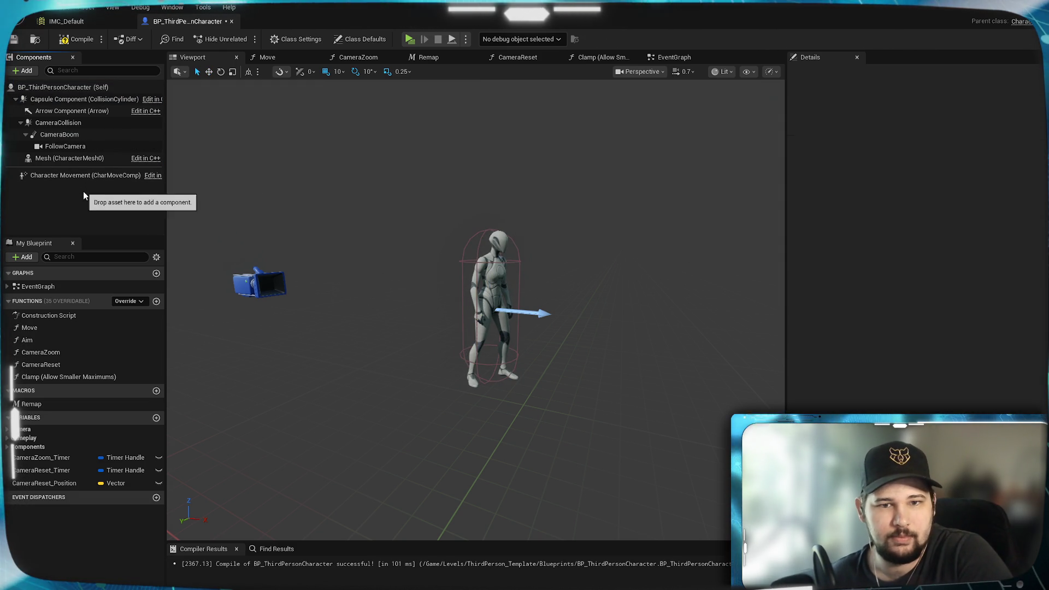
left_click(60, 124)
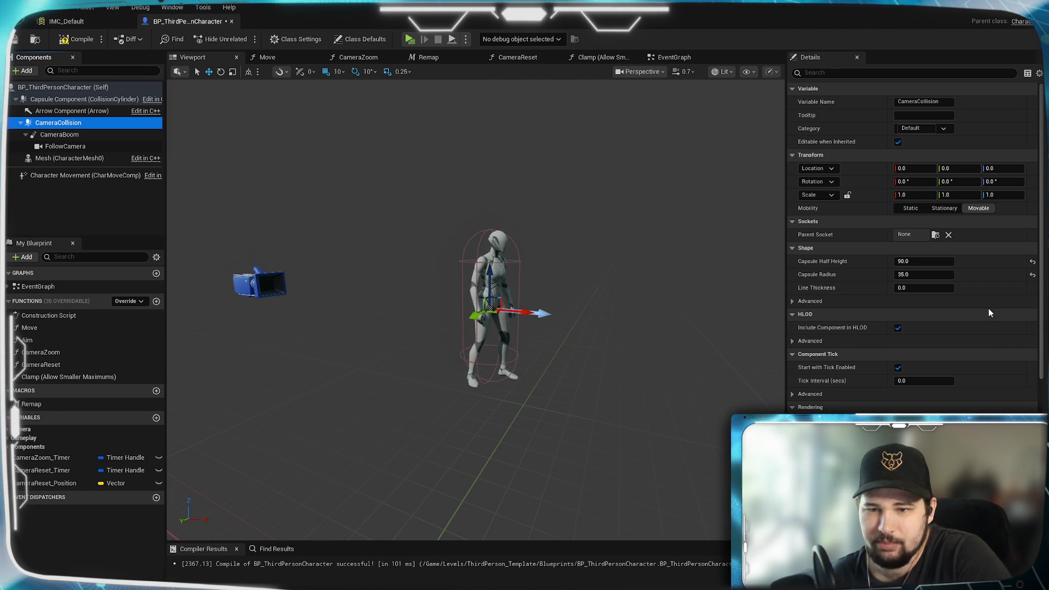
scroll(988, 312, "down", 3)
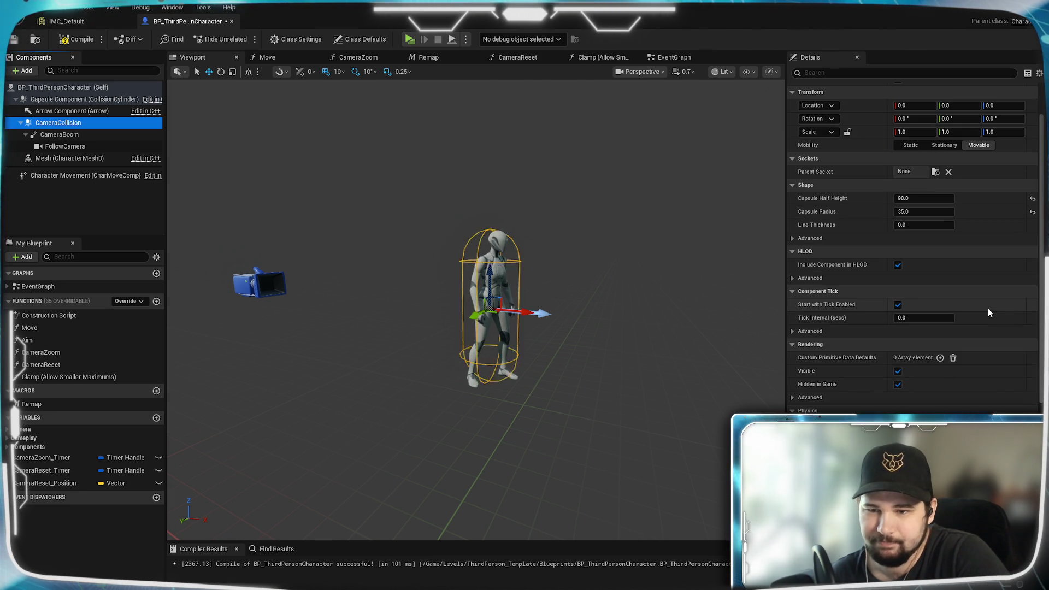
scroll(988, 312, "down", 10)
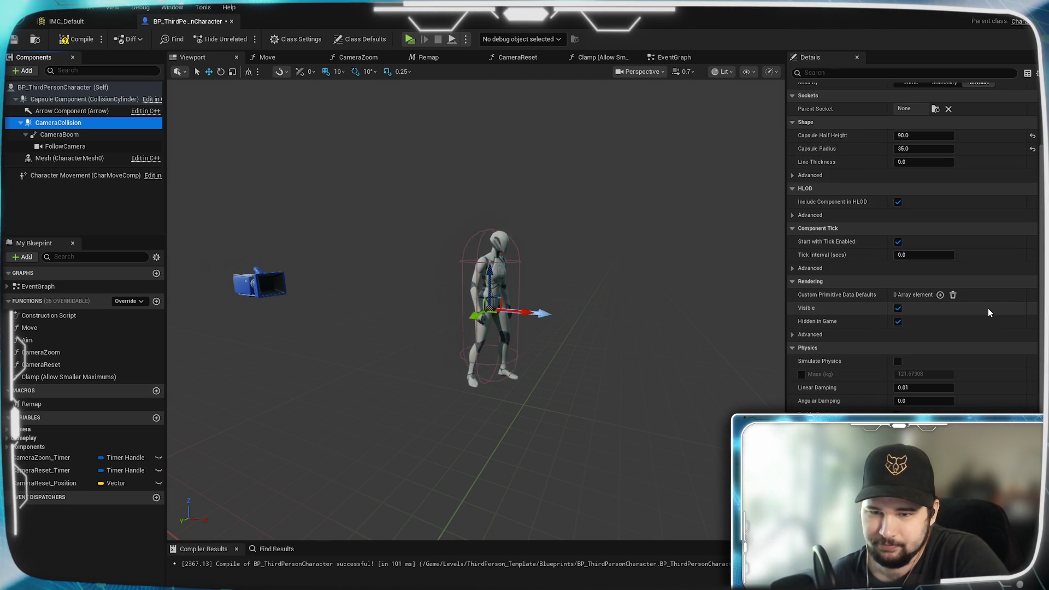
scroll(989, 311, "down", 3)
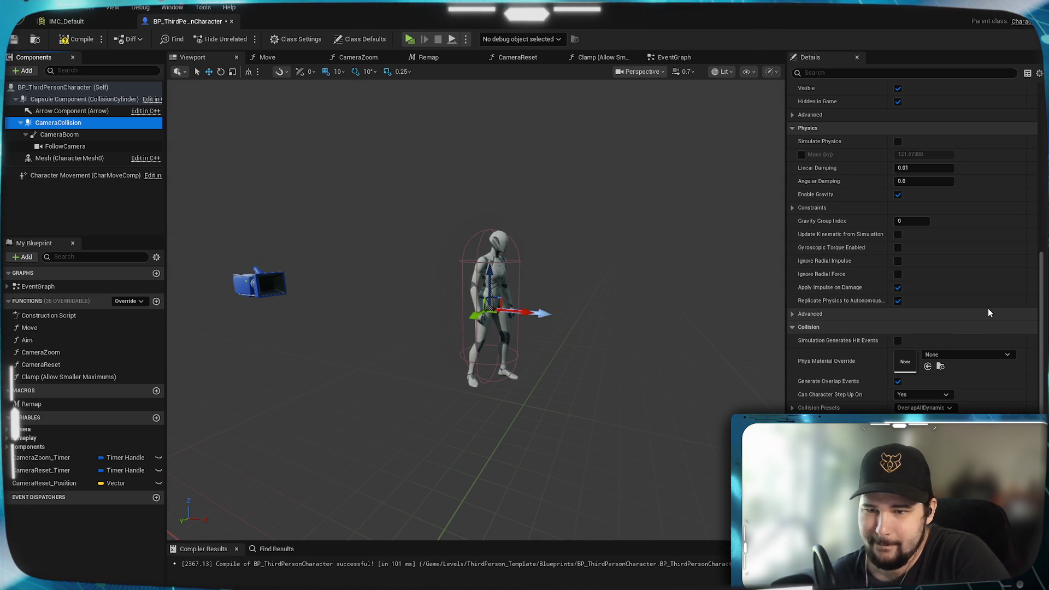
scroll(987, 313, "down", 2)
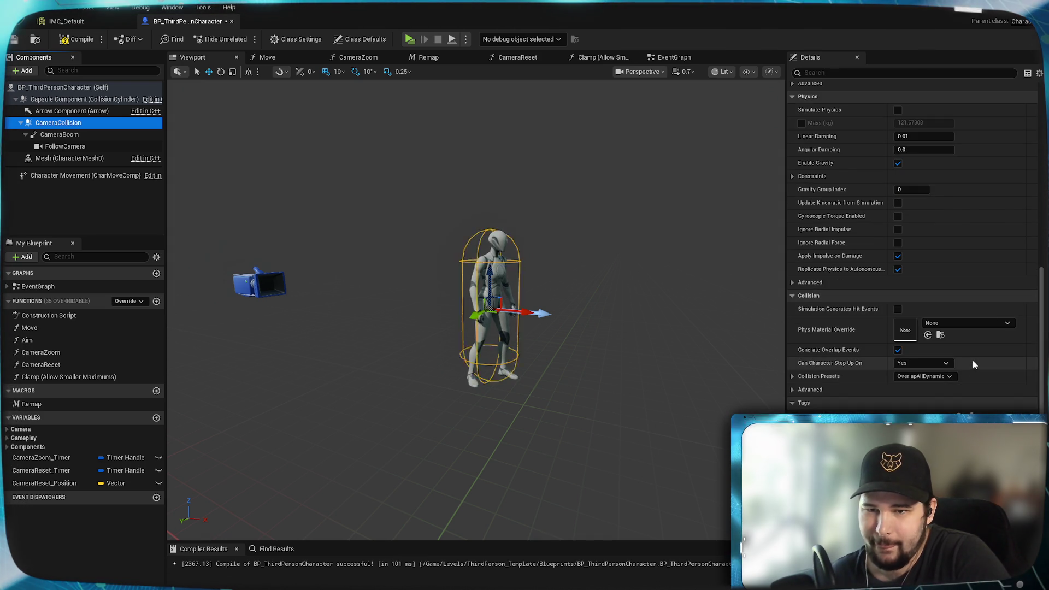
left_click(791, 375)
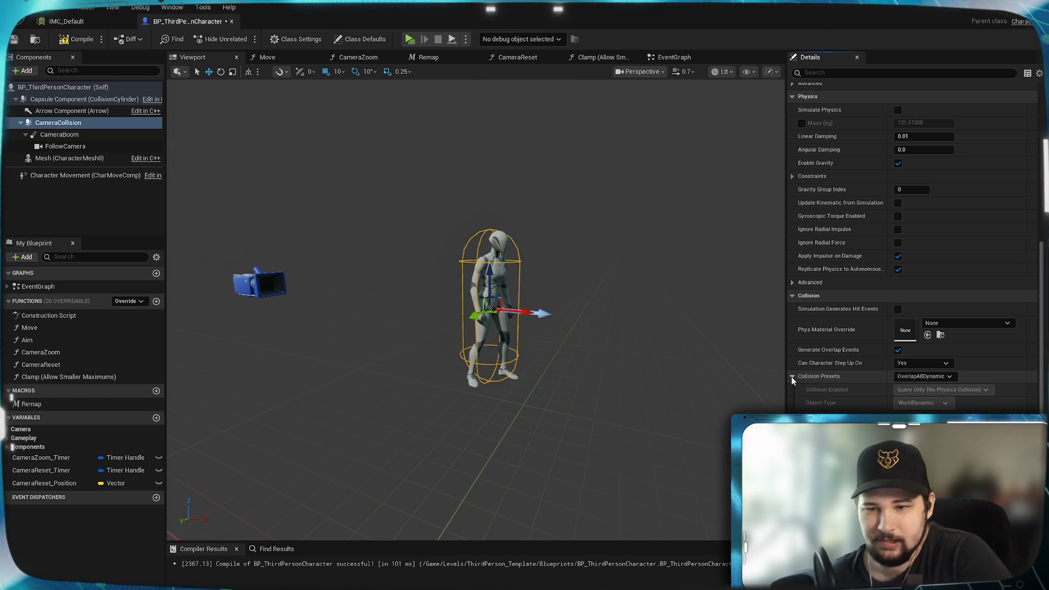
left_click(947, 377)
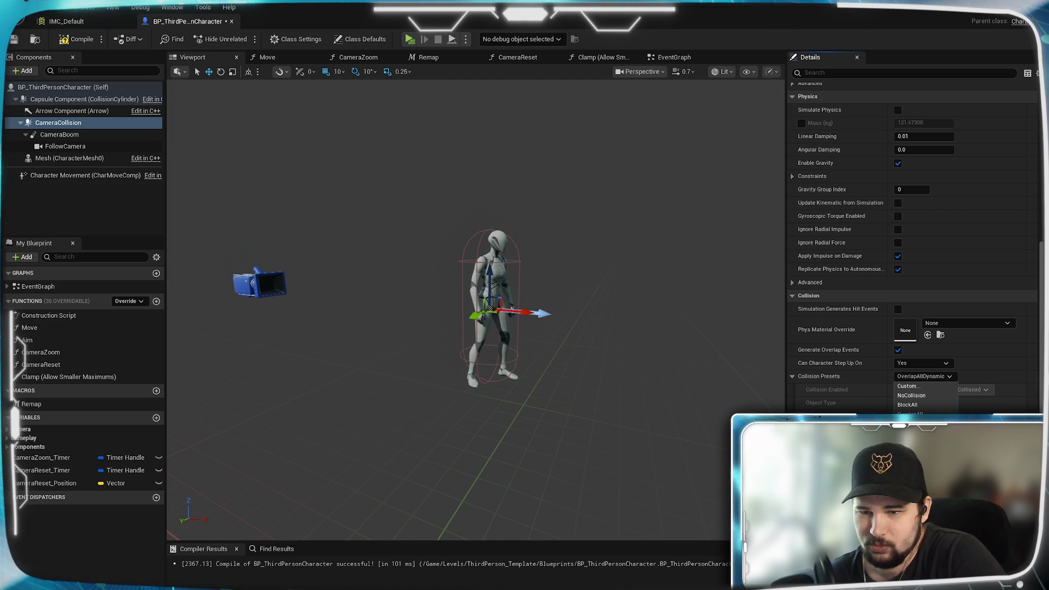
key("Escape")
left_click(923, 375)
left_click(909, 460)
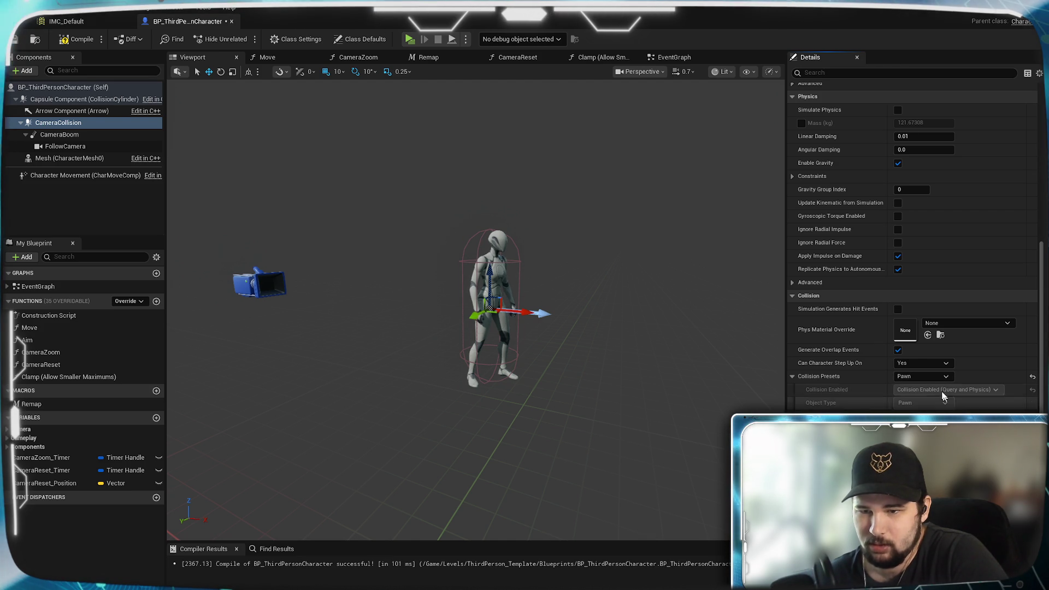
left_click(932, 375)
left_click(909, 451)
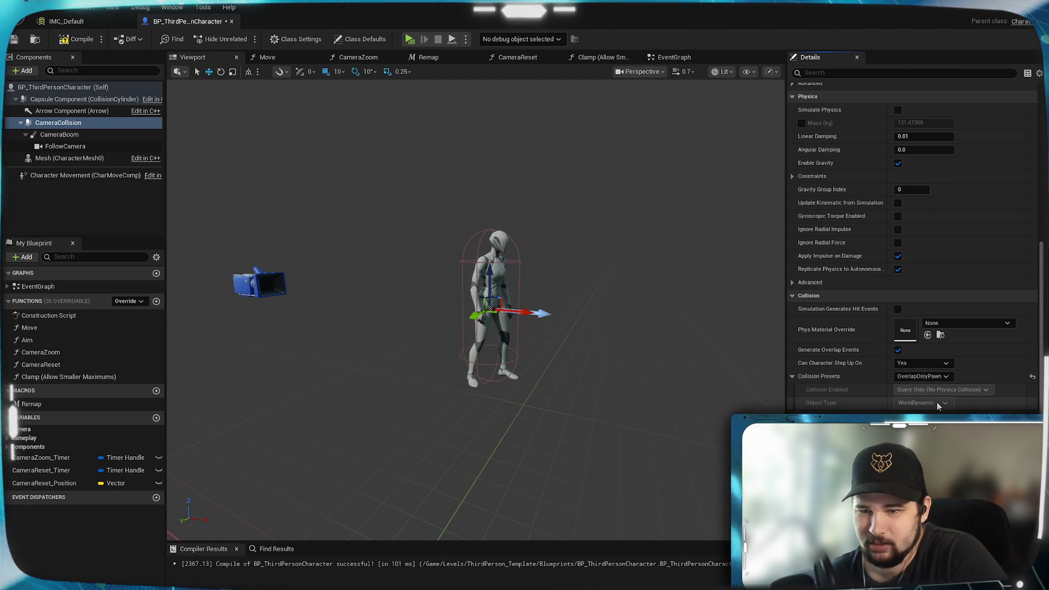
left_click(933, 378)
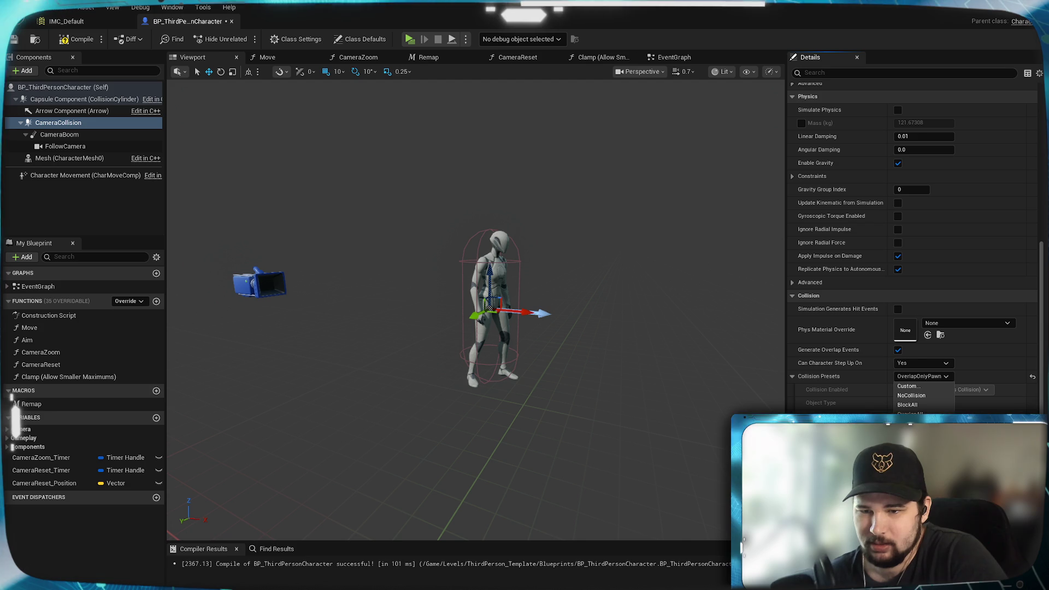
left_click(918, 432)
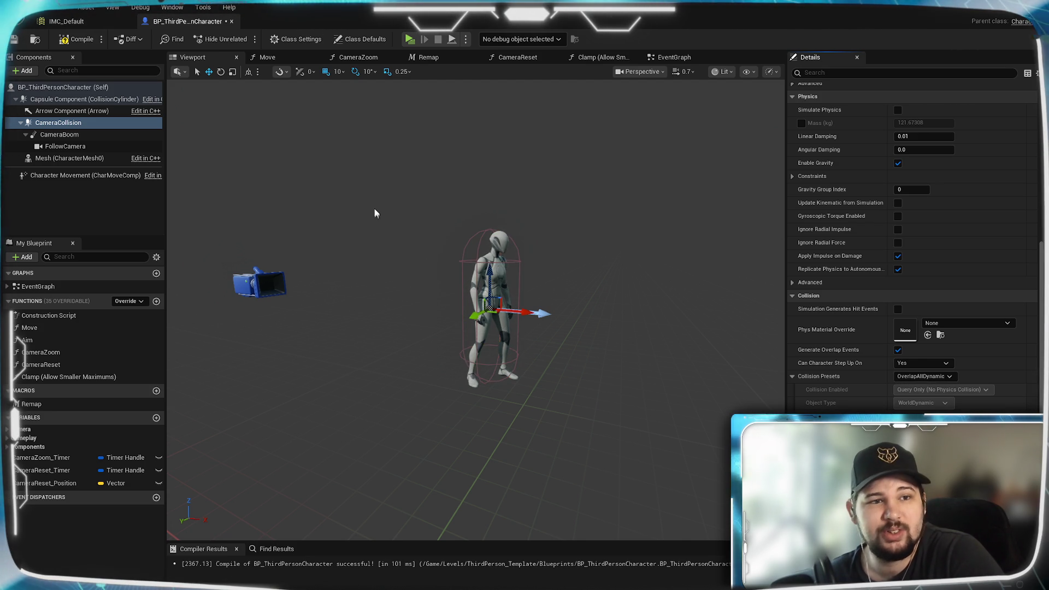
Compile and save BP_ThirdPersonCharacter, then run a brief standalone play test with W and D.
left_click(76, 39)
left_click(16, 39)
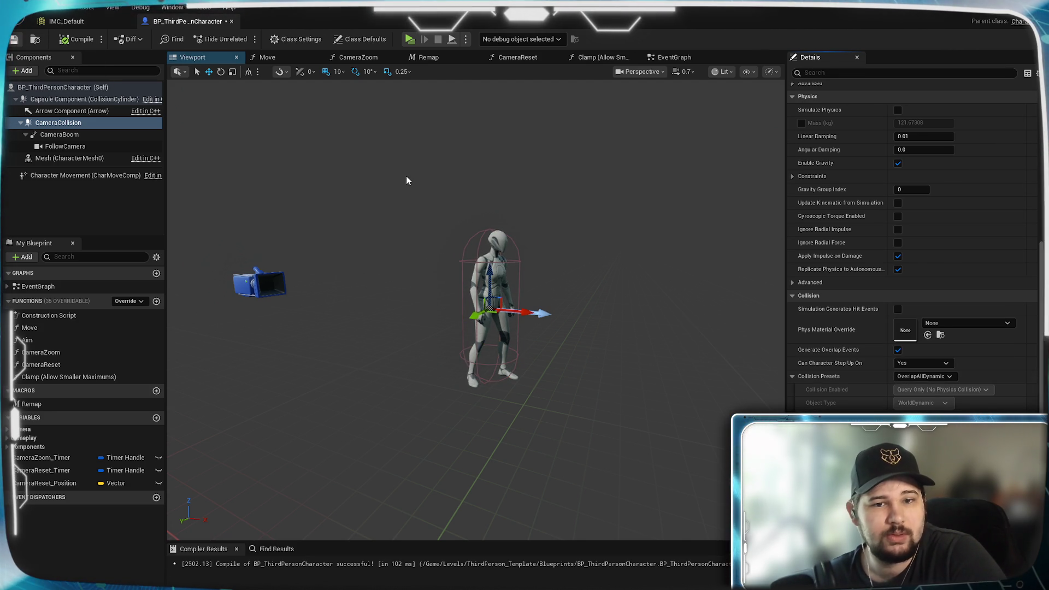
left_click(409, 39)
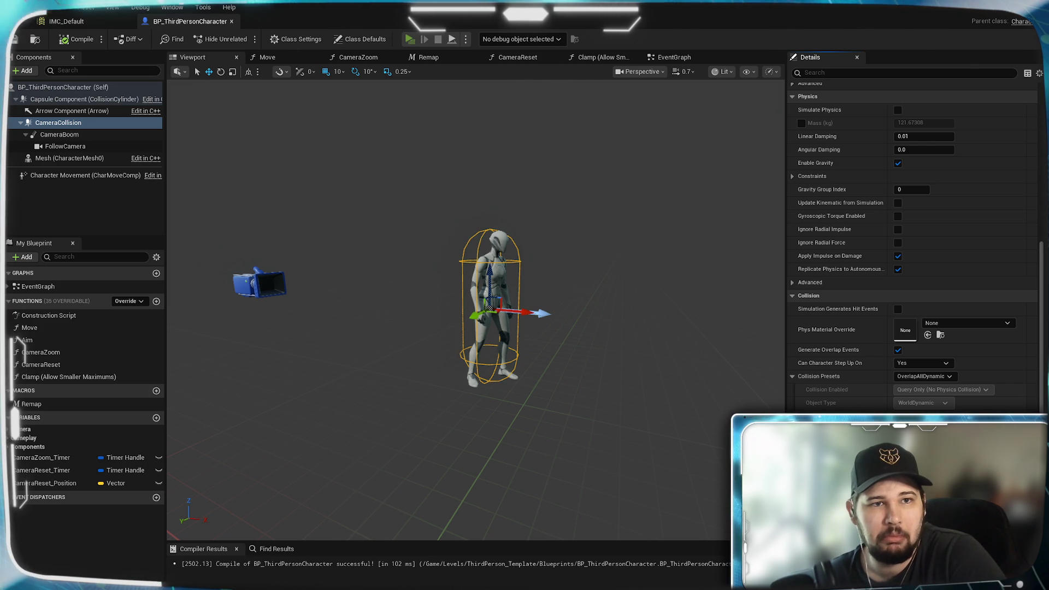
key("w")
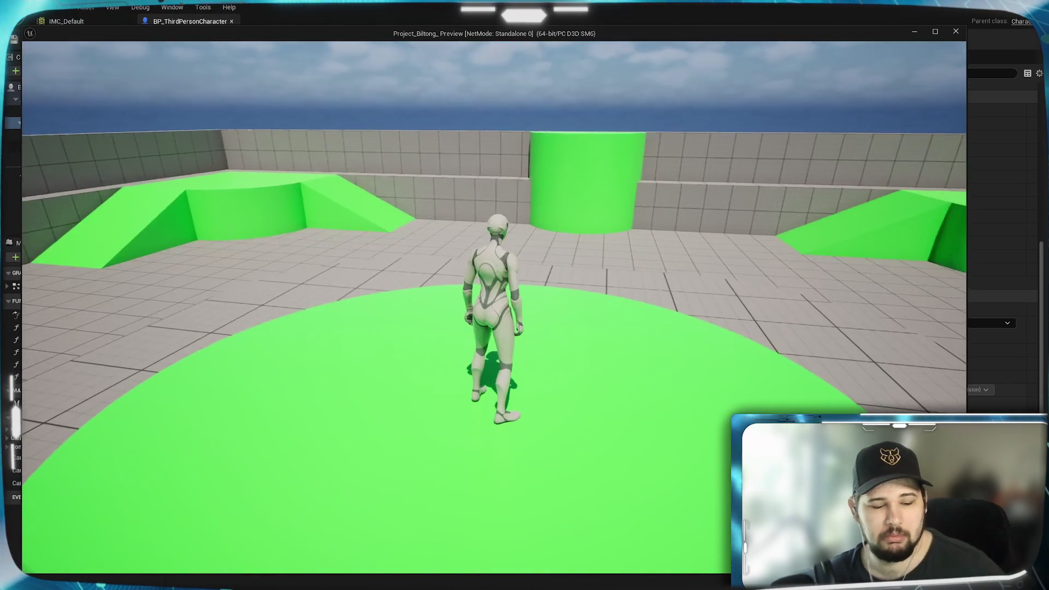
key("d")
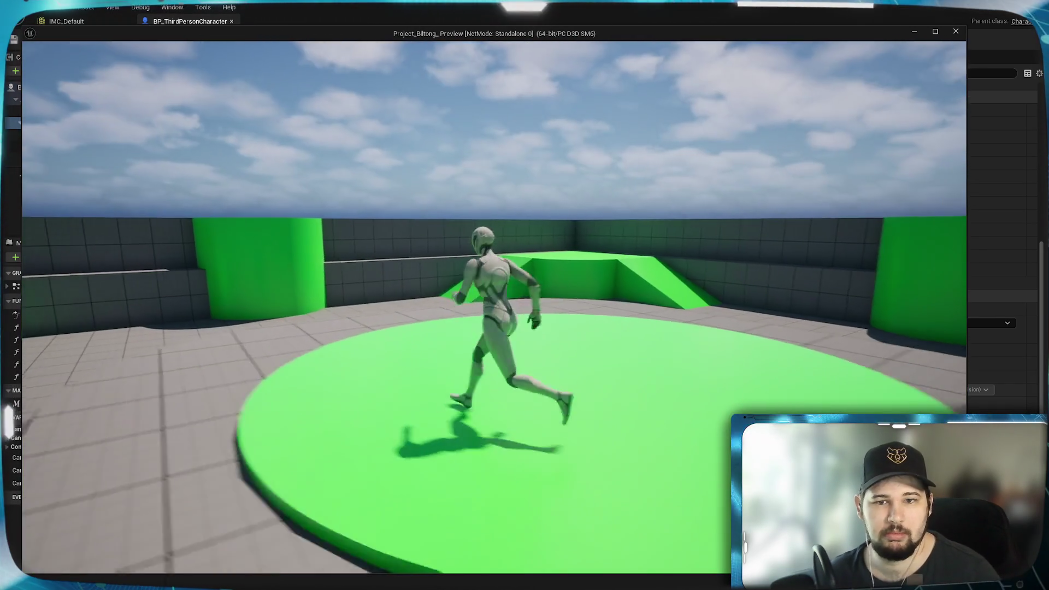
key("Escape")
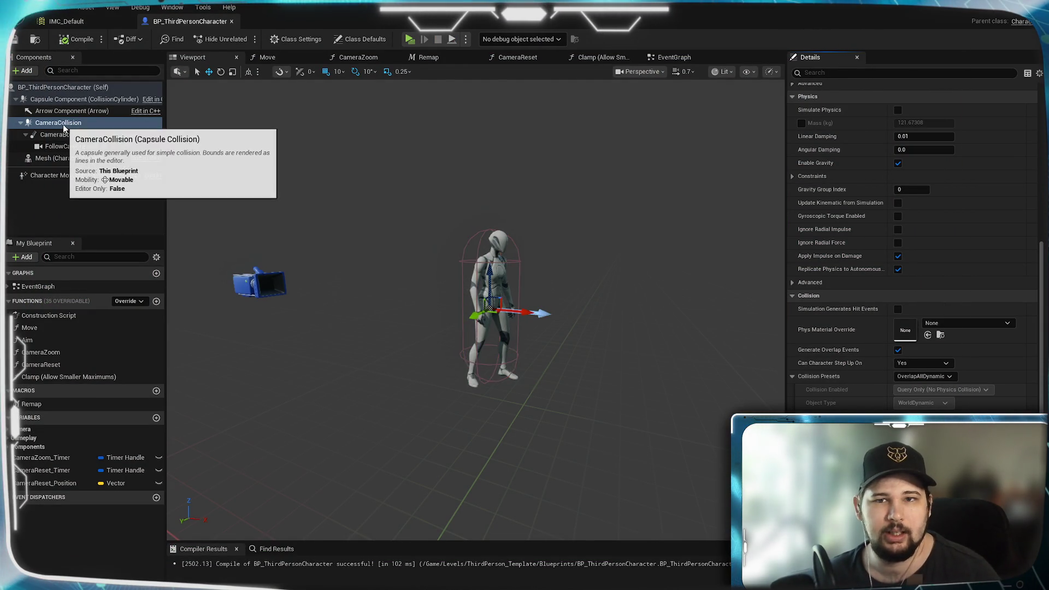
Expand the Camera and Gameplay variable categories and browse CameraCollision's options and collision details.
scroll(863, 180, "up", 3)
scroll(863, 177, "up", 5)
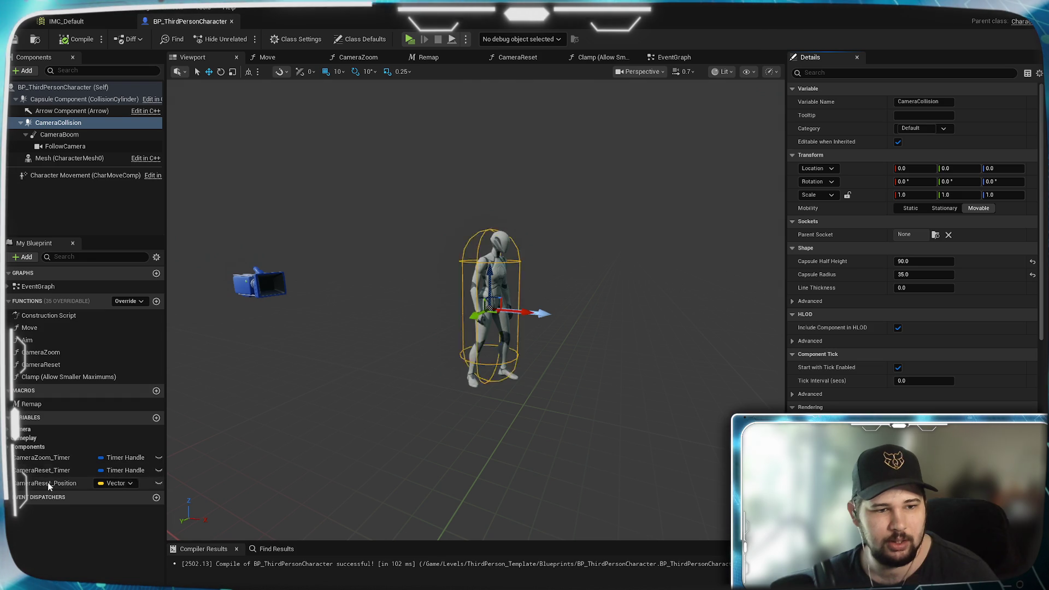
left_click(22, 429)
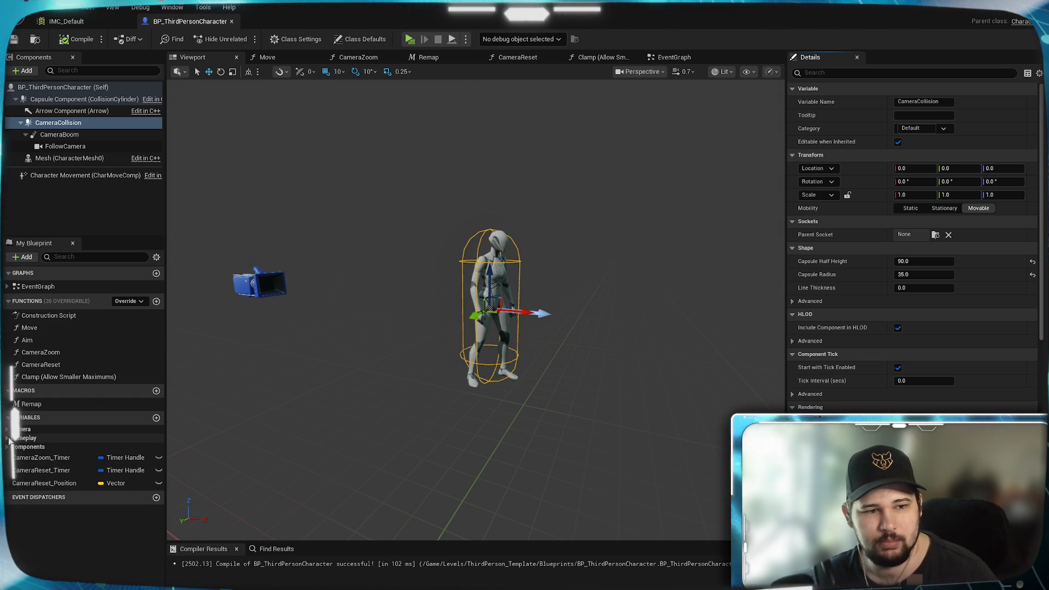
left_click(24, 457)
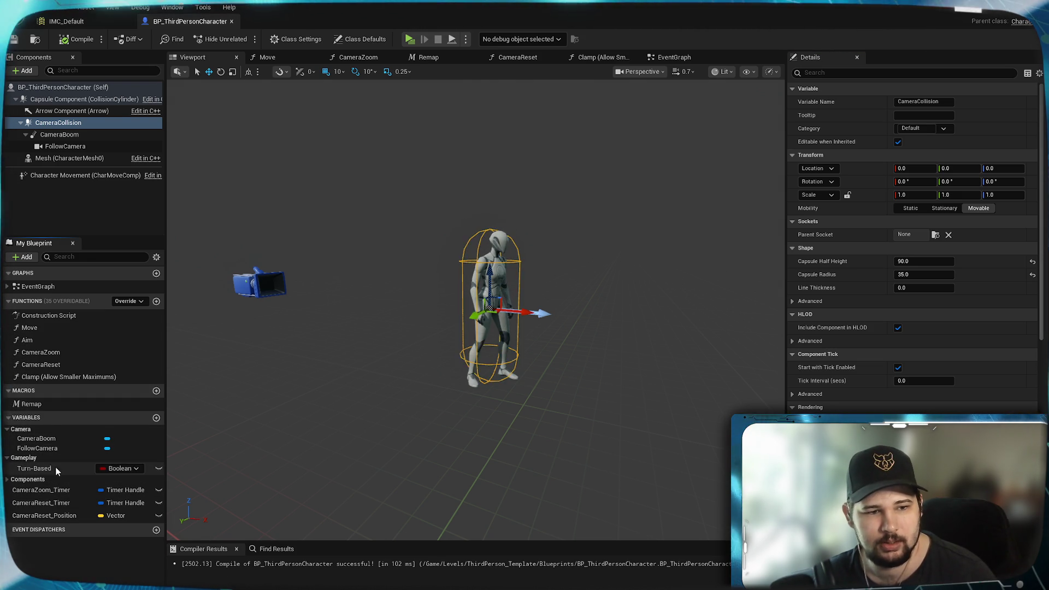
right_click(57, 124)
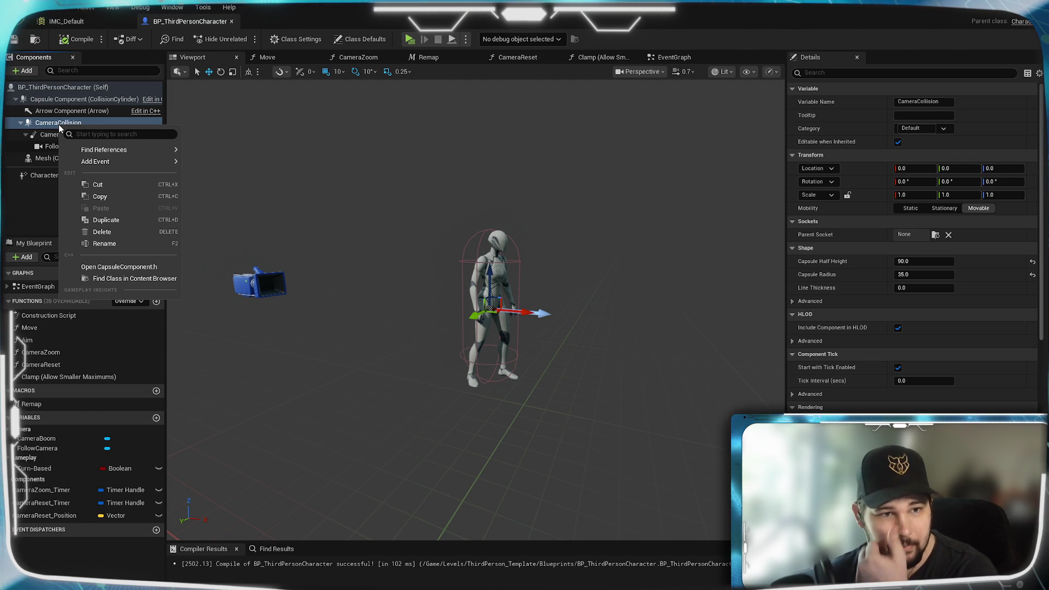
mouse_move(104, 150)
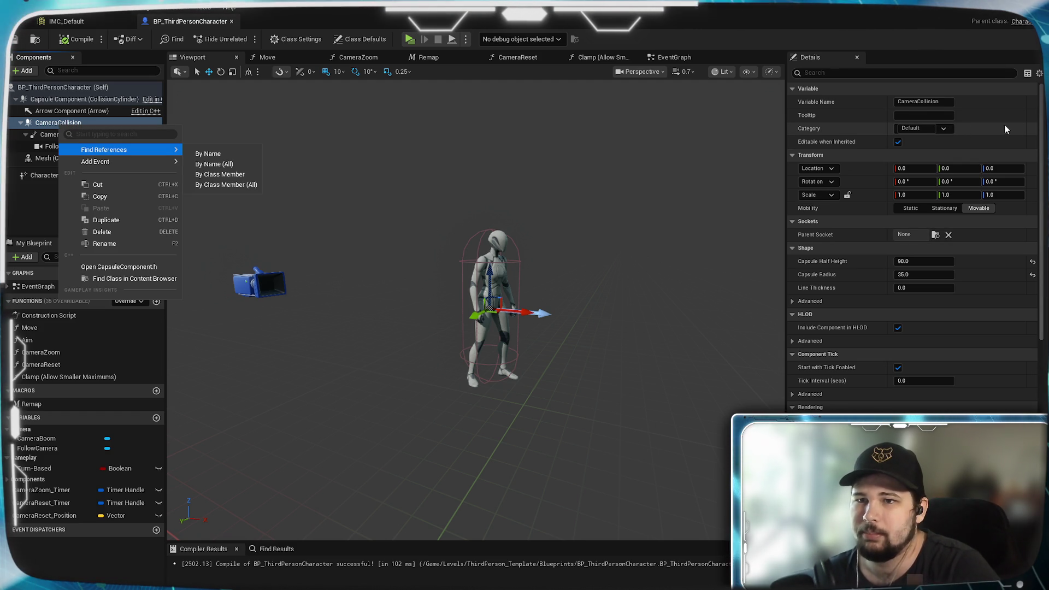
left_click(1037, 117)
scroll(1039, 116, "down", 1)
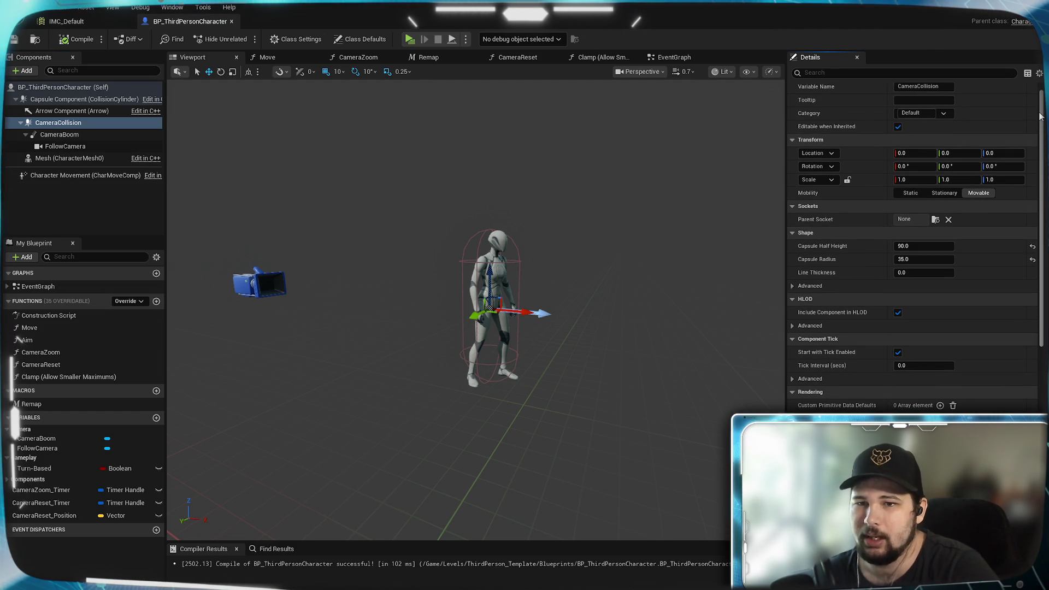
left_click_drag(1040, 116, 1018, 303)
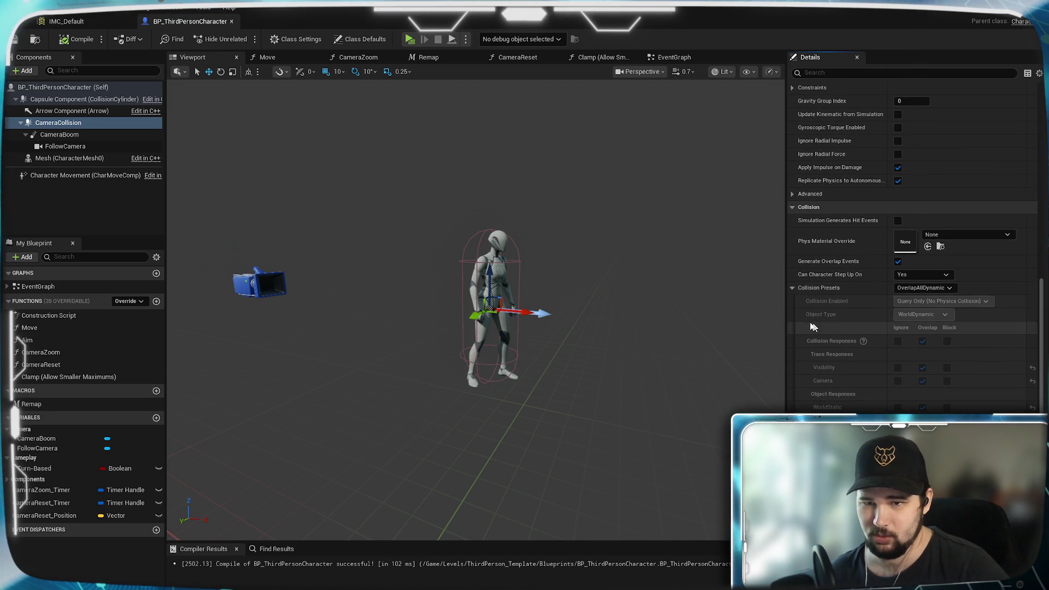
left_click(792, 288)
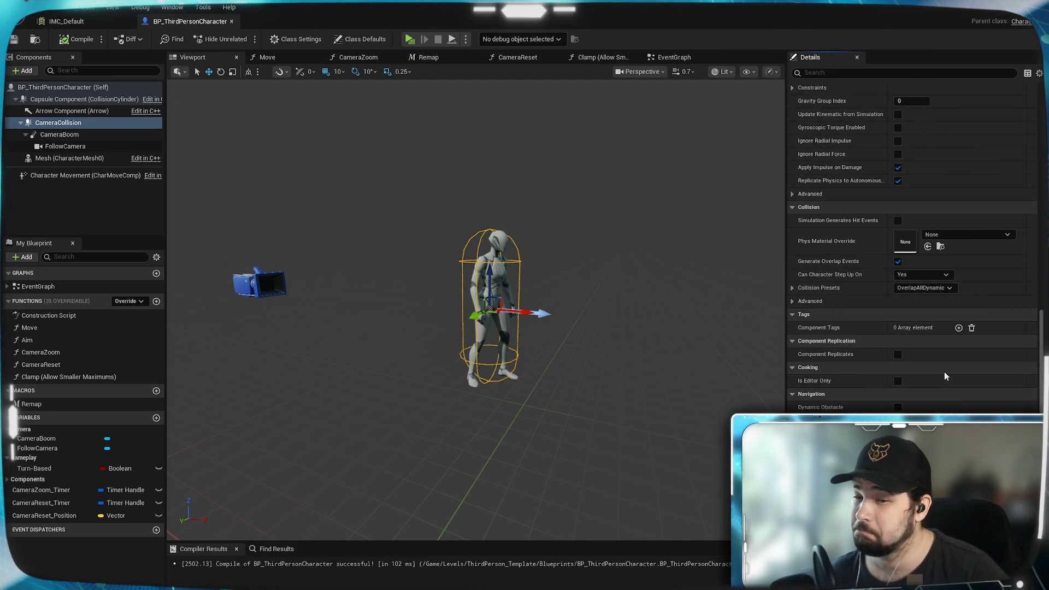
Enable Dynamic Obstacle in CameraCollision's navigation settings, comparing against the Capsule Component.
scroll(897, 402, "down", 2)
scroll(881, 376, "down", 2)
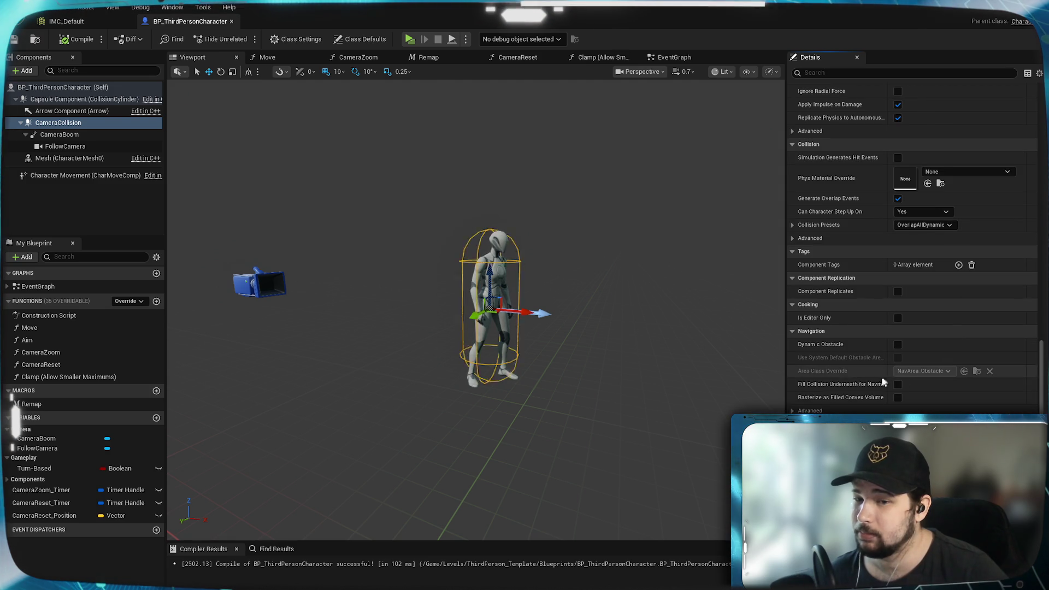
left_click(790, 394)
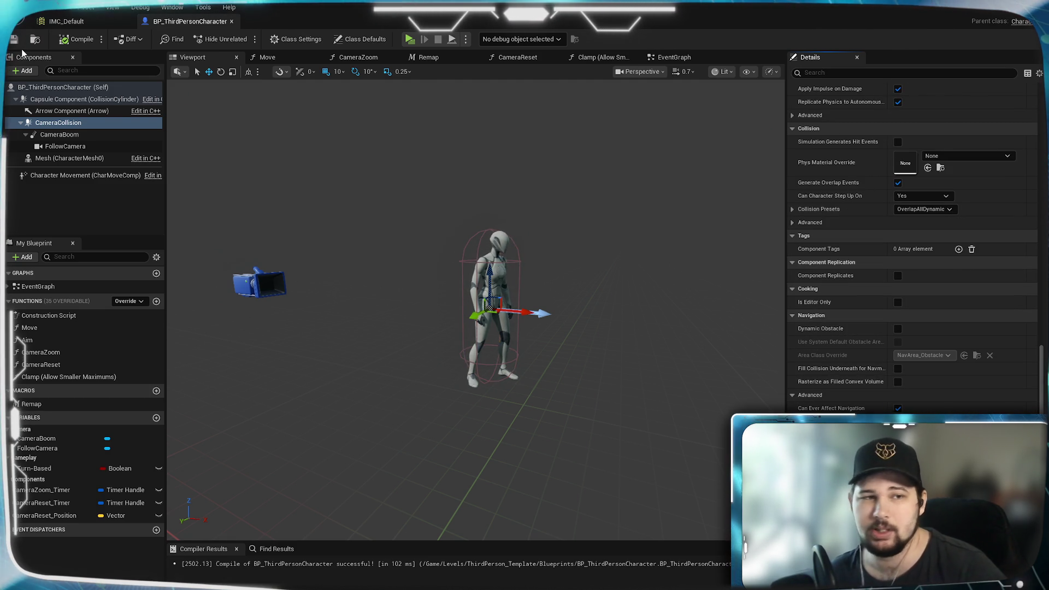
left_click(47, 123)
left_click(50, 100)
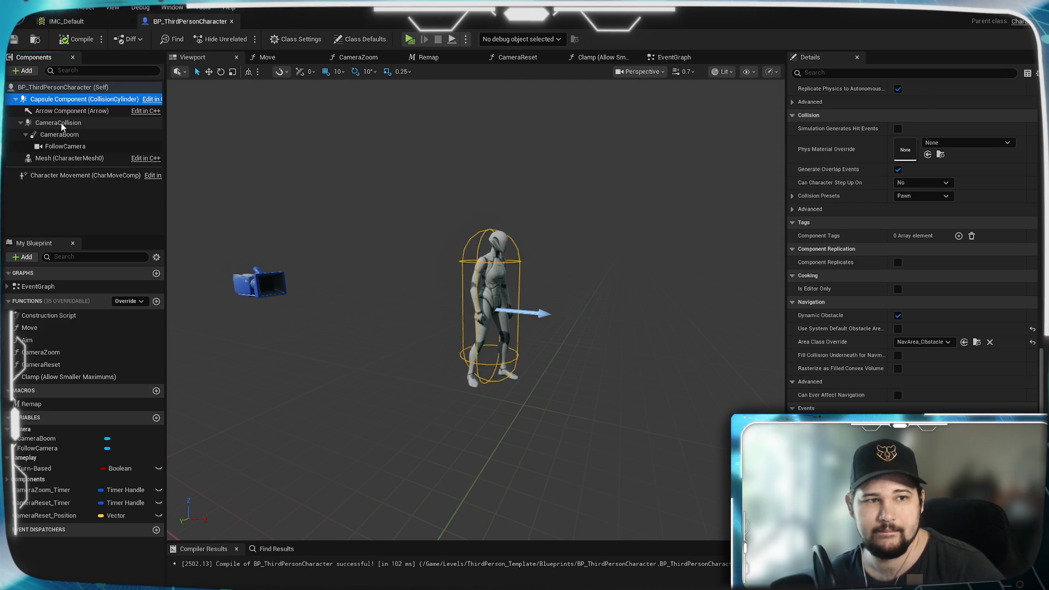
left_click(61, 123)
left_click(897, 328)
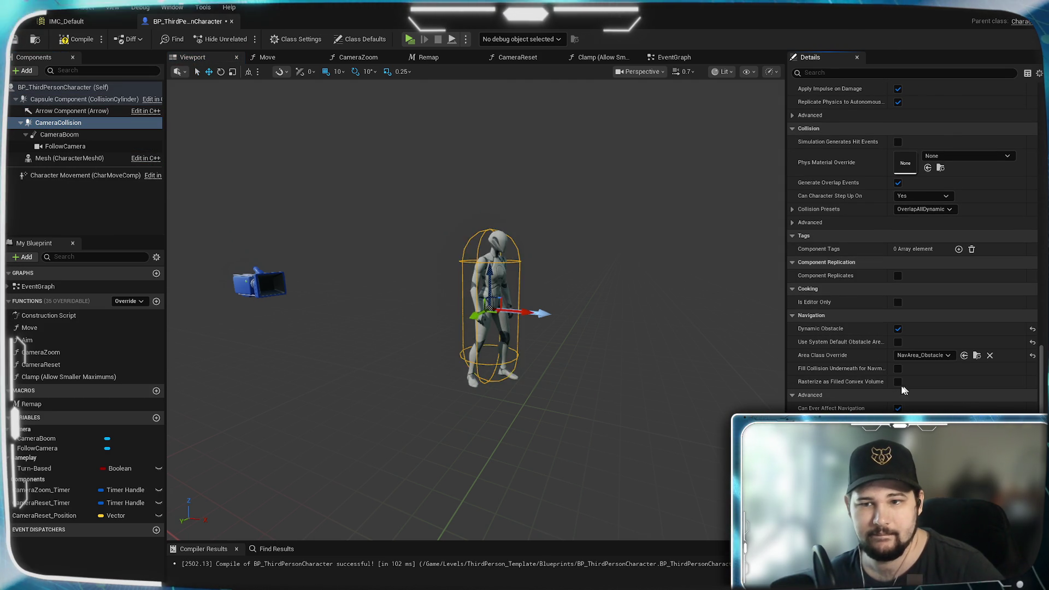
left_click(48, 100)
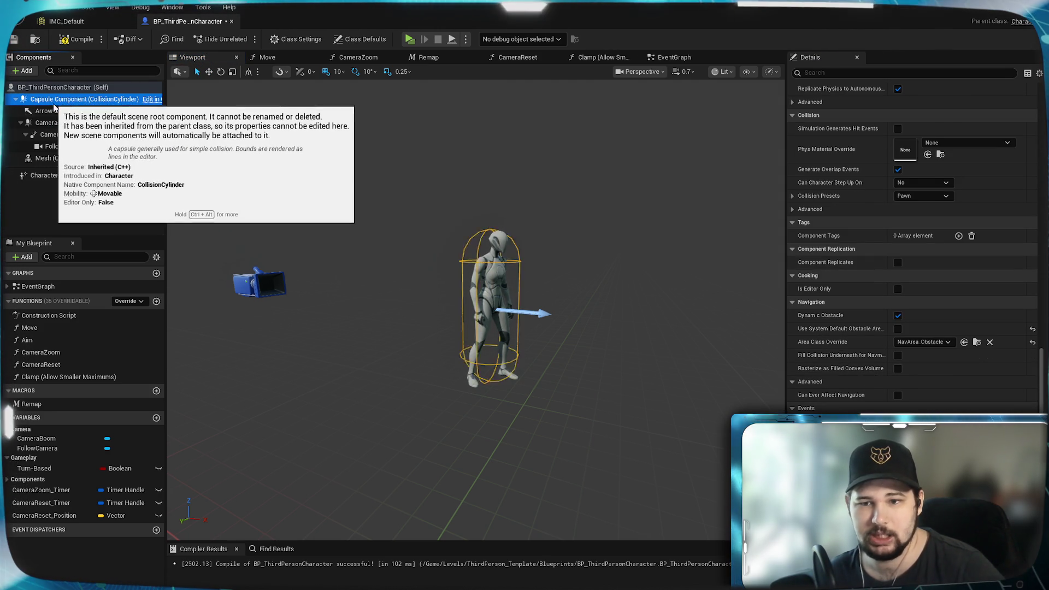
left_click(61, 124)
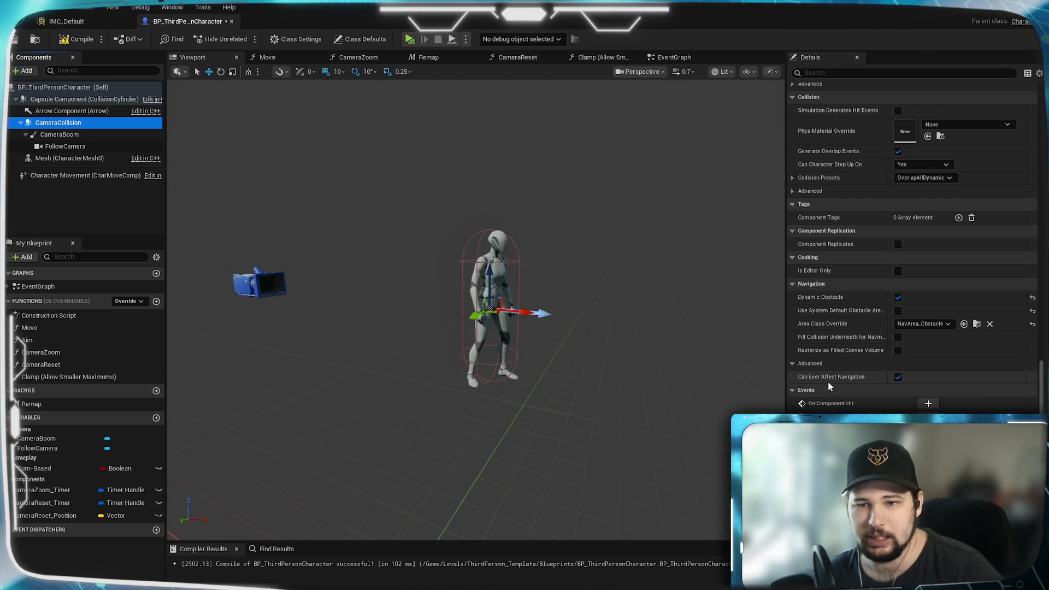
Uncheck Can Ever Affect Navigation on CameraCollision, then compile and save the blueprint.
left_click(42, 100)
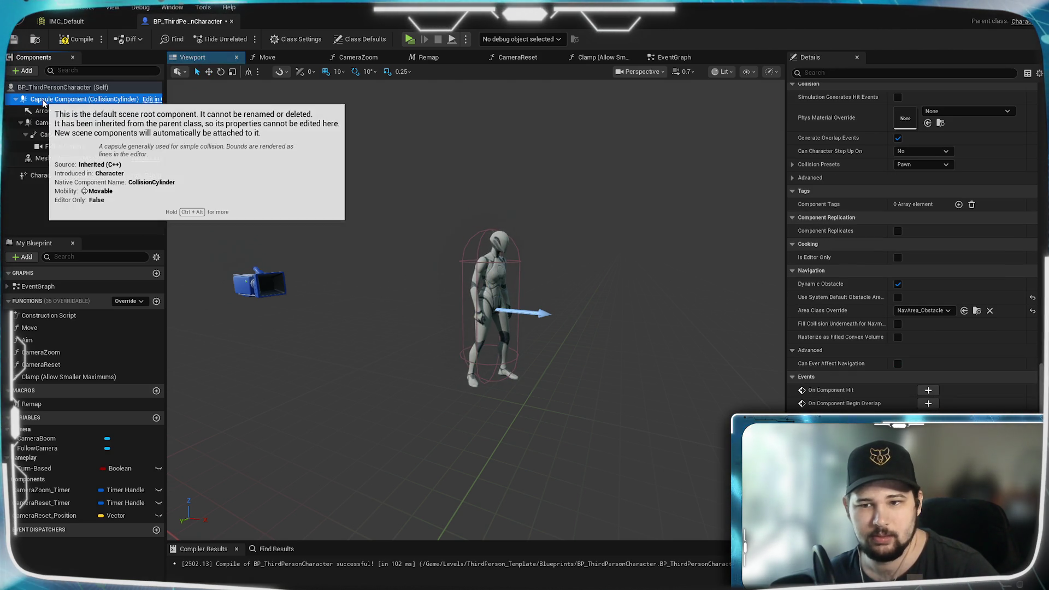
left_click(44, 123)
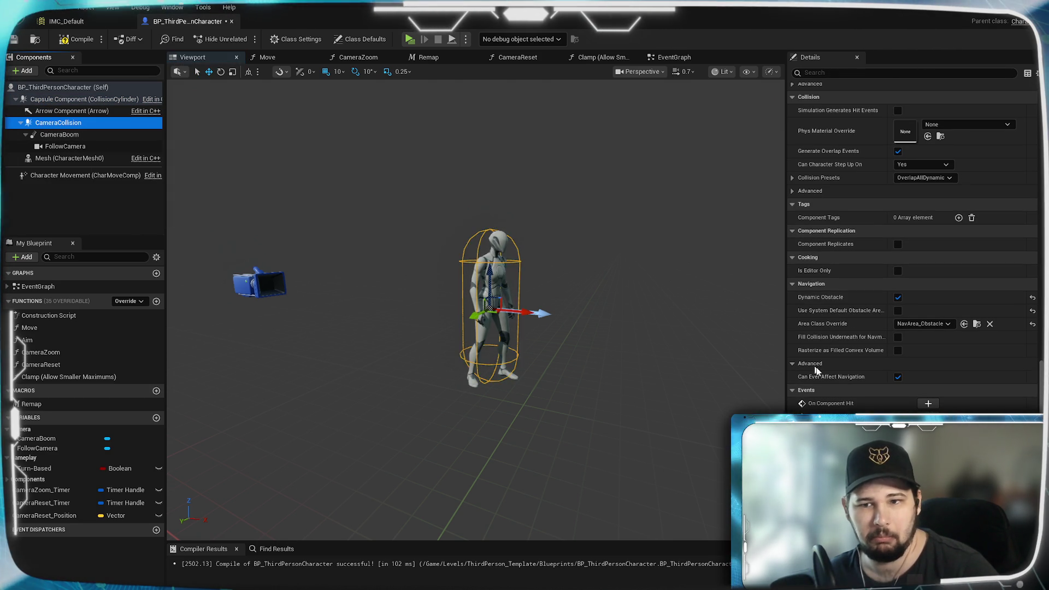
left_click(897, 377)
scroll(985, 375, "down", 1)
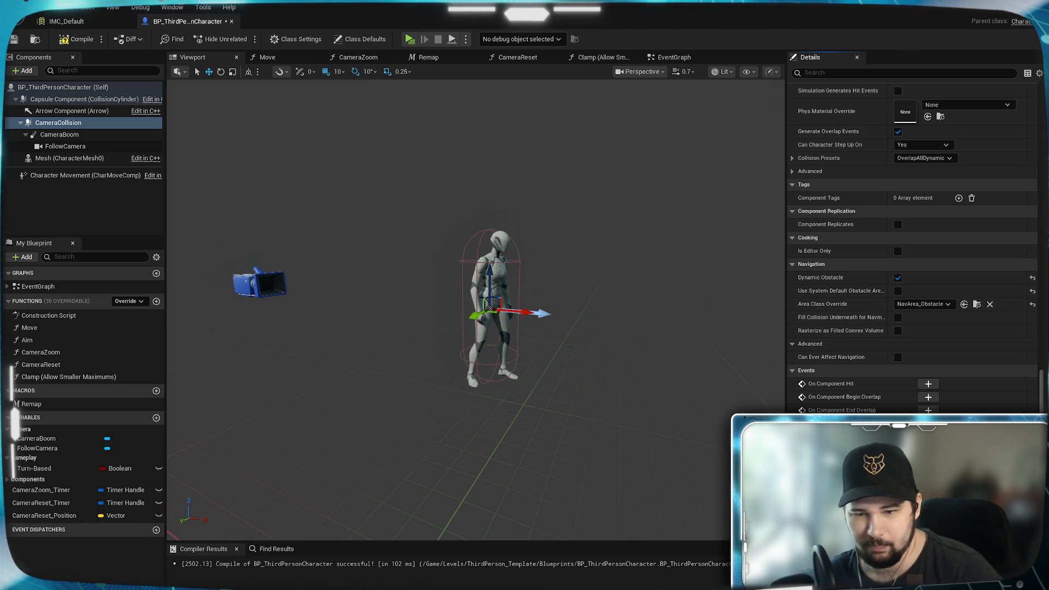
scroll(912, 224, "down", 3)
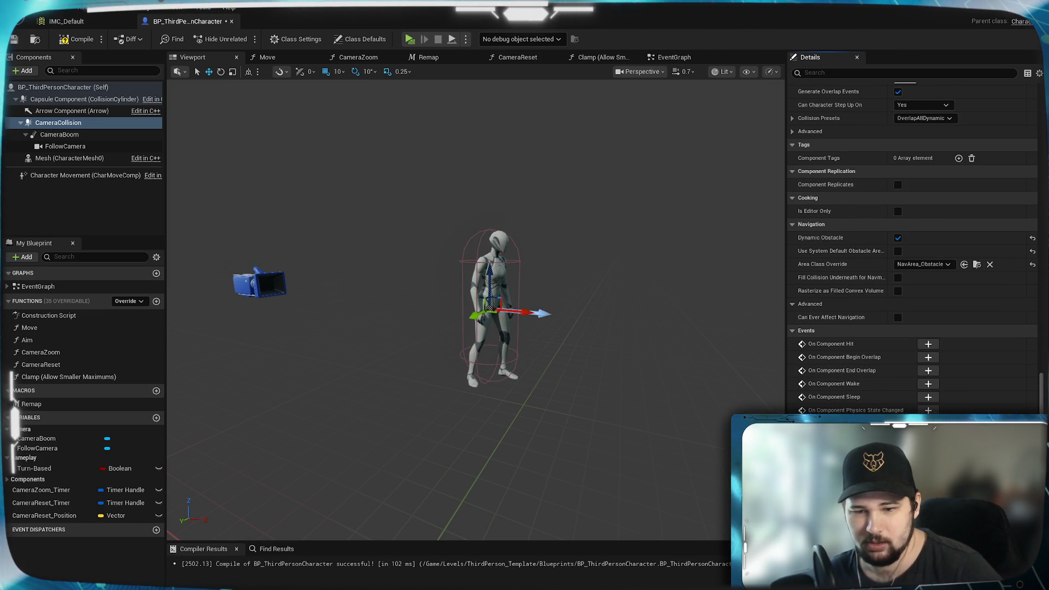
left_click(81, 100)
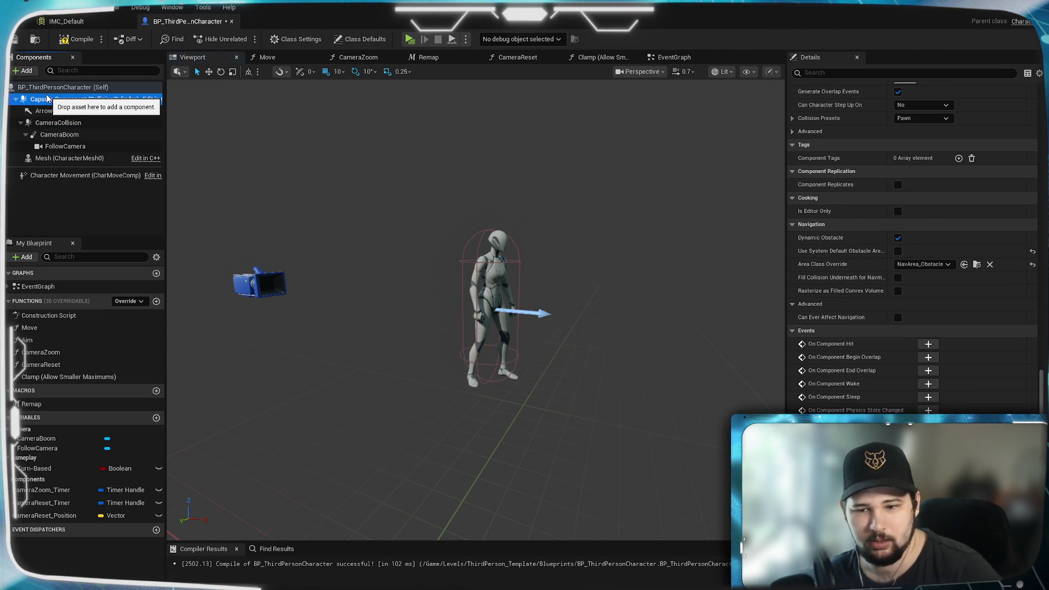
left_click(55, 123)
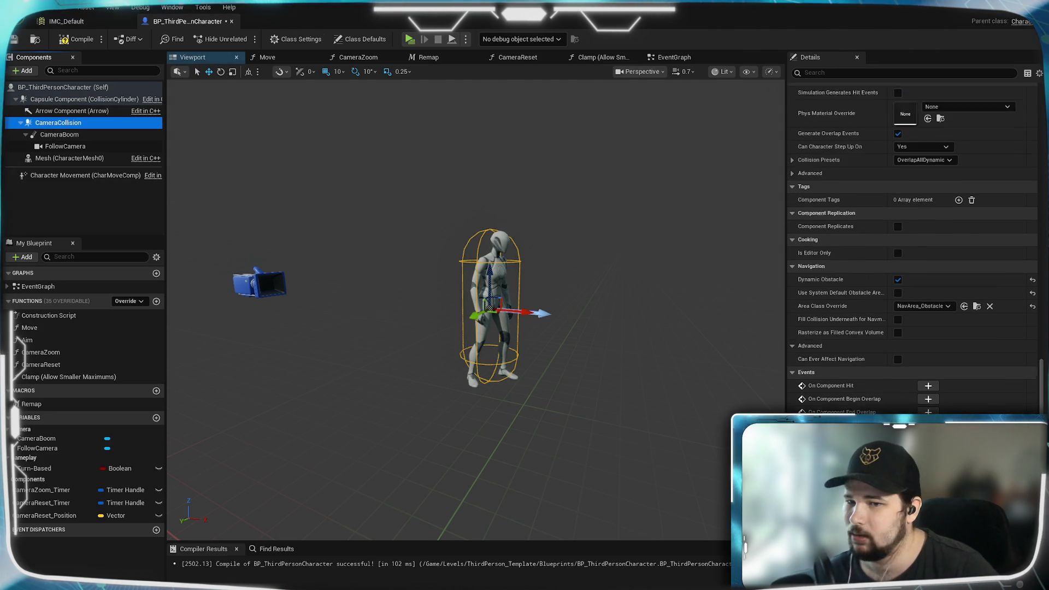
scroll(912, 246, "up", 10)
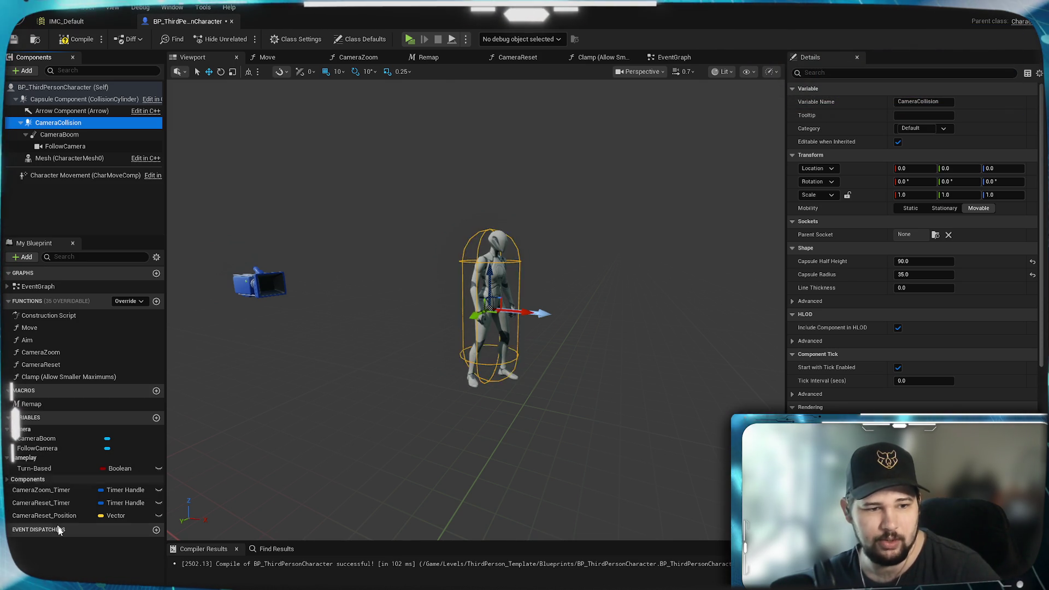
left_click(87, 41)
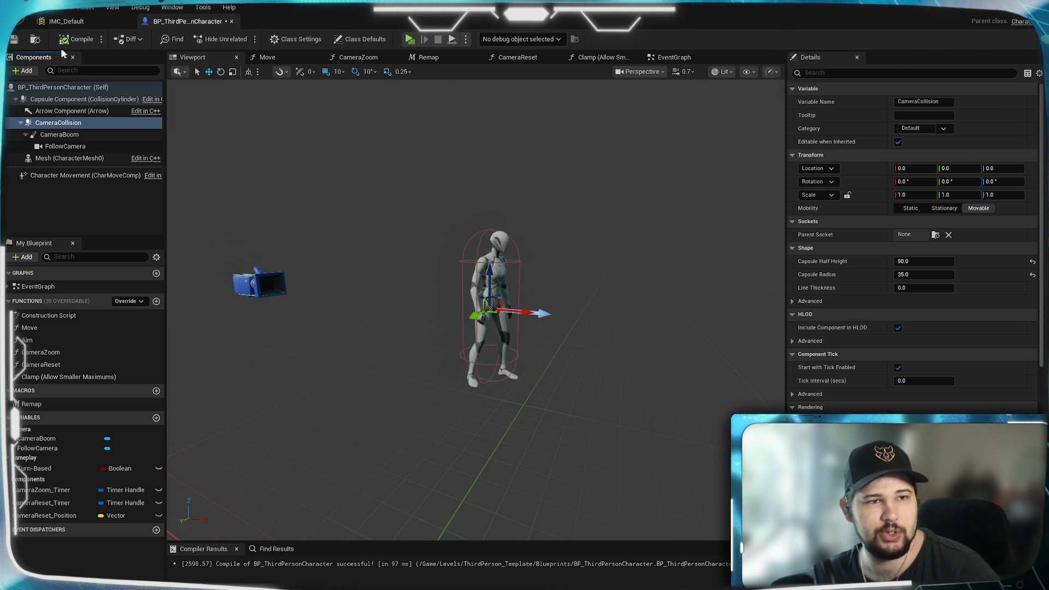
key("ctrl+s")
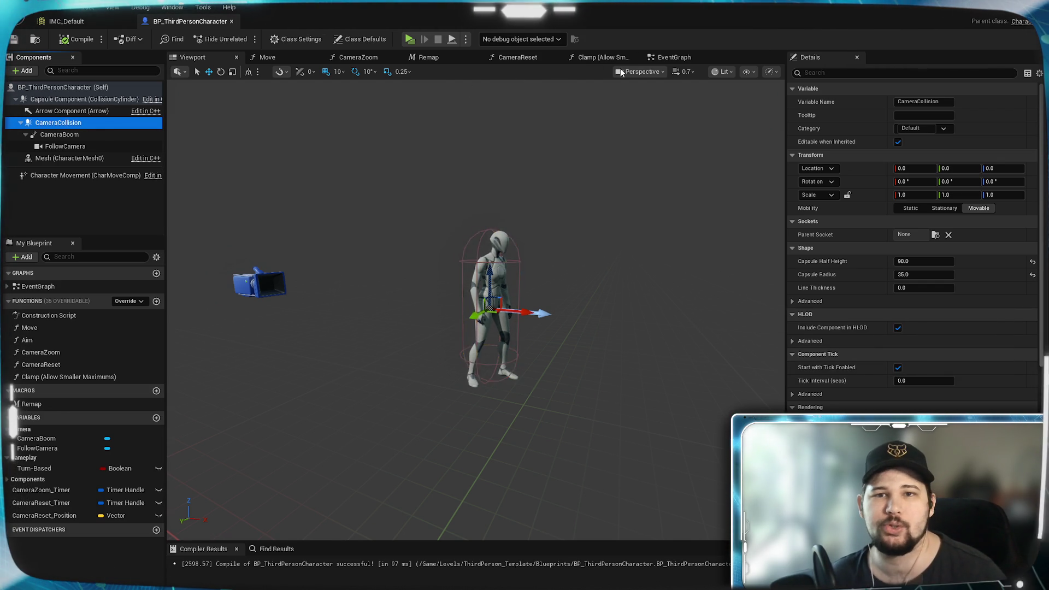
In the EventGraph, search node actions for 'camera collision' and browse the CameraCollision results.
left_click(673, 57)
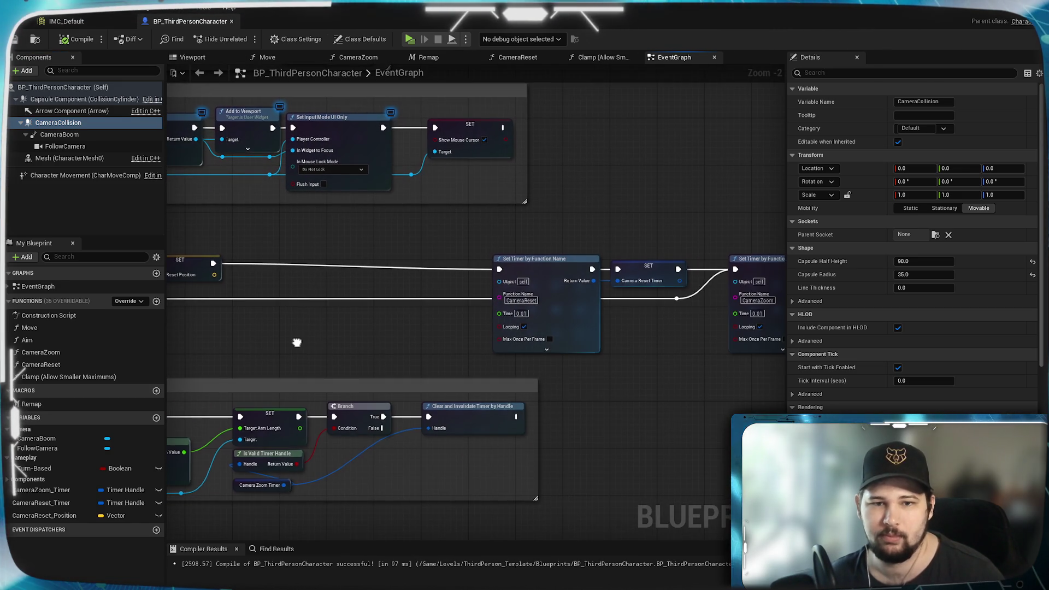
mouse_move(297, 344)
left_mouse_down()
mouse_move(631, 332)
mouse_move(558, 309)
left_mouse_up()
scroll(559, 303, "up", 2)
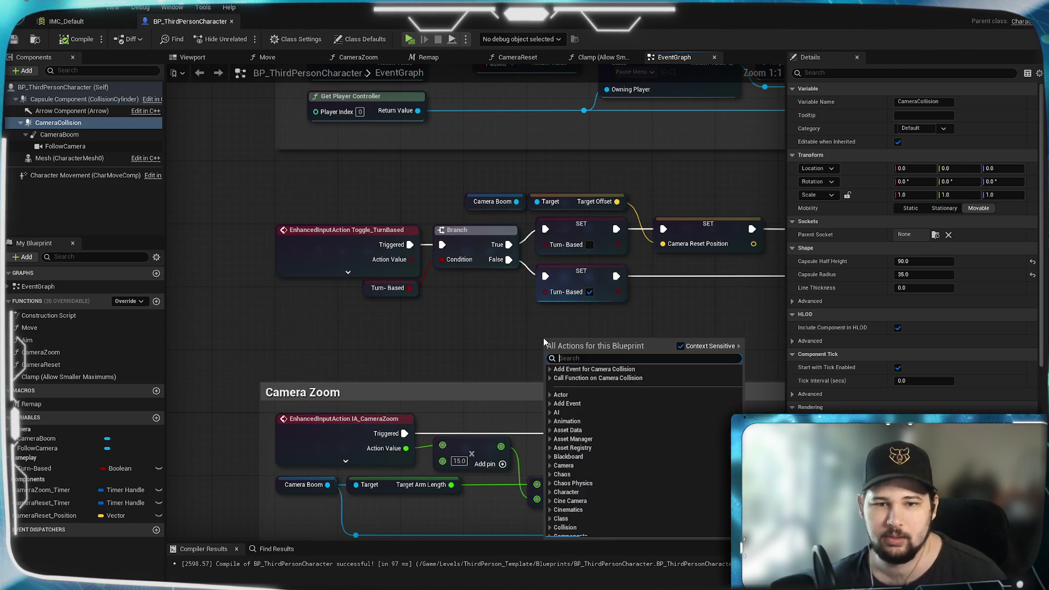
right_click(543, 342)
type("camera")
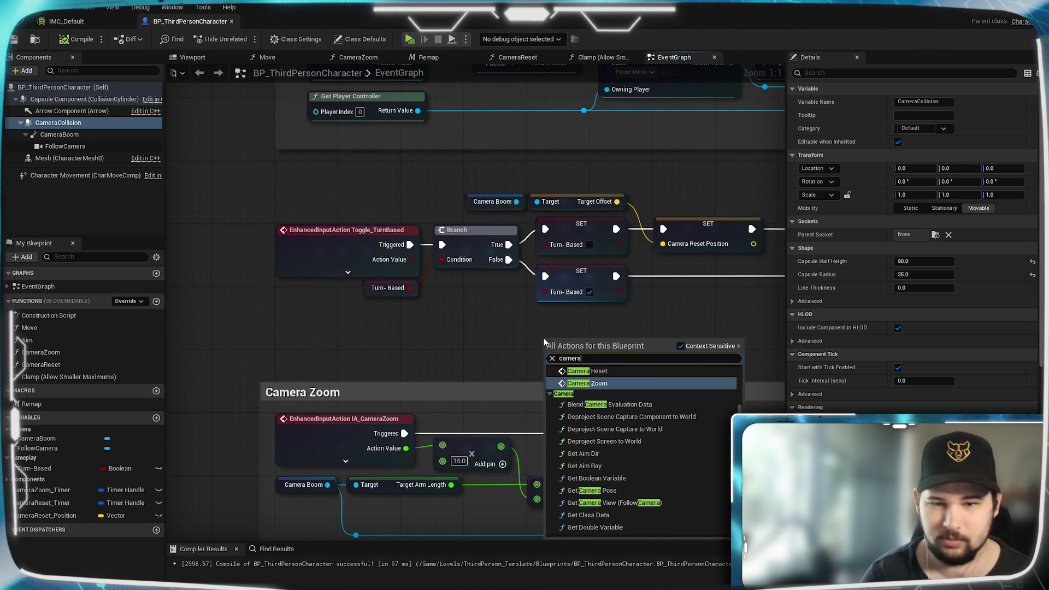
type(" collision")
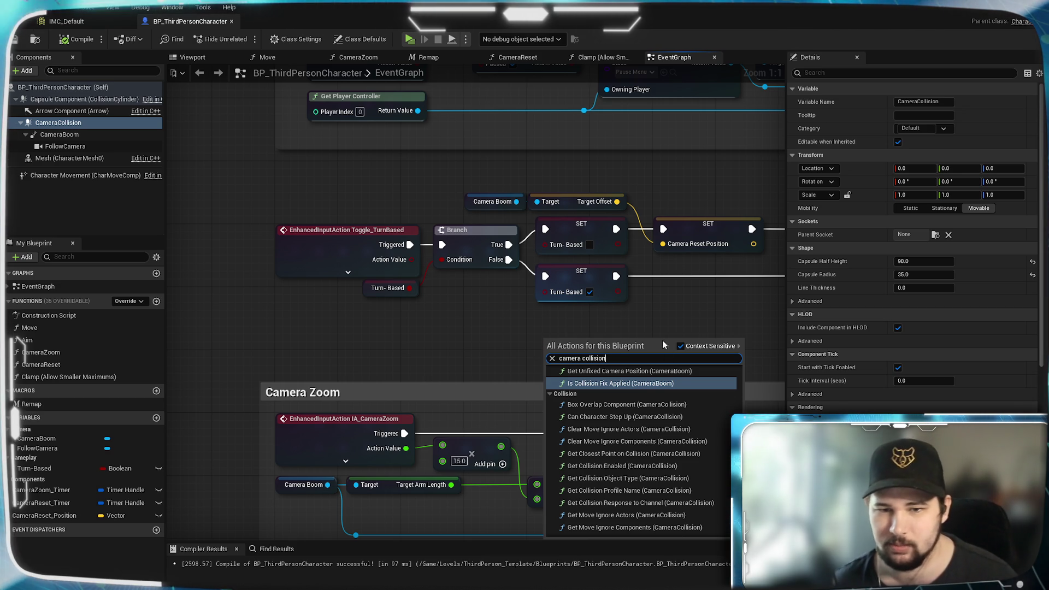
scroll(671, 387, "up", 2)
scroll(644, 447, "down", 10)
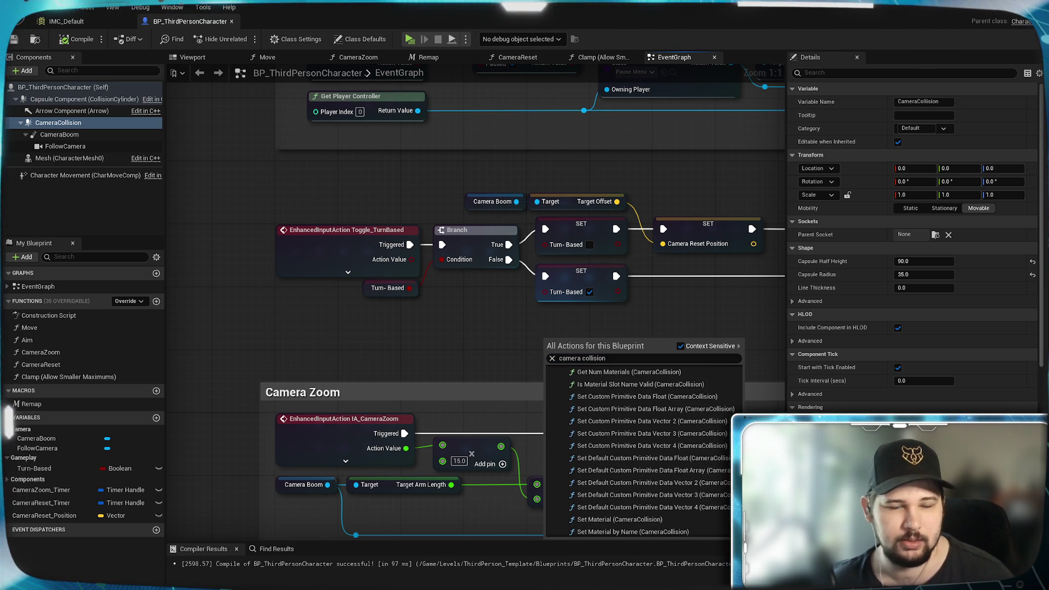
scroll(735, 384, "up", 10)
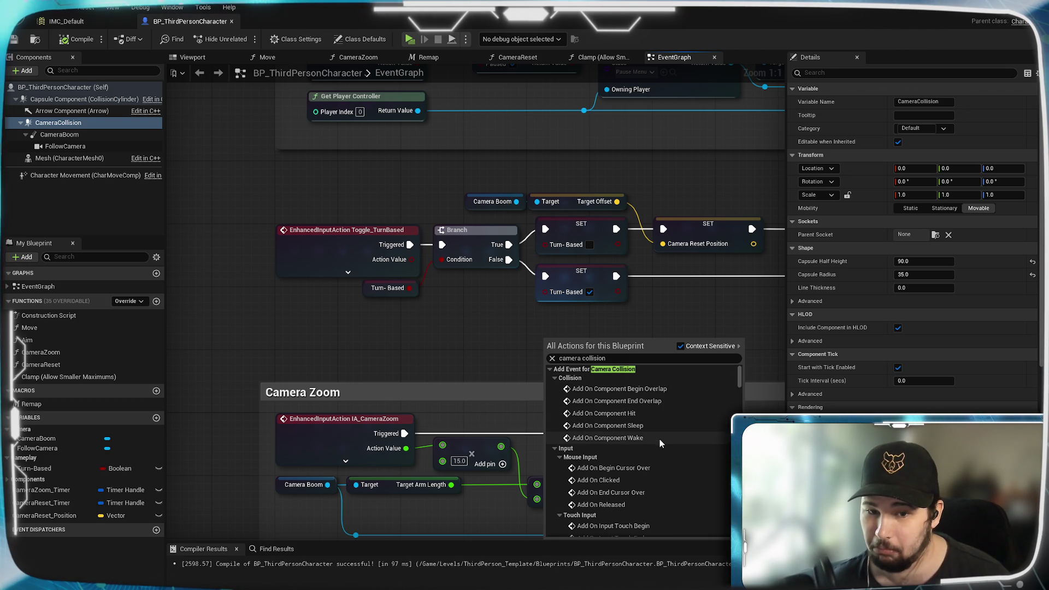
scroll(669, 429, "down", 5)
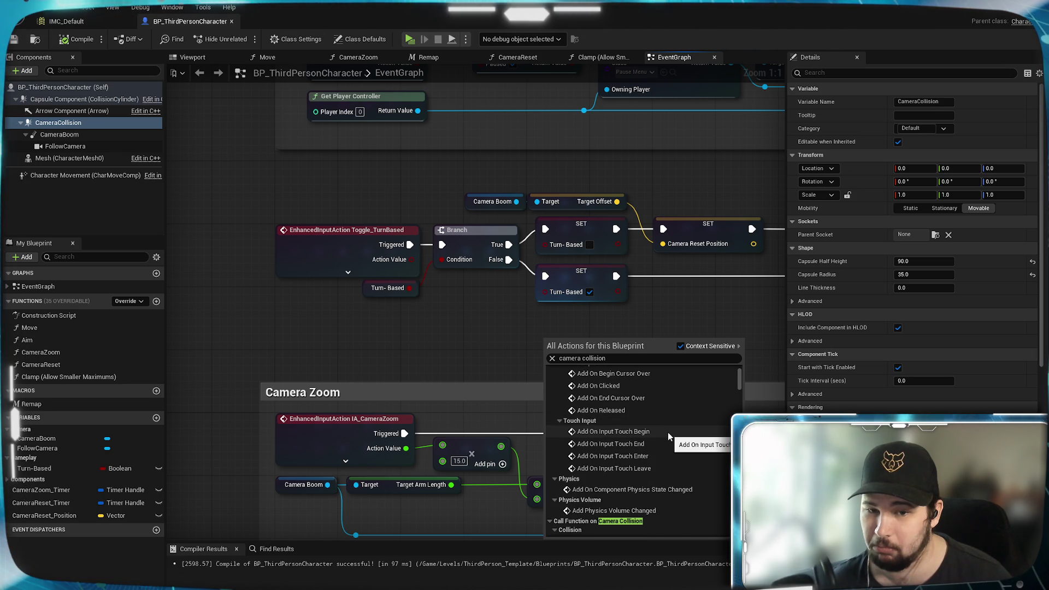
scroll(667, 431, "down", 4)
scroll(667, 432, "down", 1)
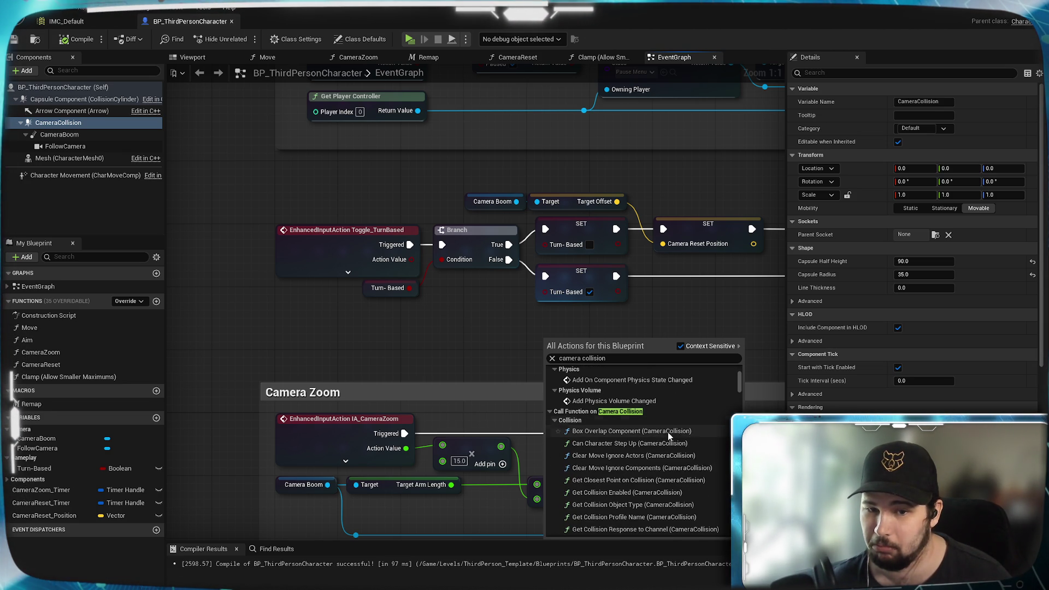
scroll(668, 431, "down", 2)
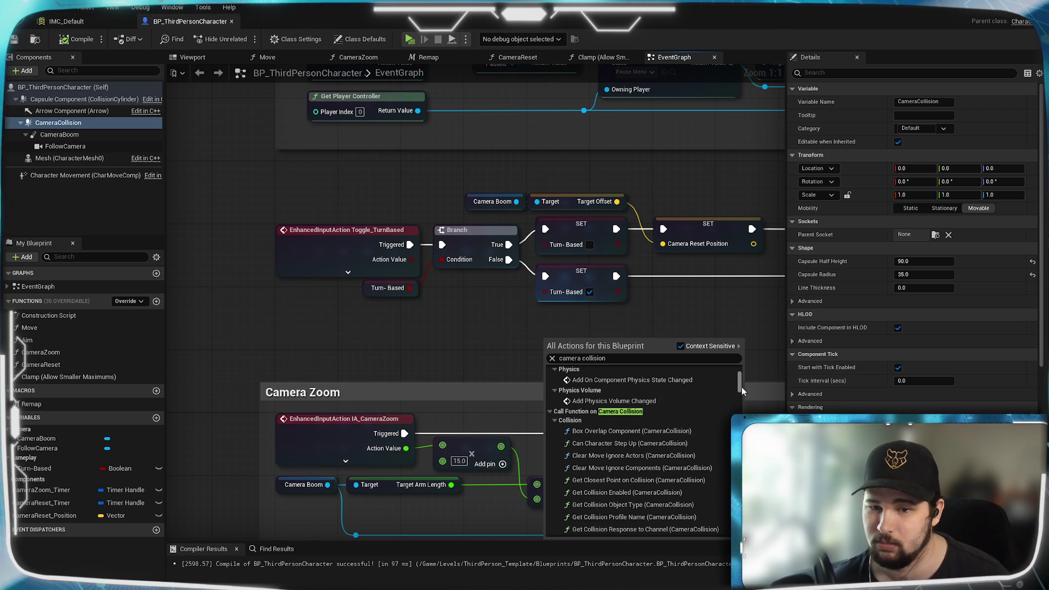
scroll(721, 415, "down", 5)
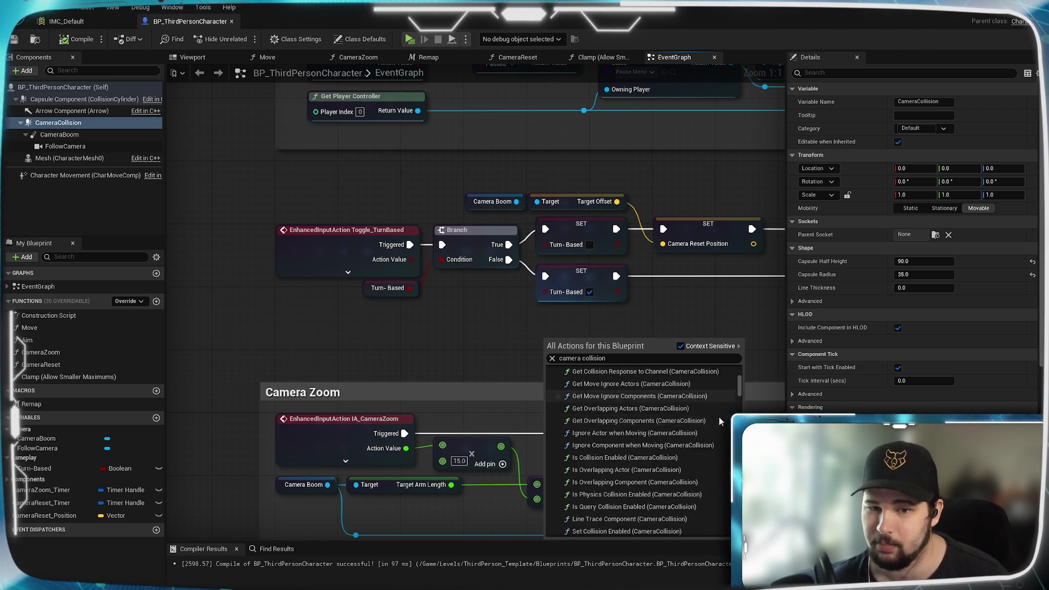
scroll(719, 420, "down", 5)
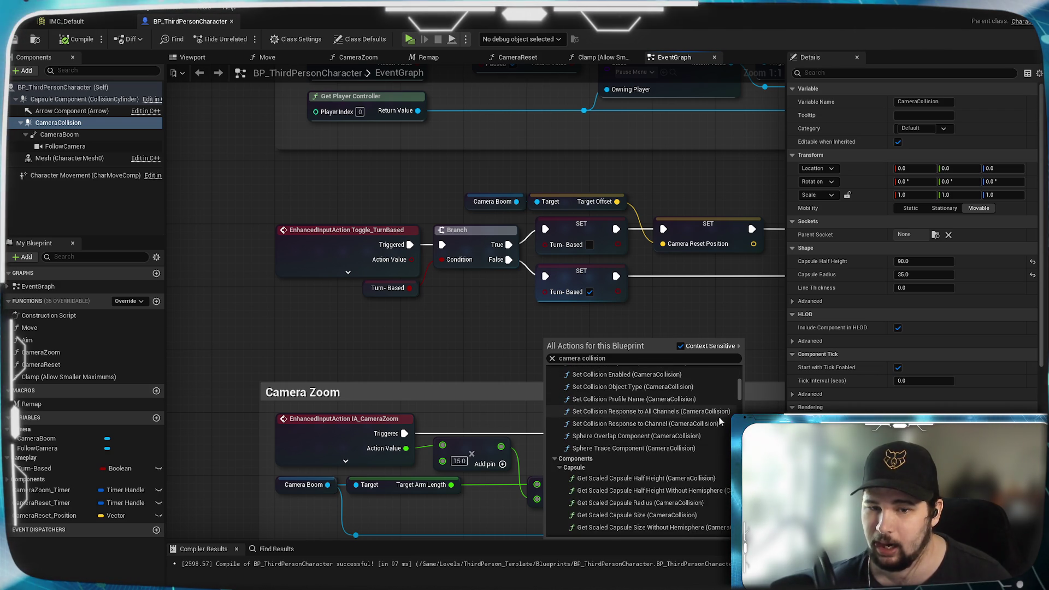
scroll(719, 420, "up", 5)
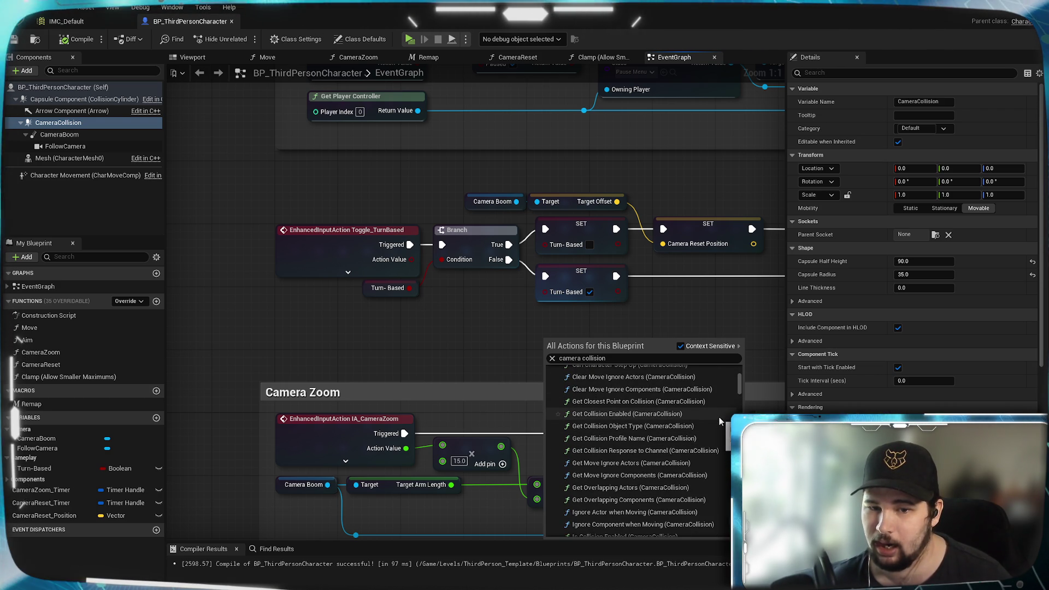
scroll(718, 421, "up", 1)
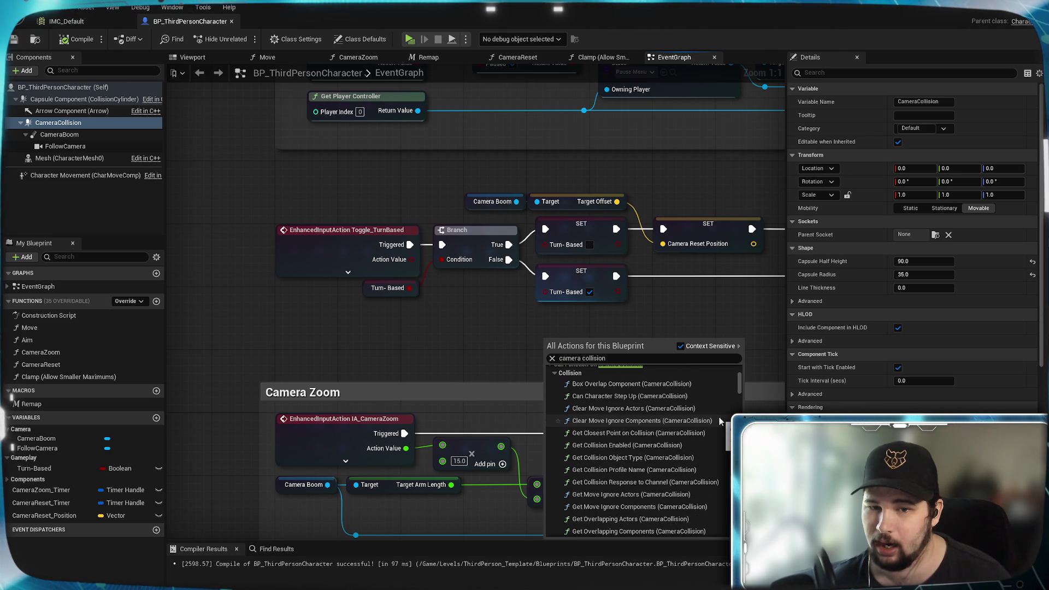
scroll(719, 420, "down", 10)
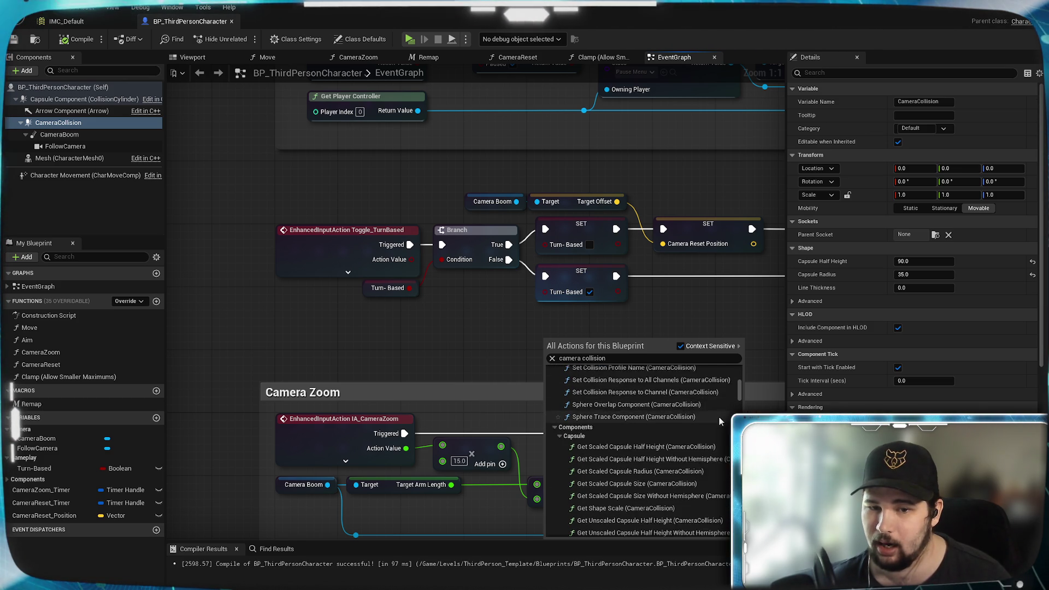
scroll(633, 409, "down", 3)
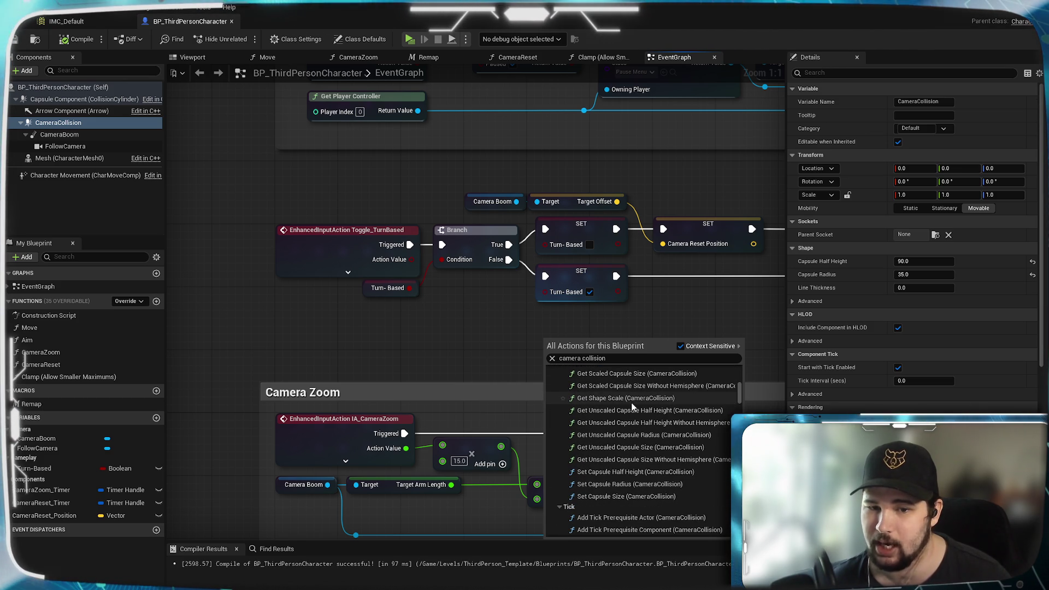
scroll(632, 407, "down", 4)
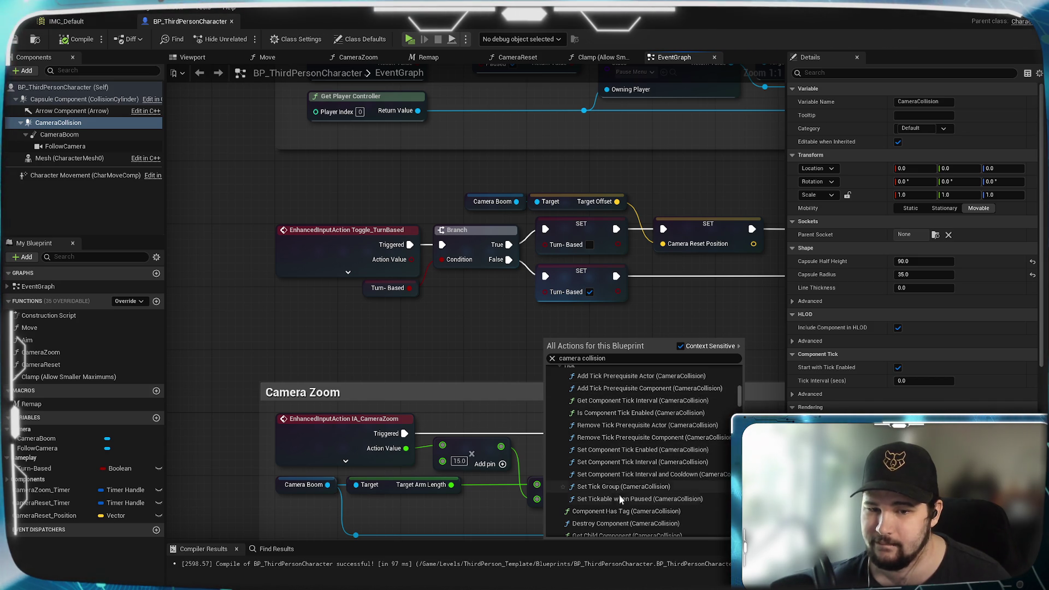
scroll(621, 499, "down", 3)
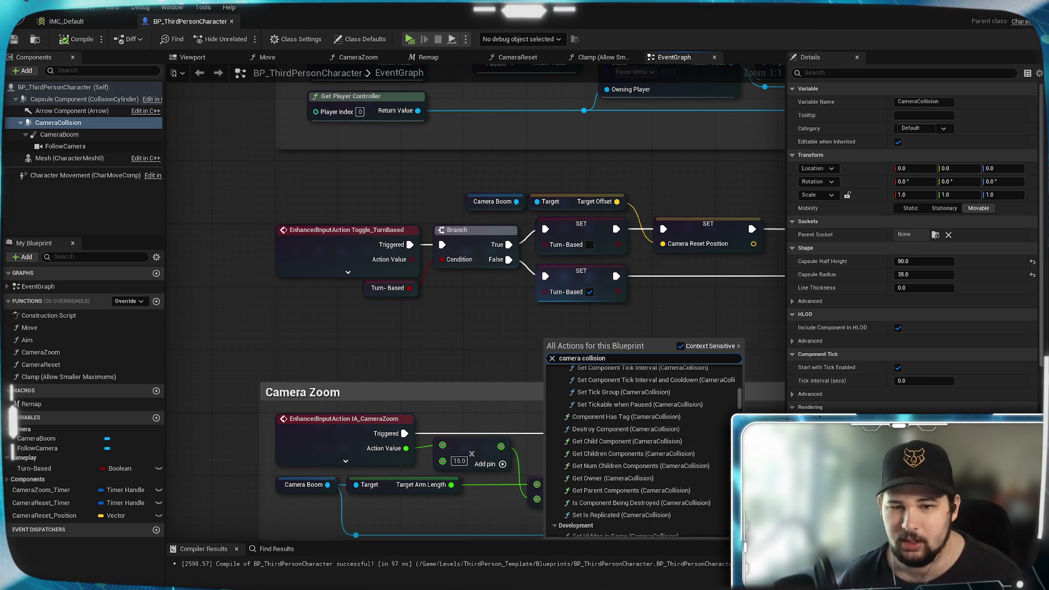
Narrow the action search with 'move', then trim 'move' back off the search.
type(" move")
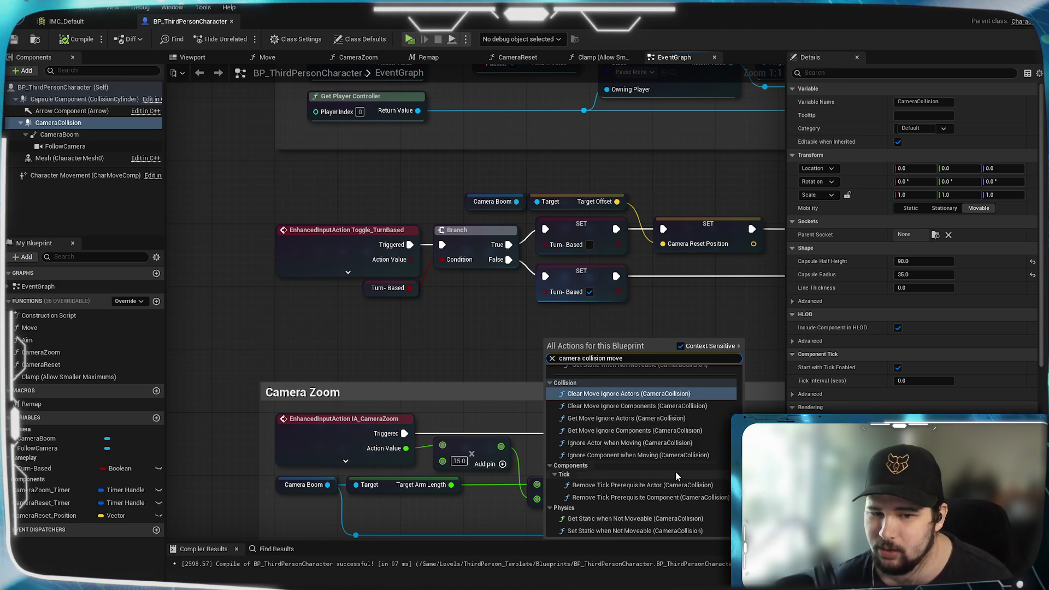
scroll(704, 496, "up", 3)
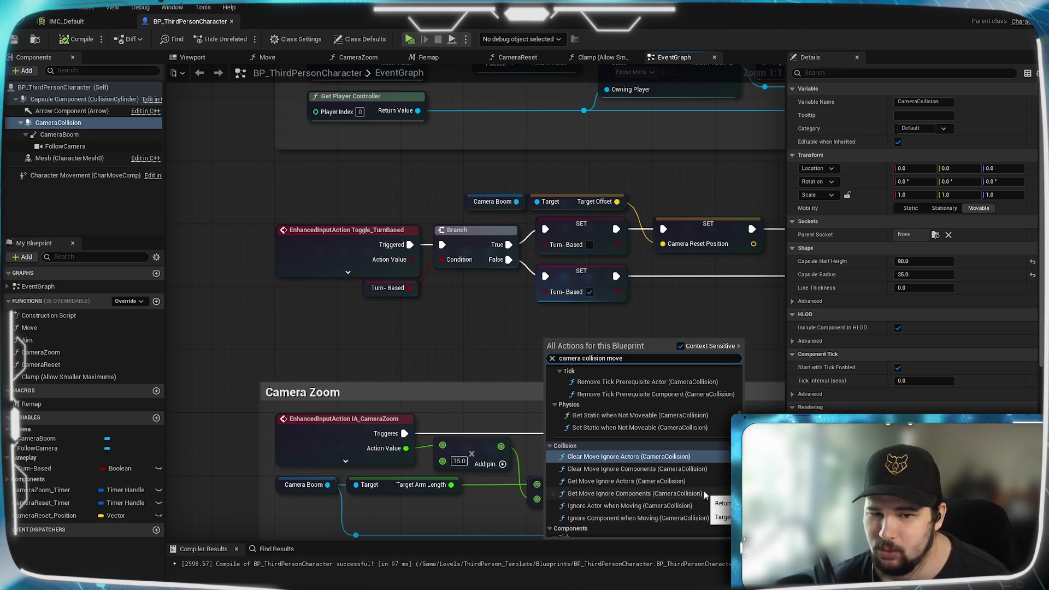
scroll(705, 495, "up", 3)
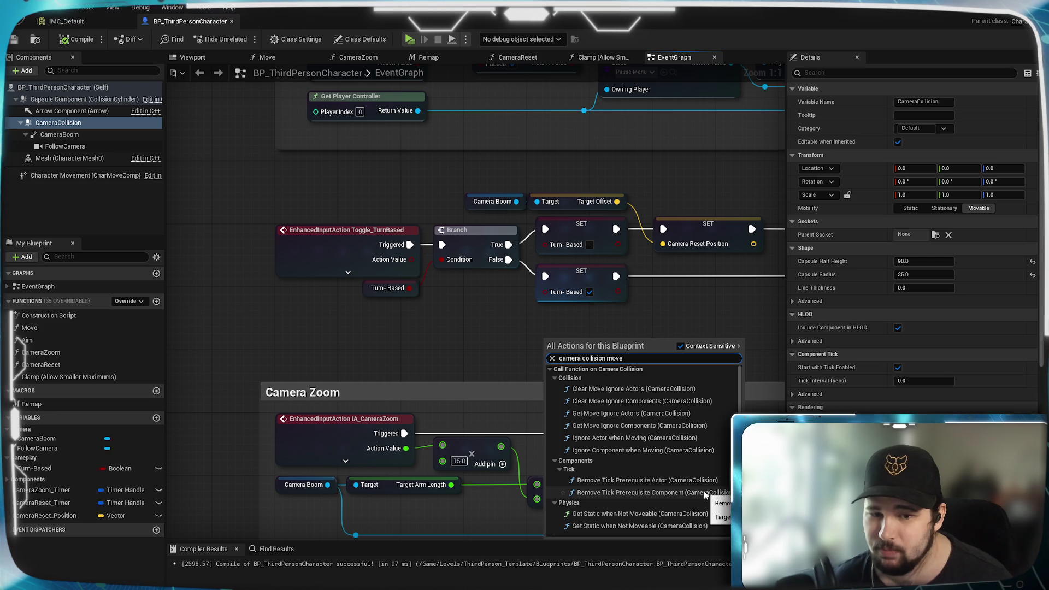
key("Down")
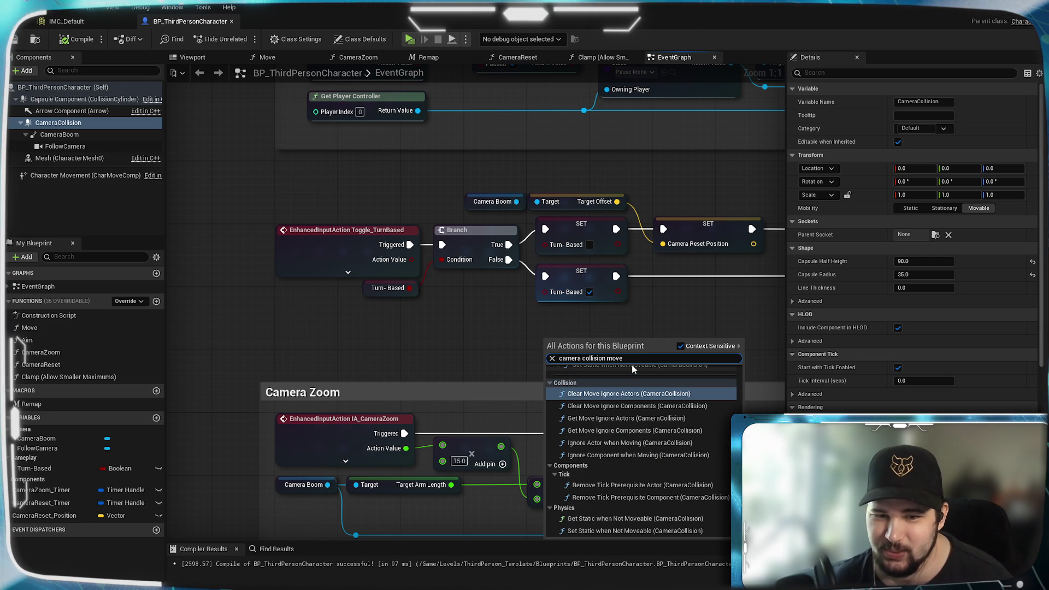
key("BackSpace")
key("BackSpace")
key("BackSpace")
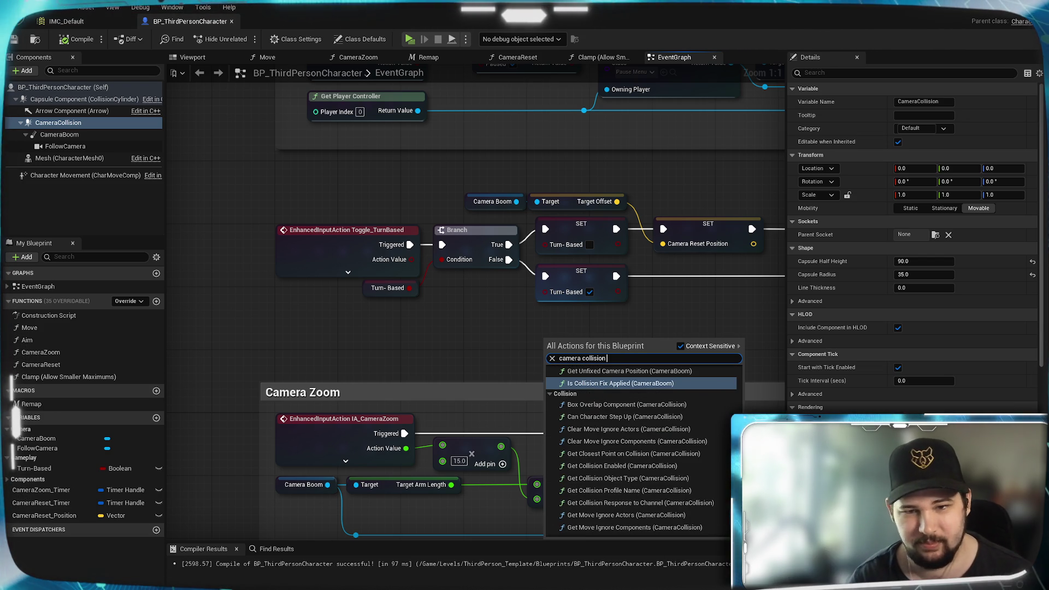
Search the actions for 'camera col transform' and turn off Context Sensitive.
type(" translate")
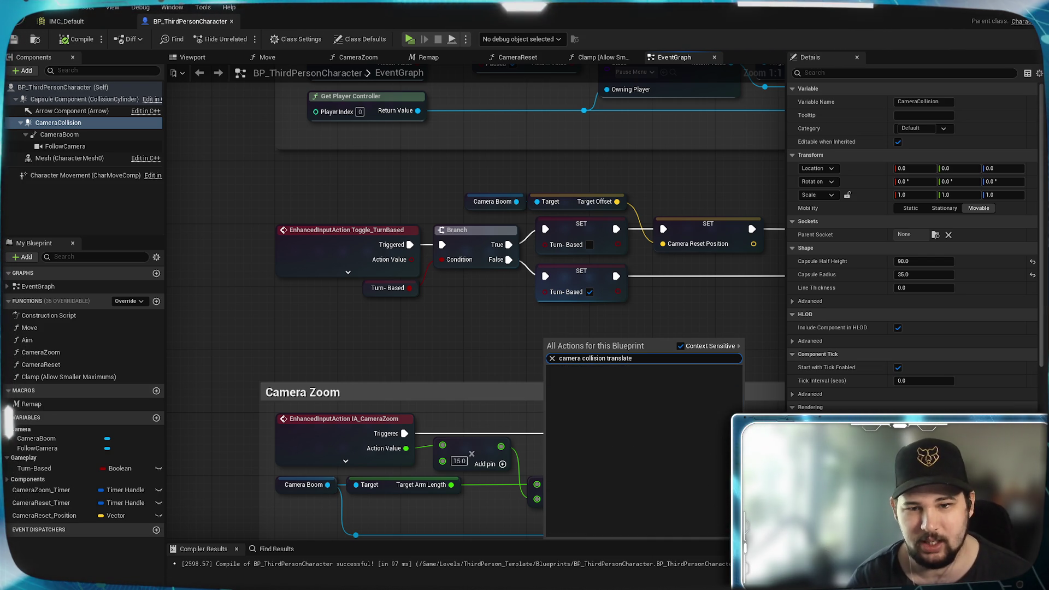
key("BackSpace")
key("BackSpace")
key("BackSpace")
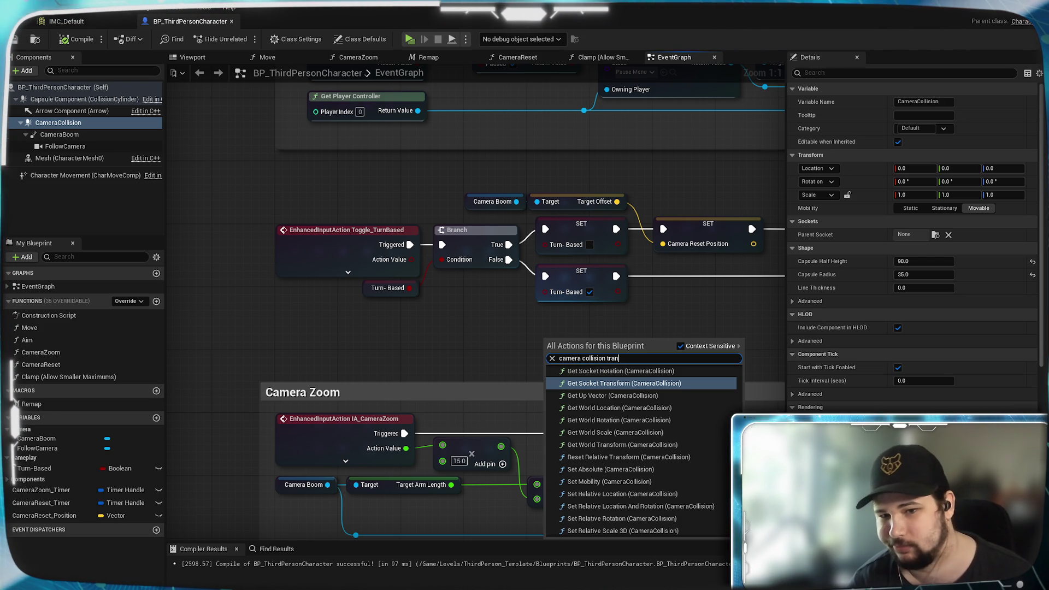
scroll(630, 484, "up", 3)
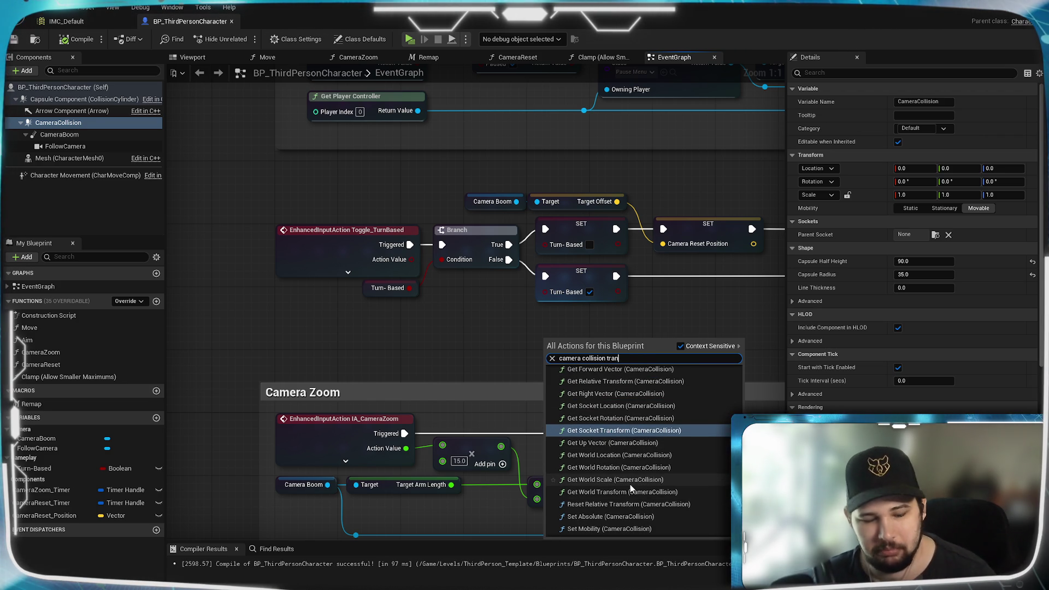
type("sf")
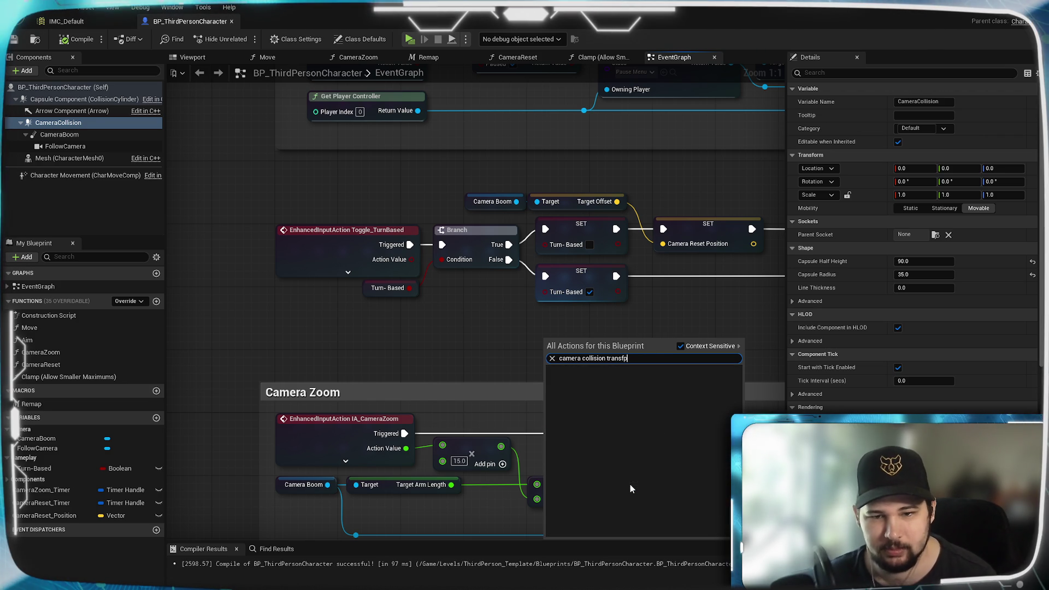
type("ormm")
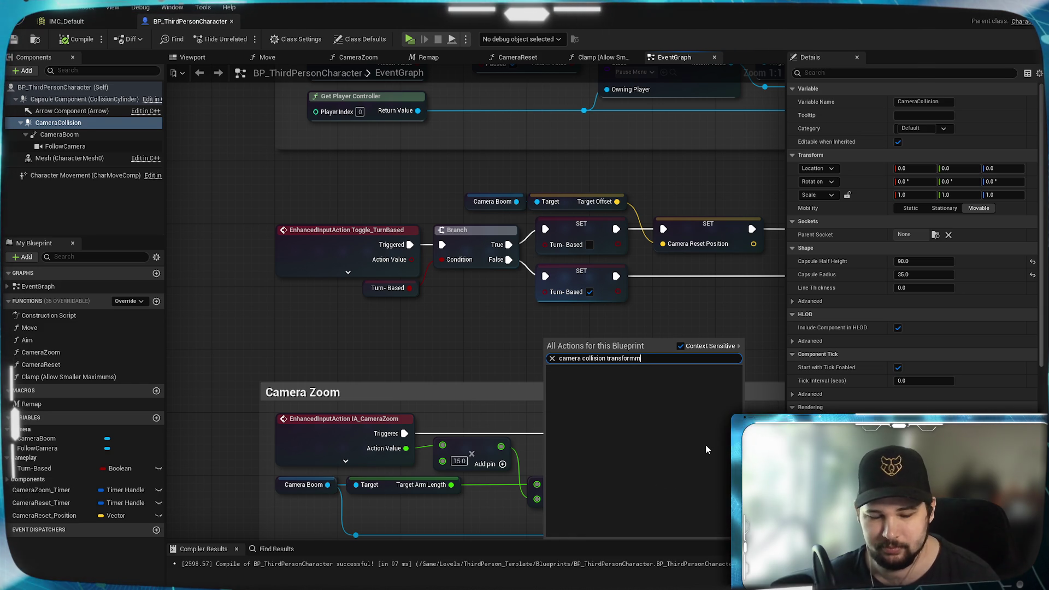
key("BackSpace")
scroll(706, 445, "down", 3)
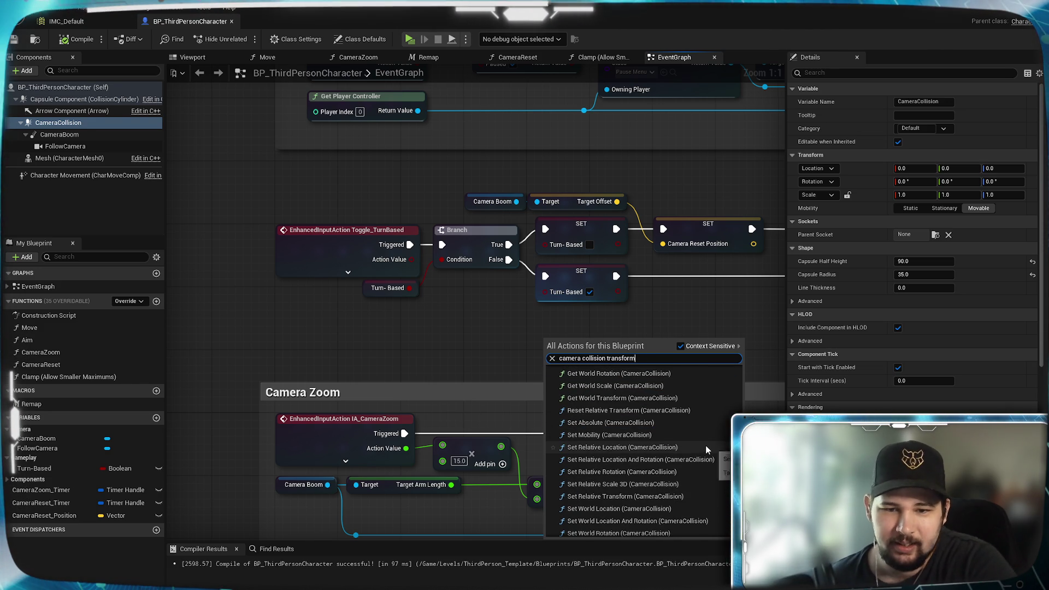
scroll(705, 445, "down", 1)
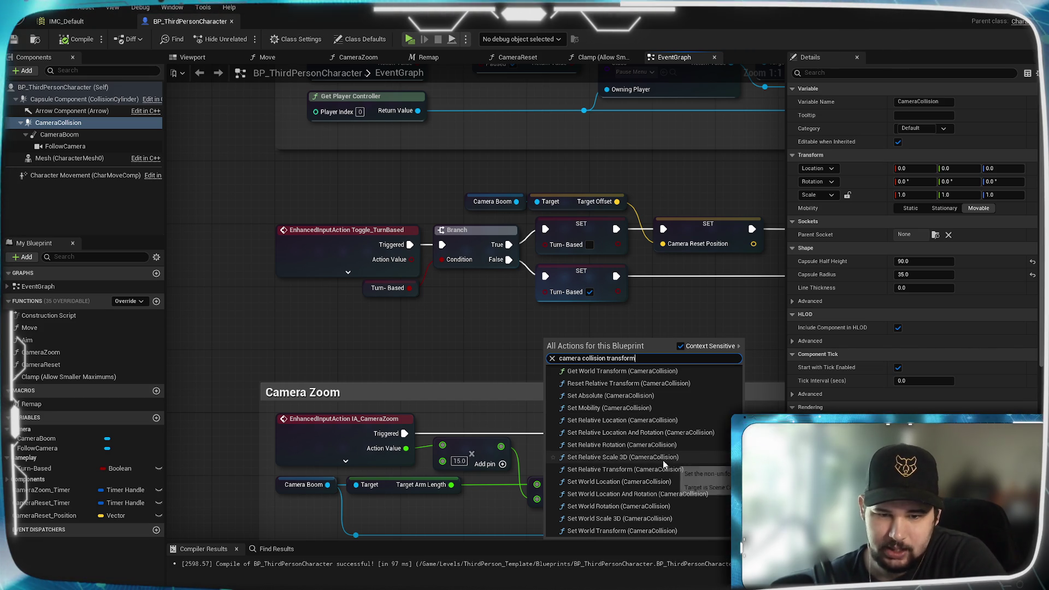
scroll(662, 464, "up", 2)
scroll(655, 458, "down", 6)
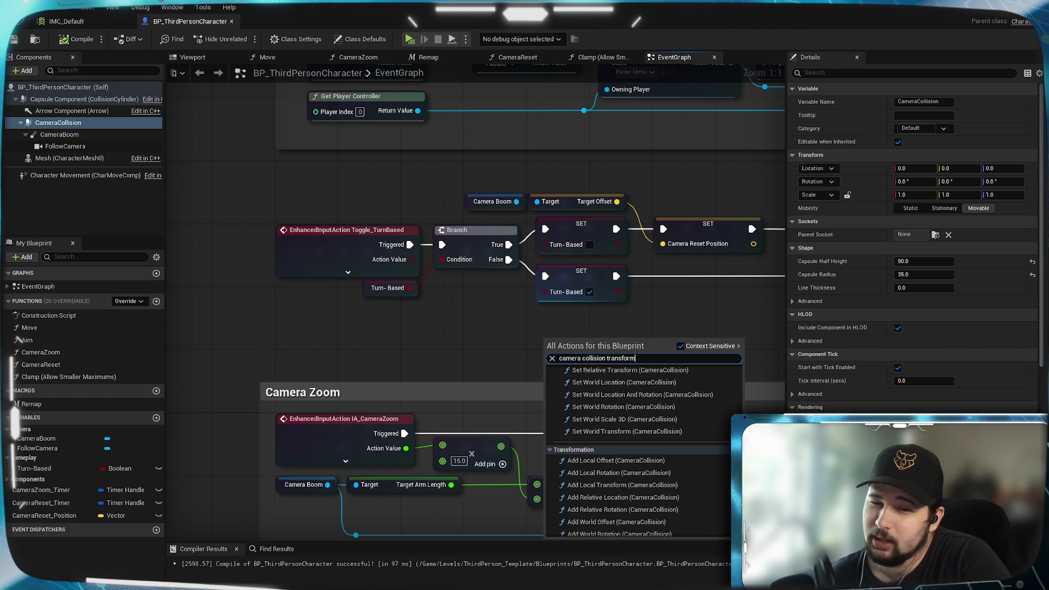
left_click(679, 346)
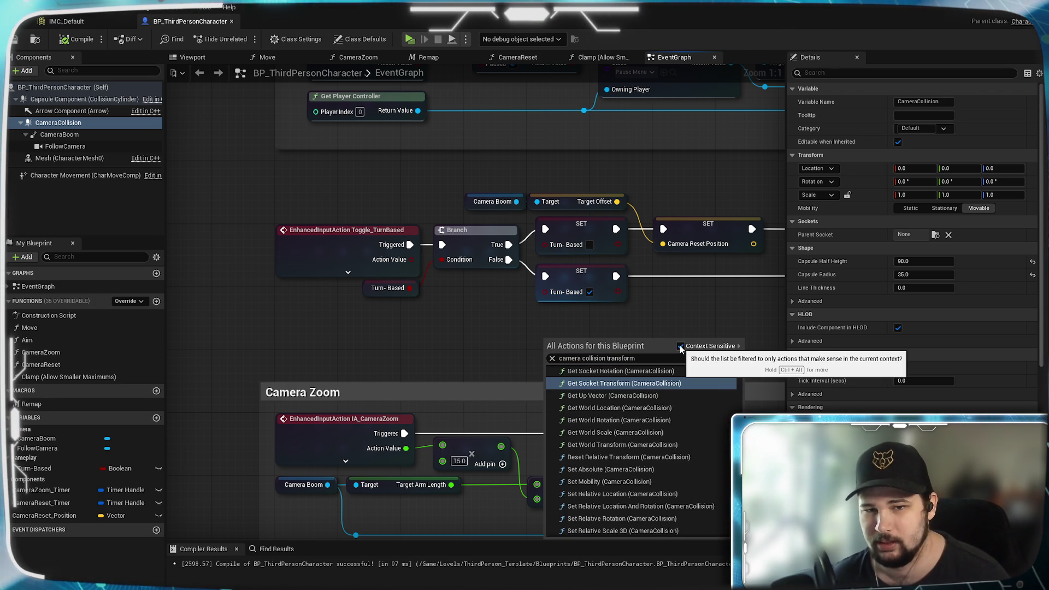
Switch to the Move function graph and pan around its nodes.
mouse_move(682, 350)
left_mouse_down()
mouse_move(352, 348)
mouse_move(433, 440)
mouse_move(508, 481)
mouse_move(609, 407)
left_mouse_up()
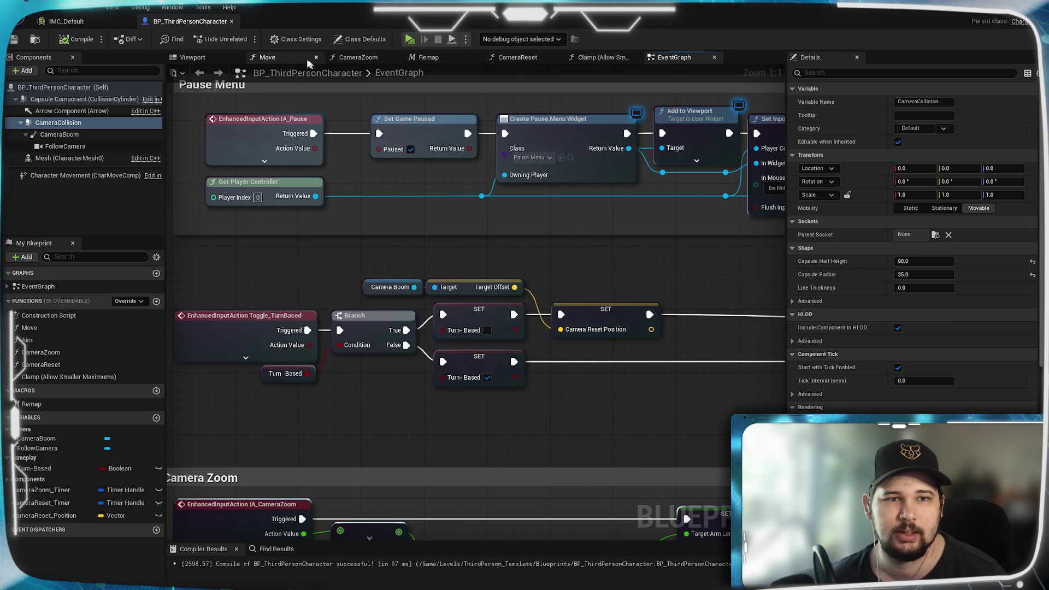
left_click(267, 57)
mouse_move(402, 257)
left_mouse_down()
mouse_move(480, 351)
mouse_move(211, 292)
left_mouse_up()
Duplicate the Add Movement Input node in the Move graph with copy and paste.
scroll(211, 291, "up", 1)
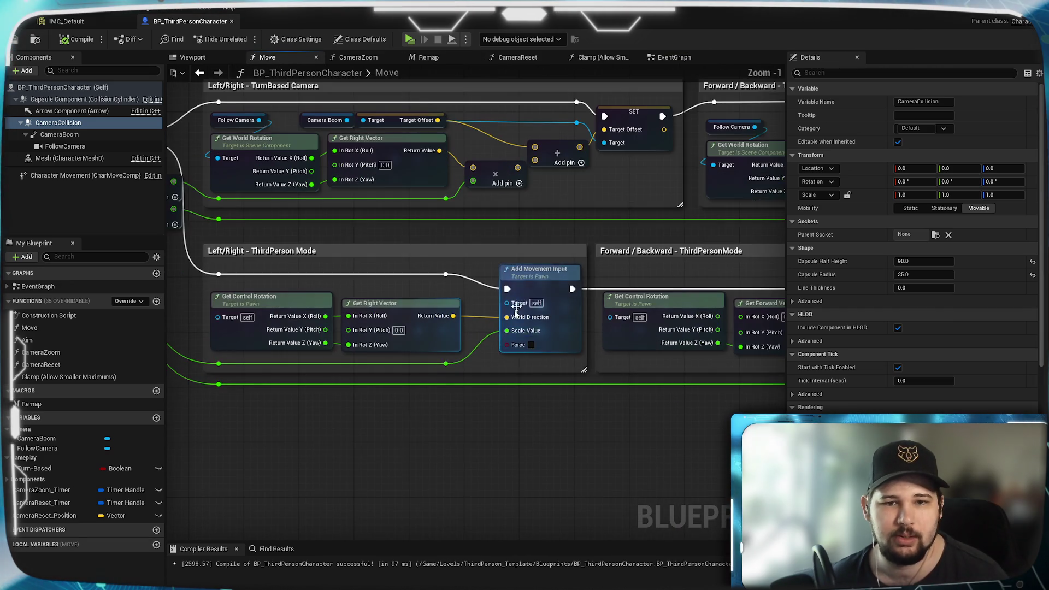
left_click(541, 269)
mouse_move(524, 450)
left_mouse_down()
mouse_move(524, 346)
mouse_move(478, 376)
mouse_move(469, 369)
left_mouse_up()
key("ctrl+c")
key("ctrl+v")
Add a Get Camera Collision node from all actions and move it left.
scroll(546, 377, "up", 1)
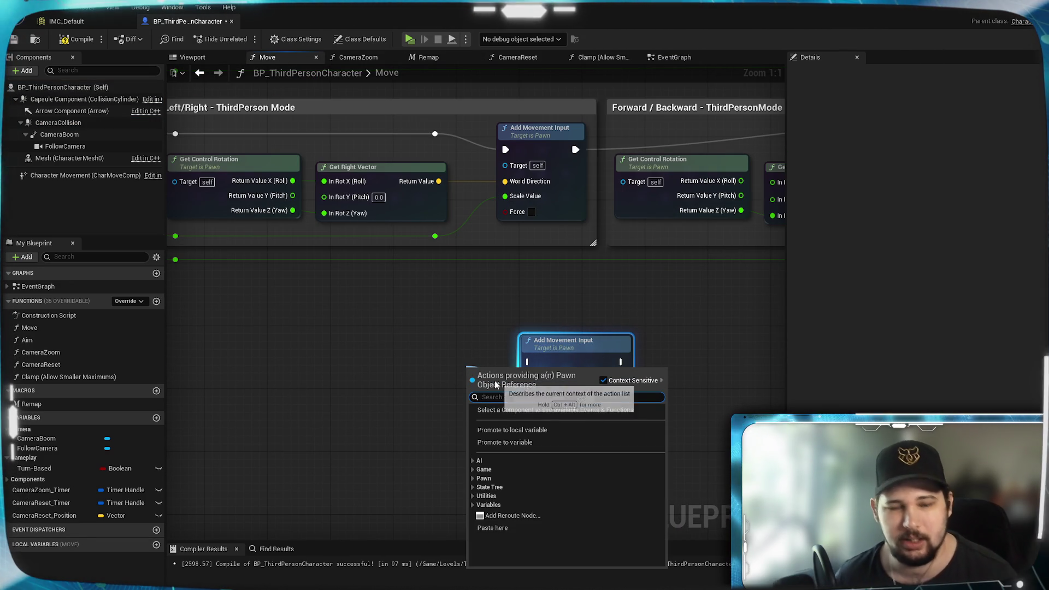
type("ca")
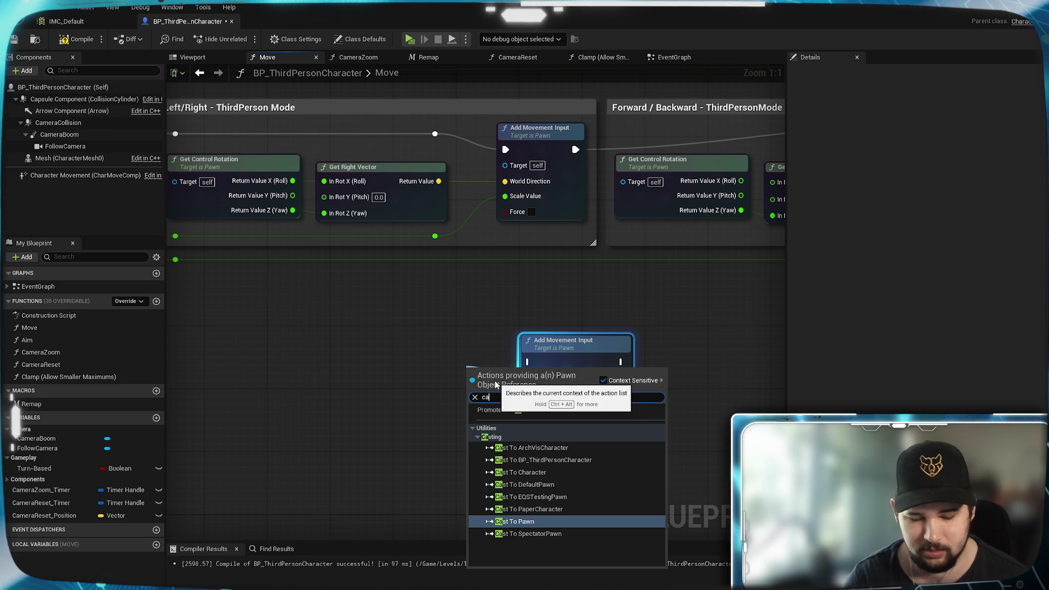
type("mer")
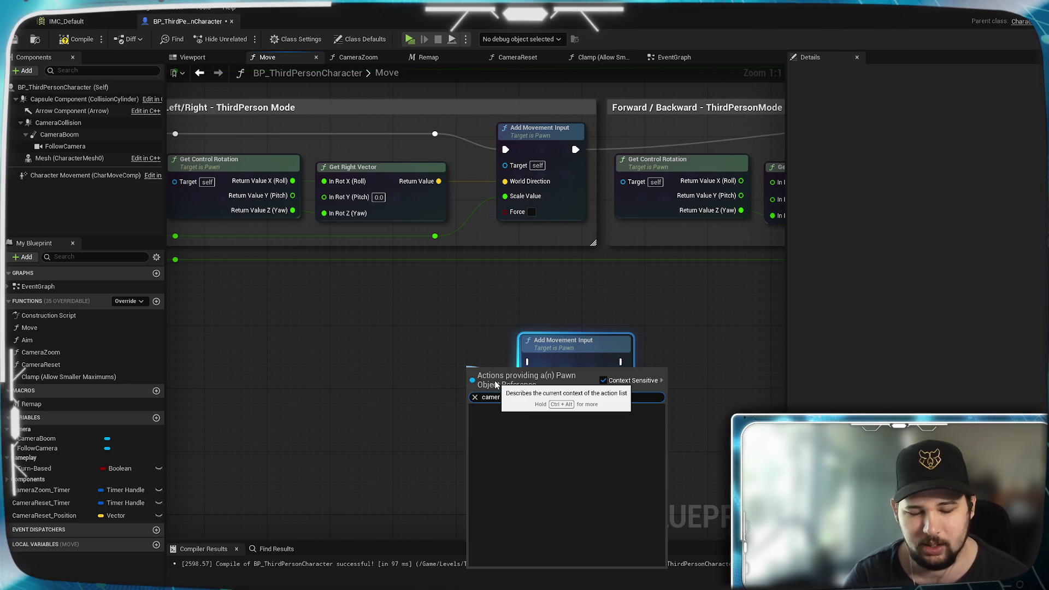
type("a c c")
key("BackSpace")
key("BackSpace")
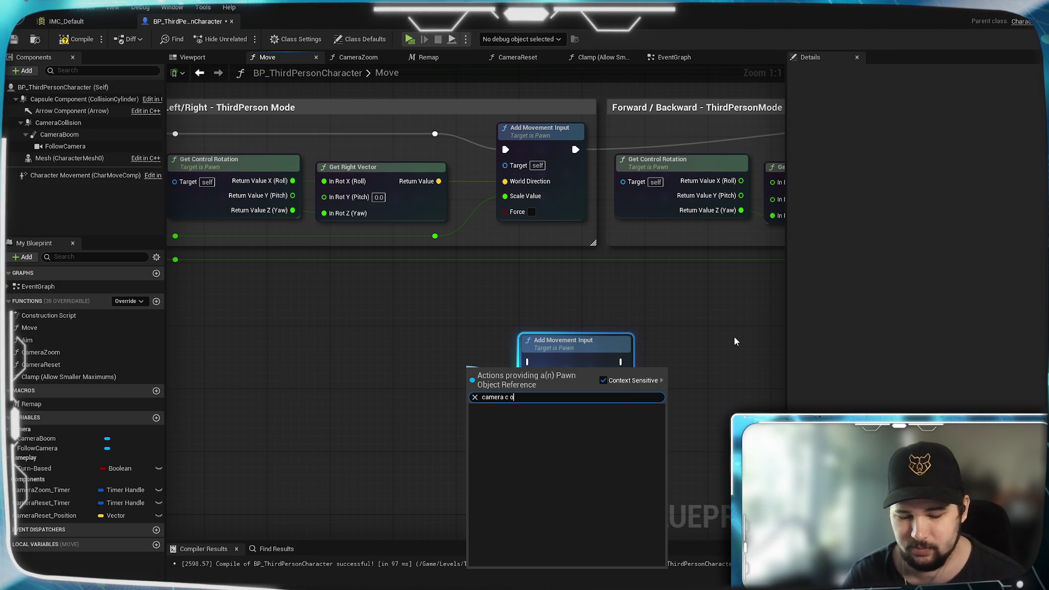
type("ollision")
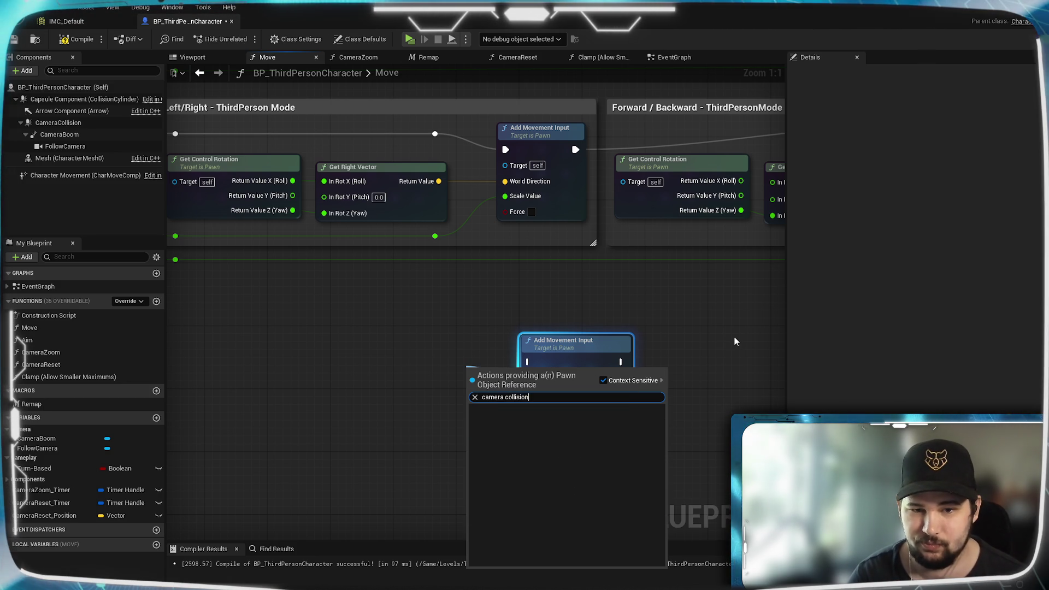
left_click(602, 380)
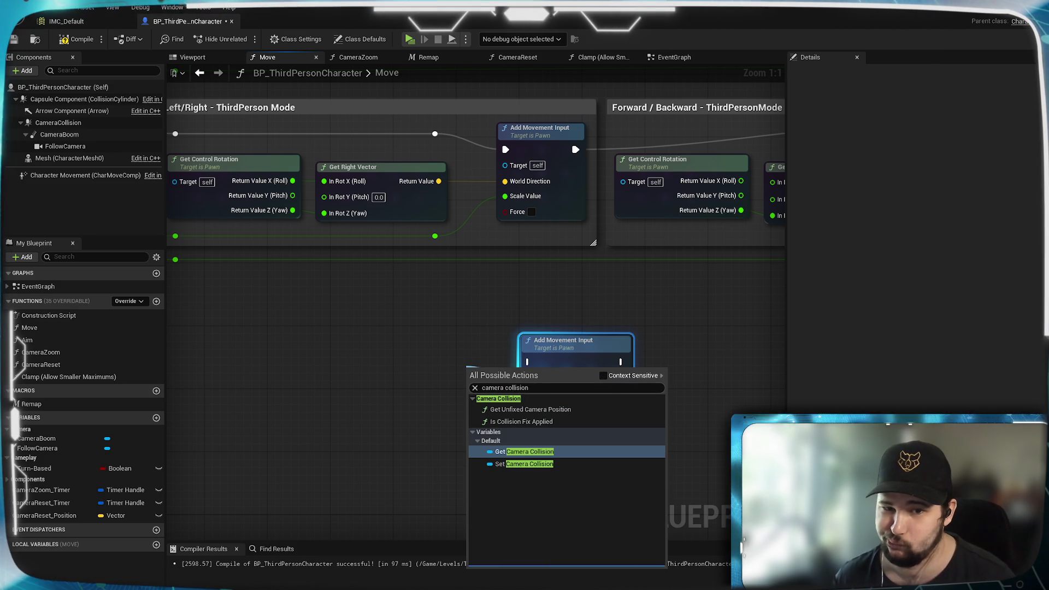
left_click(544, 453)
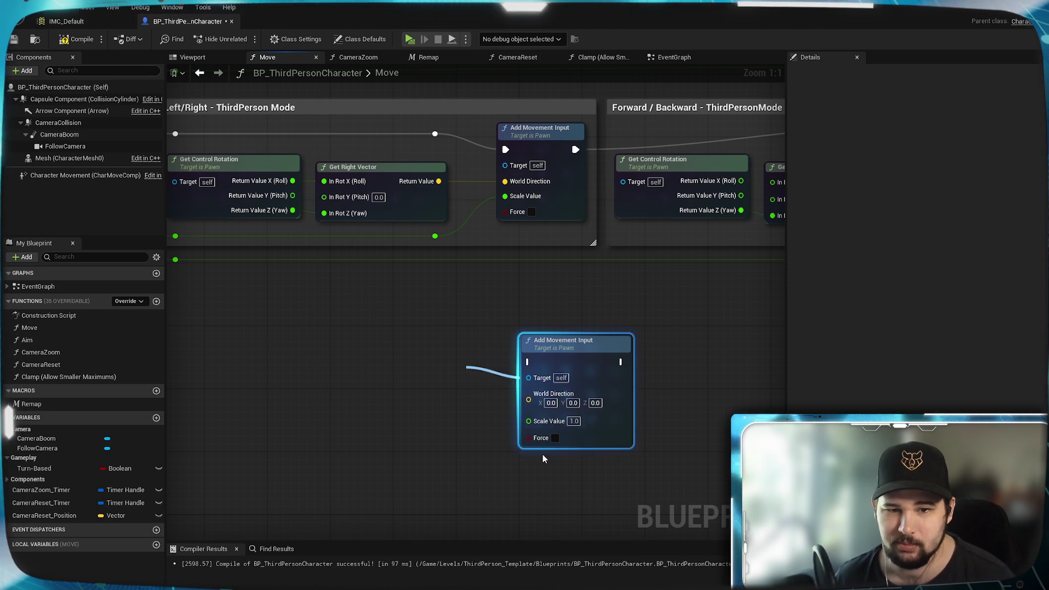
left_click_drag(490, 377, 378, 385)
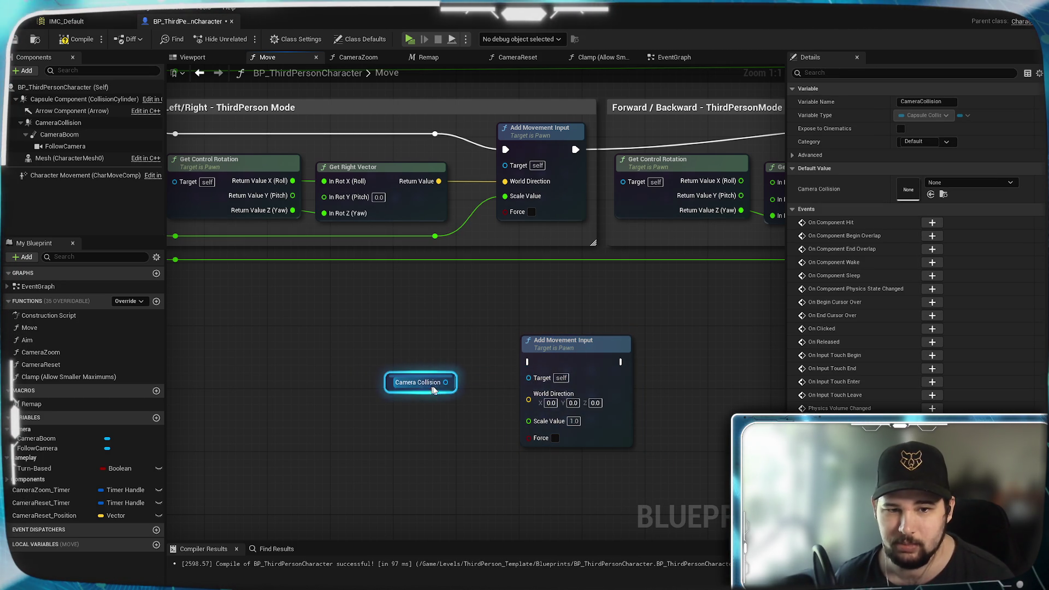
Drag wires out of the Camera Collision getter's output to find a node to connect.
left_click_drag(445, 381, 540, 380)
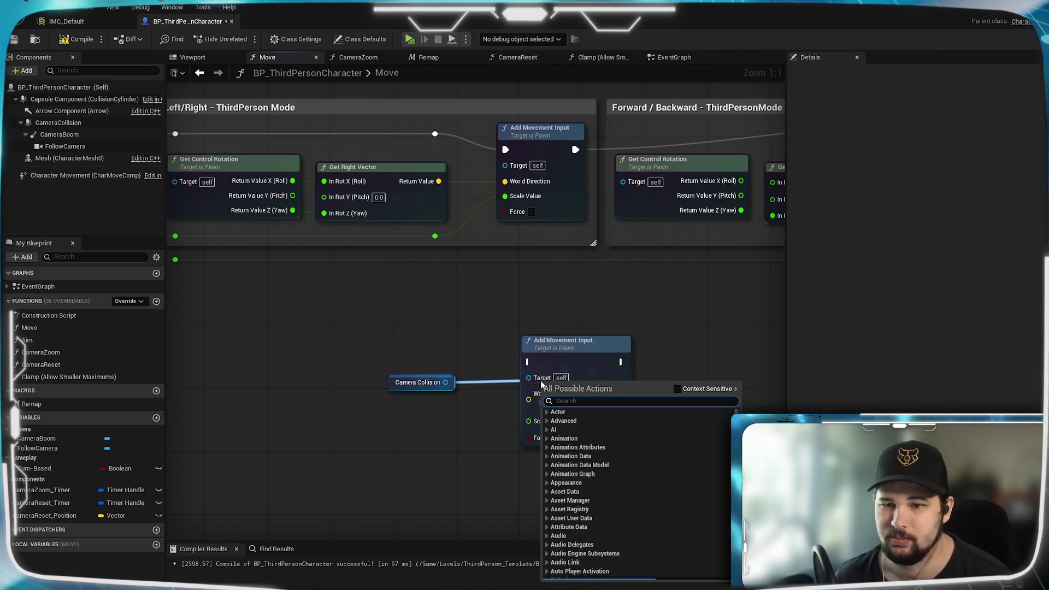
left_click(485, 347)
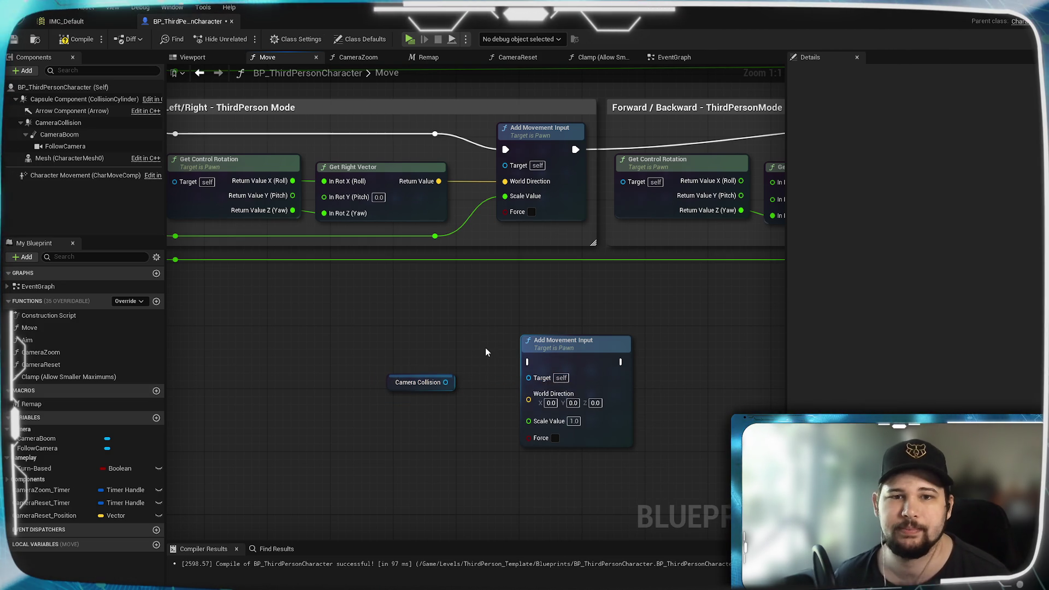
left_click_drag(485, 345, 518, 587)
mouse_move(503, 541)
left_mouse_down()
mouse_move(410, 355)
mouse_move(608, 227)
mouse_move(404, 456)
mouse_move(262, 513)
mouse_move(421, 467)
mouse_move(557, 339)
left_mouse_up()
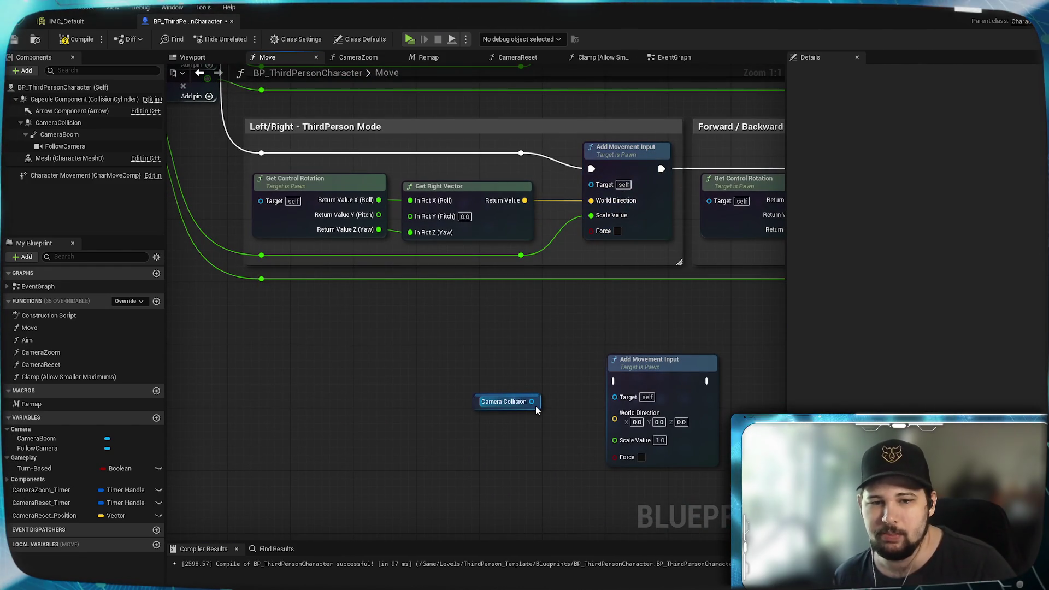
mouse_move(537, 407)
left_mouse_down()
mouse_move(434, 367)
mouse_move(527, 403)
mouse_move(503, 395)
left_mouse_up()
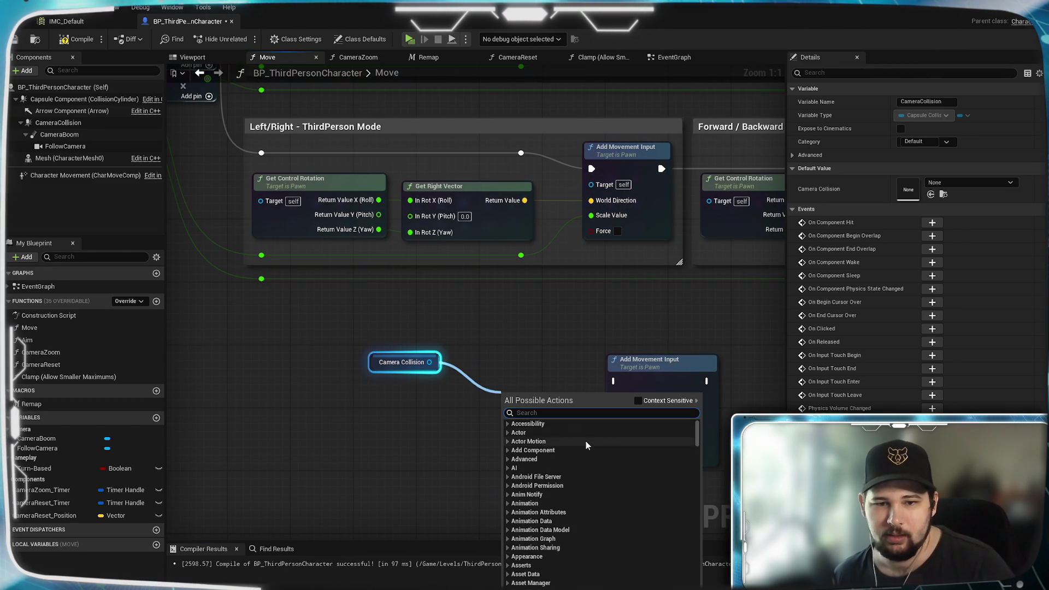
left_click(634, 400)
scroll(607, 515, "down", 3)
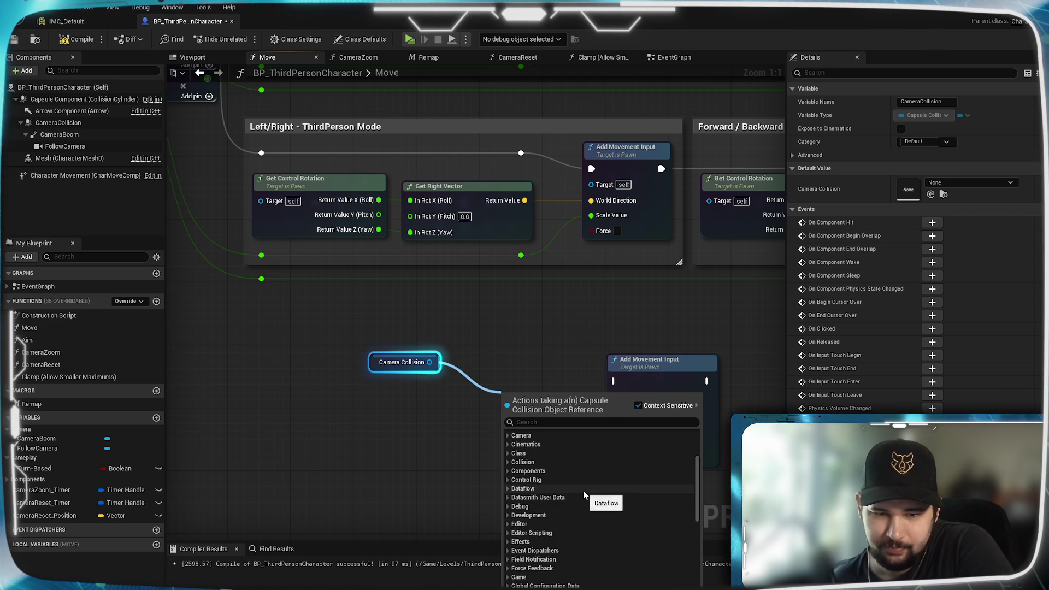
scroll(582, 491, "down", 2)
scroll(582, 494, "down", 2)
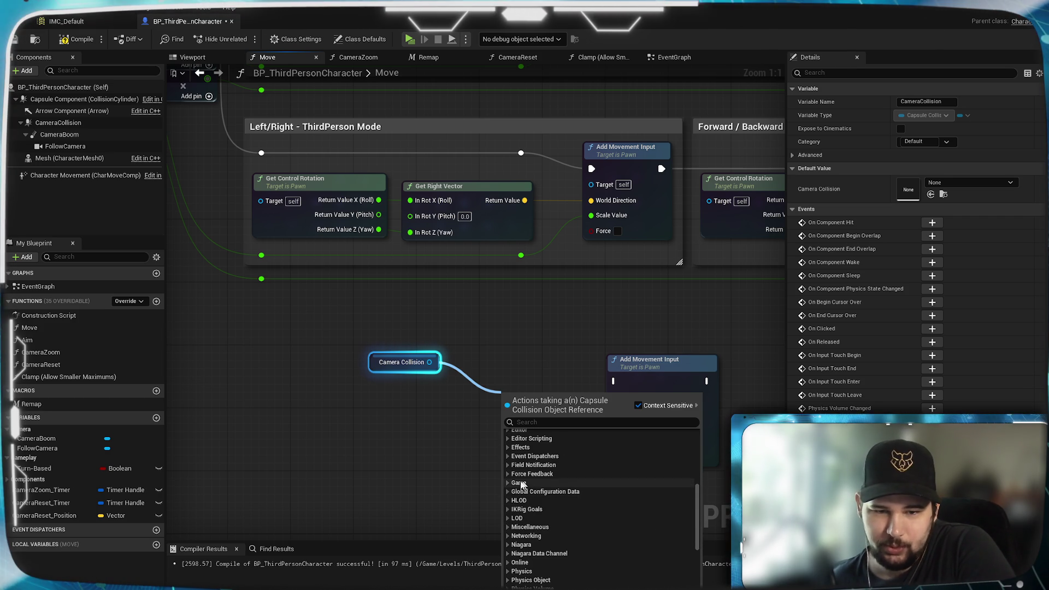
left_click(510, 484)
left_click(508, 483)
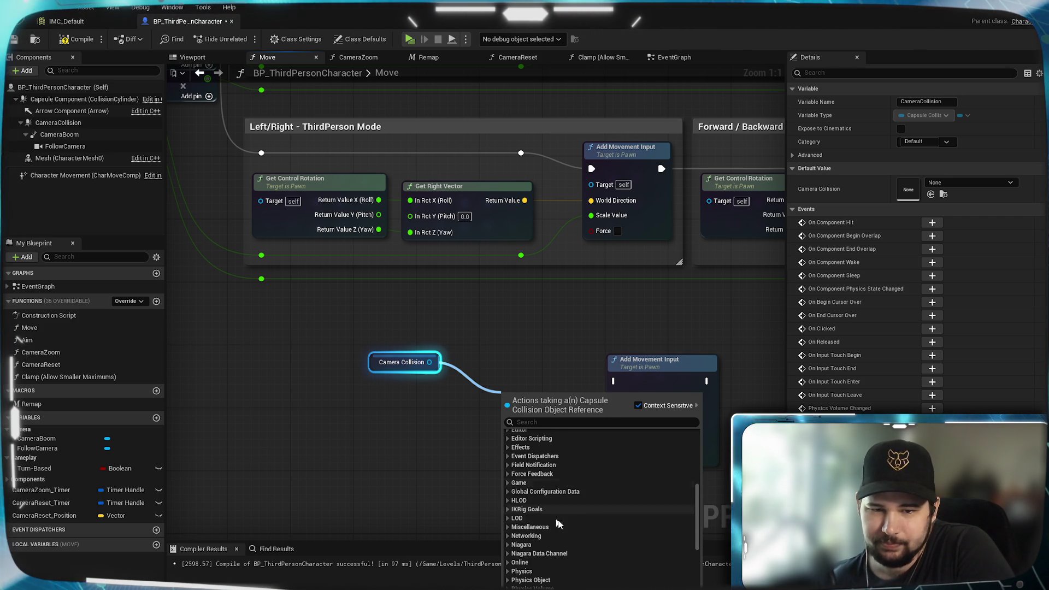
scroll(592, 512, "down", 2)
scroll(595, 515, "down", 3)
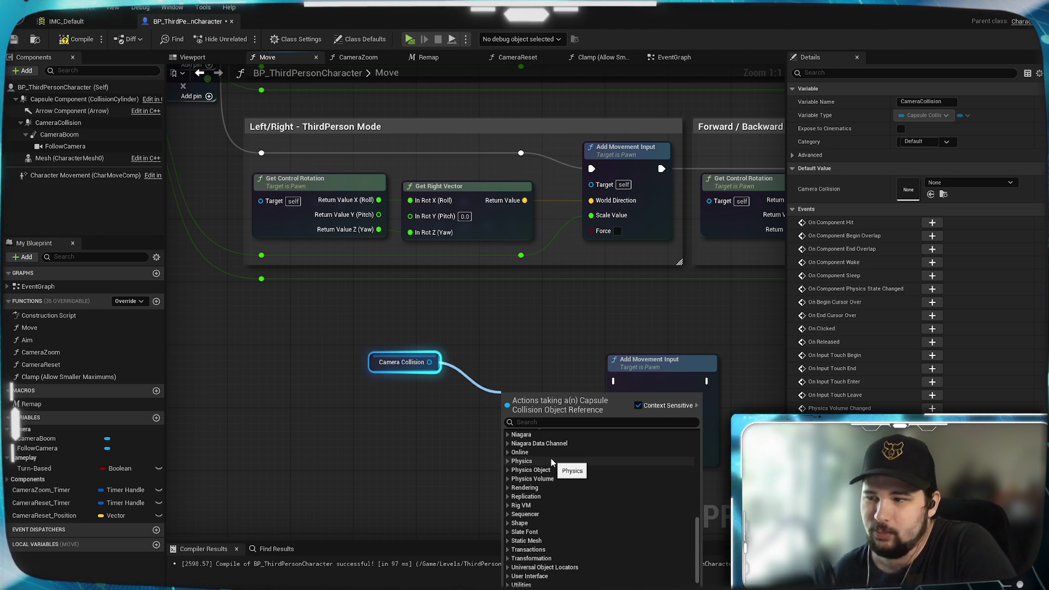
scroll(547, 484, "down", 2)
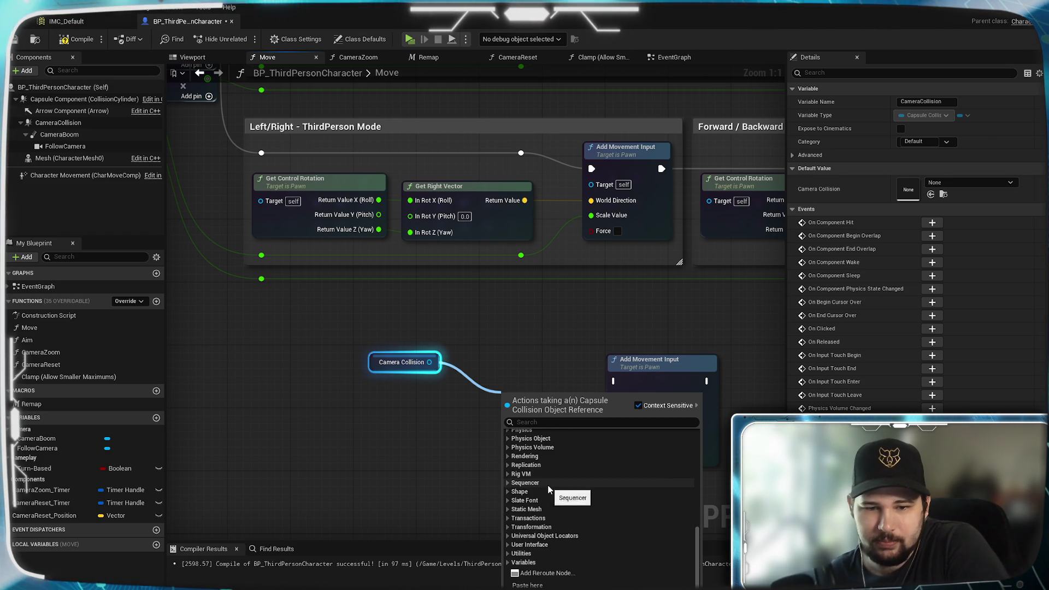
left_click(541, 527)
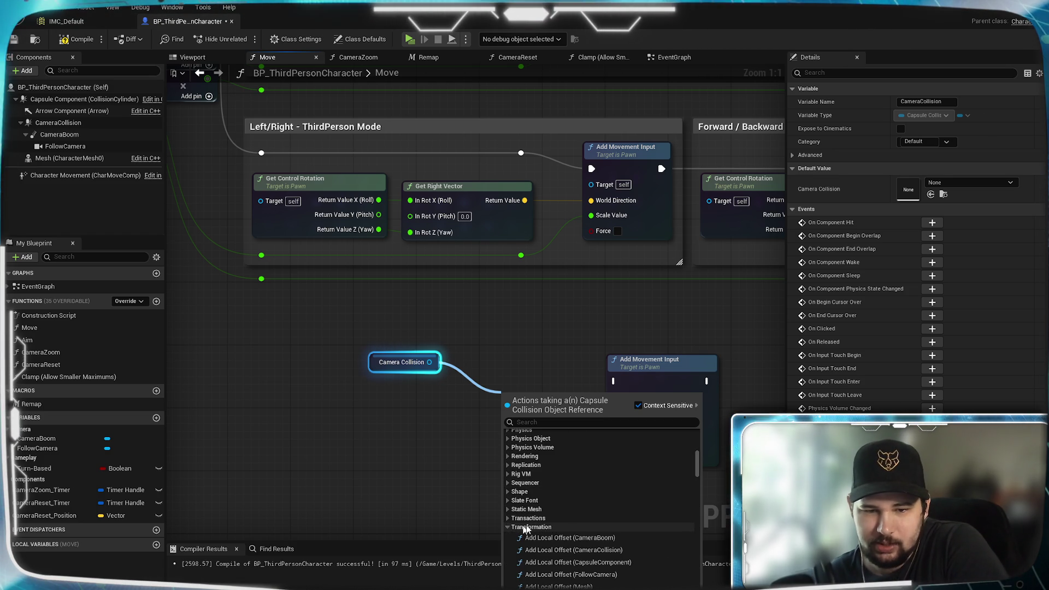
scroll(659, 507, "down", 3)
scroll(619, 464, "down", 3)
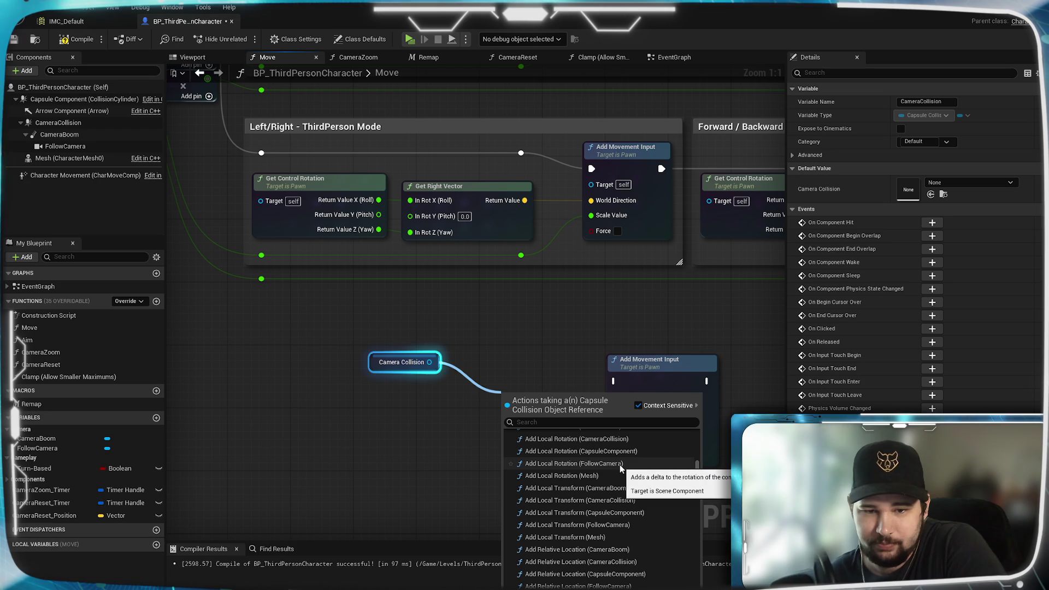
scroll(619, 465, "down", 1)
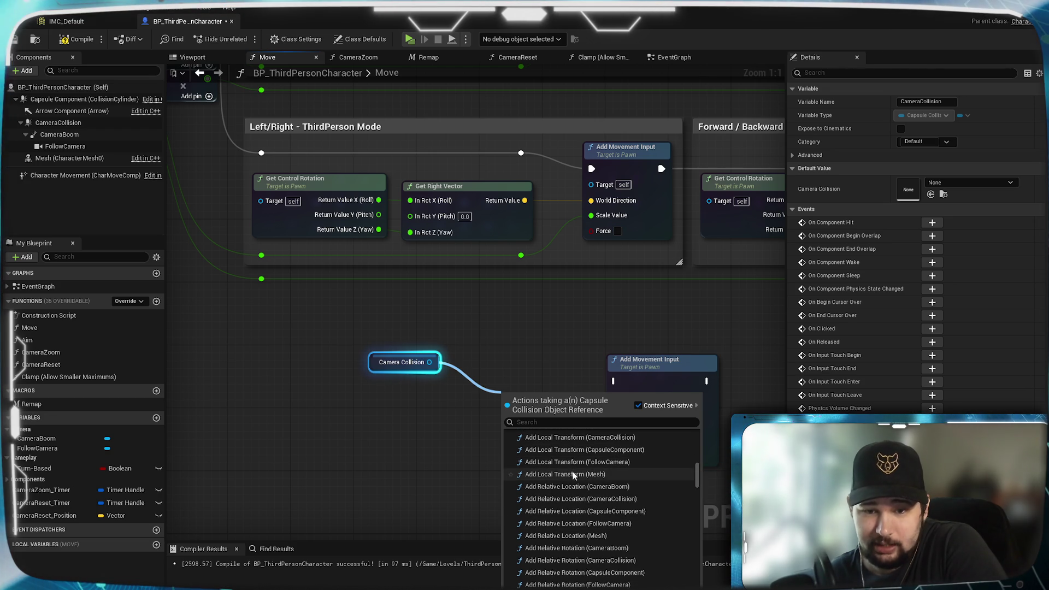
scroll(566, 471, "up", 1)
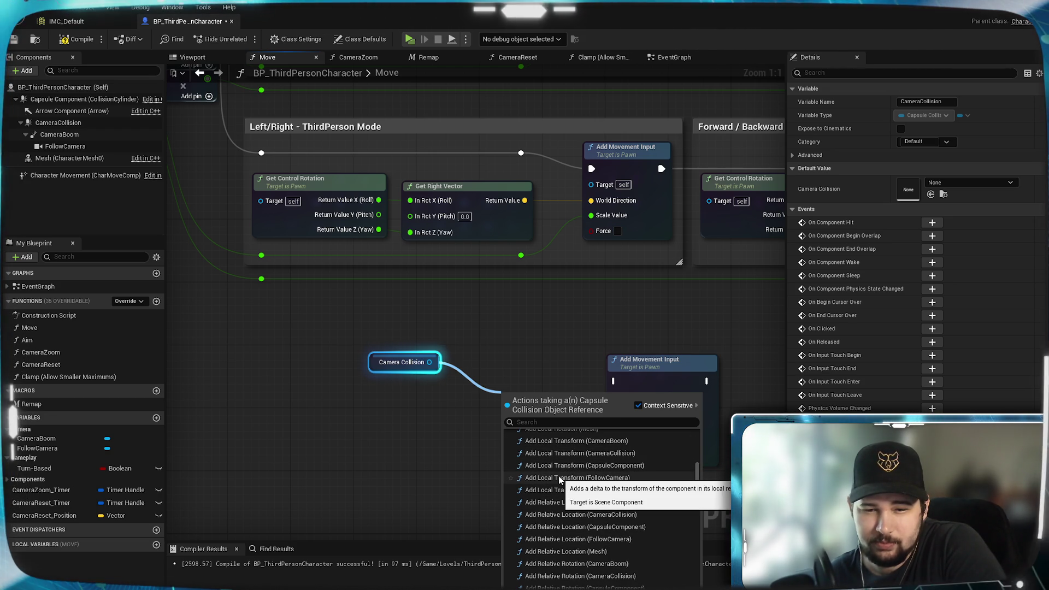
scroll(559, 479, "down", 5)
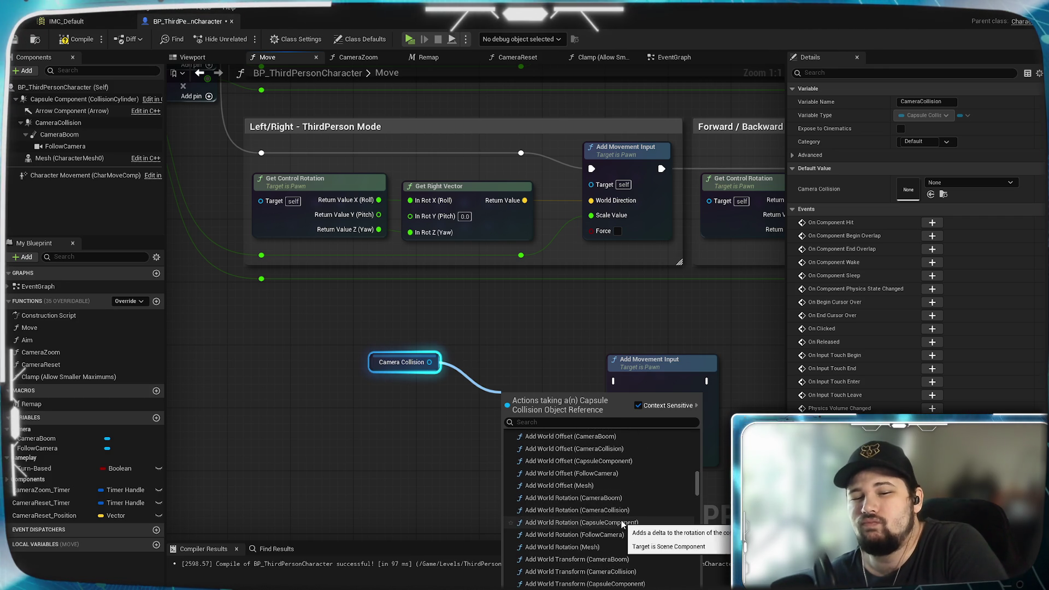
scroll(598, 512, "down", 5)
scroll(569, 516, "down", 5)
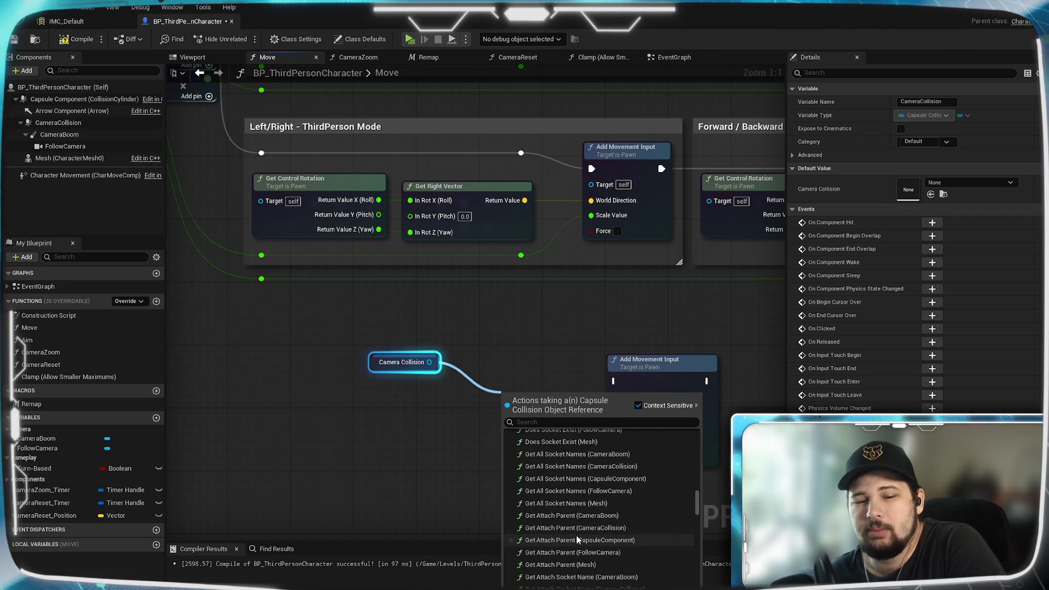
scroll(575, 536, "down", 5)
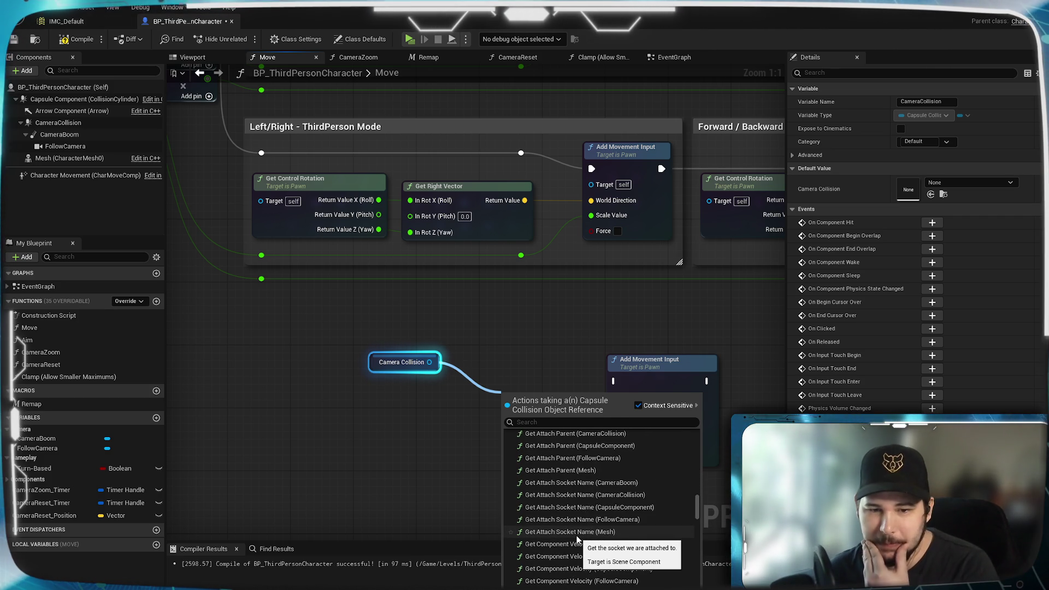
scroll(576, 535, "down", 3)
scroll(576, 535, "down", 10)
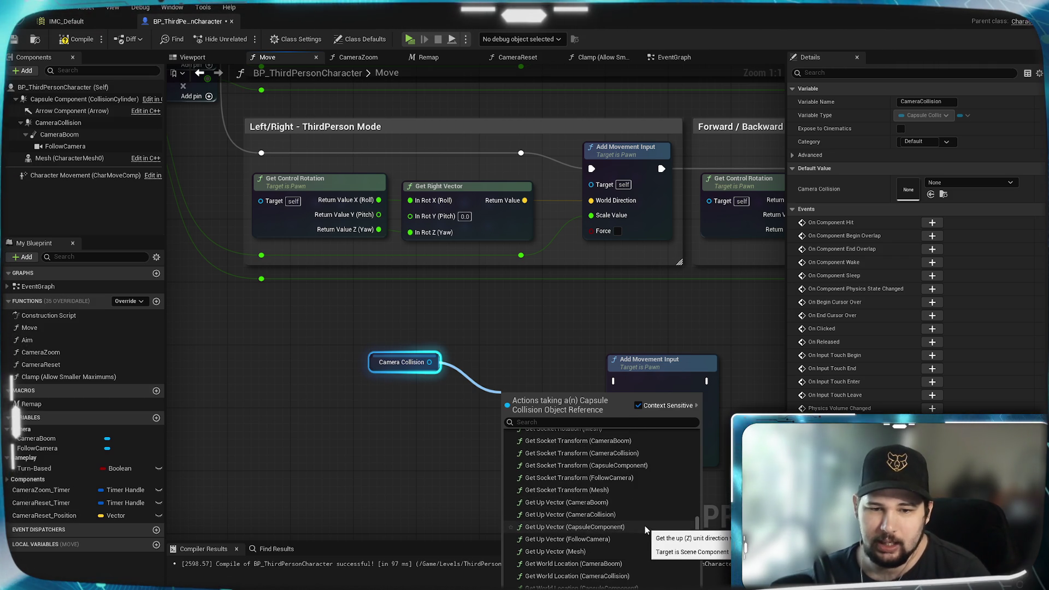
scroll(645, 526, "down", 4)
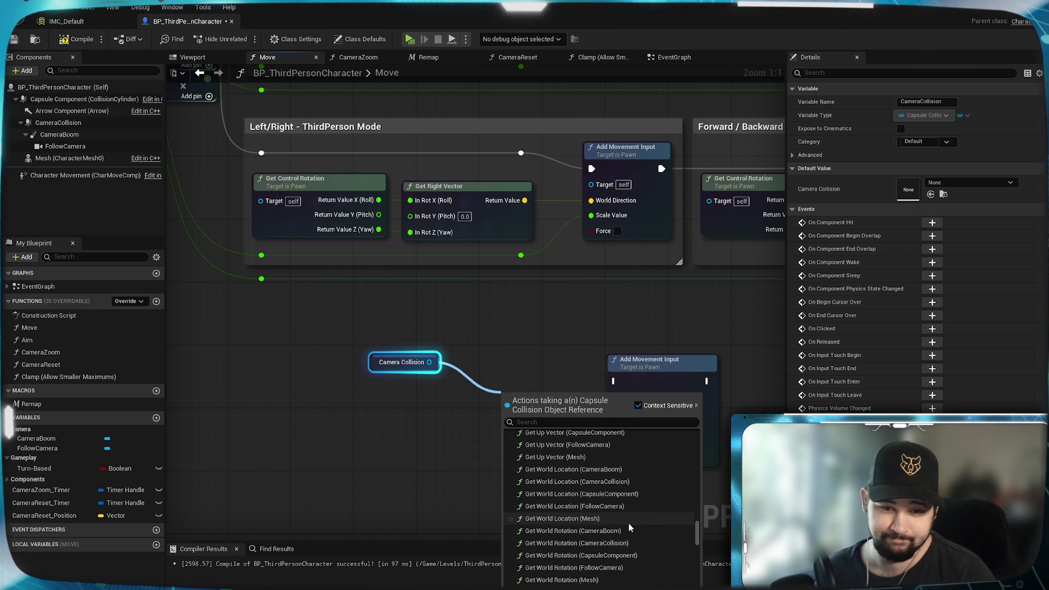
scroll(628, 520, "down", 5)
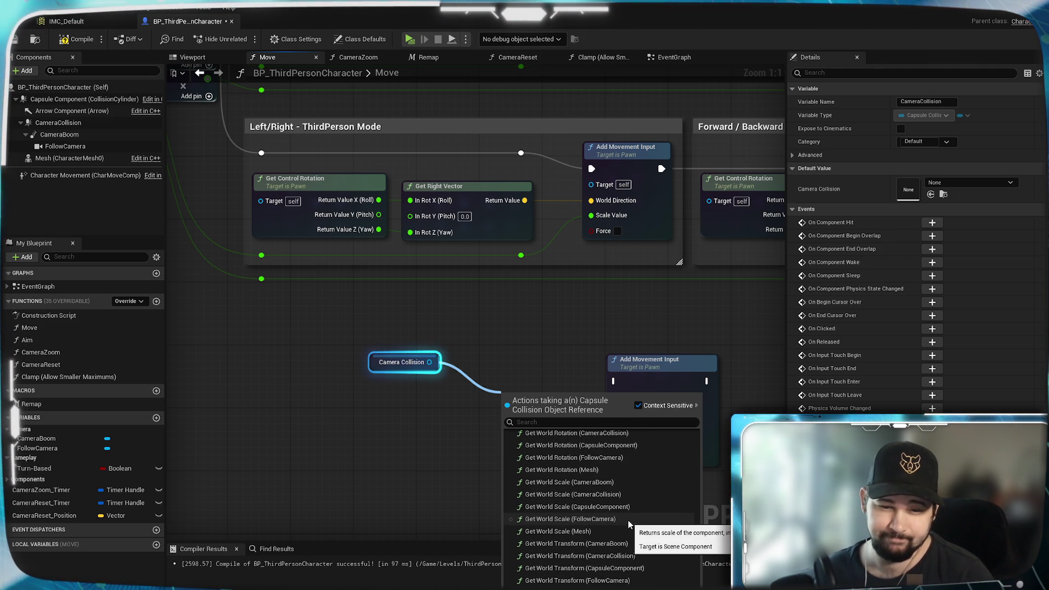
scroll(627, 520, "down", 4)
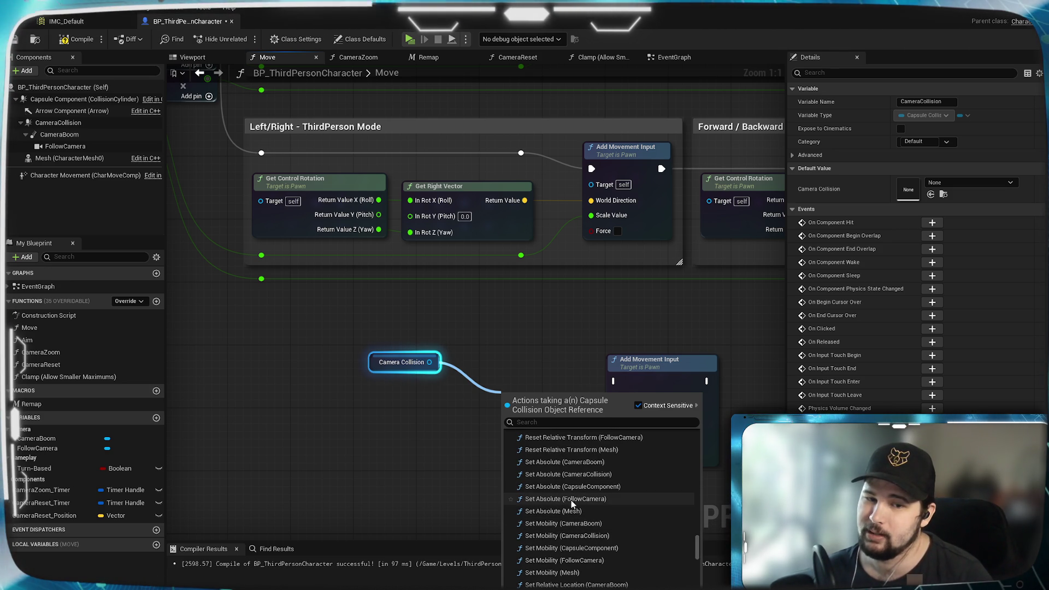
scroll(637, 500, "down", 5)
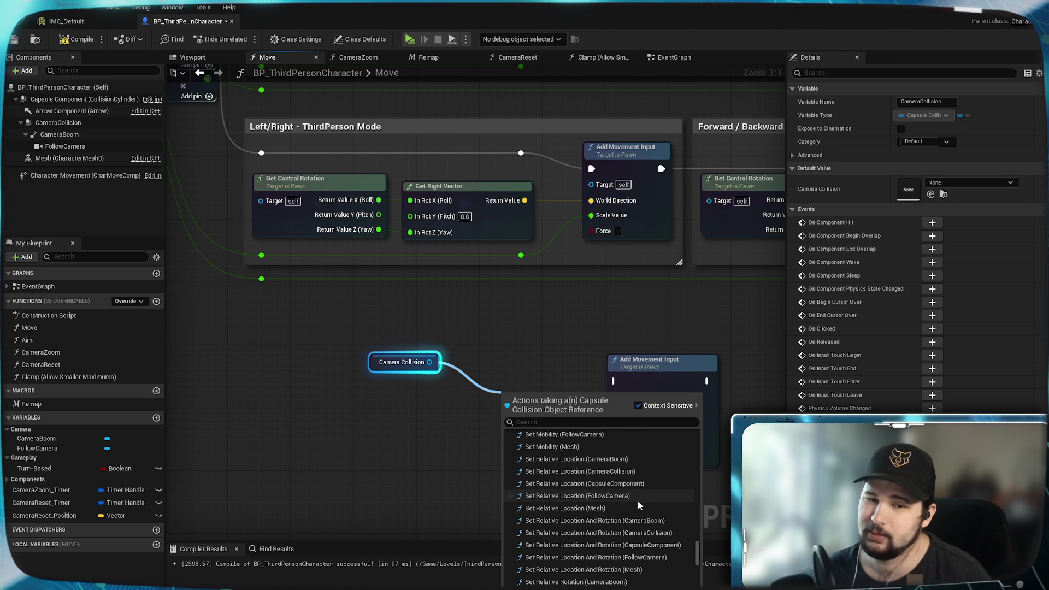
scroll(636, 502, "up", 2)
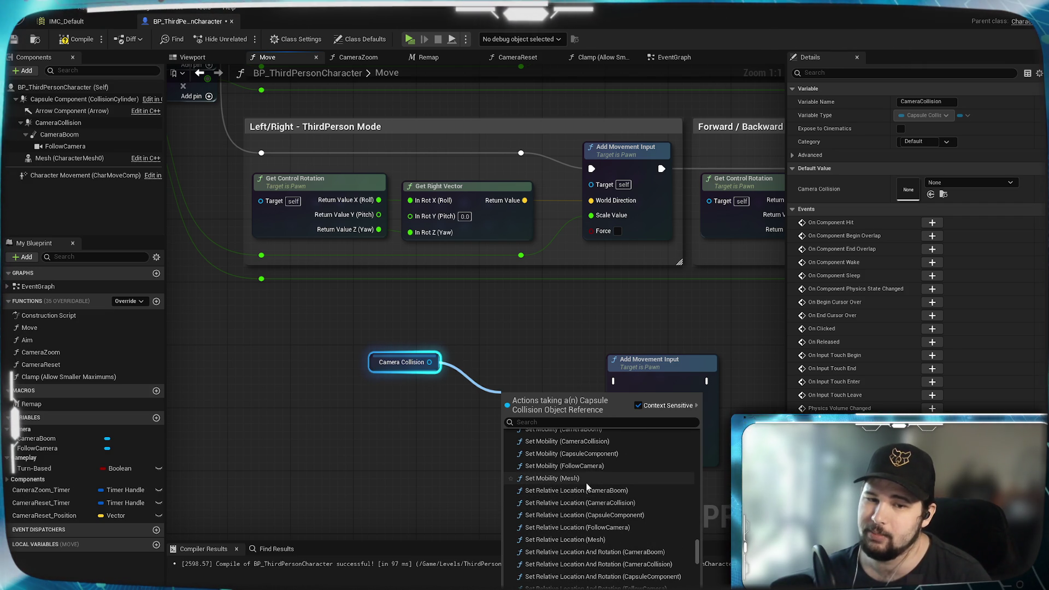
scroll(559, 463, "down", 3)
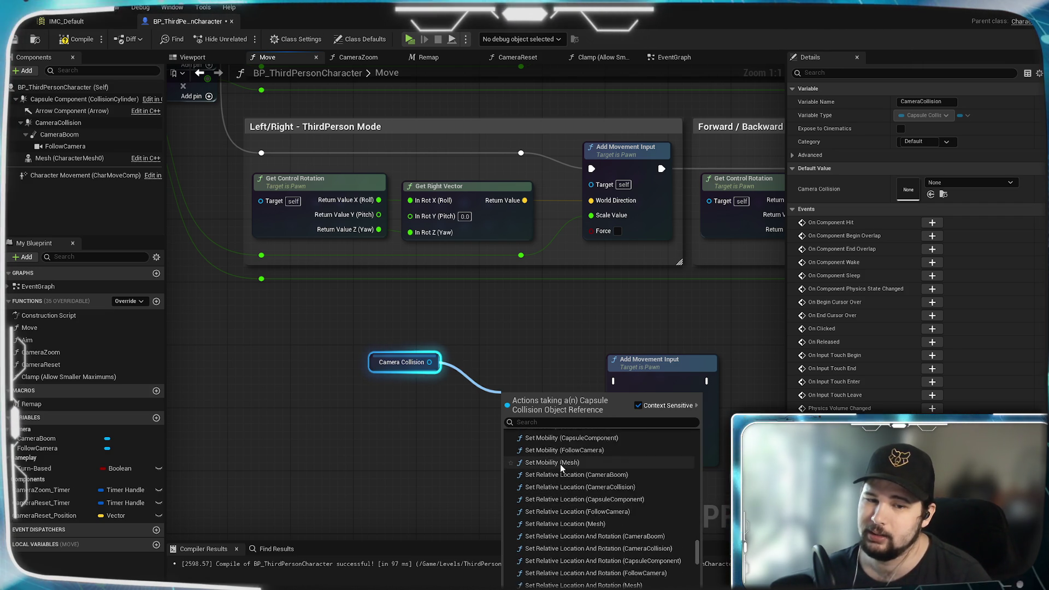
scroll(595, 522, "down", 10)
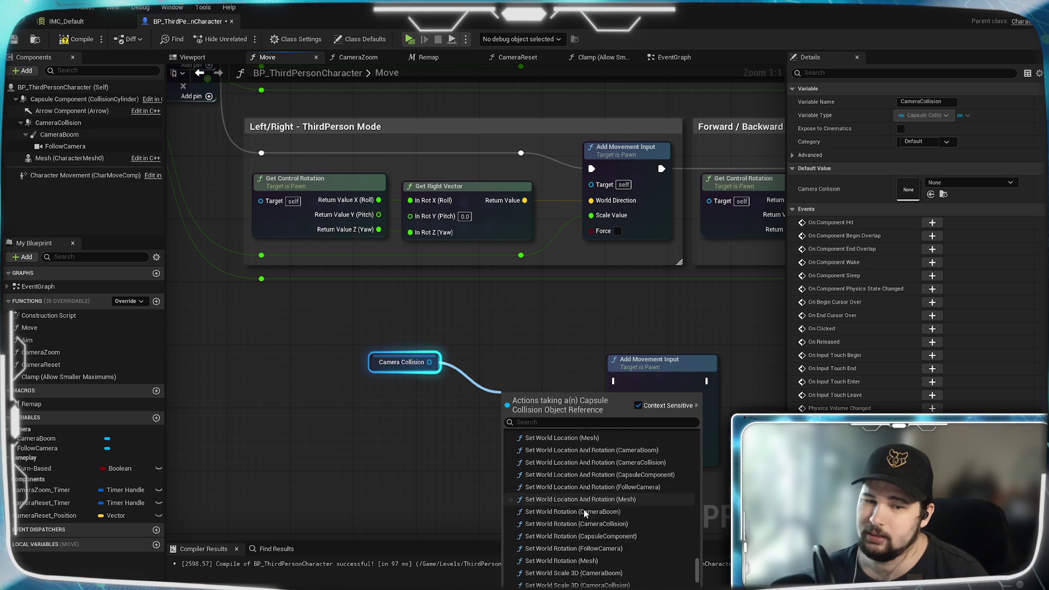
scroll(626, 500, "up", 3)
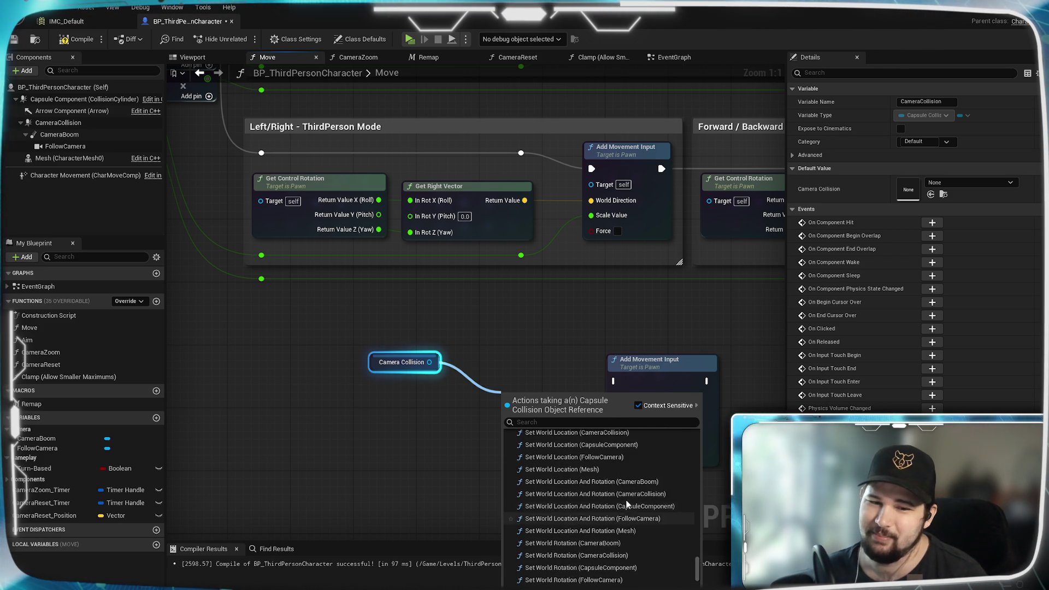
scroll(626, 499, "down", 3)
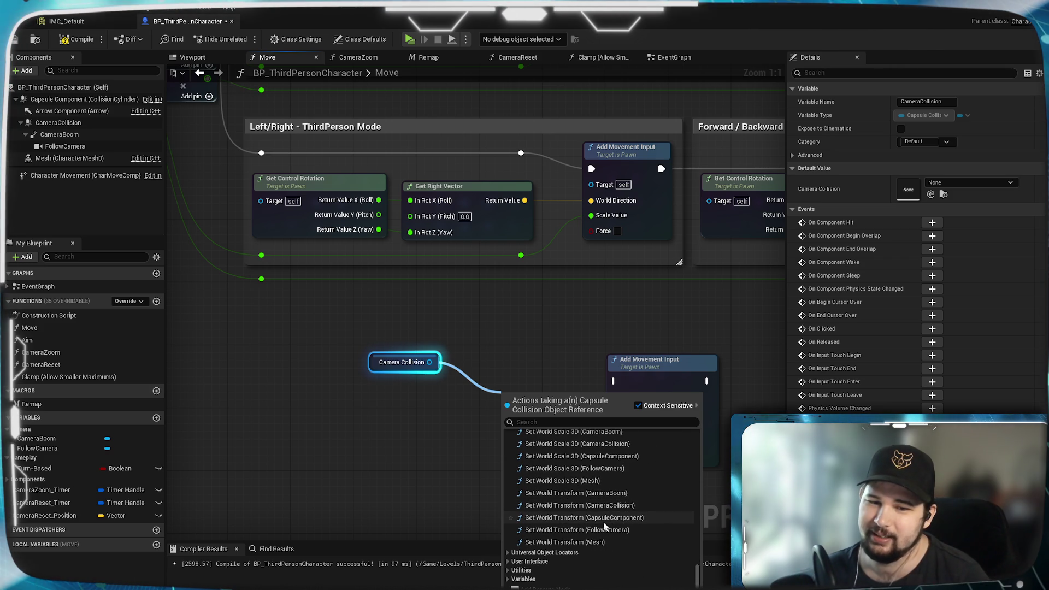
scroll(568, 497, "down", 2)
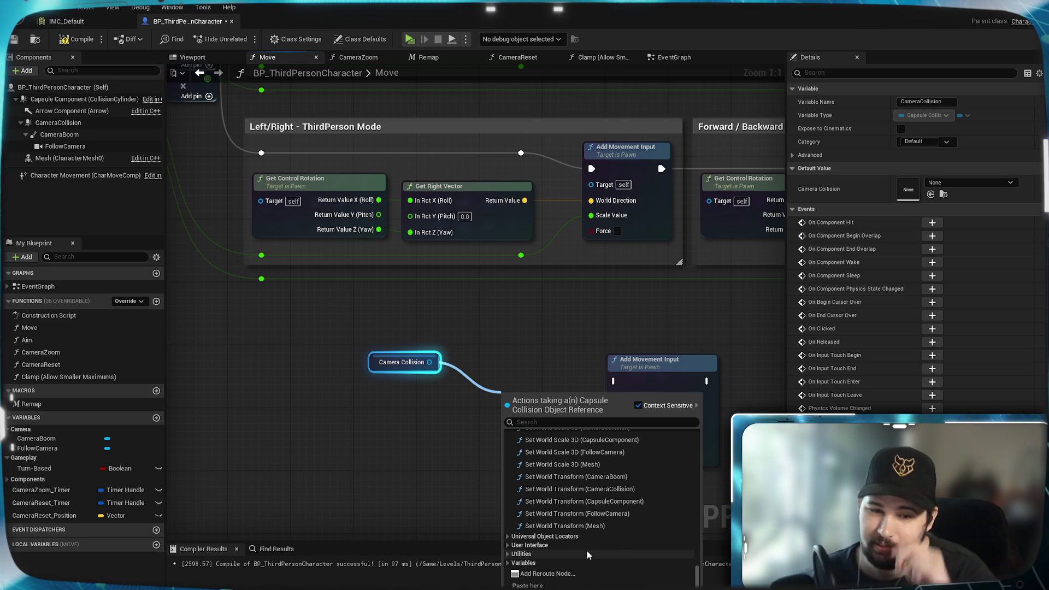
left_click(509, 552)
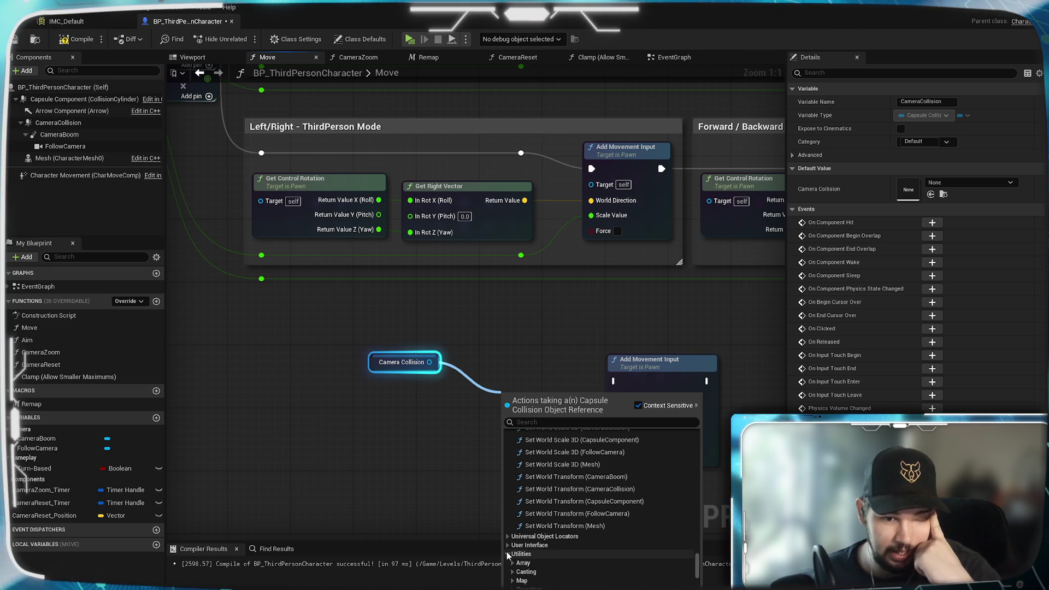
scroll(506, 549, "down", 1)
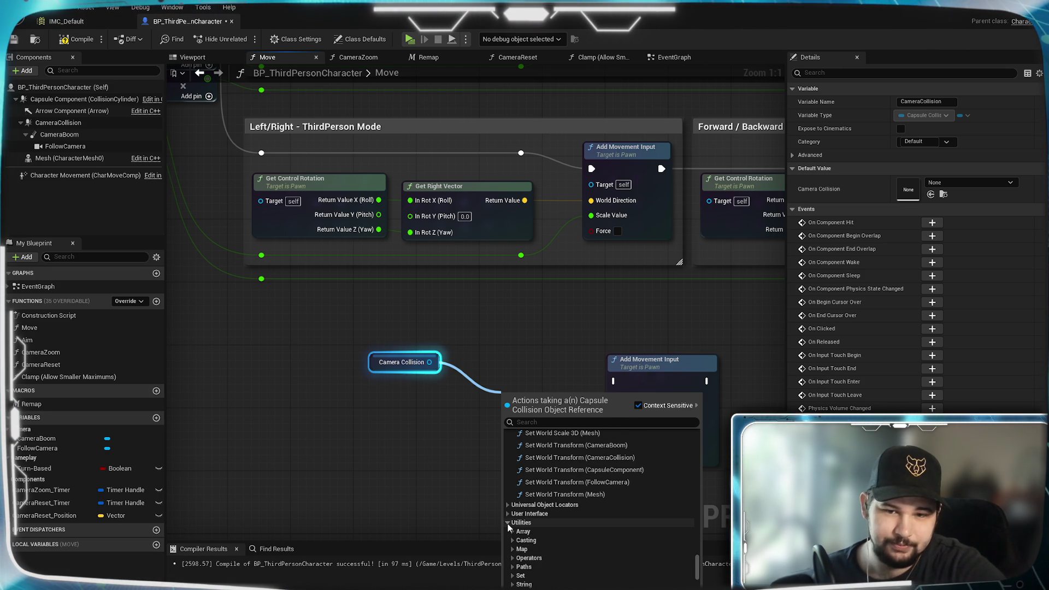
scroll(524, 525, "up", 5)
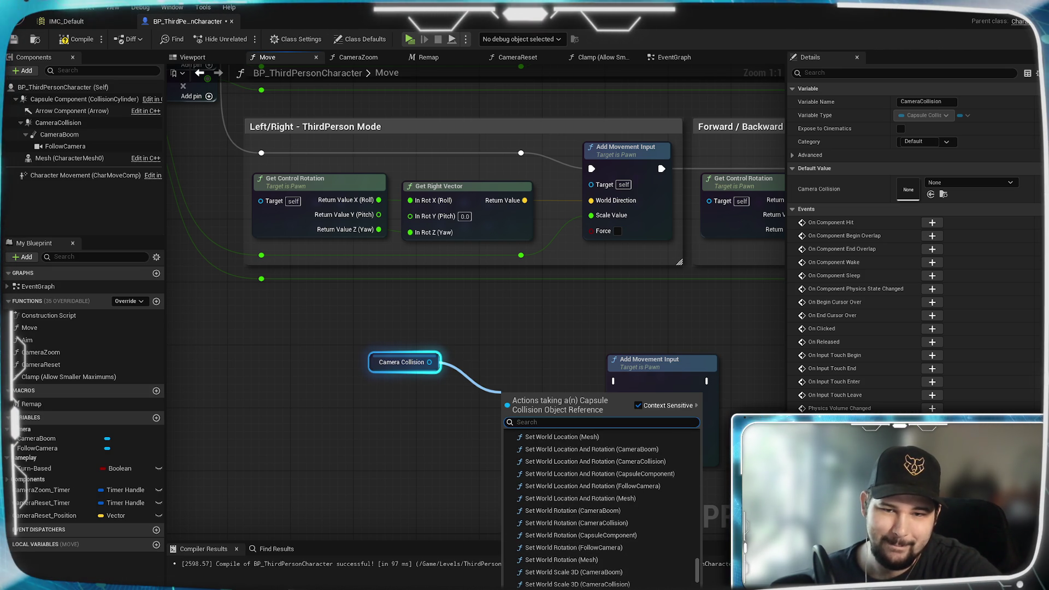
Search all actions for 'movement' and add an Add Movement Component node.
type("movement")
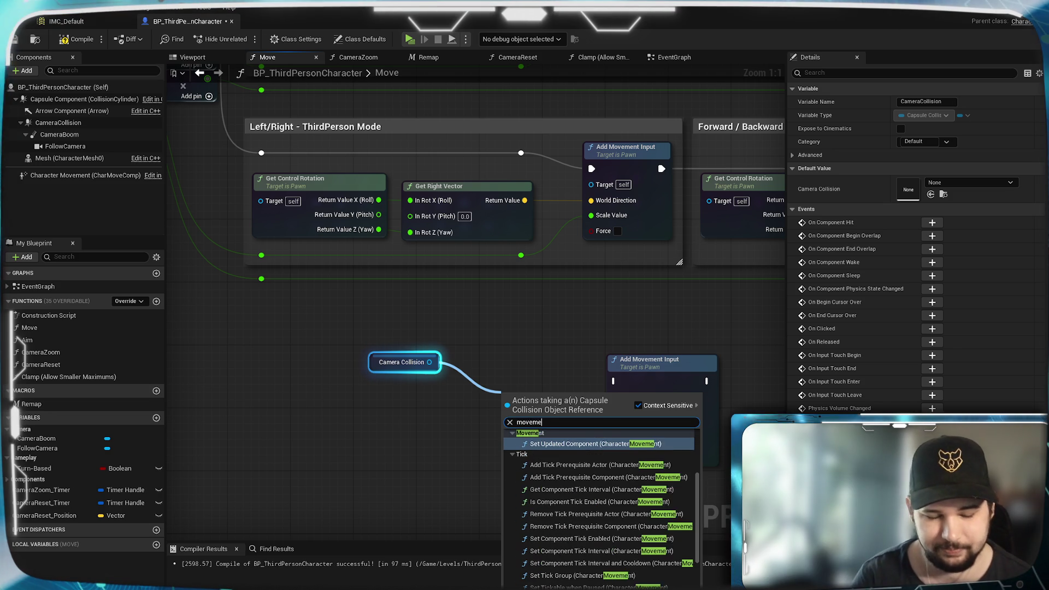
scroll(601, 464, "up", 3)
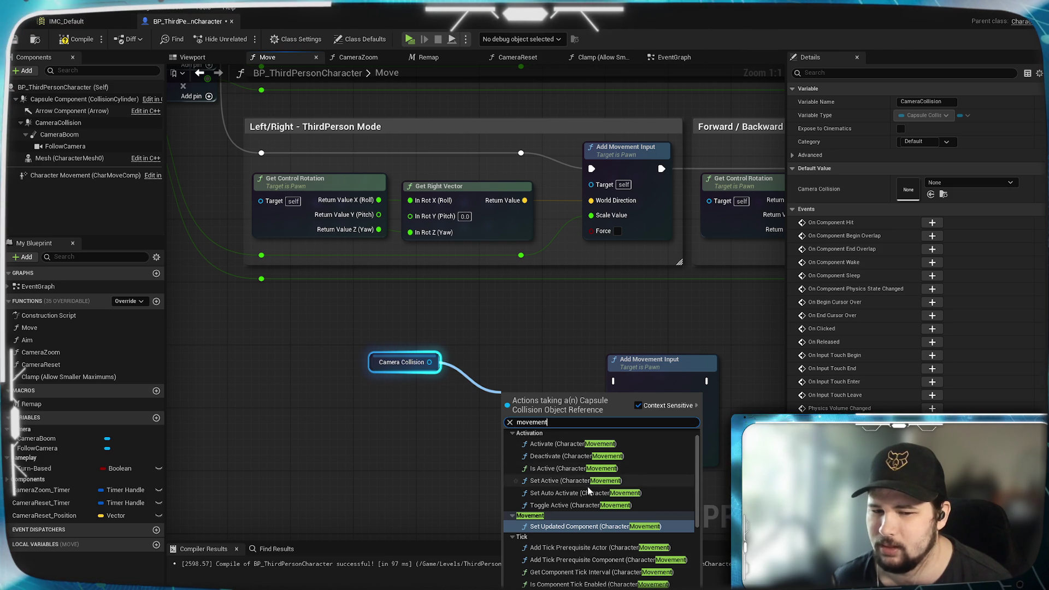
scroll(655, 480, "down", 3)
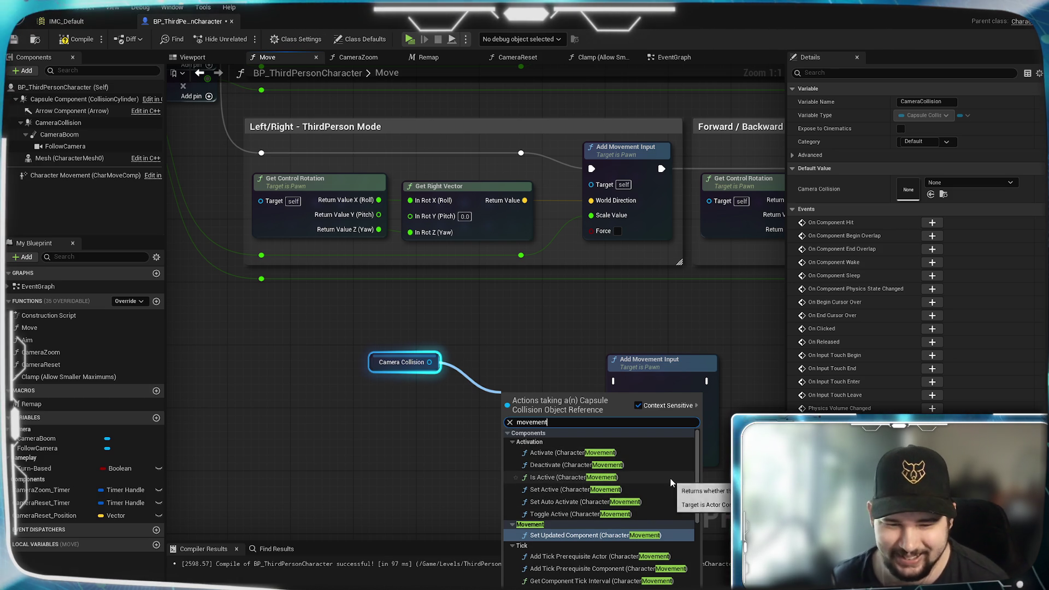
scroll(679, 458, "down", 2)
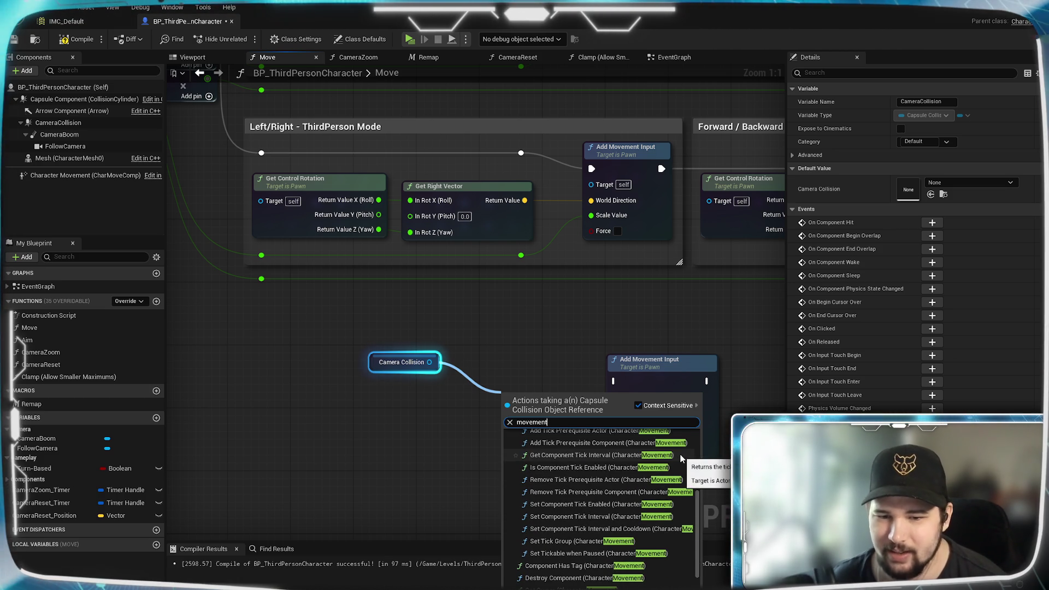
left_click(637, 404)
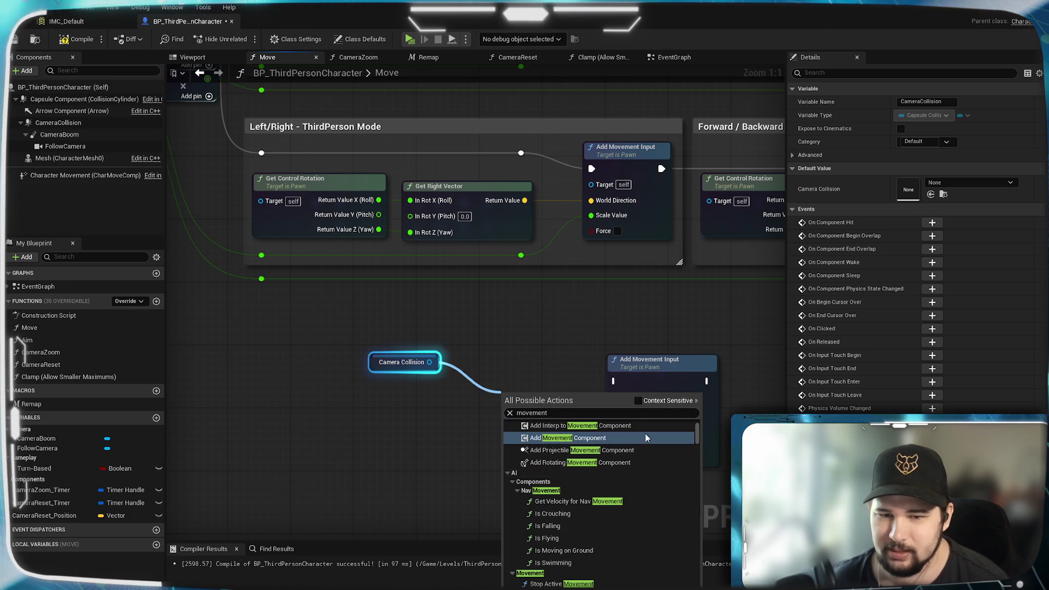
scroll(623, 467, "up", 2)
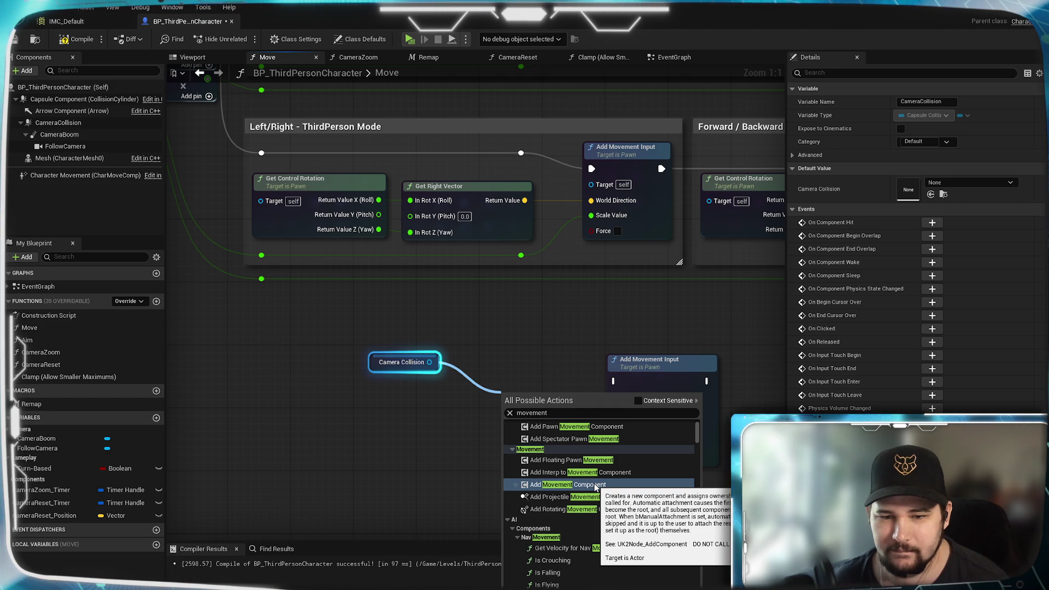
left_click(595, 484)
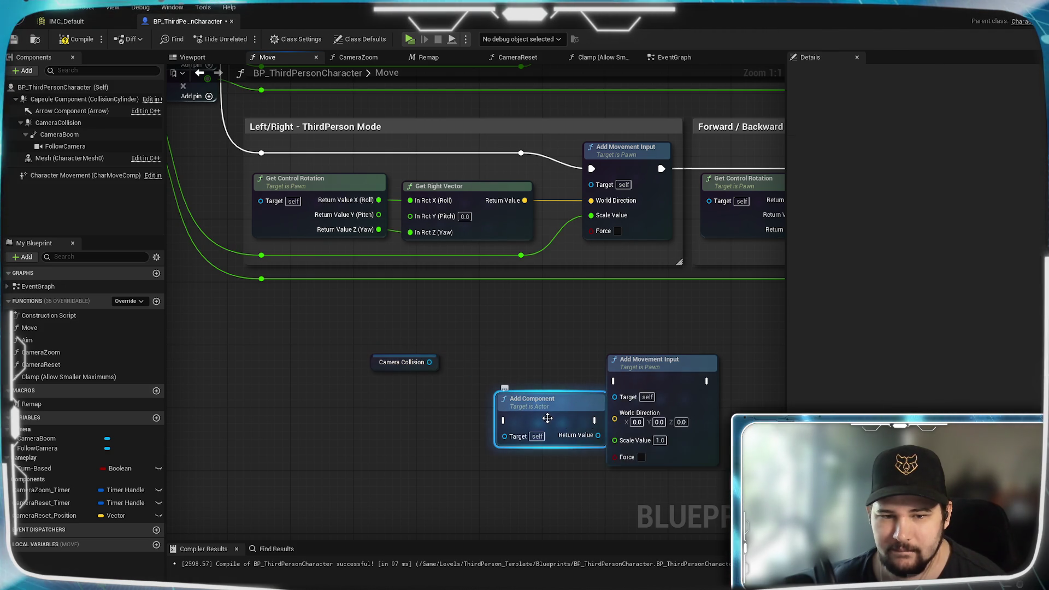
Move the Add Component node beside Camera Collision and drag a wire toward its target.
left_click_drag(546, 420, 511, 343)
left_click_drag(430, 362, 474, 368)
left_click(373, 425)
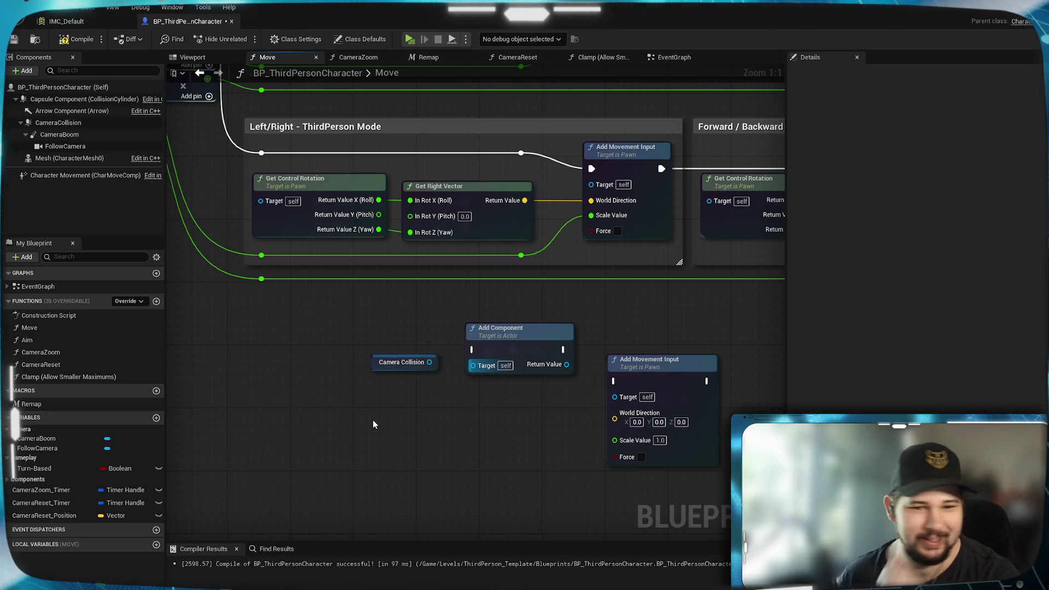
right_click(407, 421)
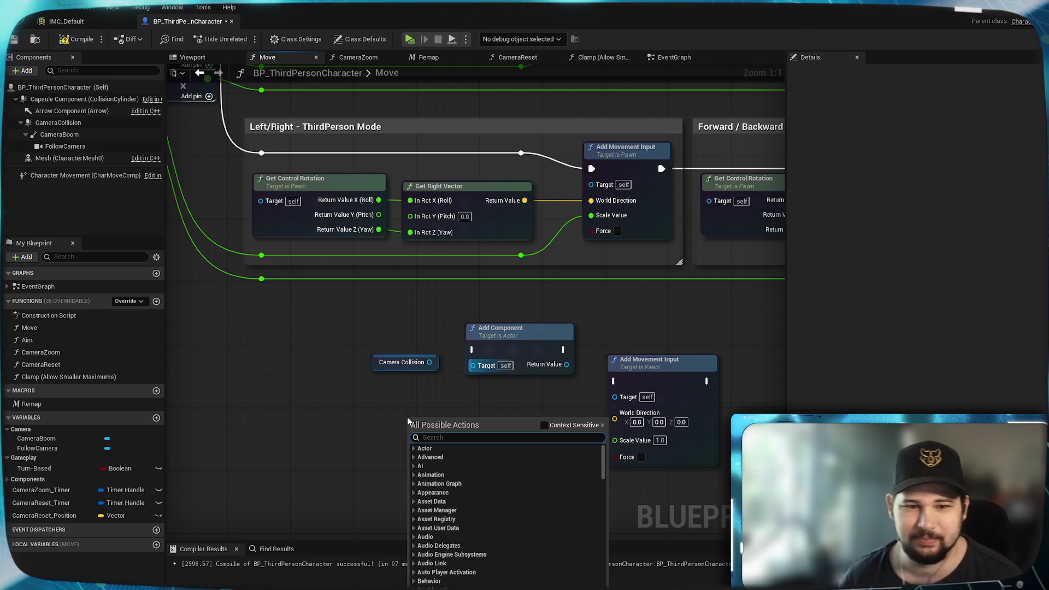
left_click(457, 382)
left_click_drag(430, 367, 448, 431)
type("movement")
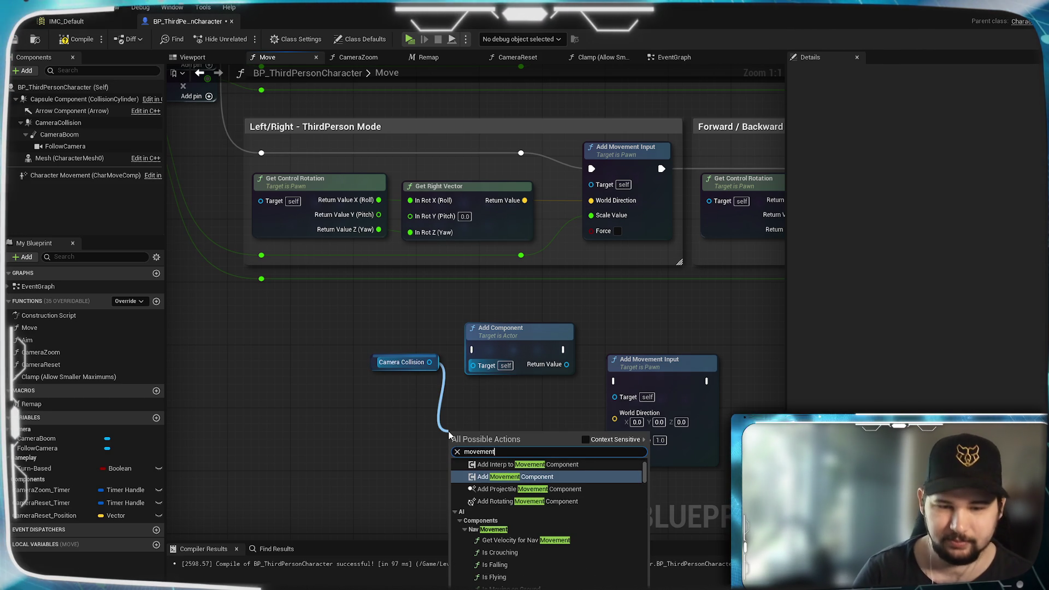
scroll(584, 540, "up", 1)
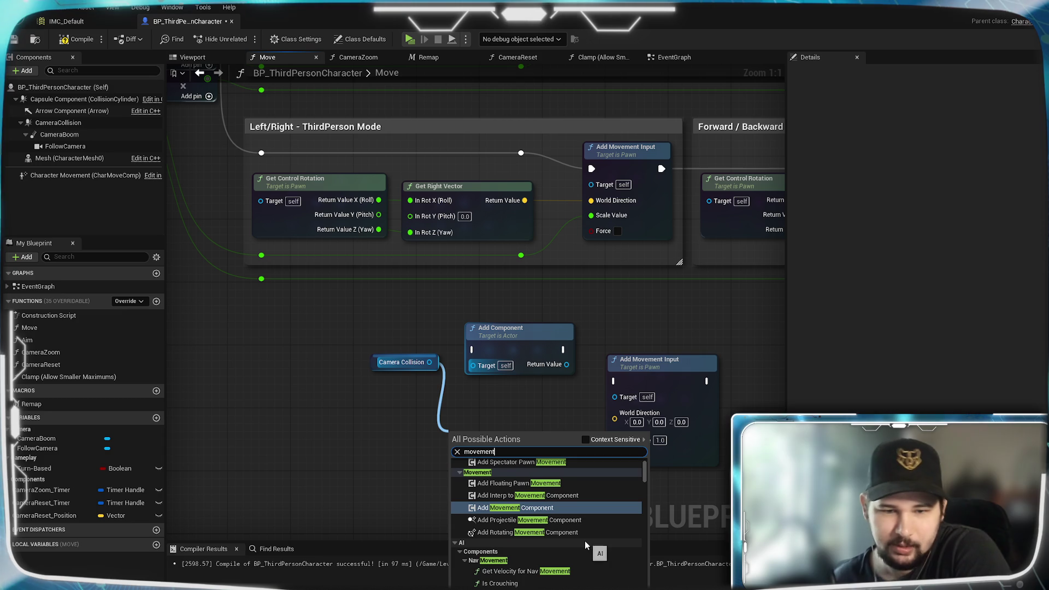
scroll(584, 541, "up", 2)
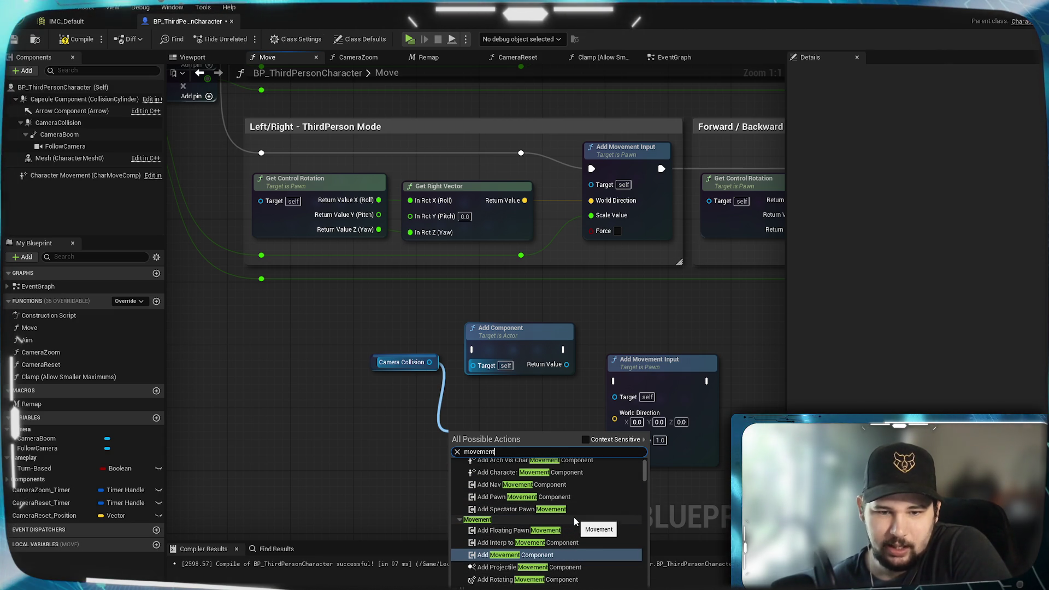
scroll(572, 513, "up", 1)
scroll(590, 540, "down", 4)
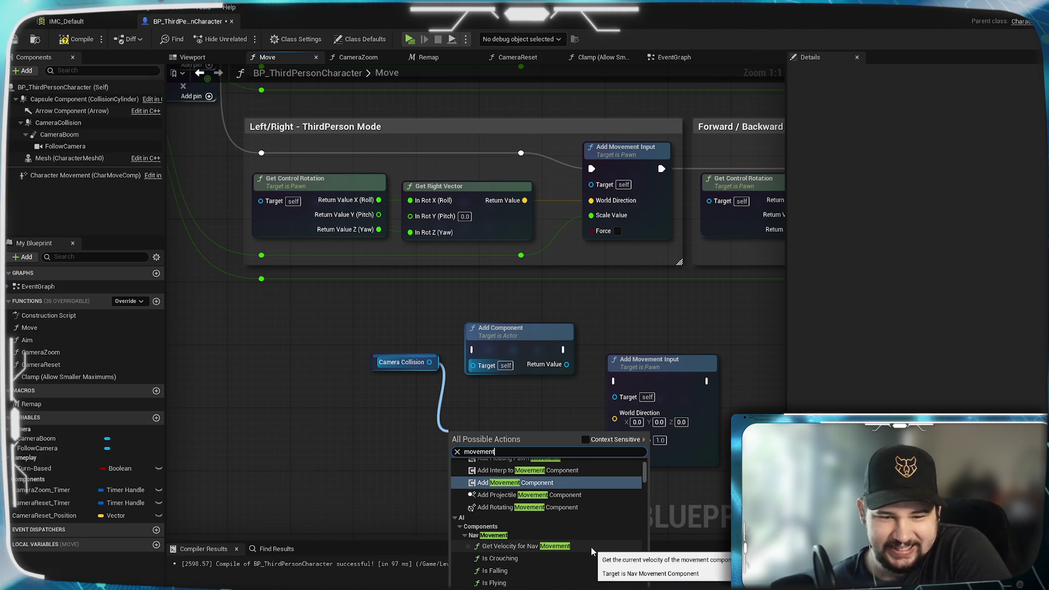
scroll(591, 550, "down", 2)
scroll(591, 551, "down", 3)
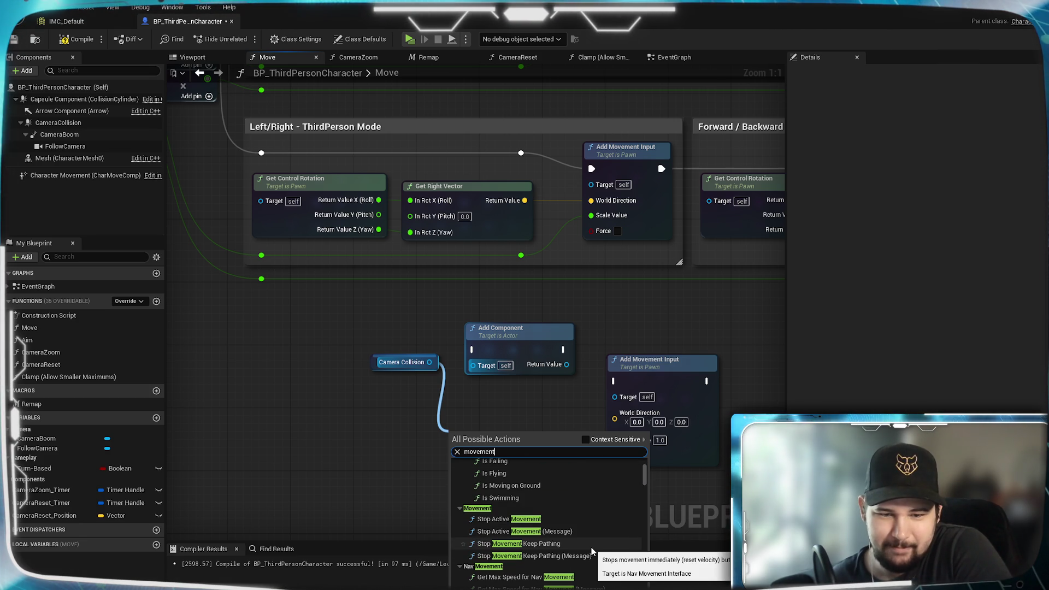
scroll(591, 551, "down", 1)
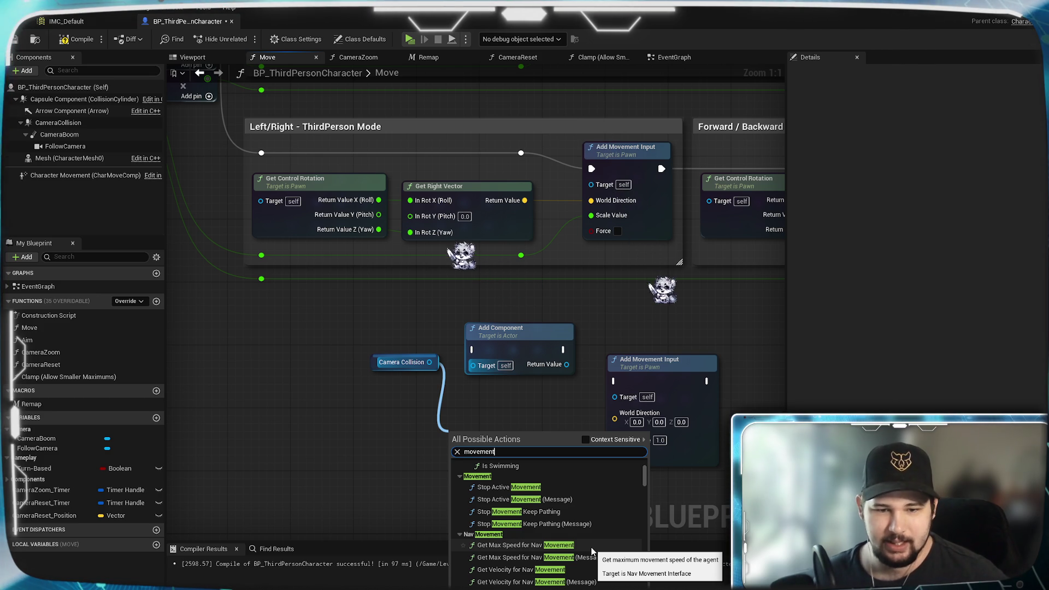
scroll(595, 552, "down", 1)
scroll(598, 552, "down", 3)
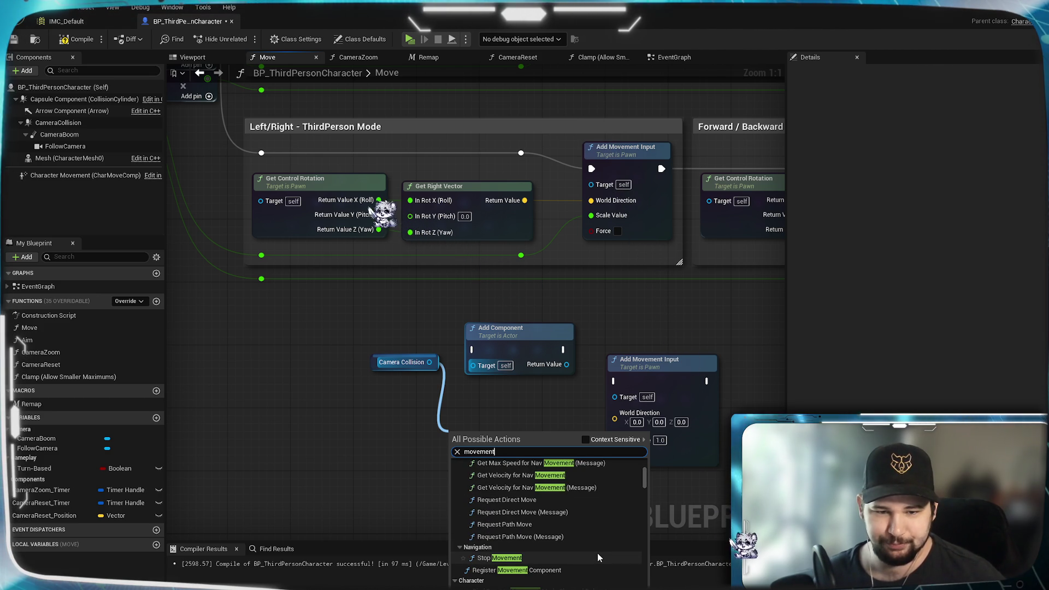
left_click(597, 552)
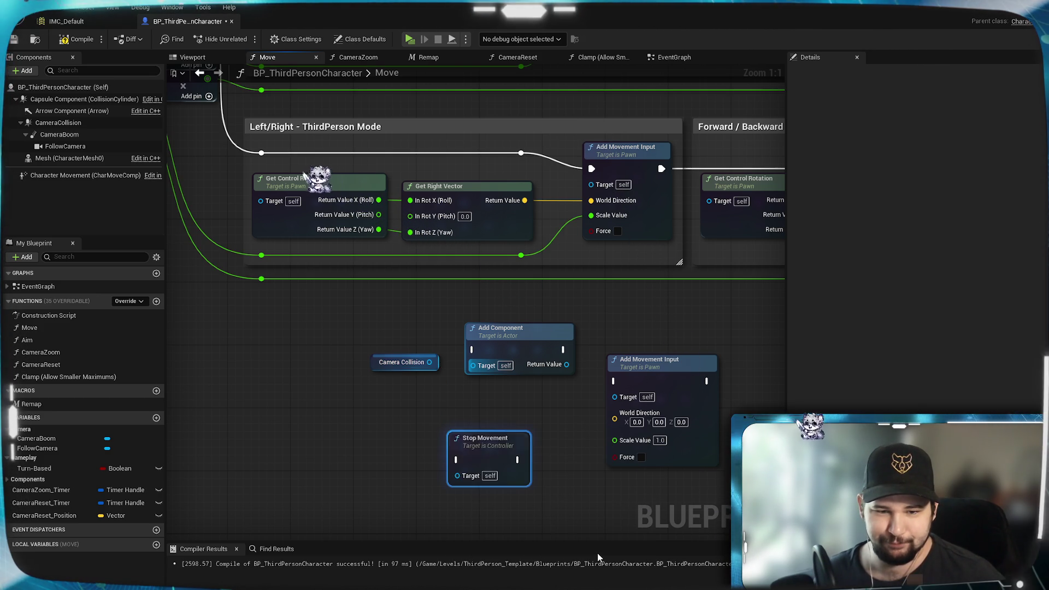
mouse_move(518, 448)
left_mouse_down()
mouse_move(557, 395)
mouse_move(526, 415)
left_mouse_up()
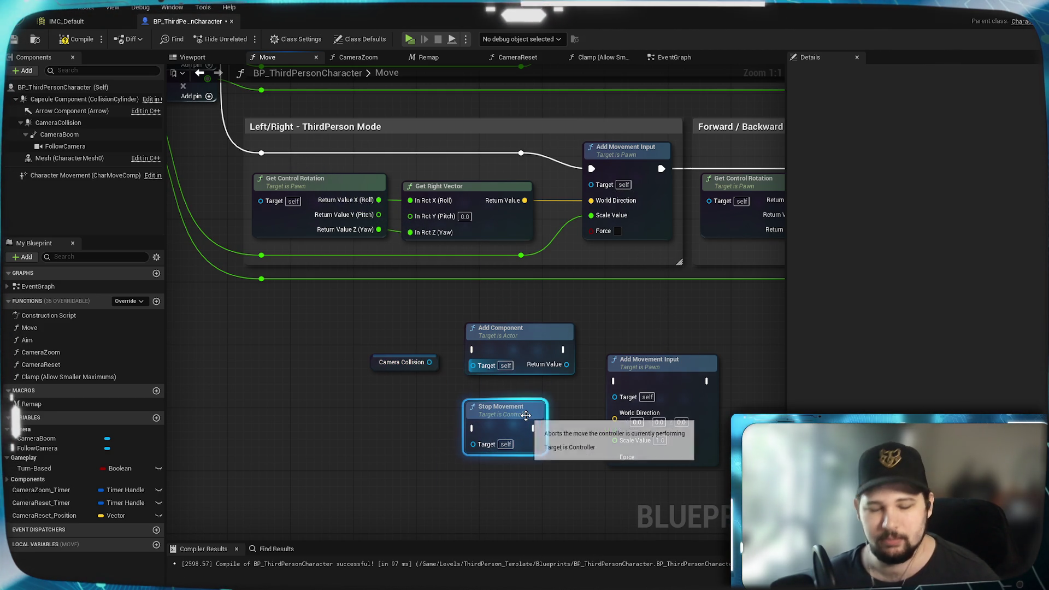
key("Delete")
left_click(385, 363)
left_click_drag(429, 362, 467, 424)
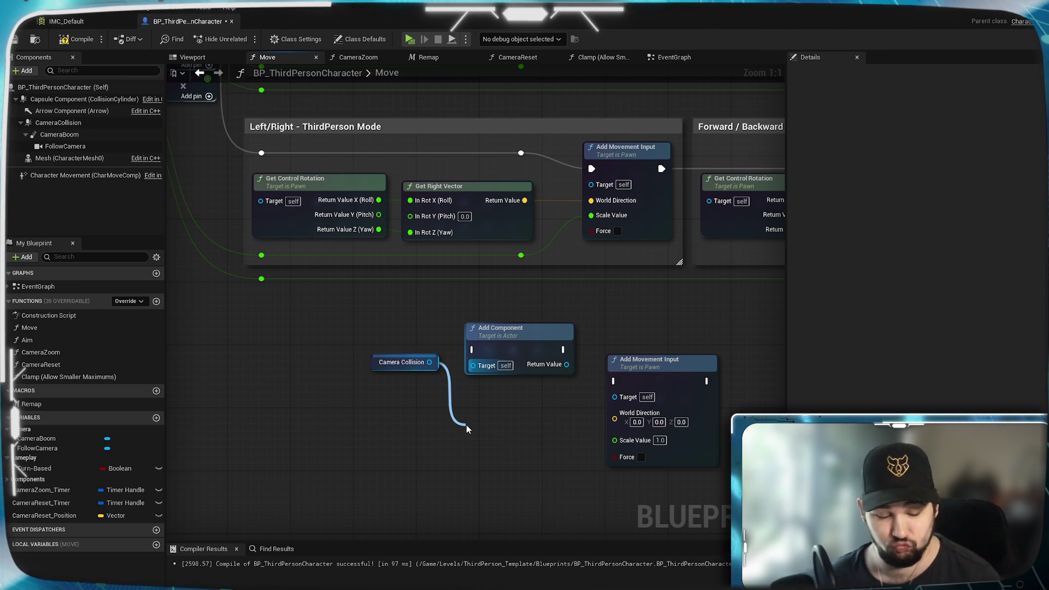
type("movement")
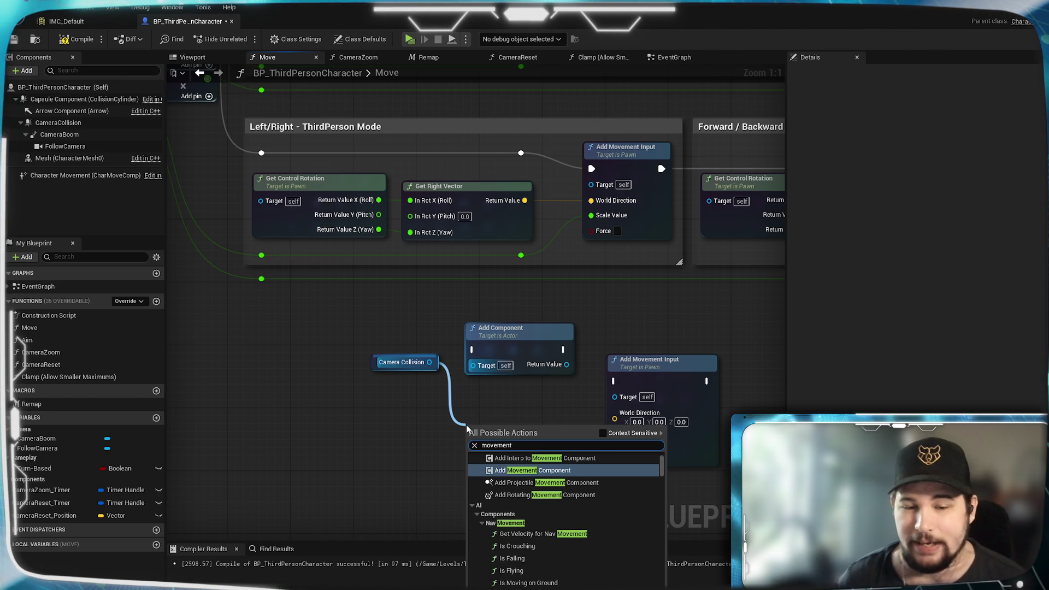
scroll(566, 543, "down", 6)
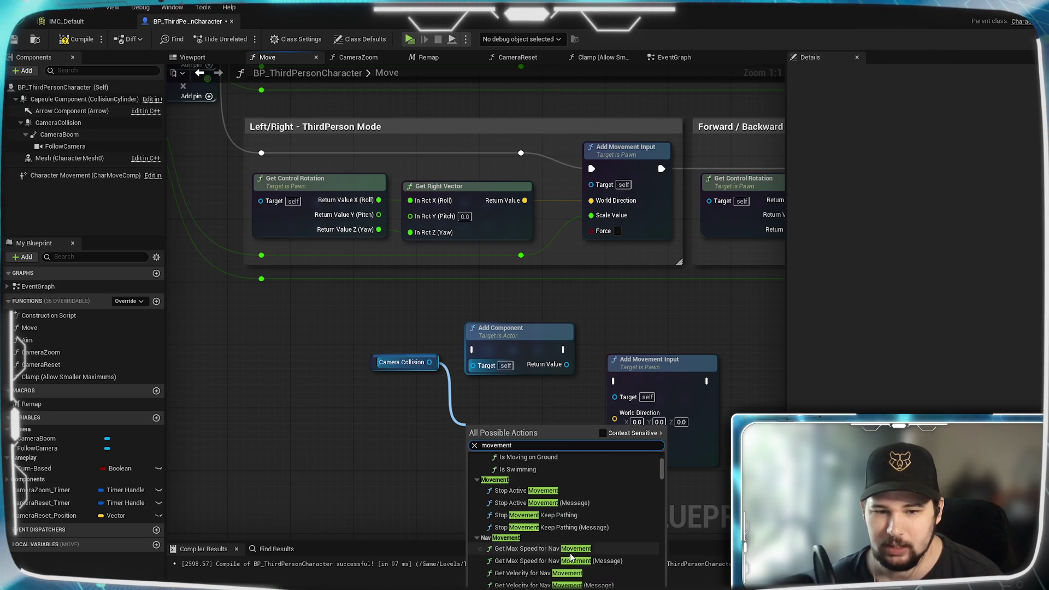
scroll(589, 556, "down", 3)
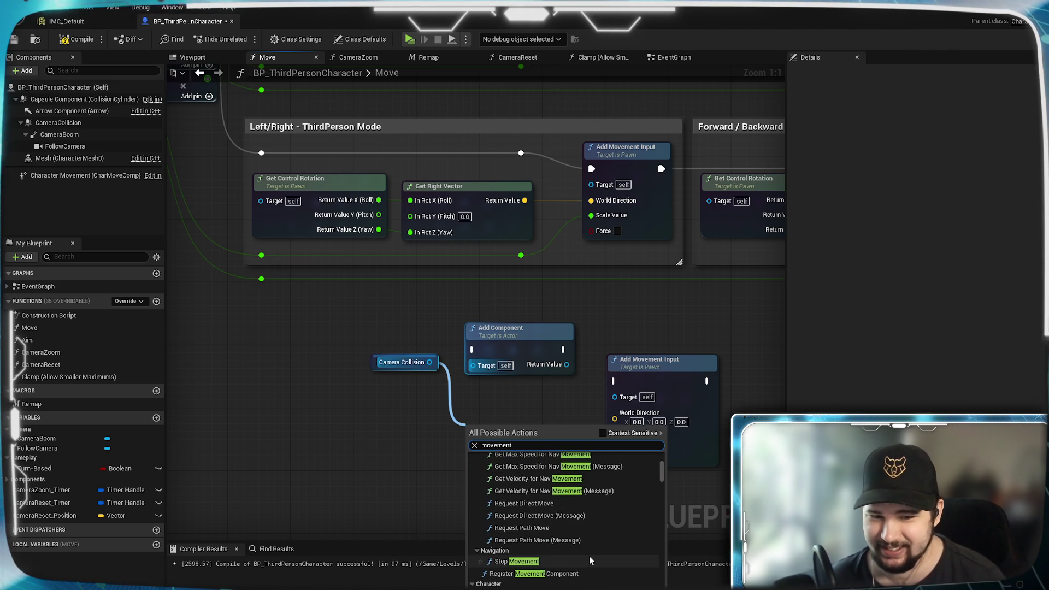
scroll(579, 527, "down", 1)
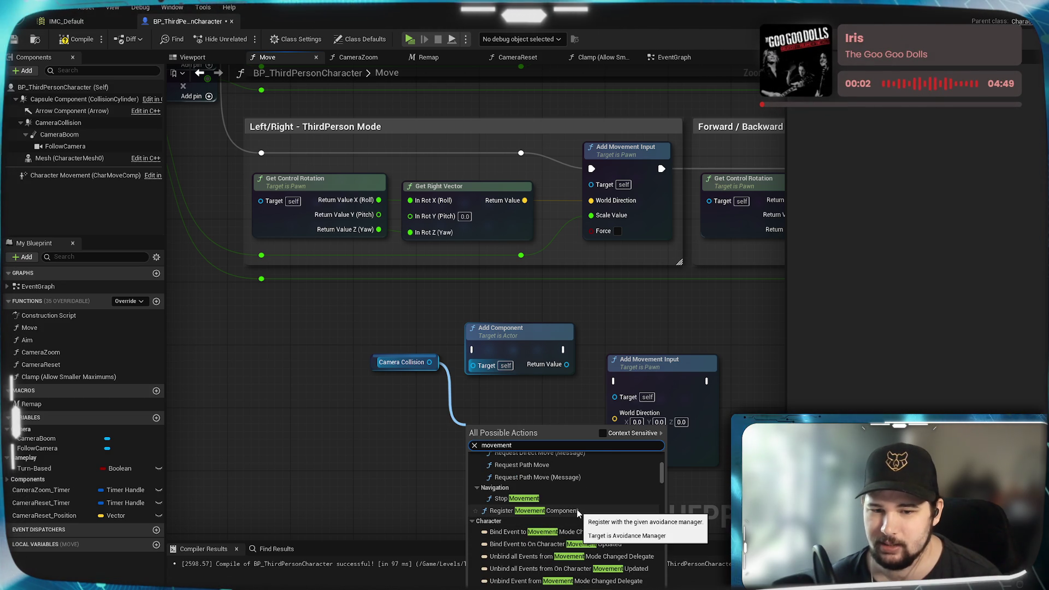
scroll(609, 519, "down", 5)
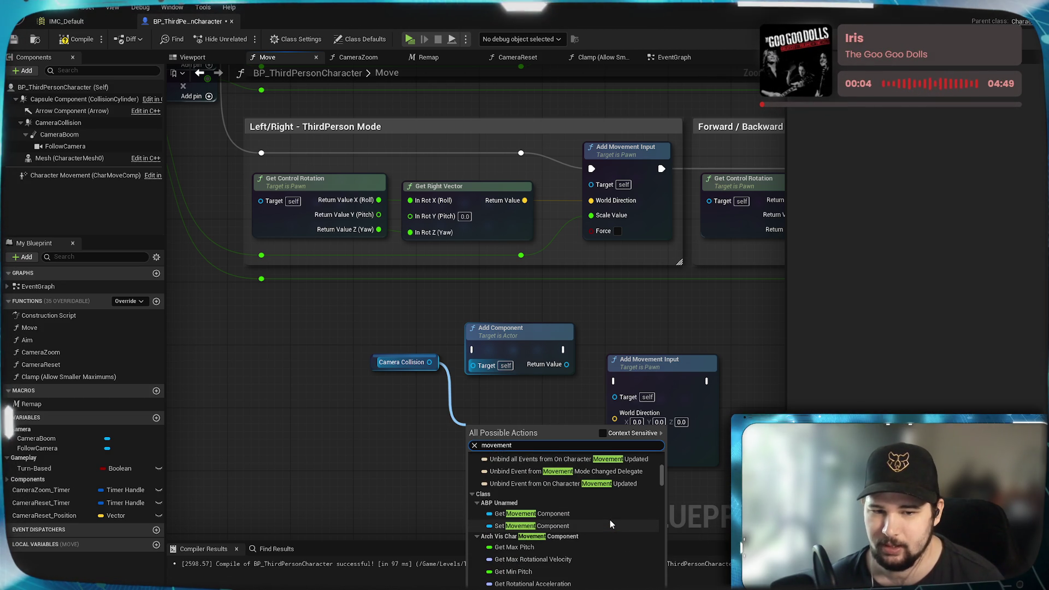
scroll(610, 522, "down", 5)
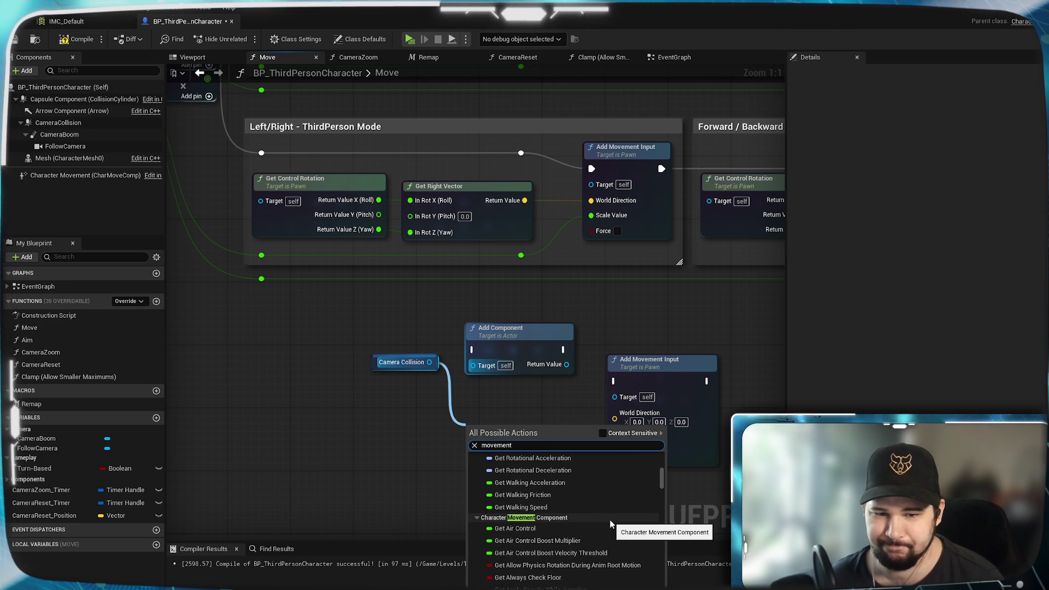
scroll(609, 519, "down", 5)
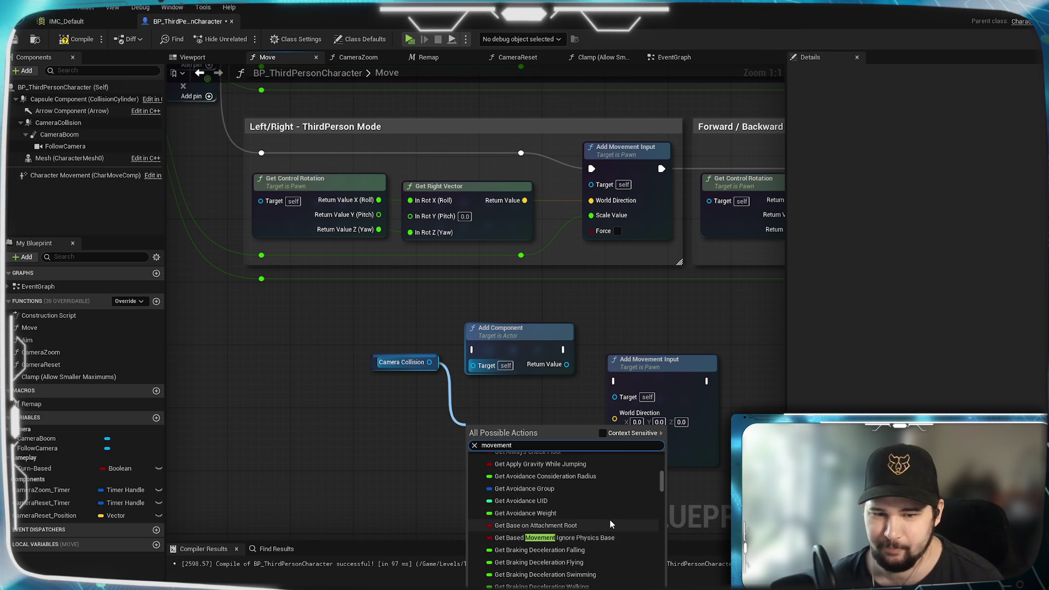
scroll(610, 519, "down", 5)
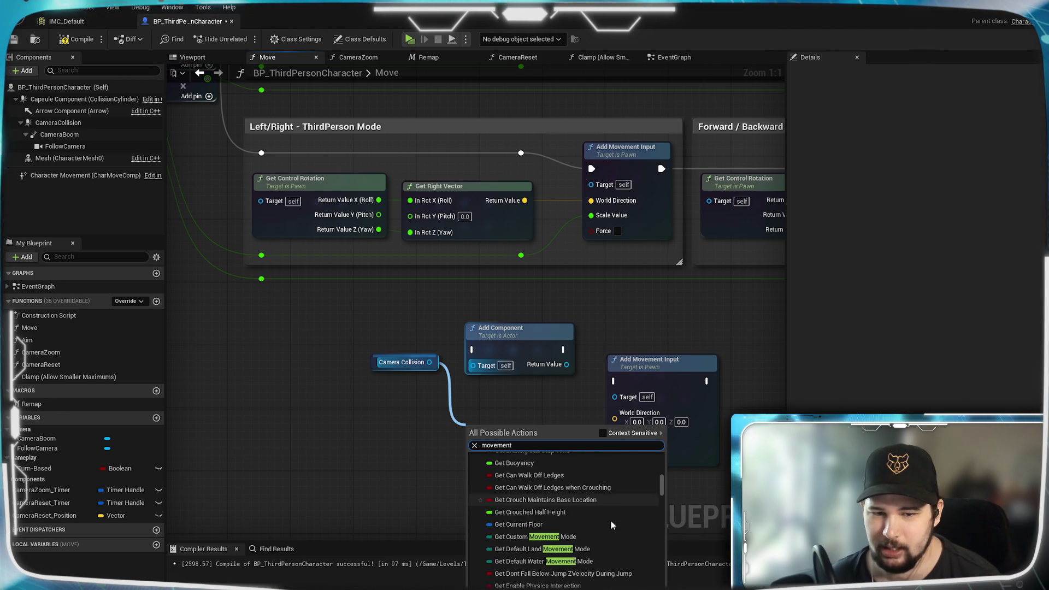
scroll(611, 519, "down", 3)
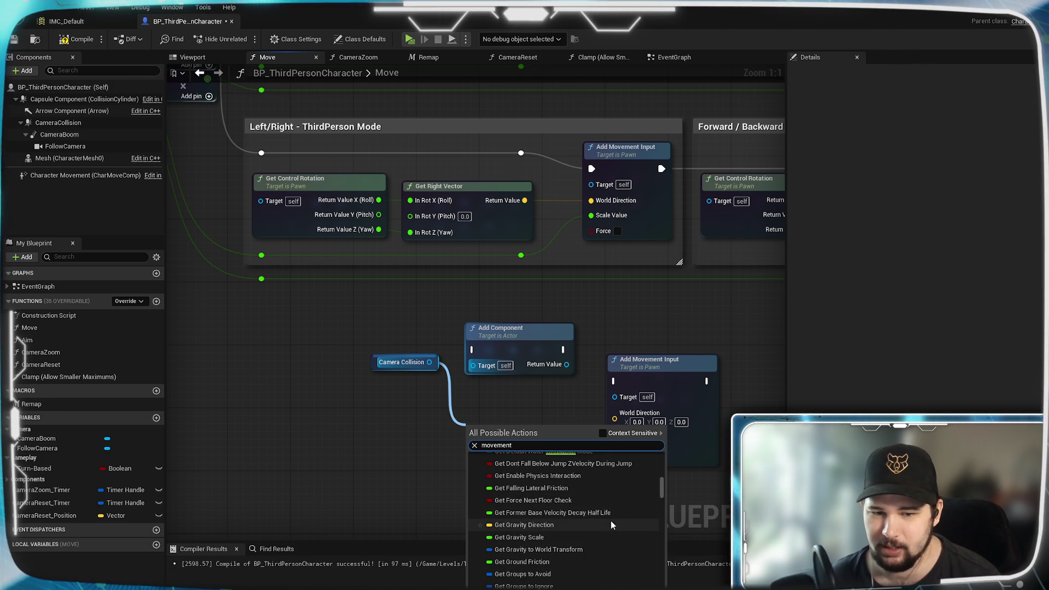
scroll(611, 520, "down", 6)
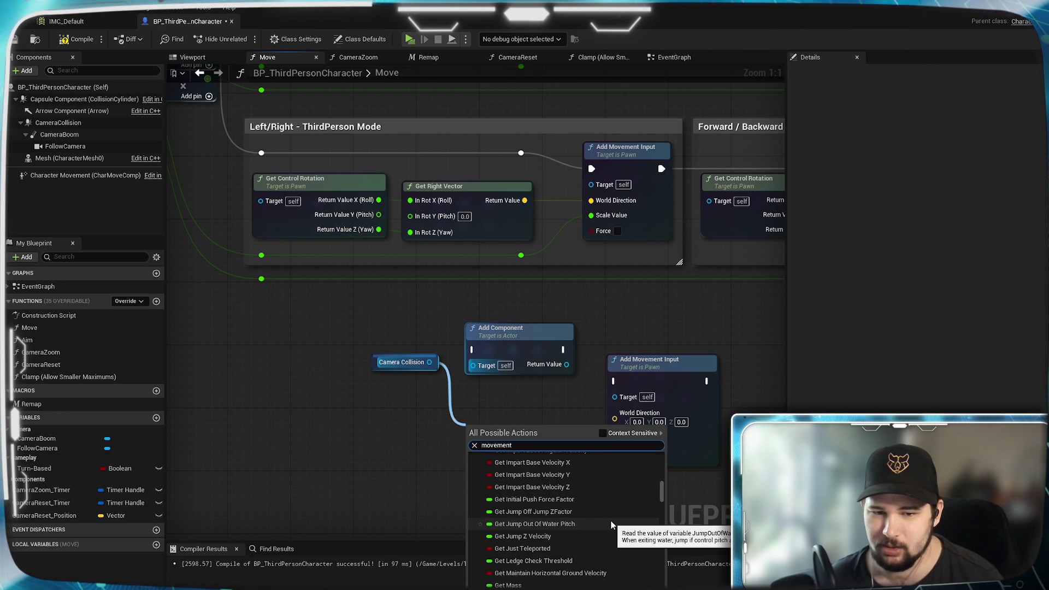
scroll(611, 520, "down", 4)
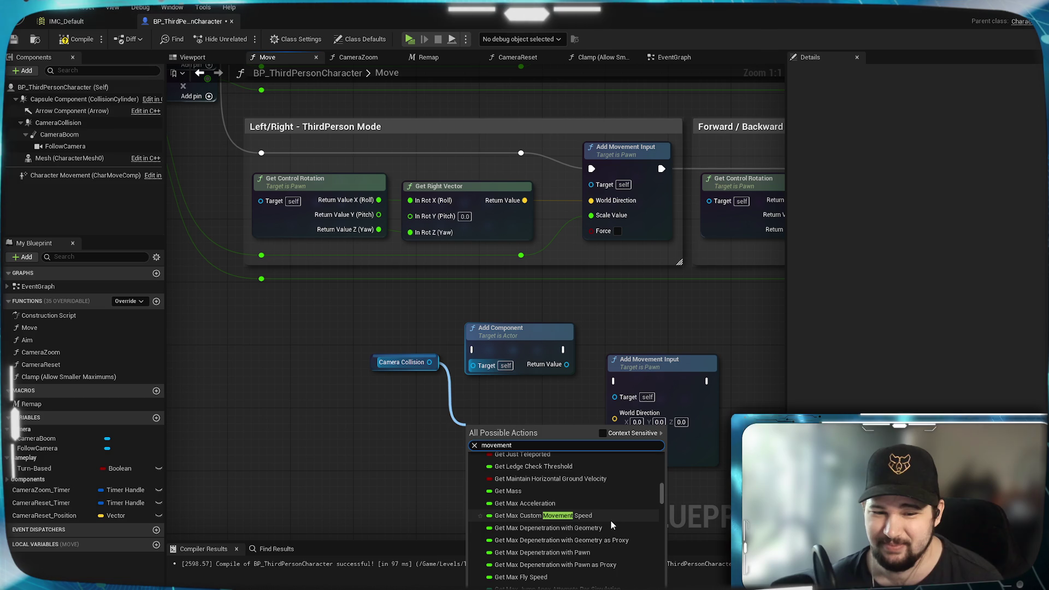
scroll(610, 520, "down", 1)
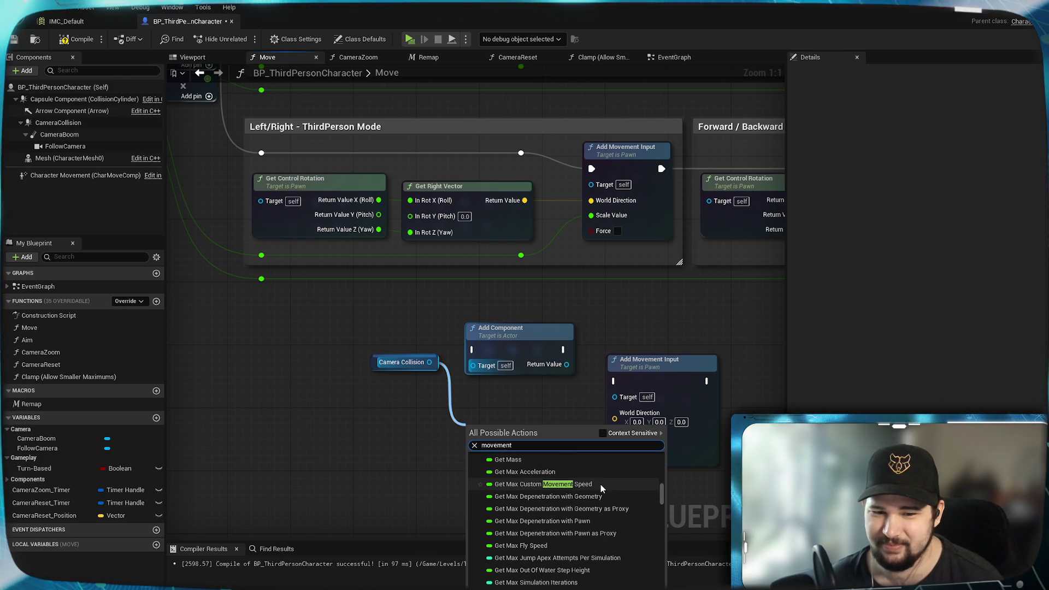
scroll(601, 484, "down", 6)
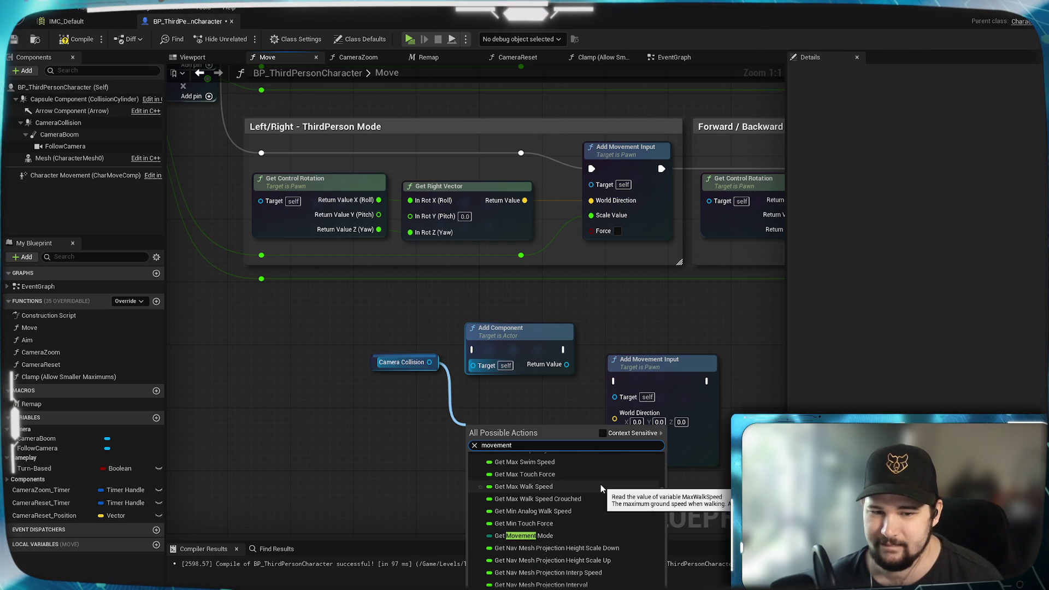
scroll(601, 483, "down", 4)
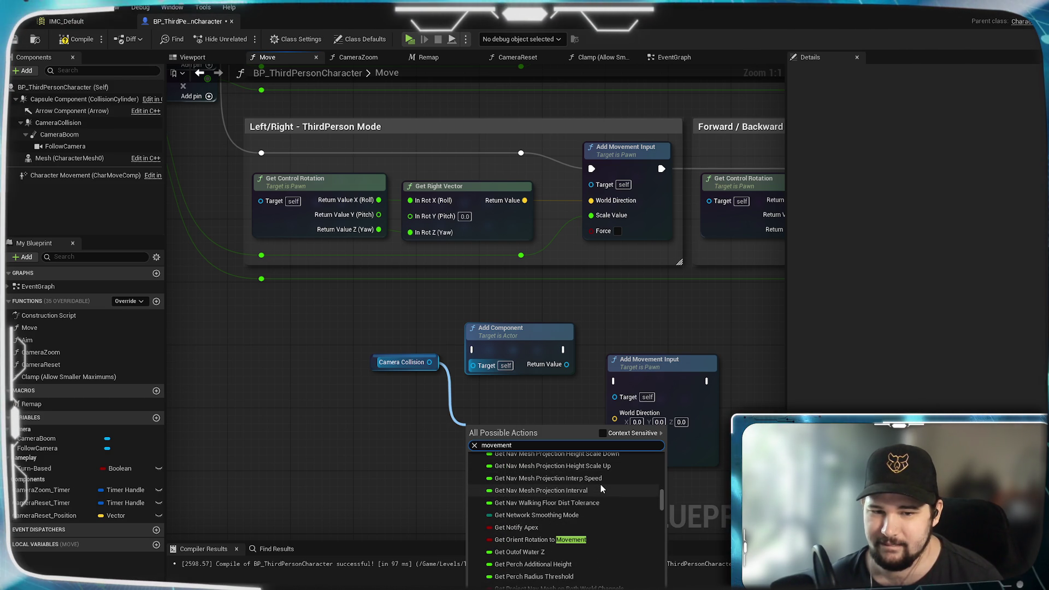
scroll(601, 484, "down", 5)
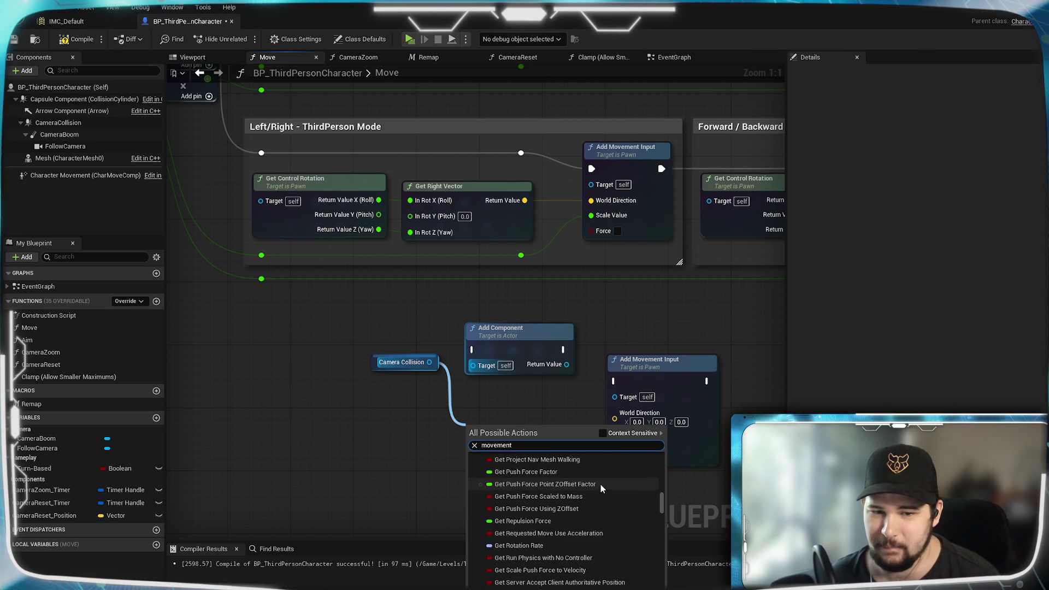
scroll(600, 484, "down", 5)
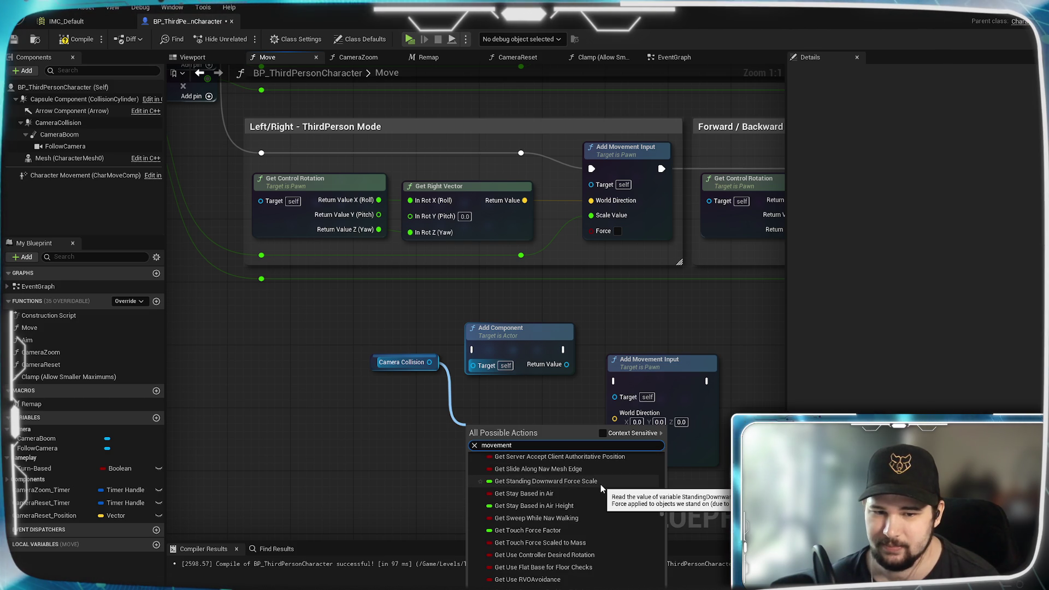
scroll(601, 484, "down", 3)
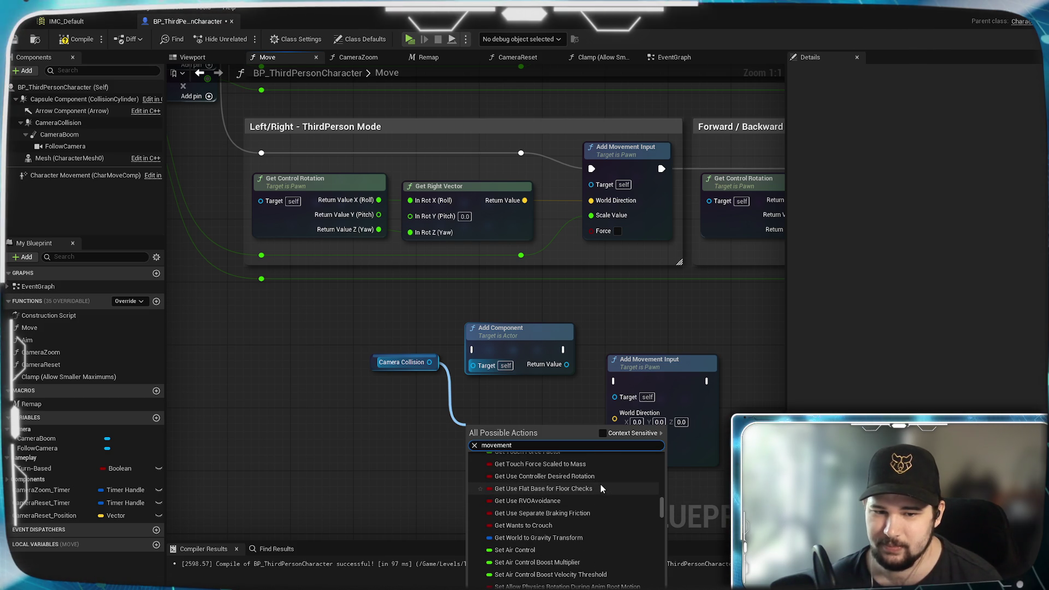
scroll(601, 484, "down", 6)
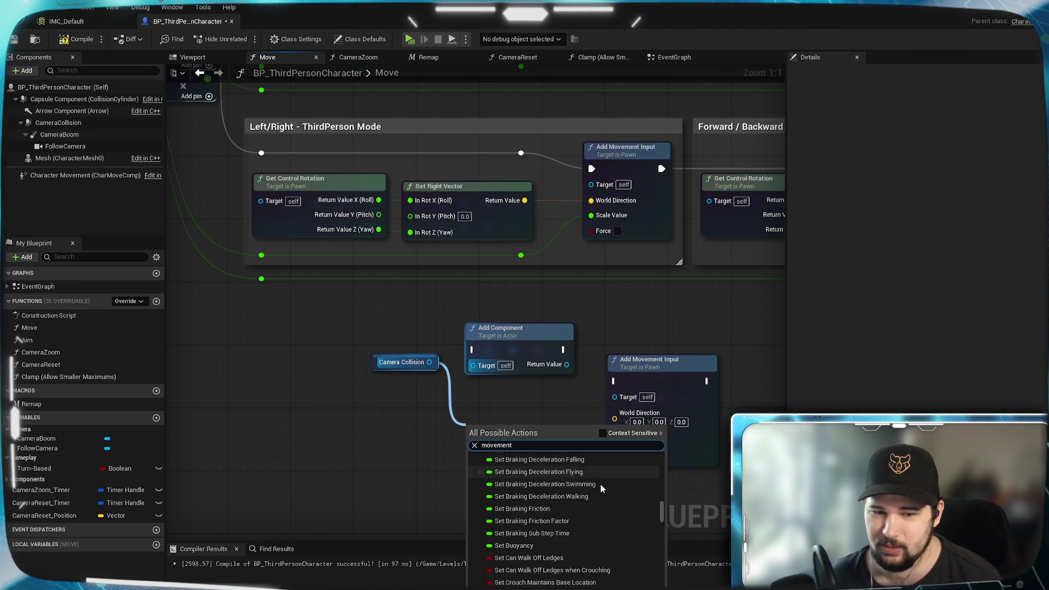
scroll(601, 484, "down", 6)
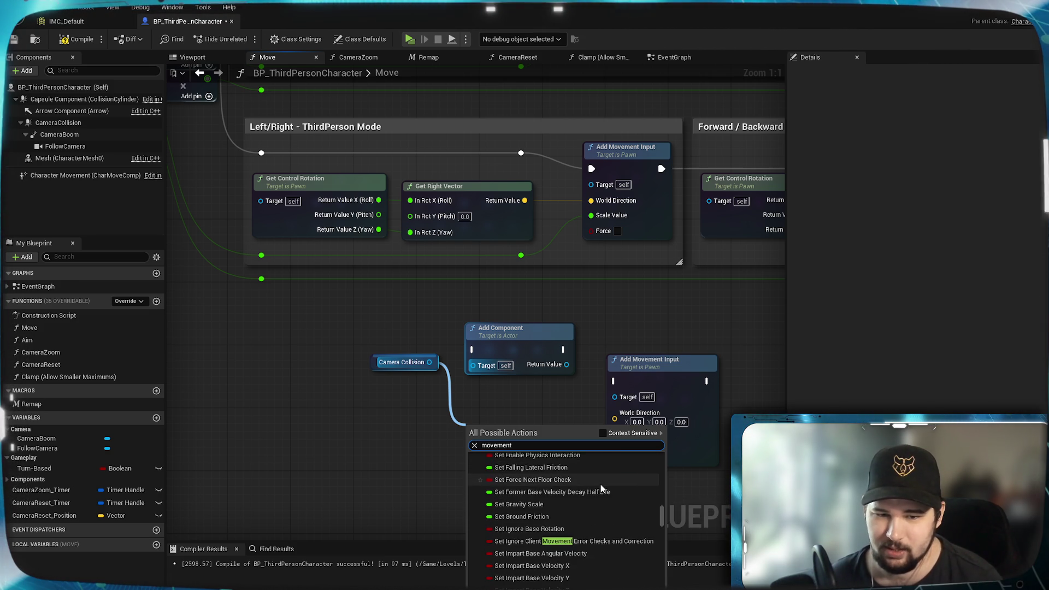
scroll(601, 484, "down", 6)
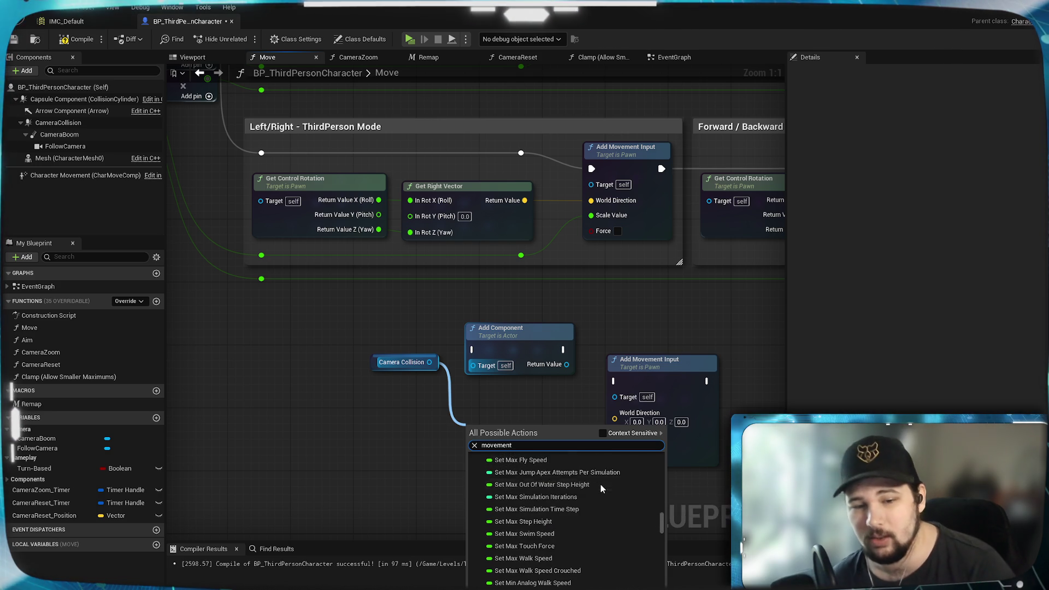
scroll(601, 483, "down", 5)
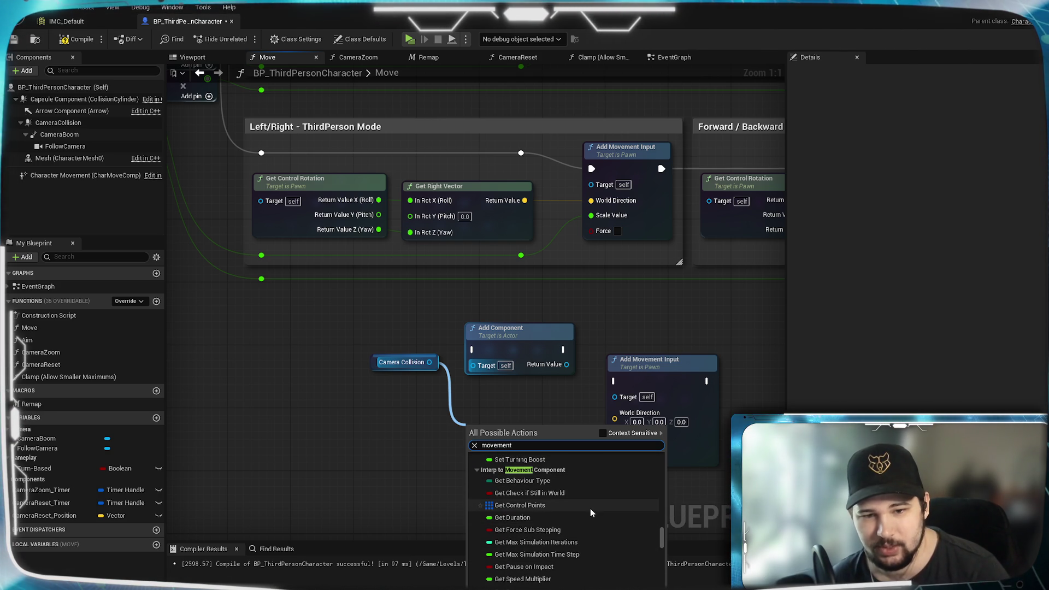
scroll(592, 513, "down", 6)
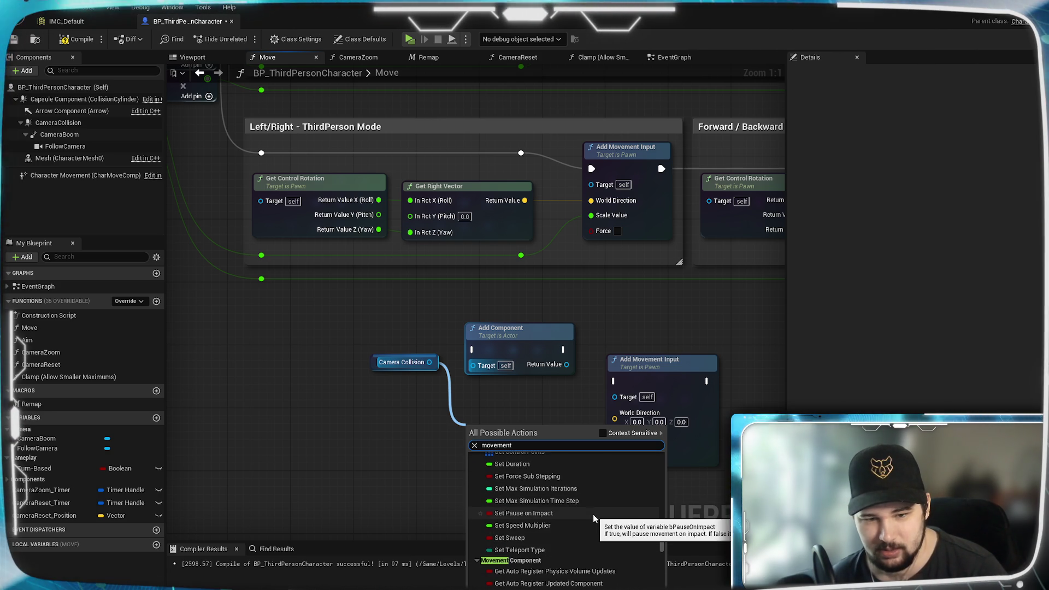
scroll(592, 513, "down", 6)
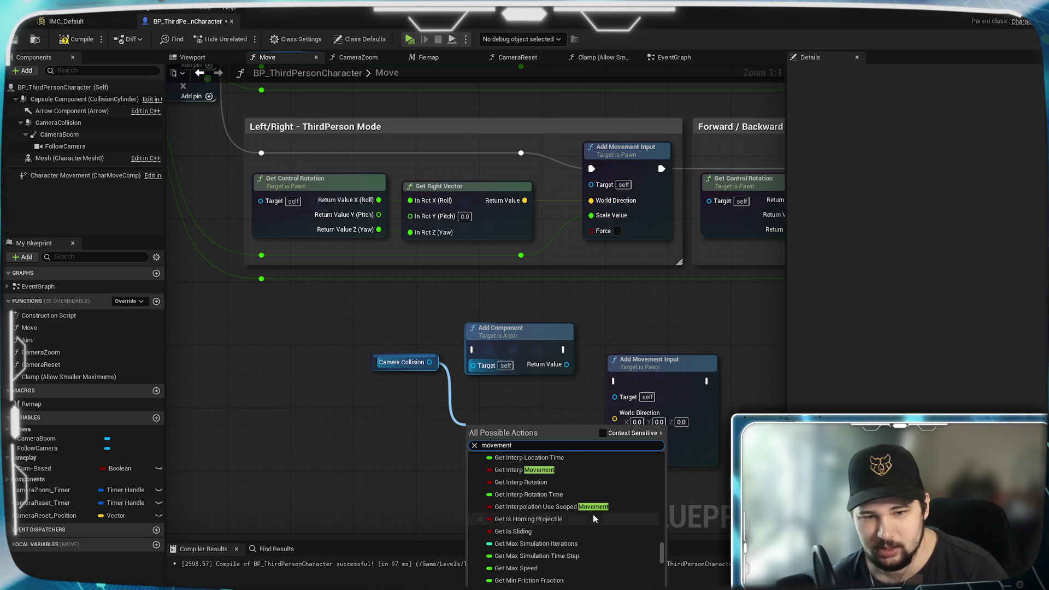
scroll(592, 519, "down", 6)
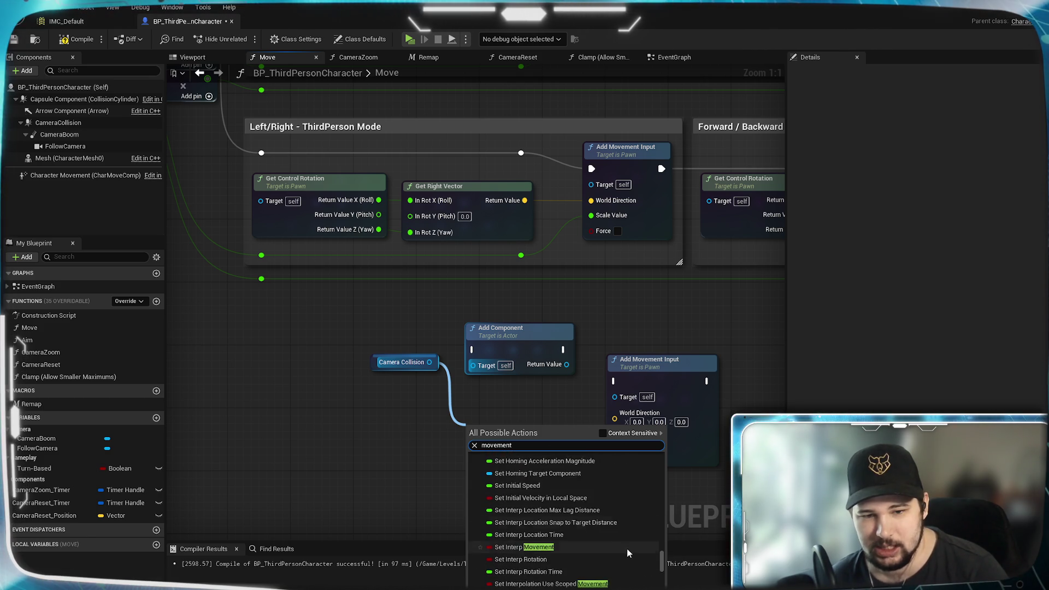
scroll(627, 549, "down", 8)
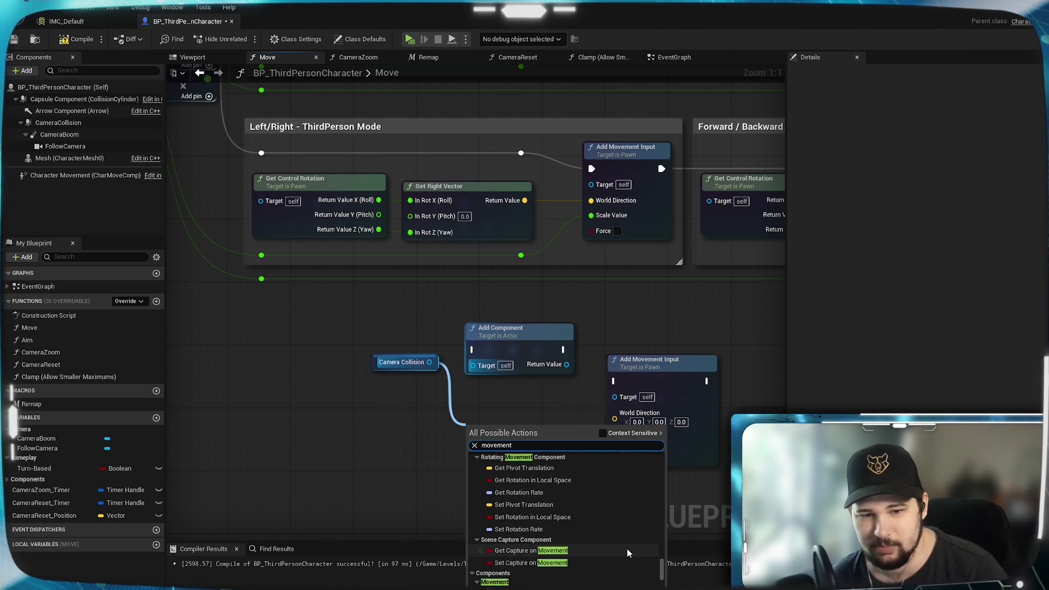
scroll(627, 549, "down", 8)
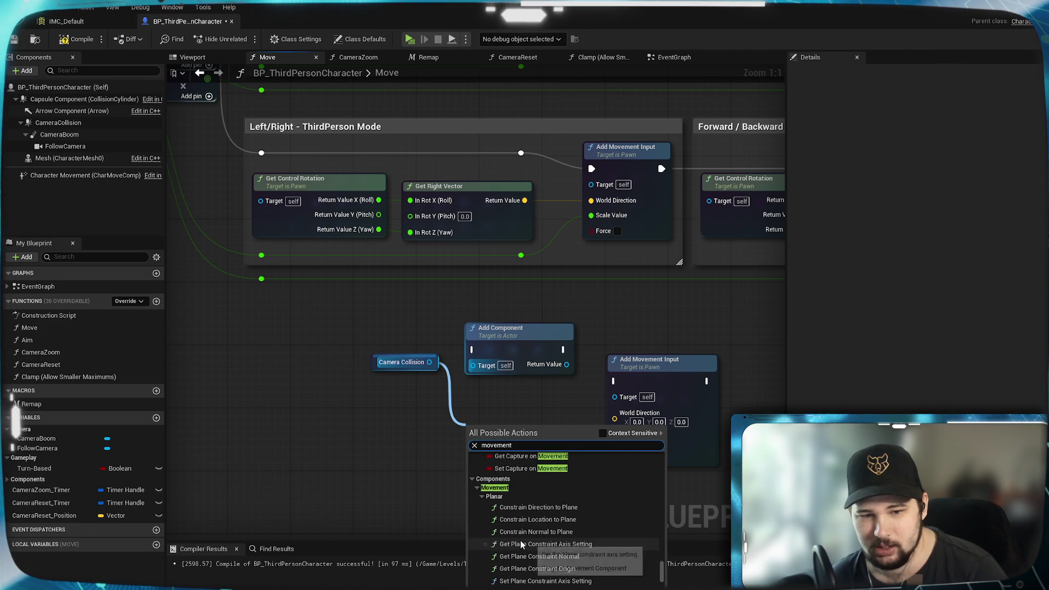
scroll(590, 557, "down", 4)
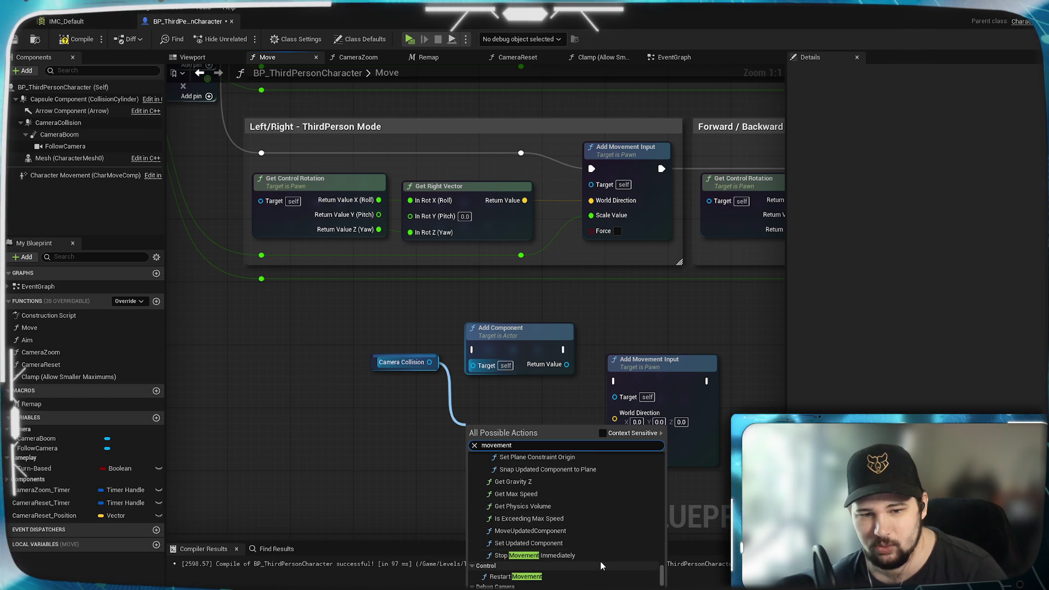
scroll(601, 563, "down", 3)
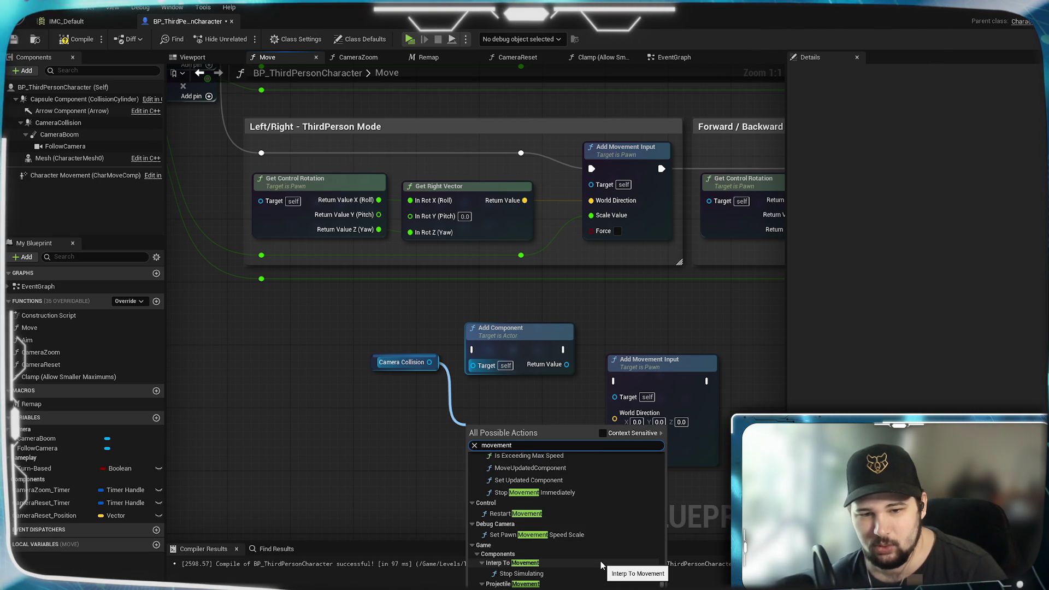
scroll(600, 562, "down", 5)
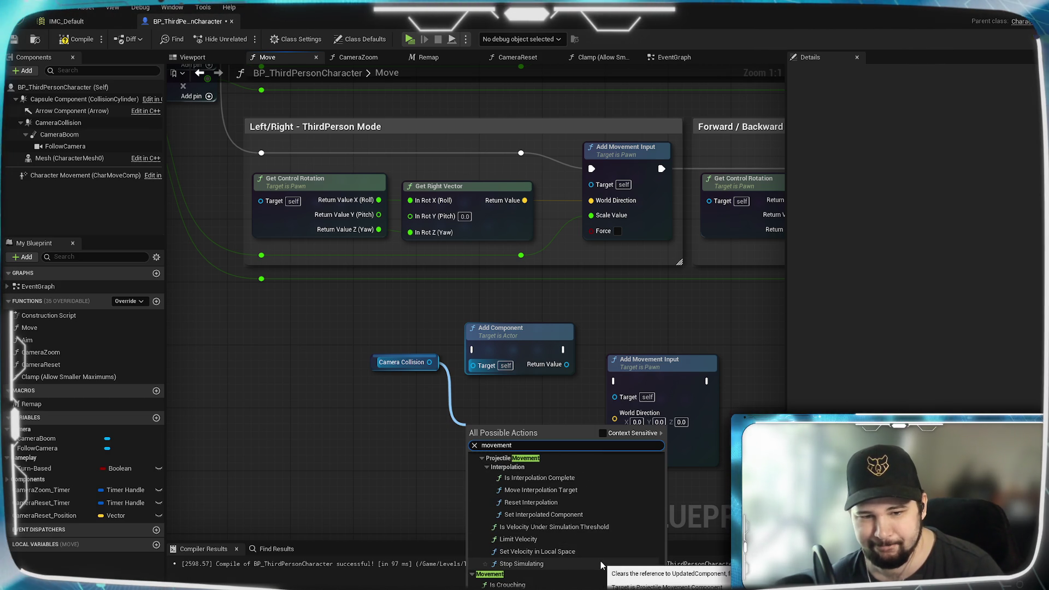
scroll(601, 561, "down", 1)
scroll(601, 561, "down", 5)
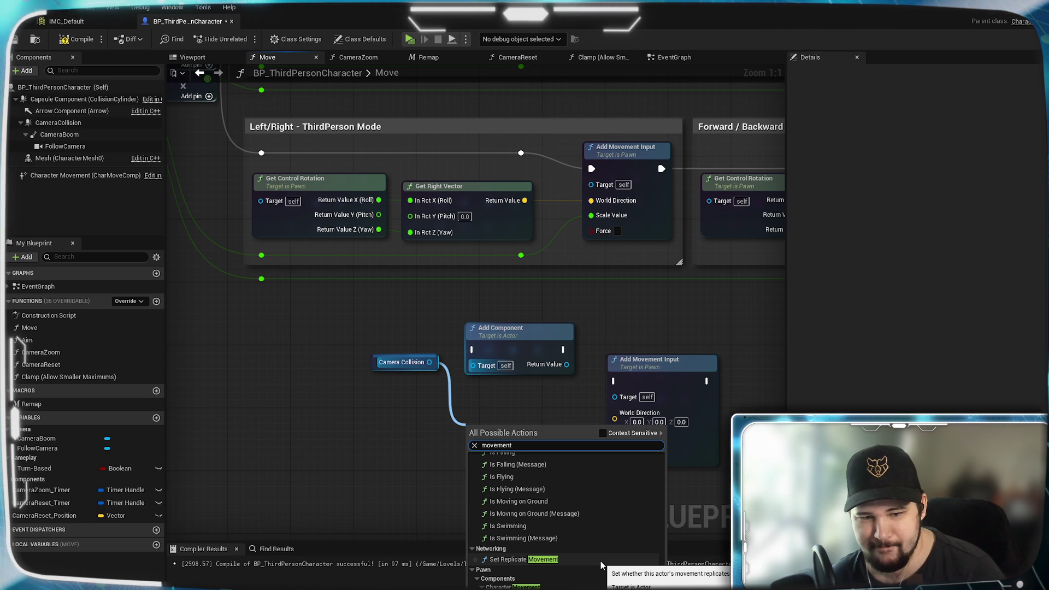
scroll(601, 561, "down", 3)
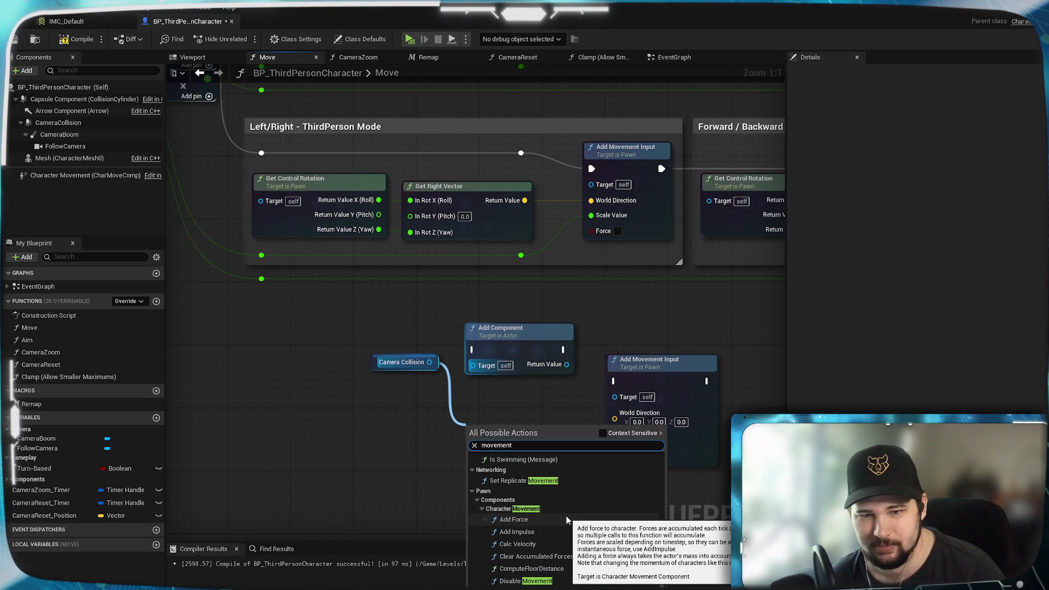
scroll(566, 515, "down", 2)
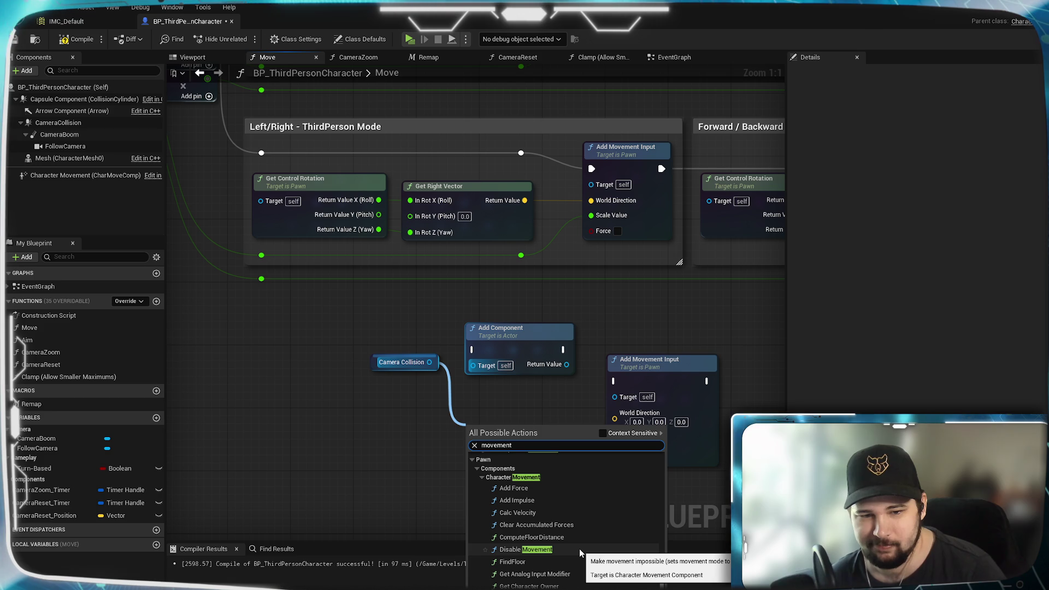
scroll(579, 548, "down", 6)
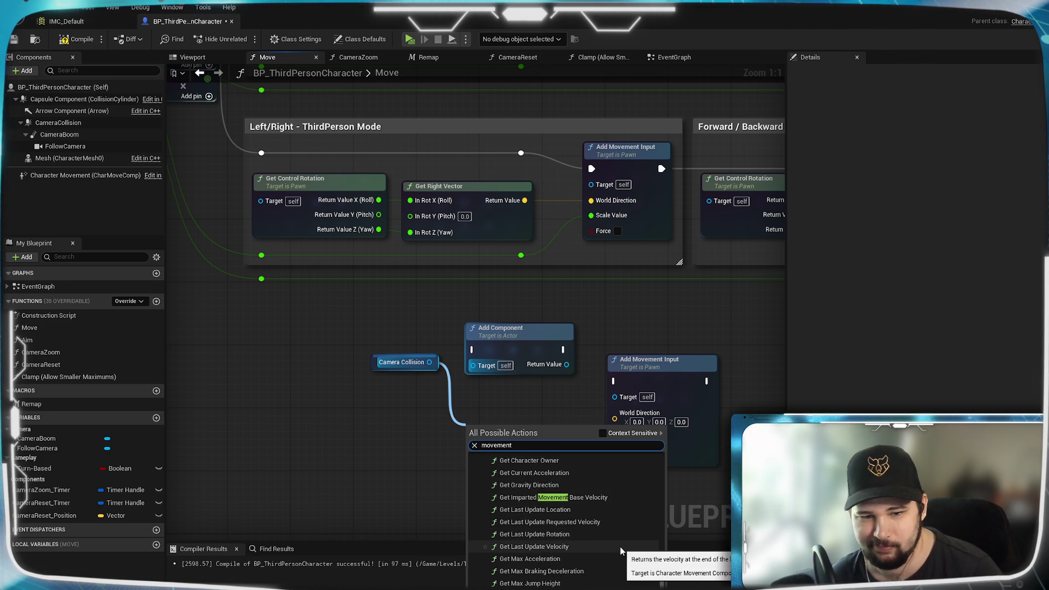
scroll(621, 547, "down", 1)
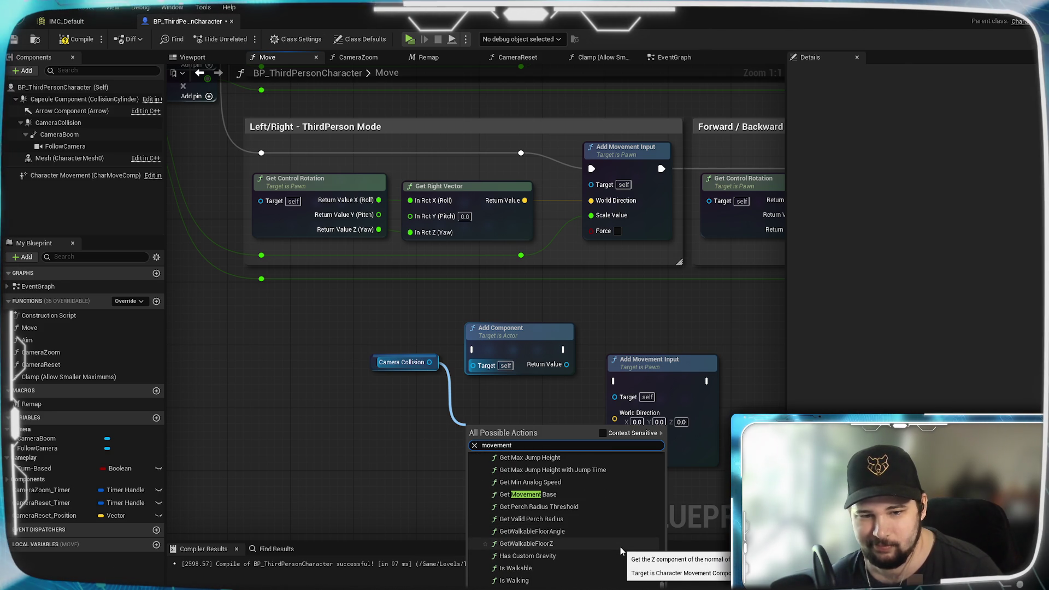
scroll(606, 562, "down", 6)
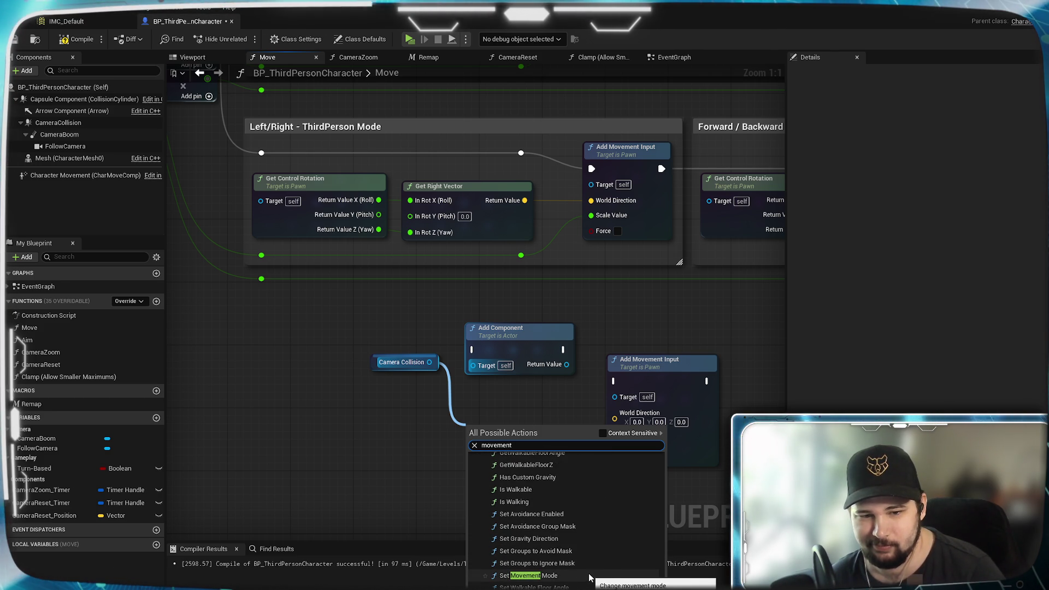
scroll(589, 578, "down", 5)
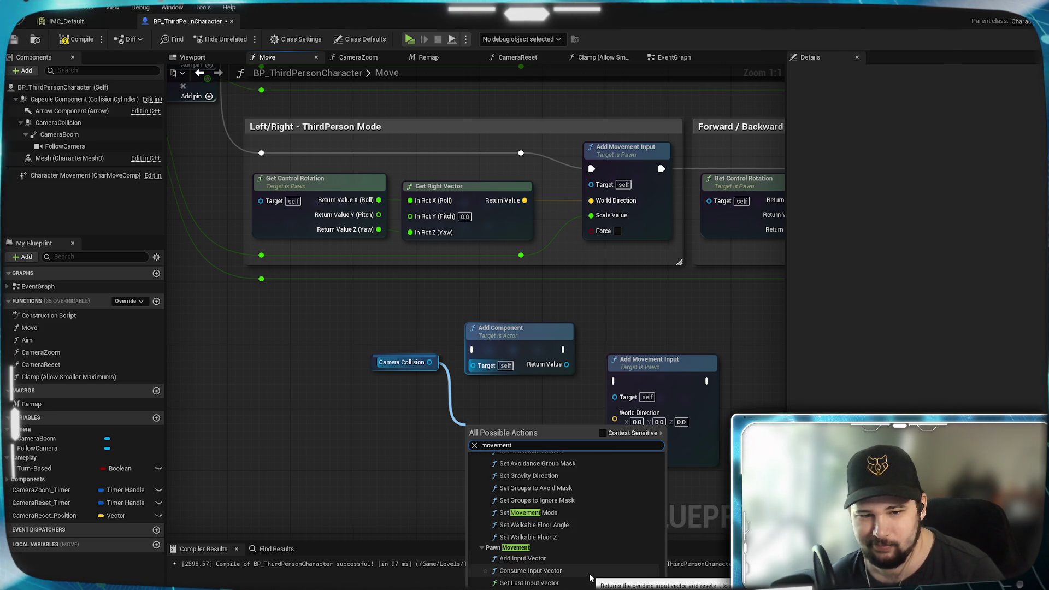
scroll(590, 578, "down", 4)
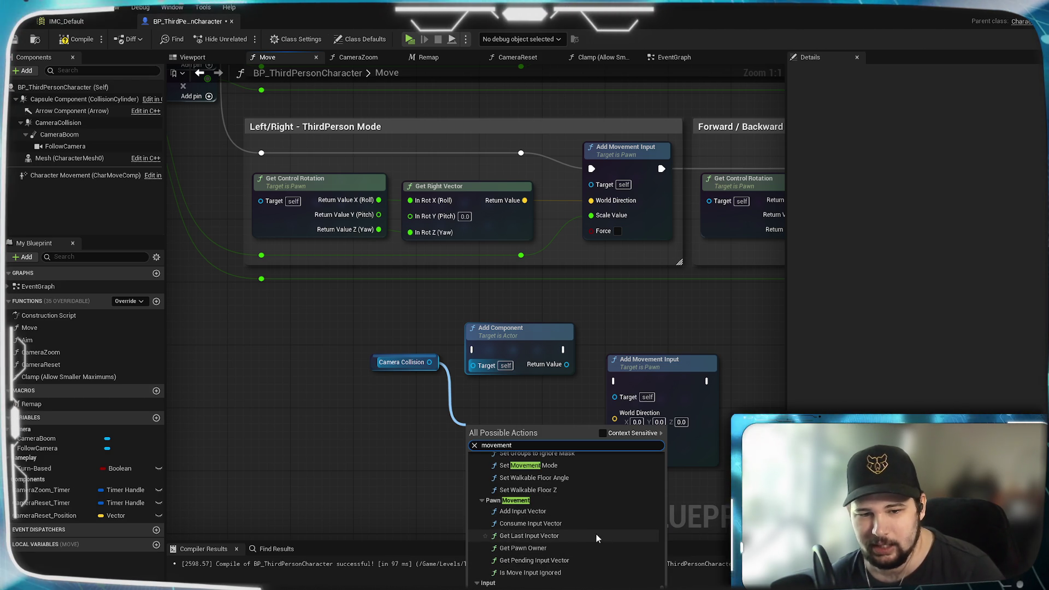
scroll(599, 544, "down", 5)
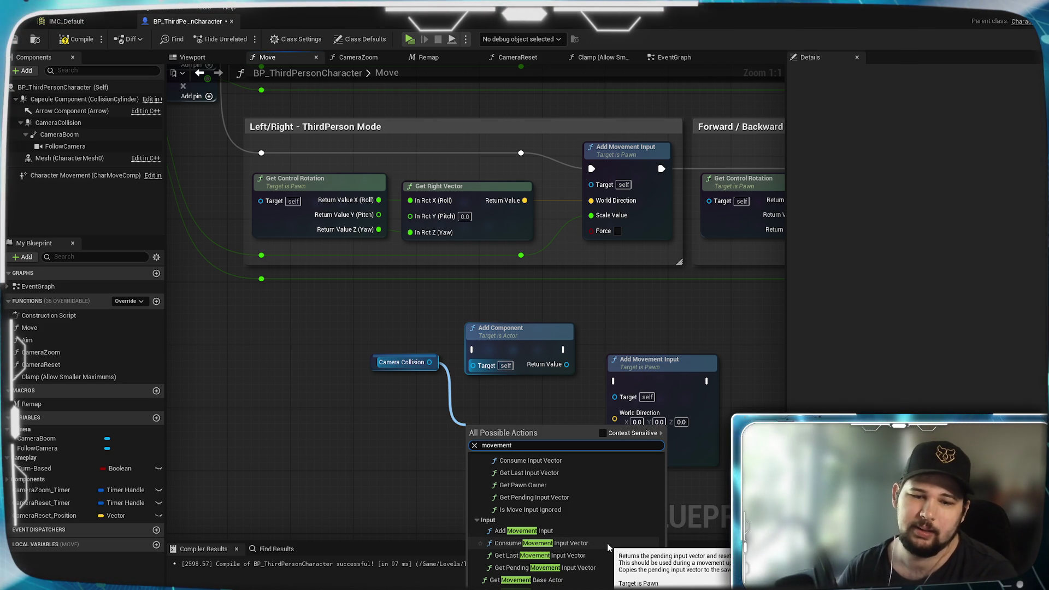
scroll(607, 543, "down", 10)
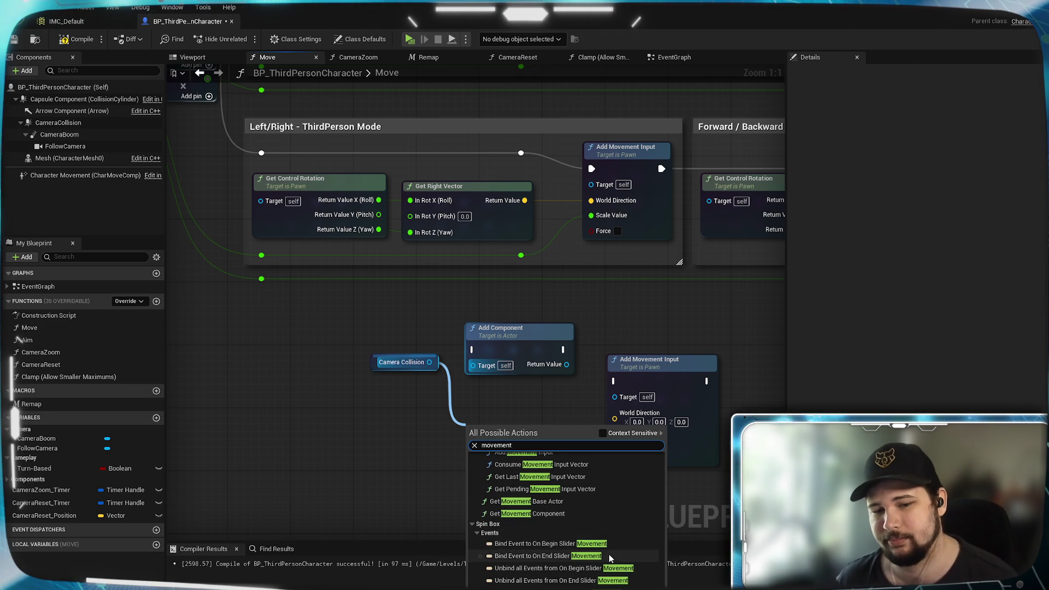
scroll(609, 553, "down", 2)
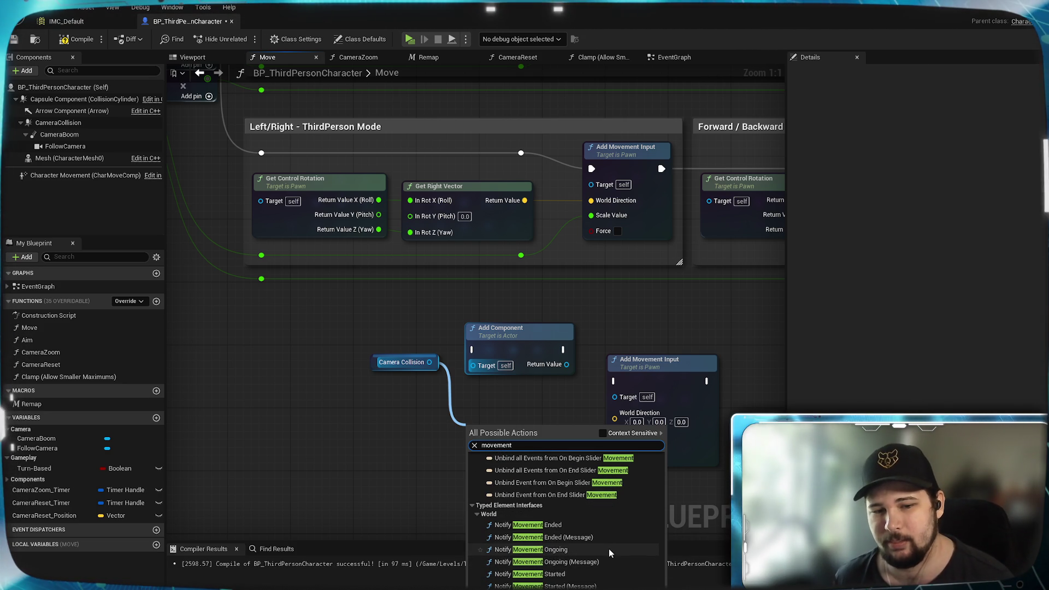
scroll(608, 546, "down", 3)
scroll(607, 543, "down", 4)
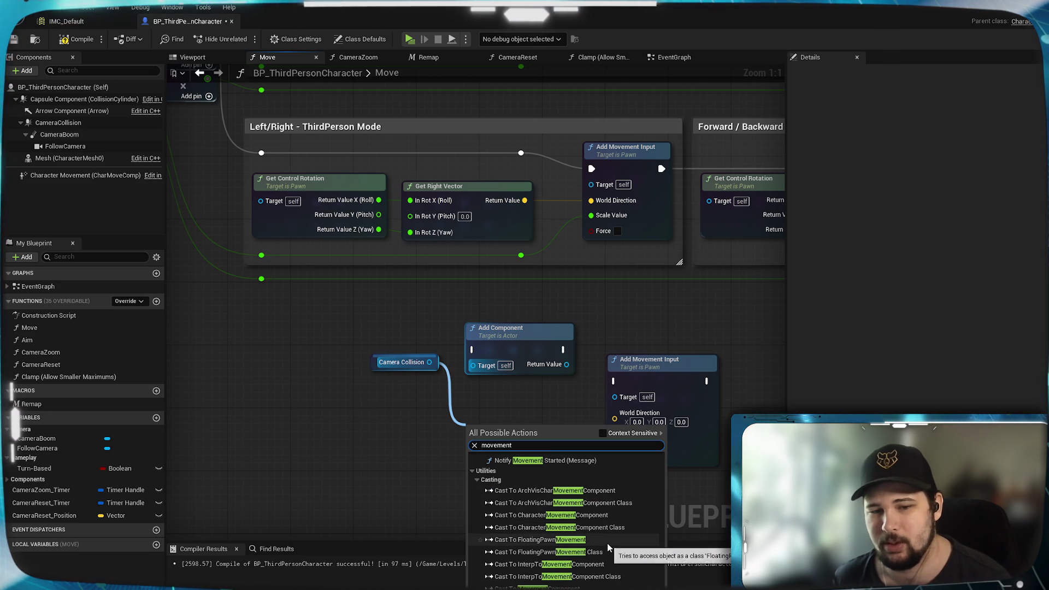
scroll(607, 540, "down", 3)
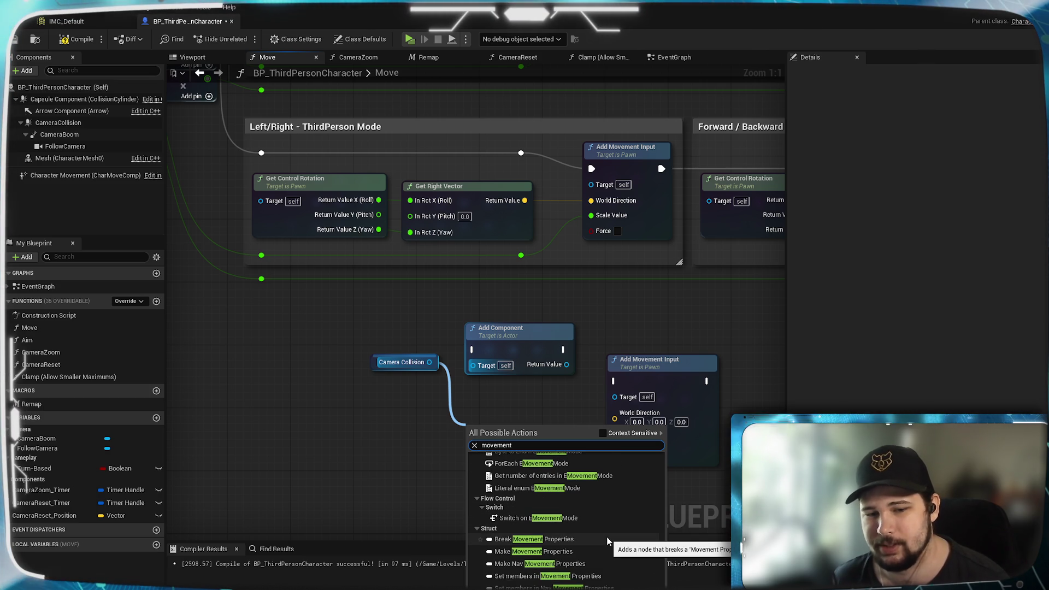
left_click(347, 443)
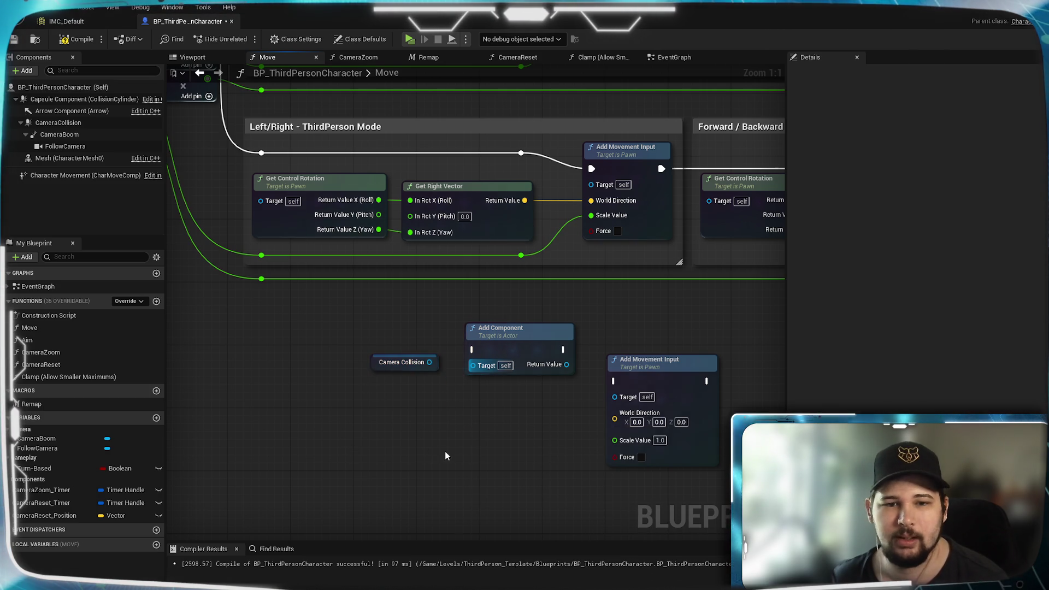
Put Add Movement Input beside Add Component with Camera Collision beneath, then deselect.
left_click_drag(679, 365, 655, 333)
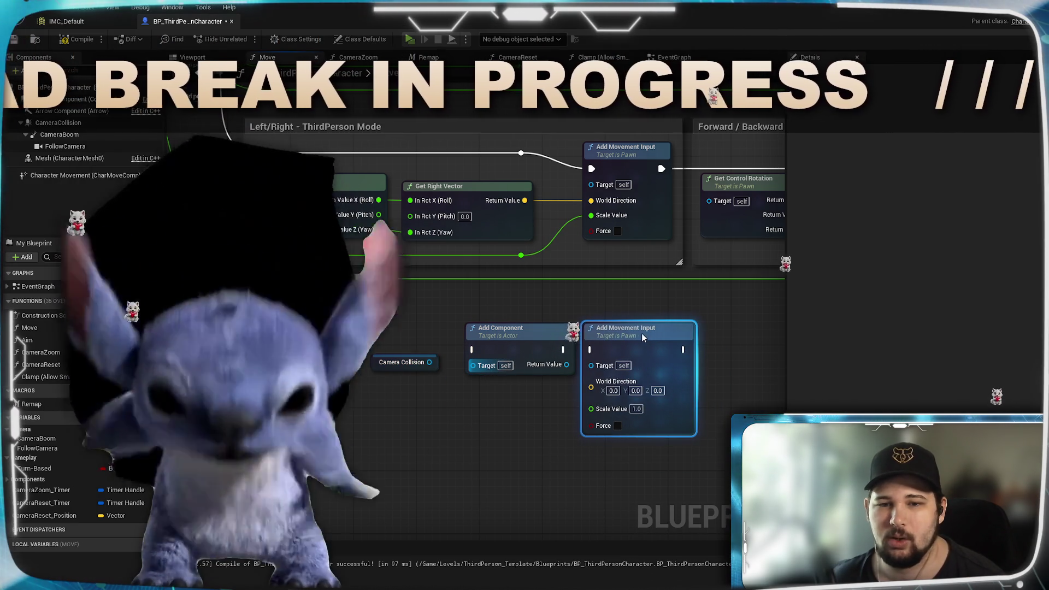
left_click_drag(404, 362, 497, 393)
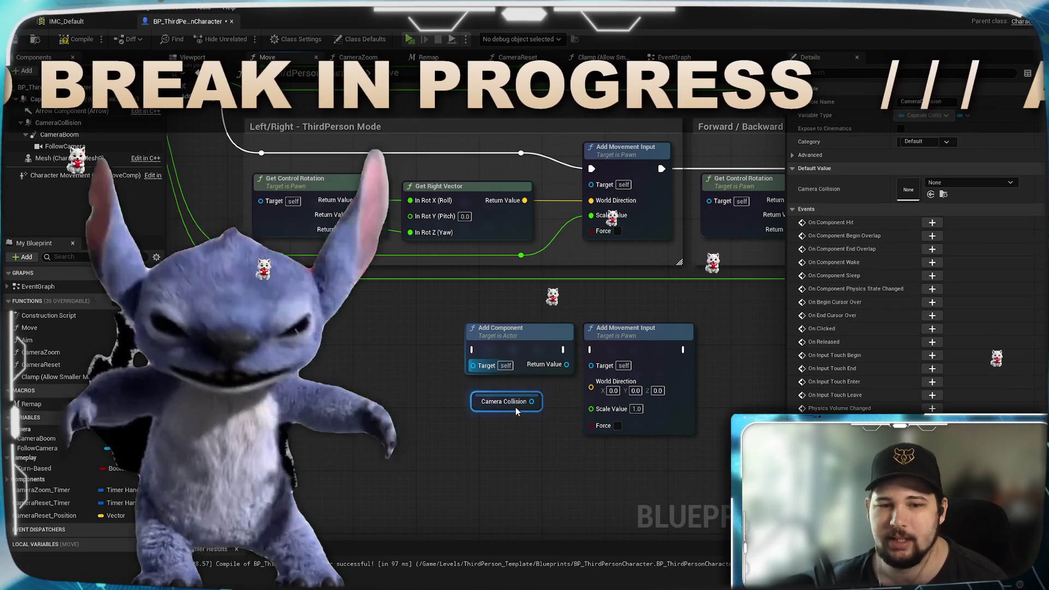
left_click(508, 409)
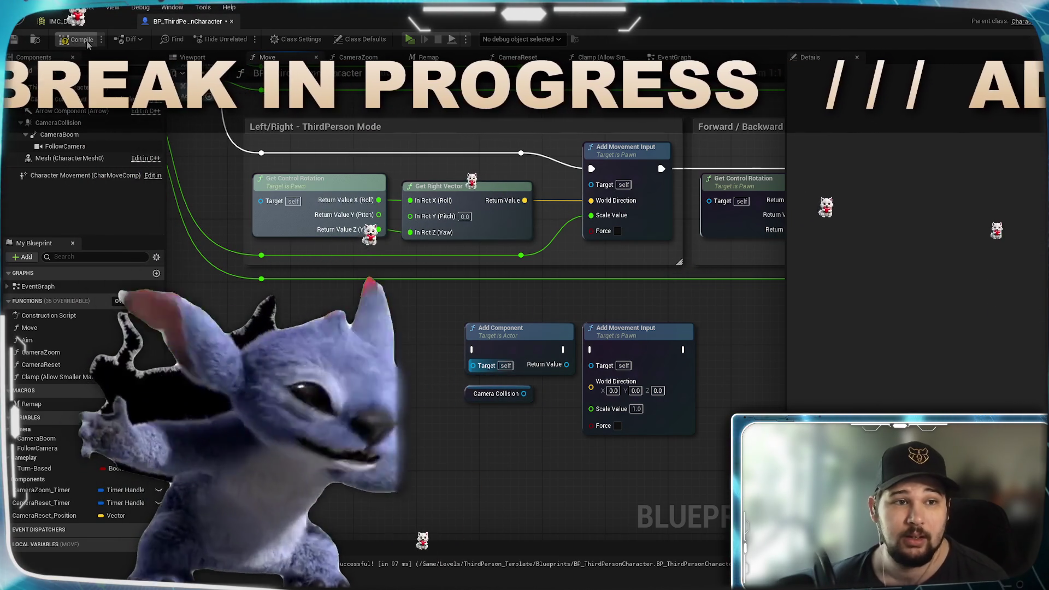
Save the blueprint from the CameraZoom graph, then close CameraZoom to show Remap.
left_click(358, 57)
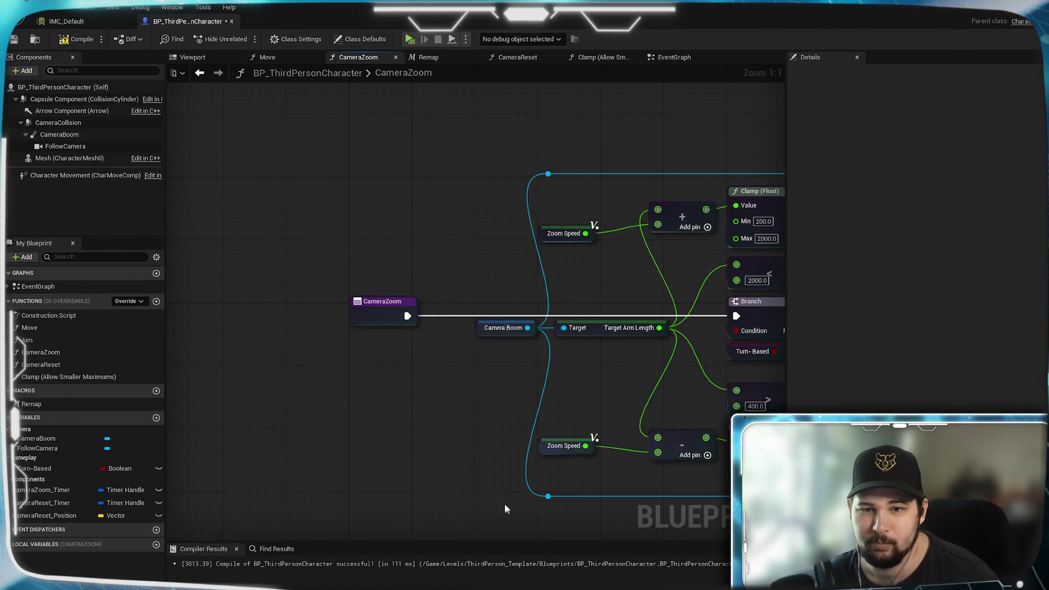
mouse_move(475, 456)
left_mouse_down()
mouse_move(375, 370)
mouse_move(410, 381)
mouse_move(327, 409)
left_mouse_up()
scroll(410, 382, "up", 1)
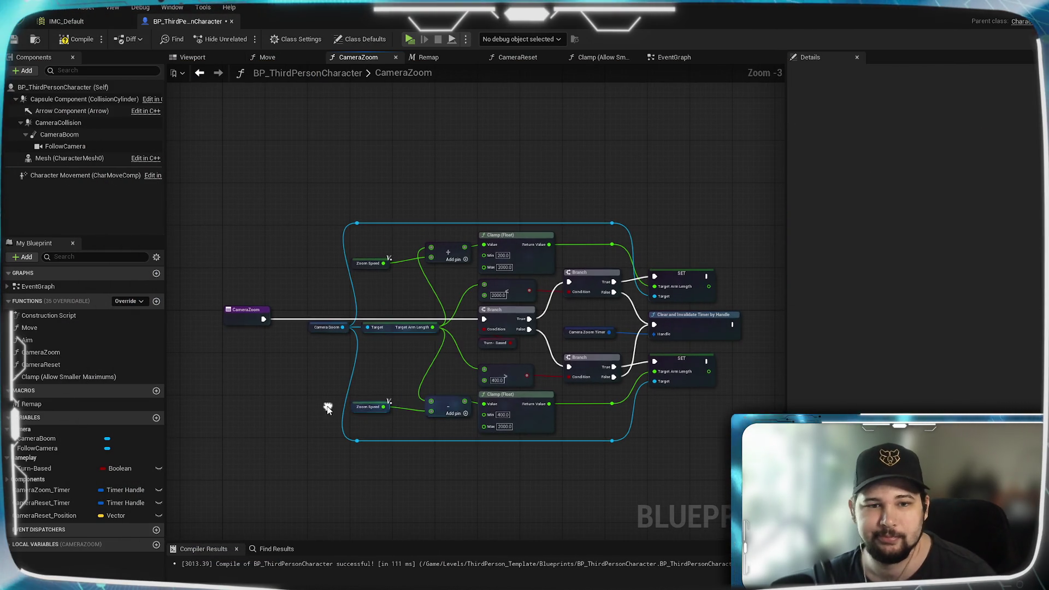
key("ctrl+s")
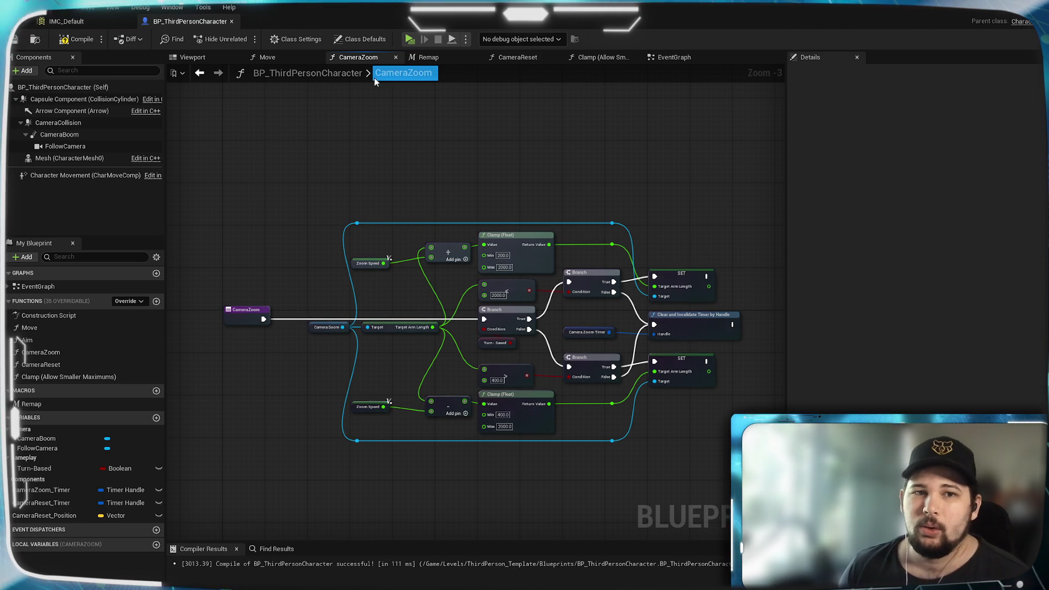
left_click_drag(428, 157, 431, 175)
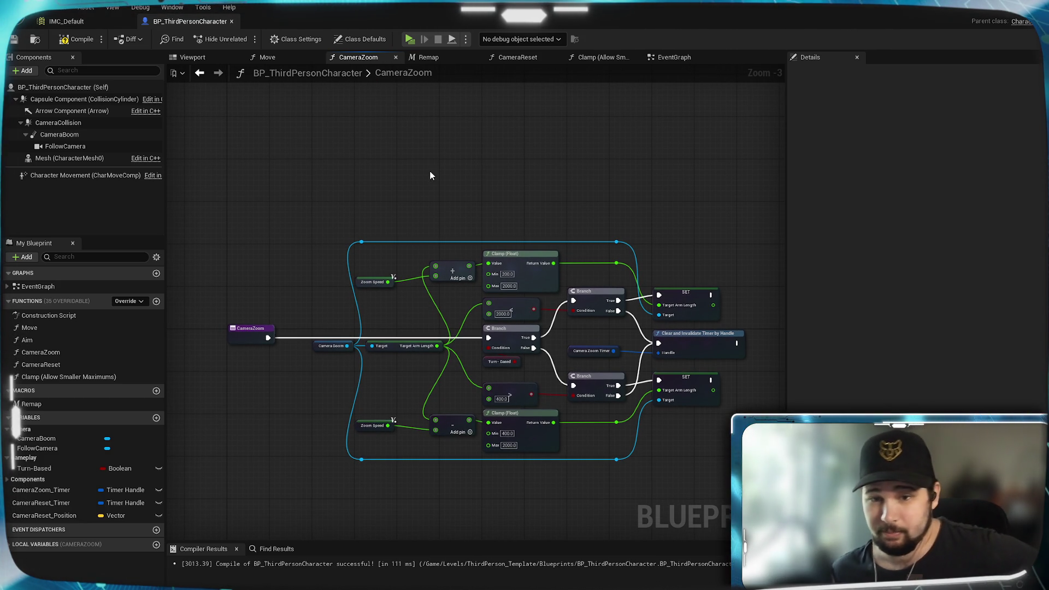
left_click(395, 58)
mouse_move(435, 92)
left_mouse_down()
mouse_move(524, 164)
mouse_move(440, 159)
left_mouse_up()
Close Remap, then in Clamp reposition the < node and add an exec-wire reroute knot.
left_click(395, 58)
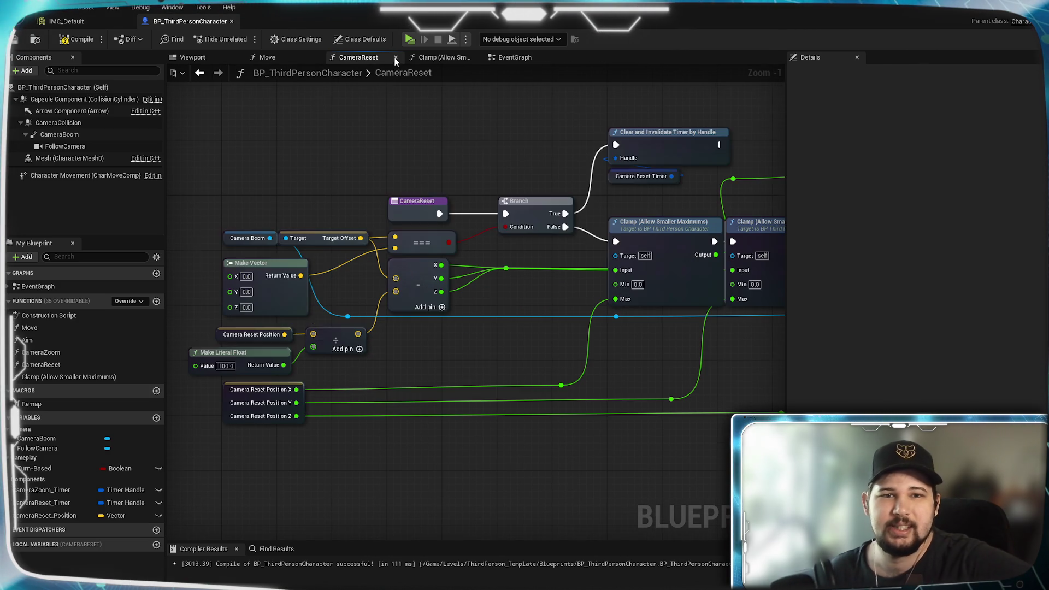
left_click(442, 58)
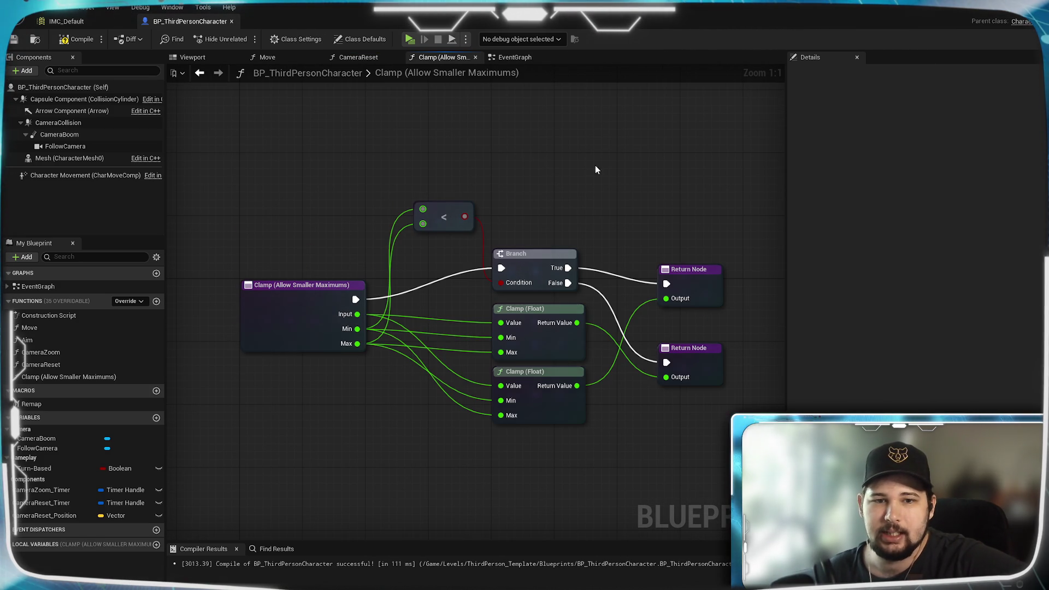
mouse_move(455, 229)
left_mouse_down()
mouse_move(447, 259)
mouse_move(464, 228)
mouse_move(428, 205)
mouse_move(434, 266)
mouse_move(452, 267)
left_mouse_up()
left_click(466, 239)
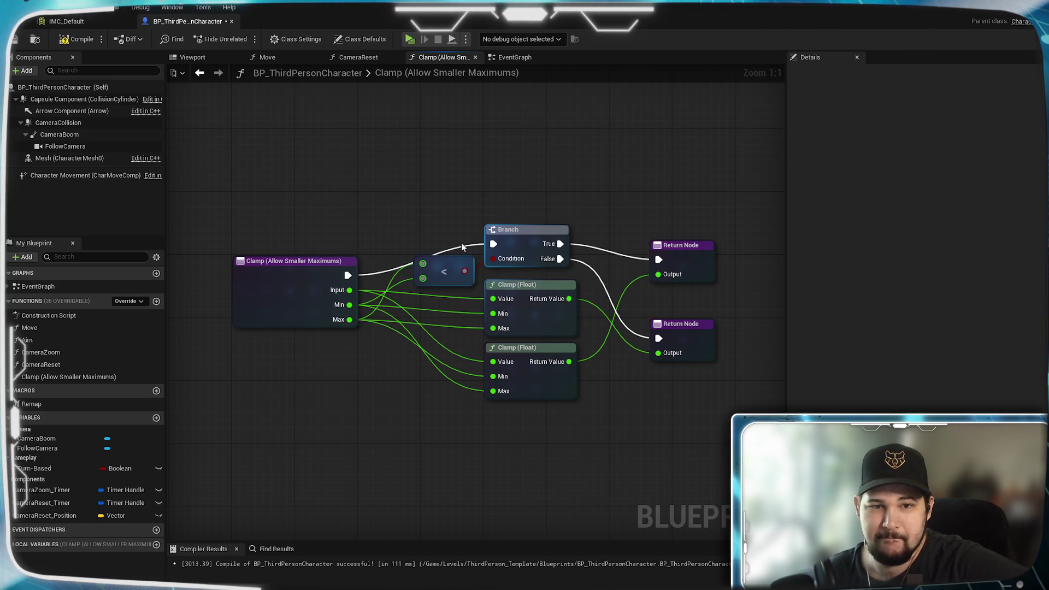
double_click(461, 246)
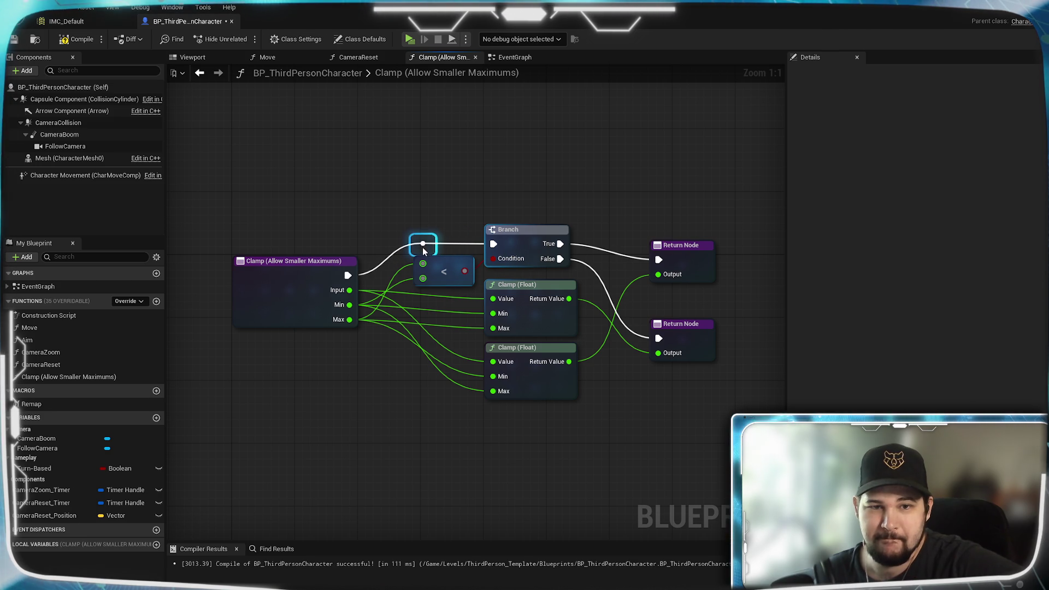
left_click(391, 145)
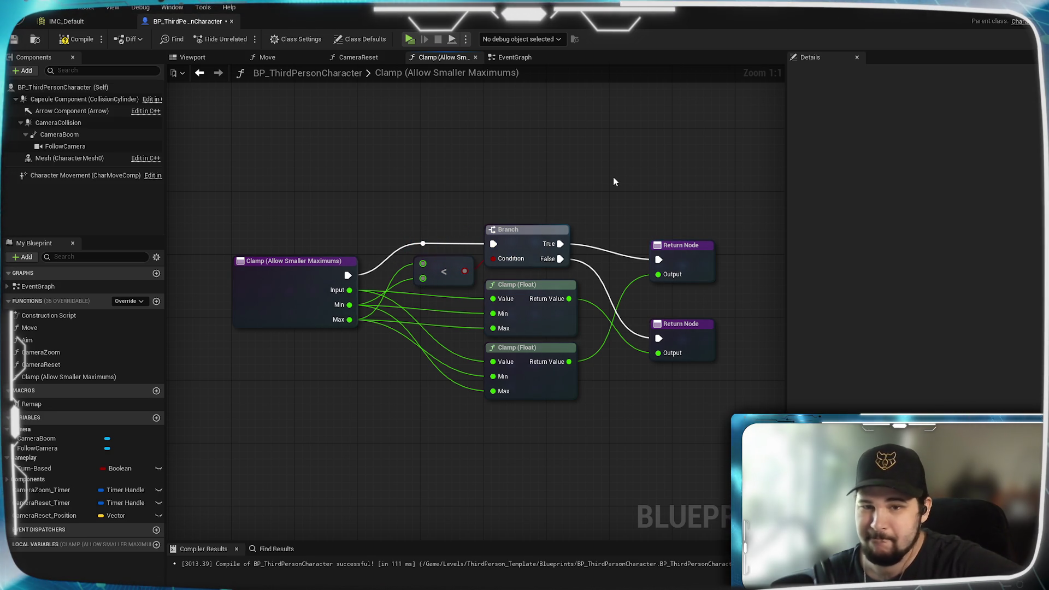
Compile and save the blueprint, then close the Clamp graph.
mouse_move(613, 177)
left_mouse_down()
mouse_move(601, 171)
mouse_move(596, 199)
left_mouse_up()
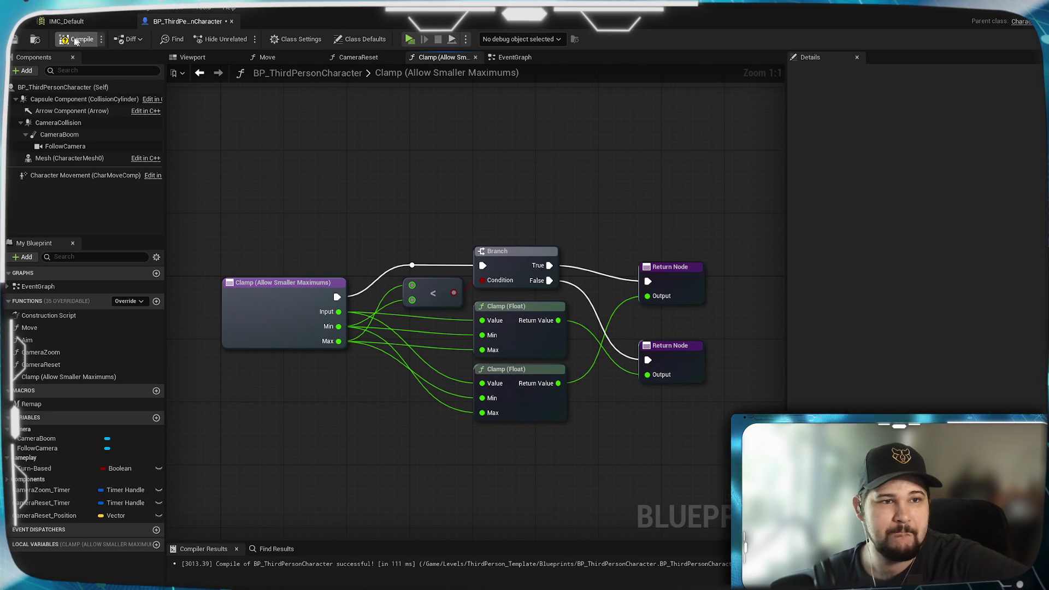
left_click(14, 39)
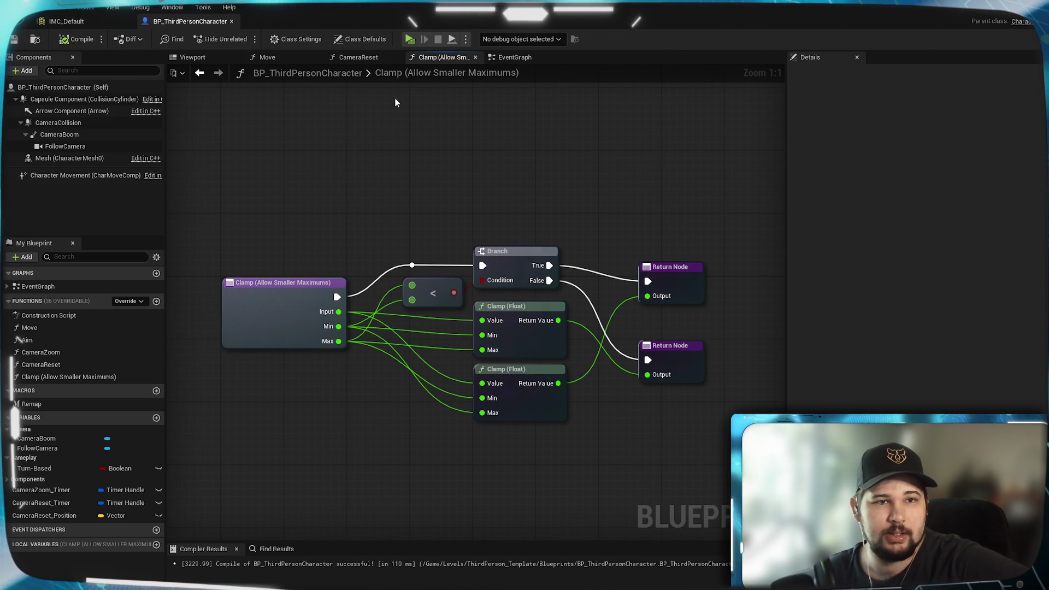
left_click(474, 57)
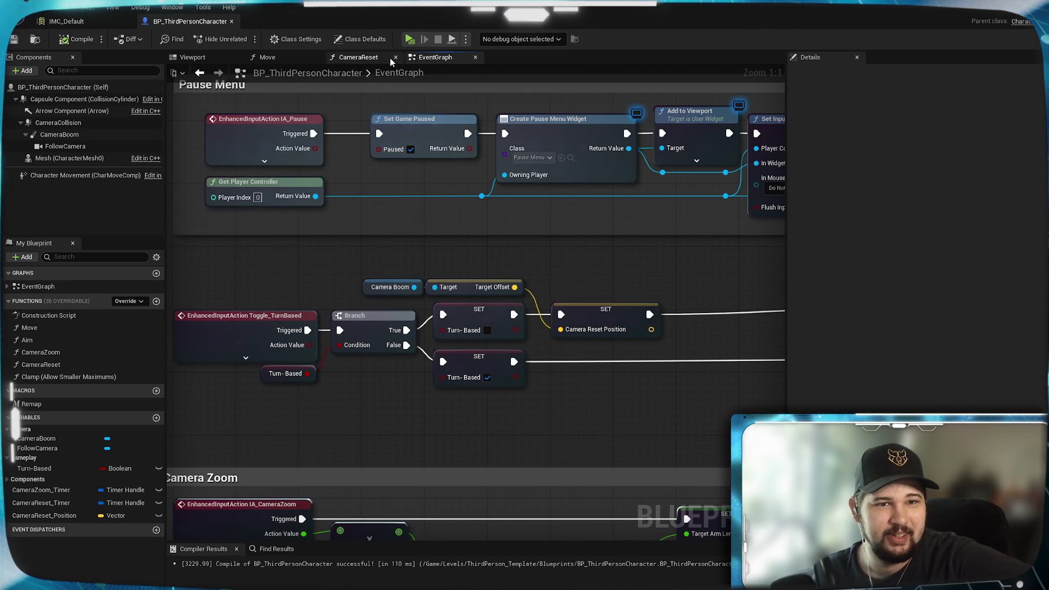
Look over the CameraReset function's nodes, then close its graph tab.
left_click(374, 57)
scroll(491, 306, "down", 2)
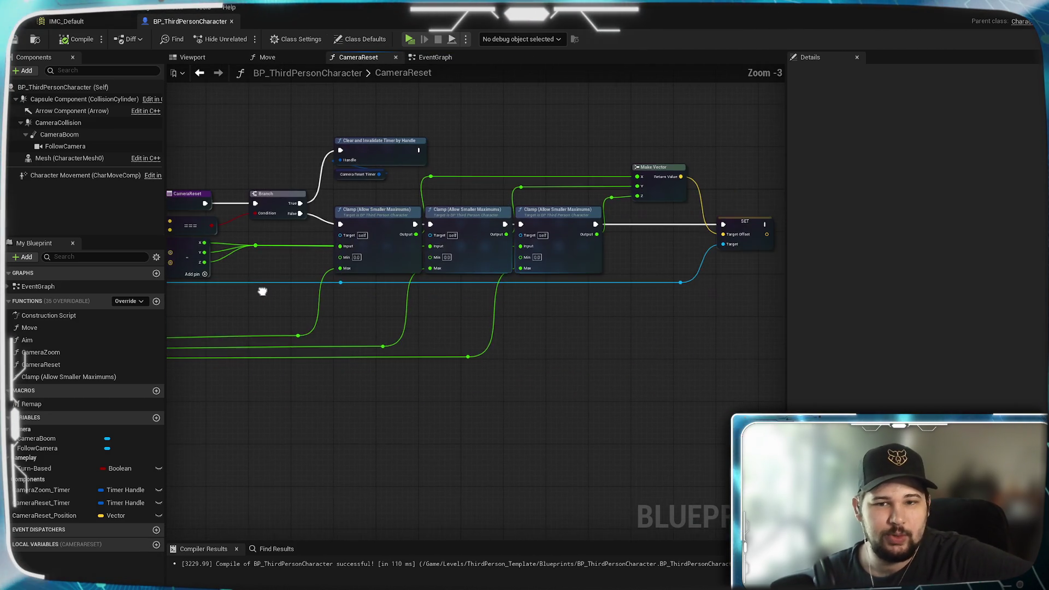
left_click_drag(538, 341, 466, 339)
scroll(467, 338, "up", 2)
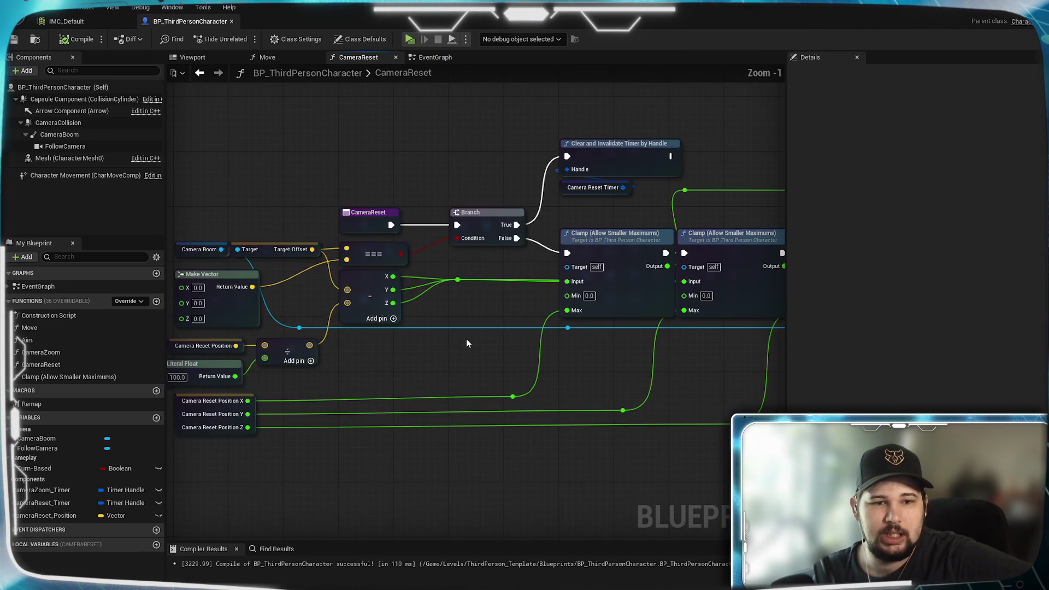
scroll(467, 338, "down", 1)
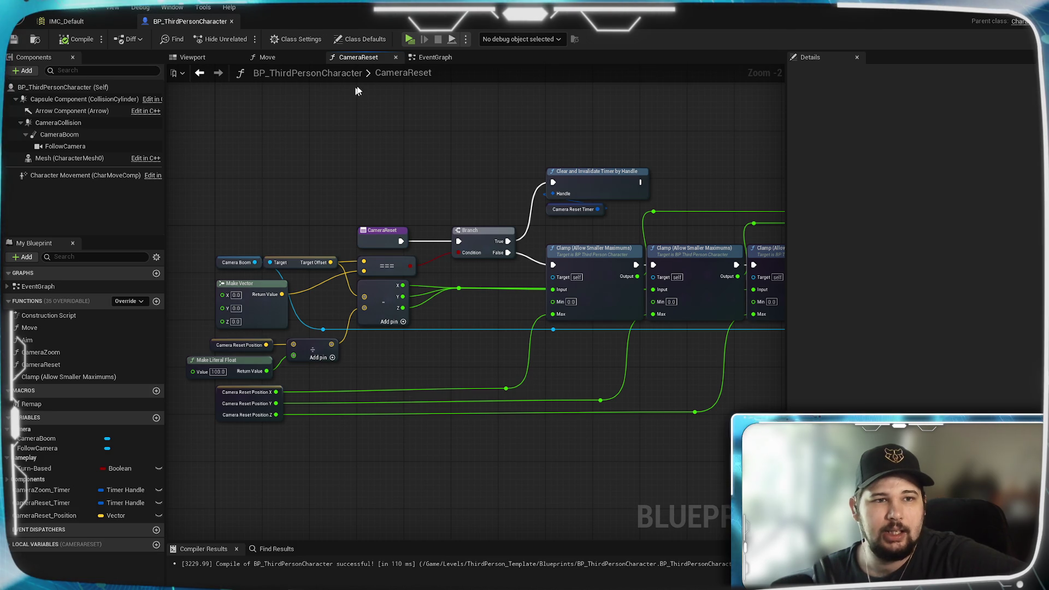
left_click(396, 57)
Select the Set Timer by Function Name, SET and reroute nodes and align them.
scroll(546, 360, "down", 1)
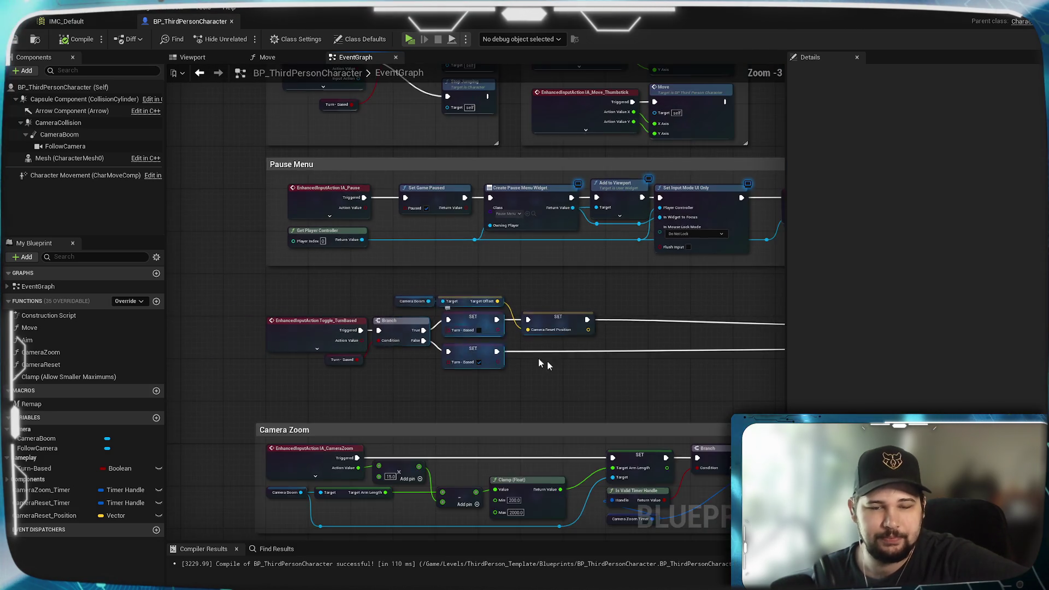
scroll(546, 360, "up", 1)
left_click_drag(216, 331, 49, 331)
scroll(405, 314, "down", 1)
scroll(405, 314, "up", 1)
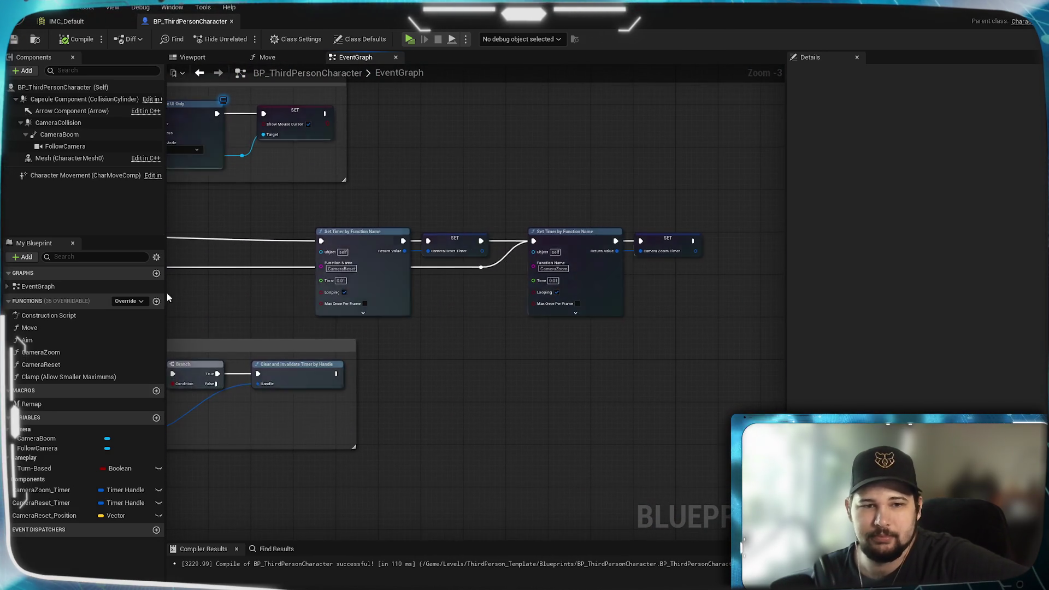
left_click_drag(726, 346, 284, 218)
mouse_move(246, 299)
left_mouse_down()
mouse_move(506, 257)
mouse_move(422, 262)
left_mouse_up()
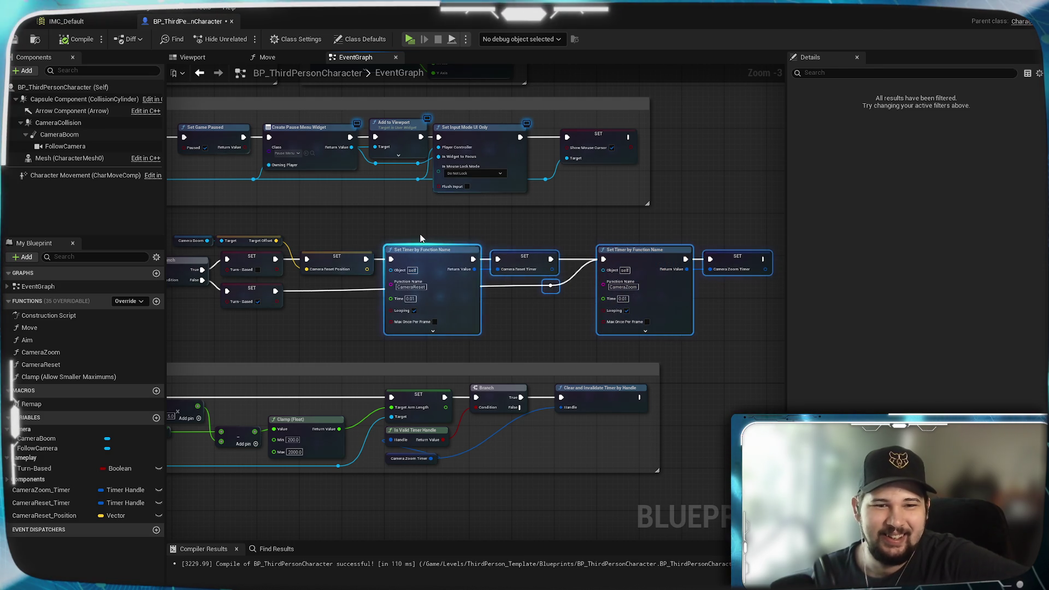
left_click(227, 211)
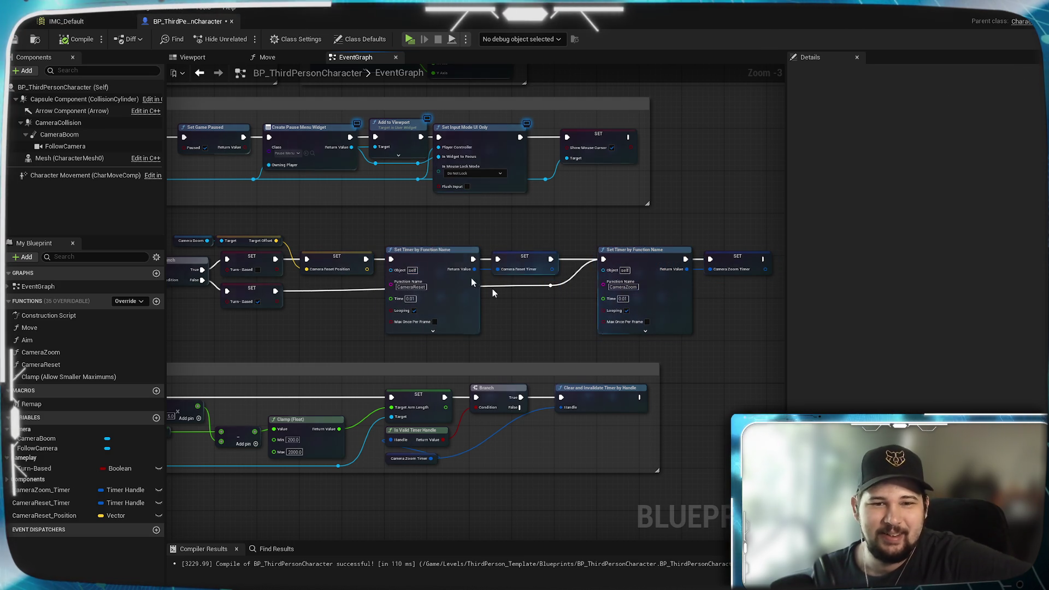
Pan along the chain to check the CameraReset timer, Toggle_TurnBased and Camera Zoom events.
scroll(533, 330, "up", 3)
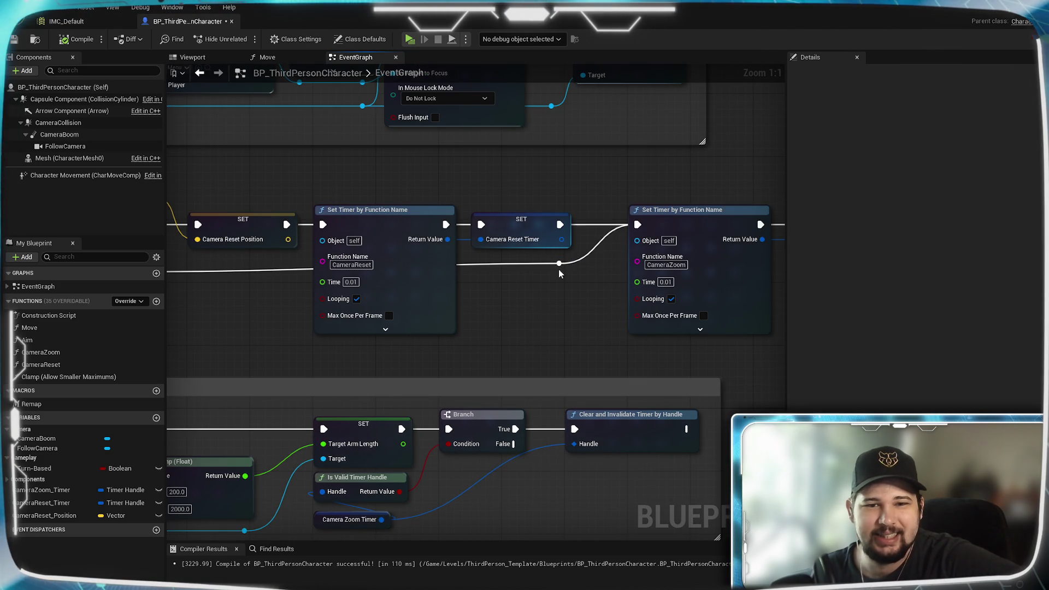
mouse_move(211, 300)
left_mouse_down()
mouse_move(554, 335)
mouse_move(674, 328)
mouse_move(414, 319)
mouse_move(274, 287)
mouse_move(365, 313)
left_mouse_up()
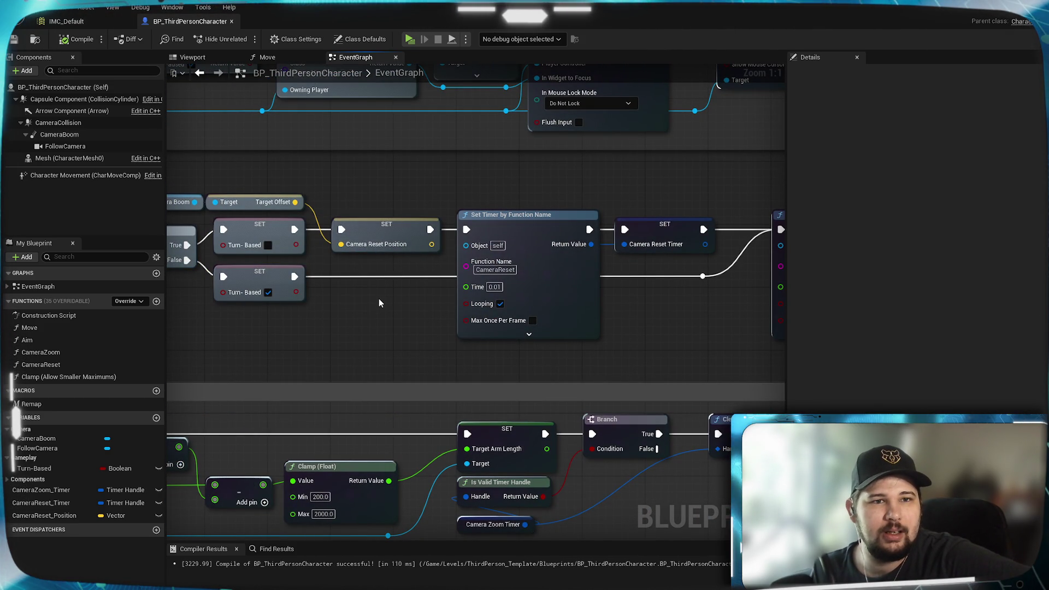
mouse_move(429, 339)
left_mouse_down()
mouse_move(281, 311)
mouse_move(674, 323)
left_mouse_up()
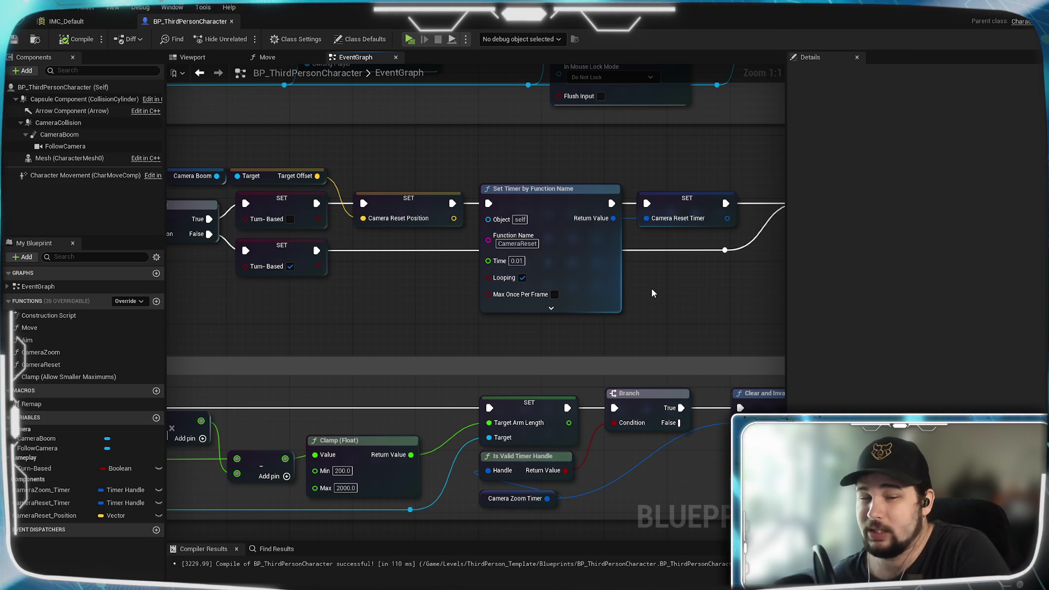
mouse_move(412, 302)
left_mouse_down()
mouse_move(605, 303)
mouse_move(589, 317)
mouse_move(608, 319)
mouse_move(119, 328)
mouse_move(655, 324)
mouse_move(220, 324)
mouse_move(561, 307)
left_mouse_up()
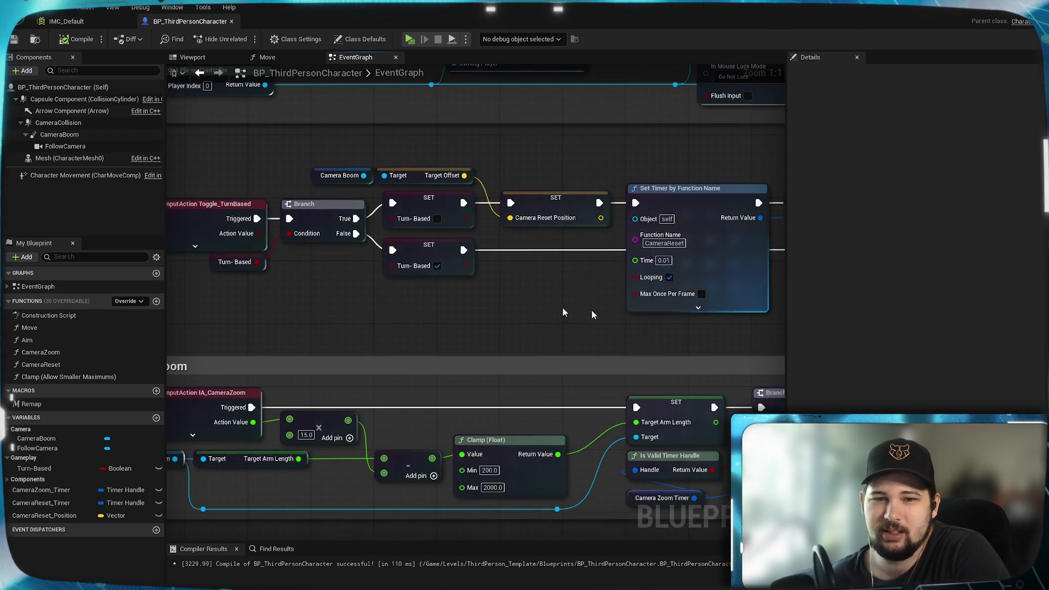
left_click_drag(226, 306, 352, 300)
In IMC_Default, drag IA_MouseLook to the top of Mappings with IA_Look below it.
left_click(82, 21)
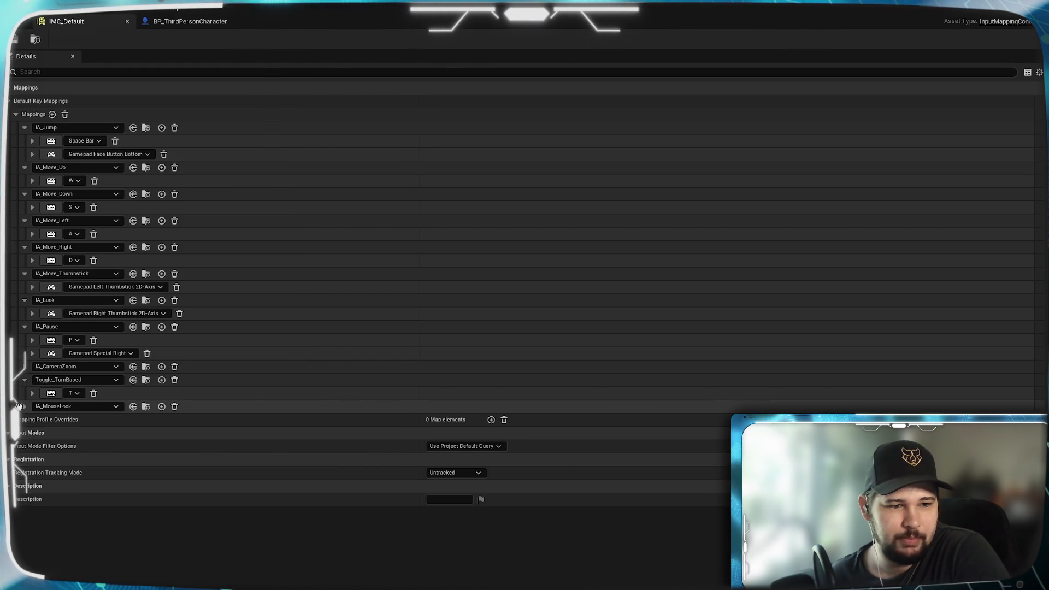
left_click_drag(19, 407, 25, 129)
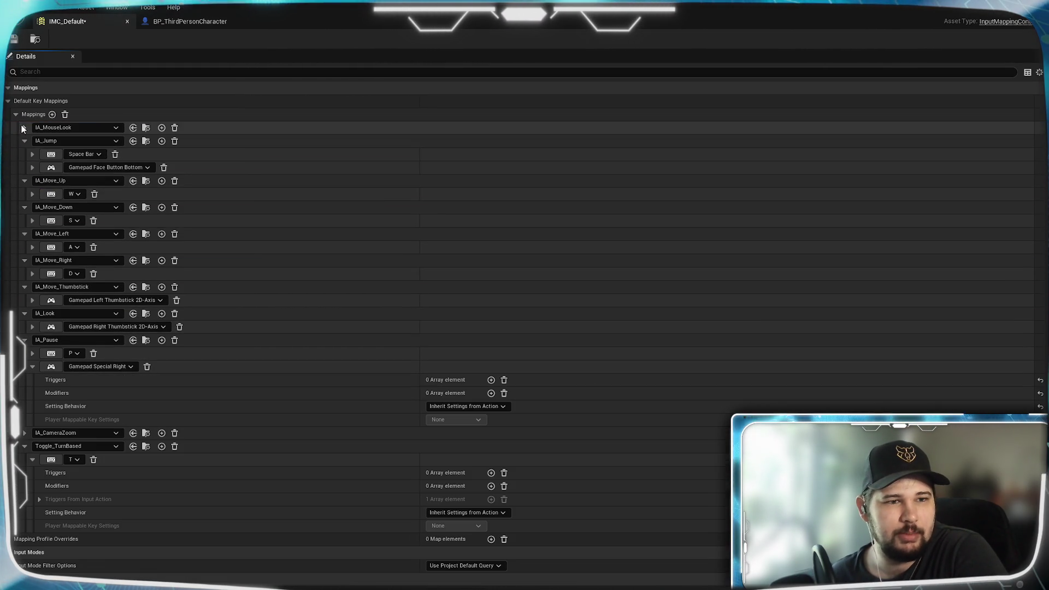
left_click(24, 446)
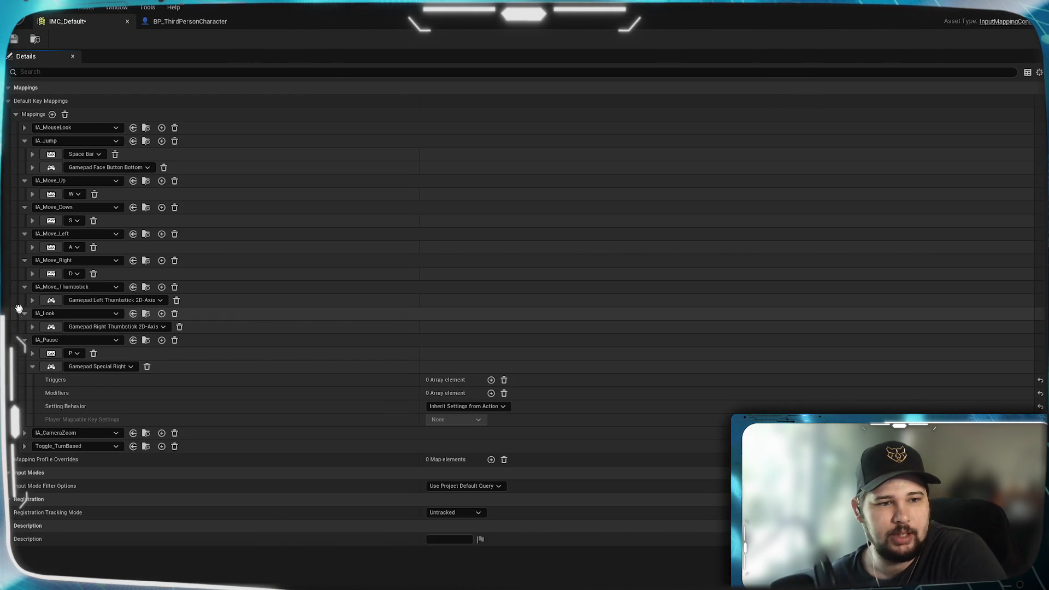
left_click_drag(26, 313, 14, 140)
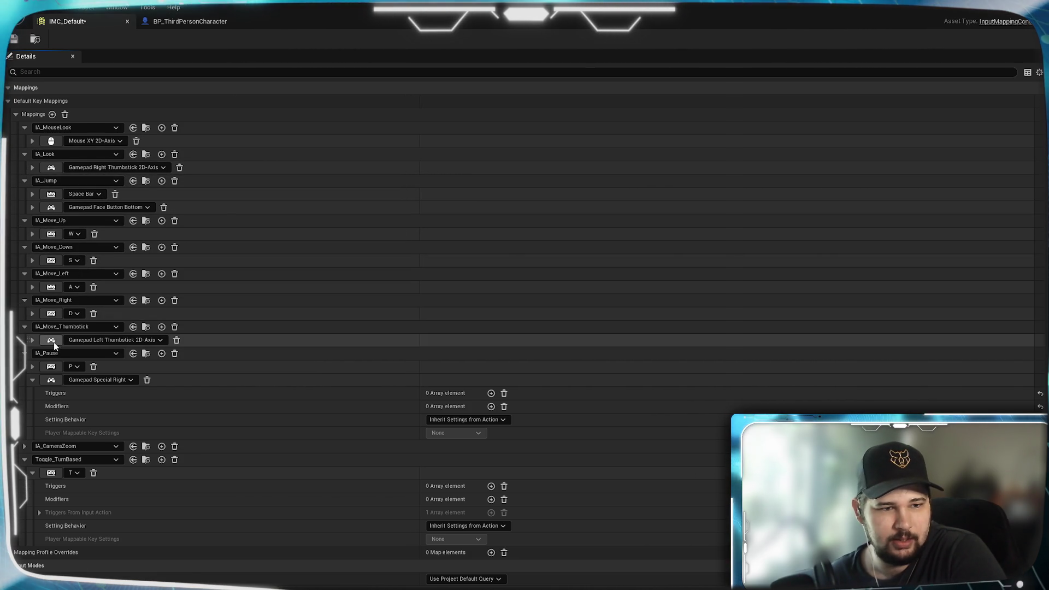
left_click(32, 379)
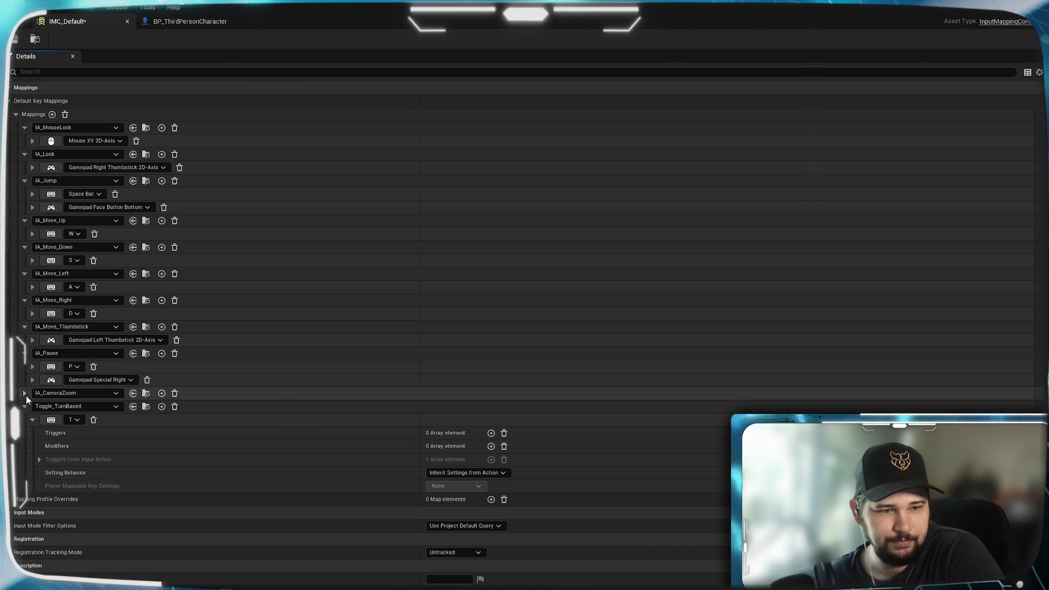
left_click(25, 394)
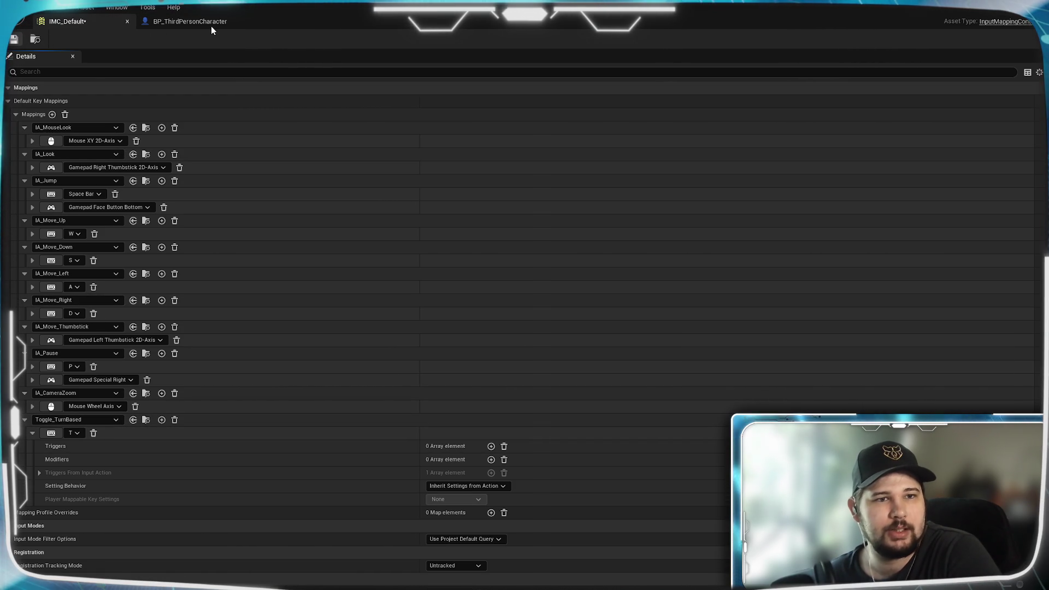
Return to BP_ThirdPersonCharacter and look over the EventGraph timer chain, pause menu and turn-based events.
left_click(191, 23)
scroll(548, 336, "down", 2)
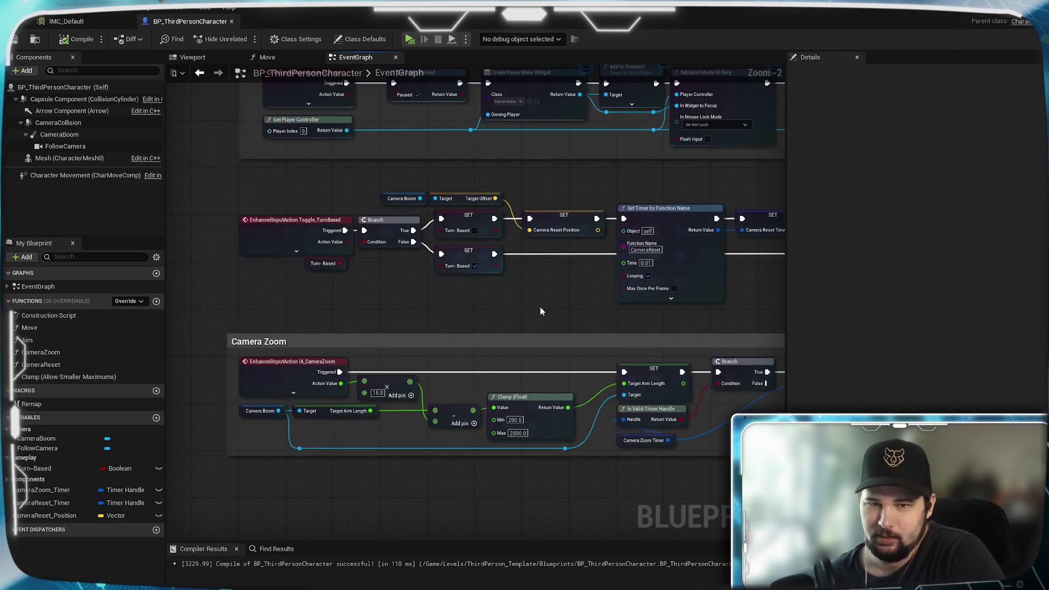
mouse_move(539, 311)
left_mouse_down()
mouse_move(678, 308)
mouse_move(532, 325)
left_mouse_up()
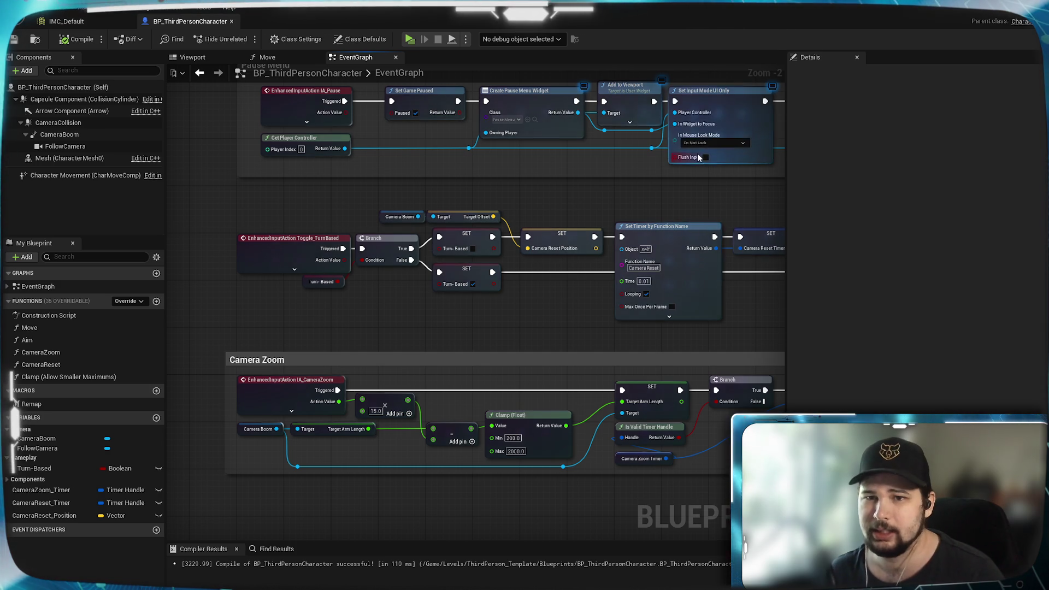
mouse_move(702, 202)
left_mouse_down()
mouse_move(588, 246)
mouse_move(370, 256)
mouse_move(449, 192)
left_mouse_up()
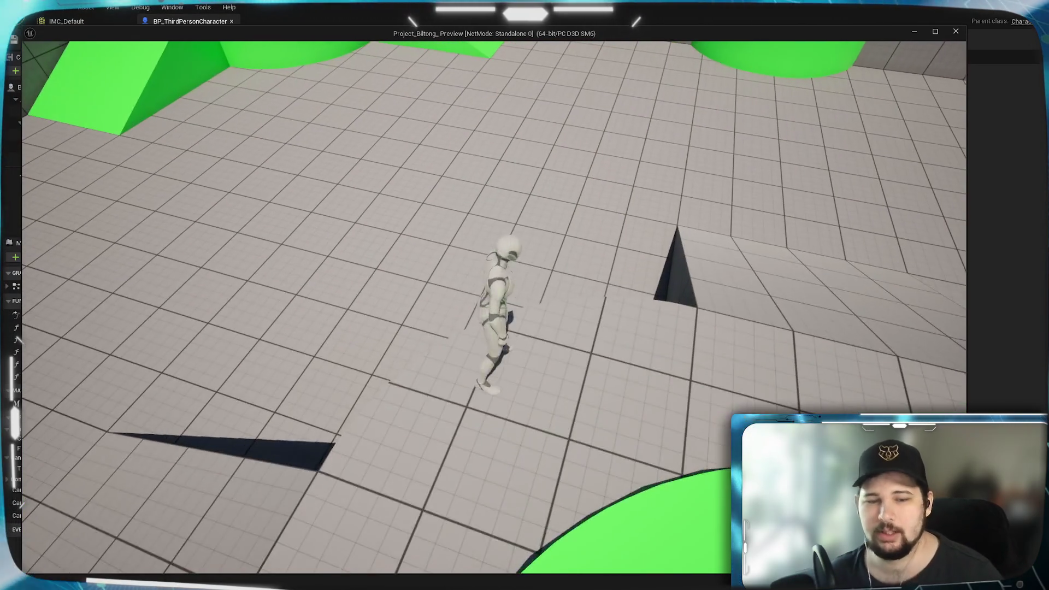
scroll(494, 306, "down", 5)
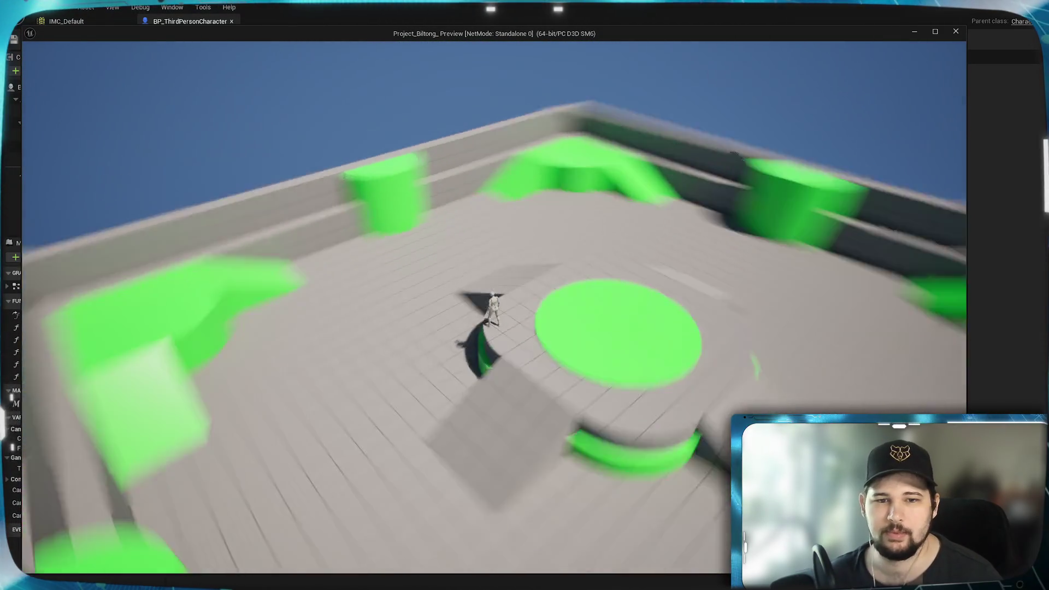
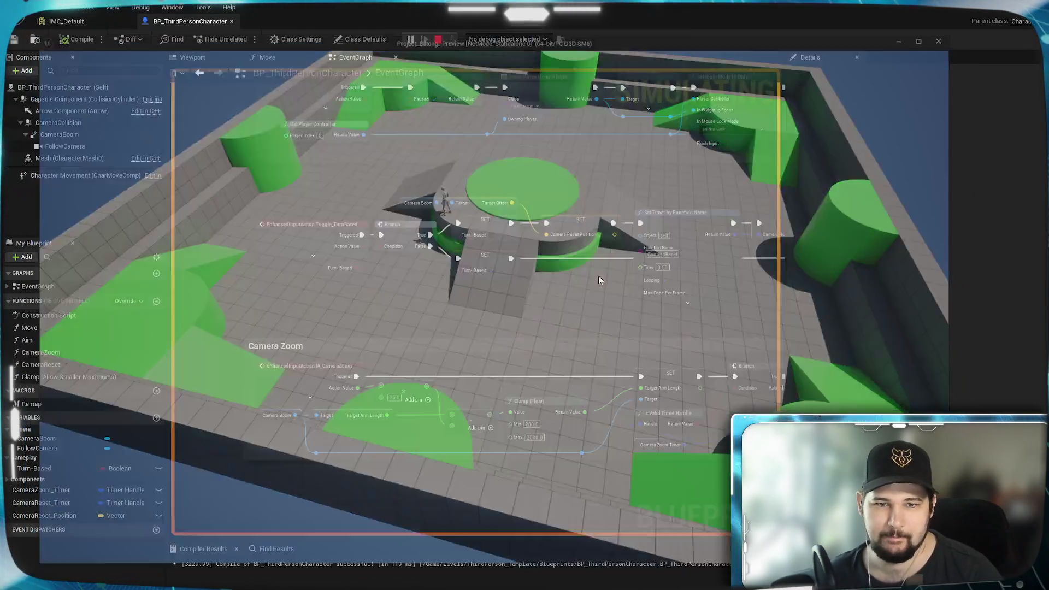
Delete the IMC_MouseLook asset from the Input folder, then browse into the Actions folder.
mouse_move(223, 293)
left_mouse_down()
mouse_move(363, 280)
mouse_move(333, 281)
mouse_move(344, 273)
left_mouse_up()
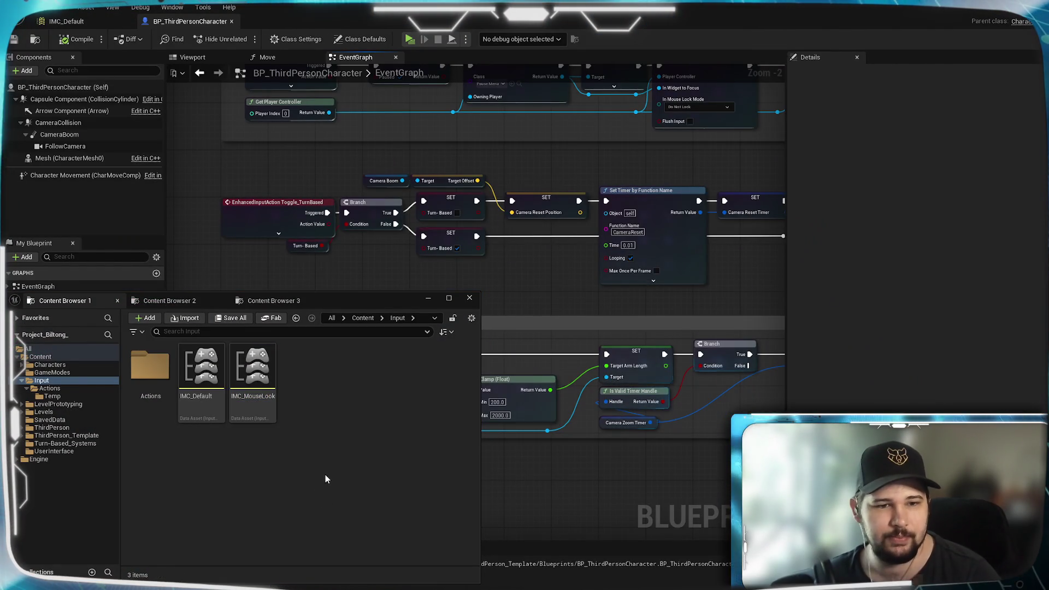
left_click(253, 376)
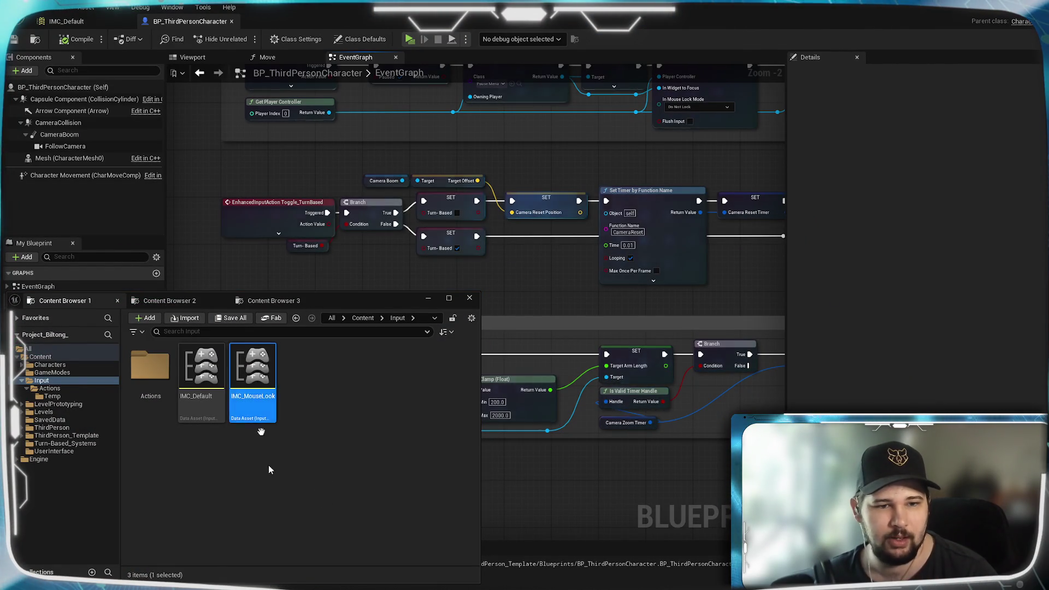
key("Delete")
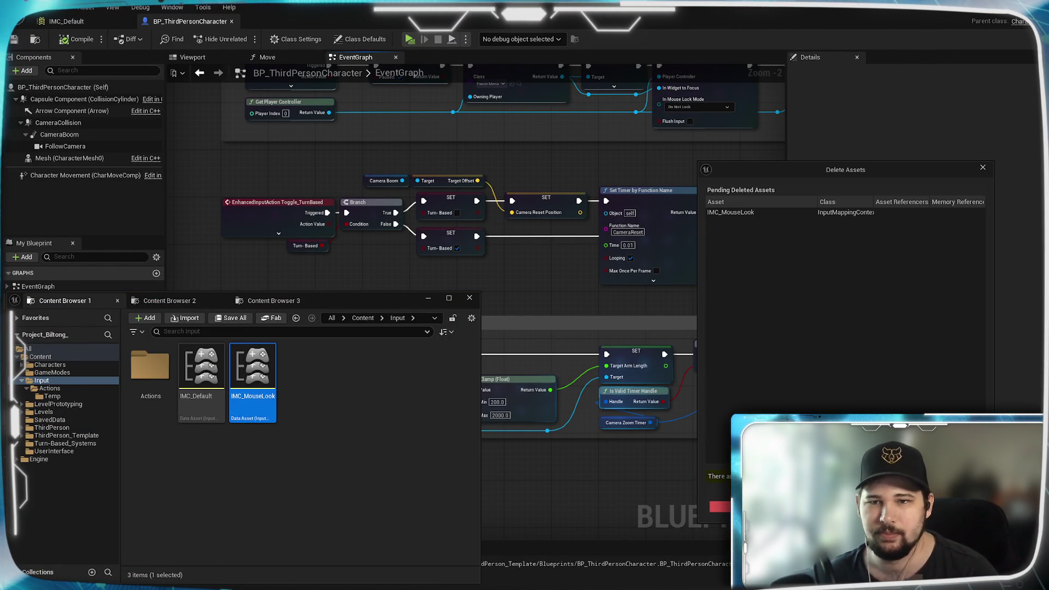
left_click(737, 507)
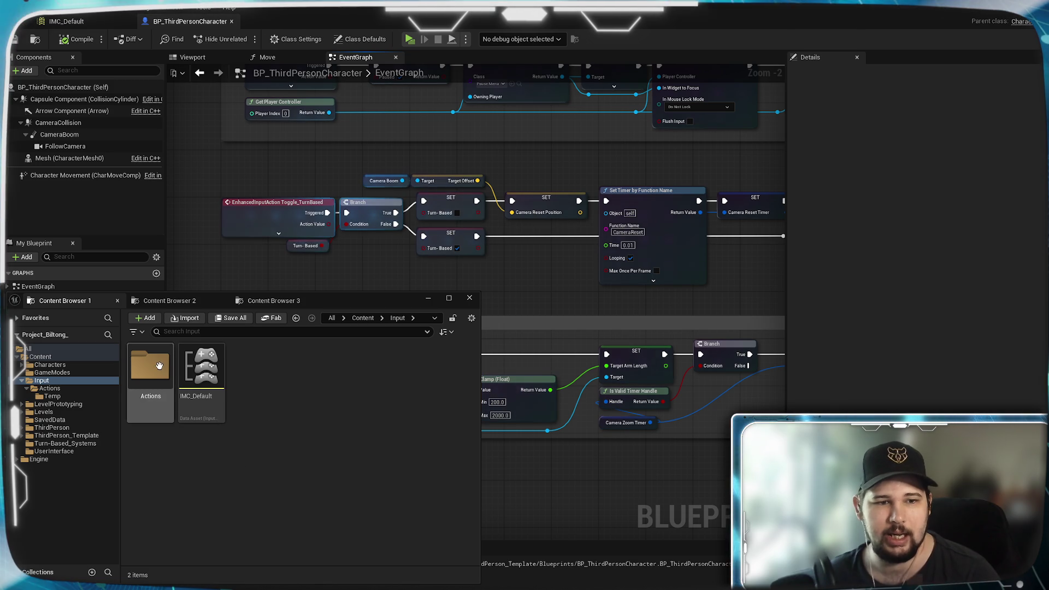
double_click(150, 377)
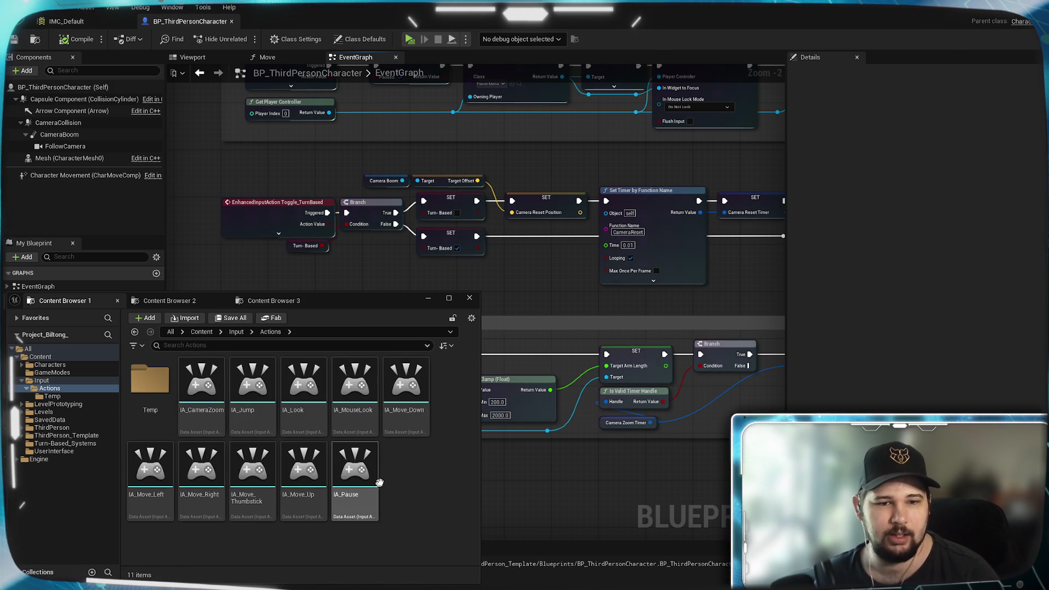
Create a new Input Action asset named IA_RightClick and open it in its editor.
right_click(405, 477)
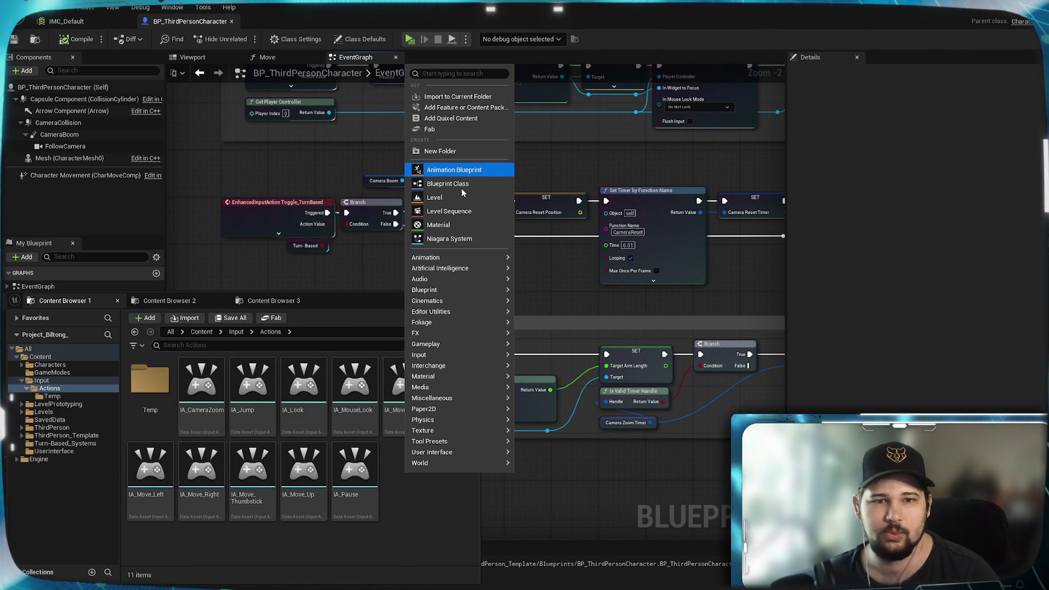
mouse_move(458, 429)
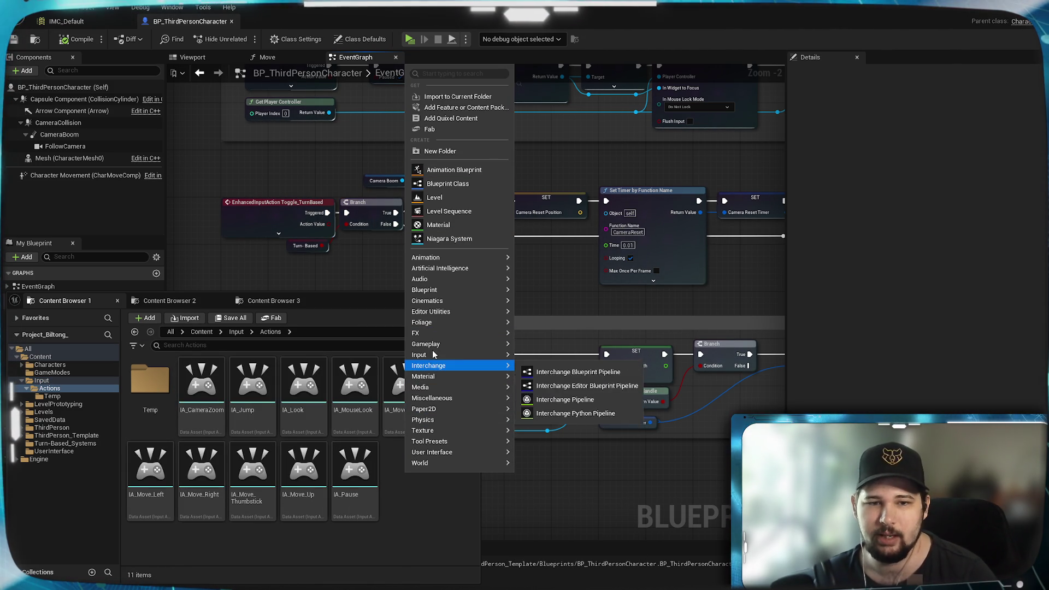
mouse_move(437, 354)
left_click(553, 388)
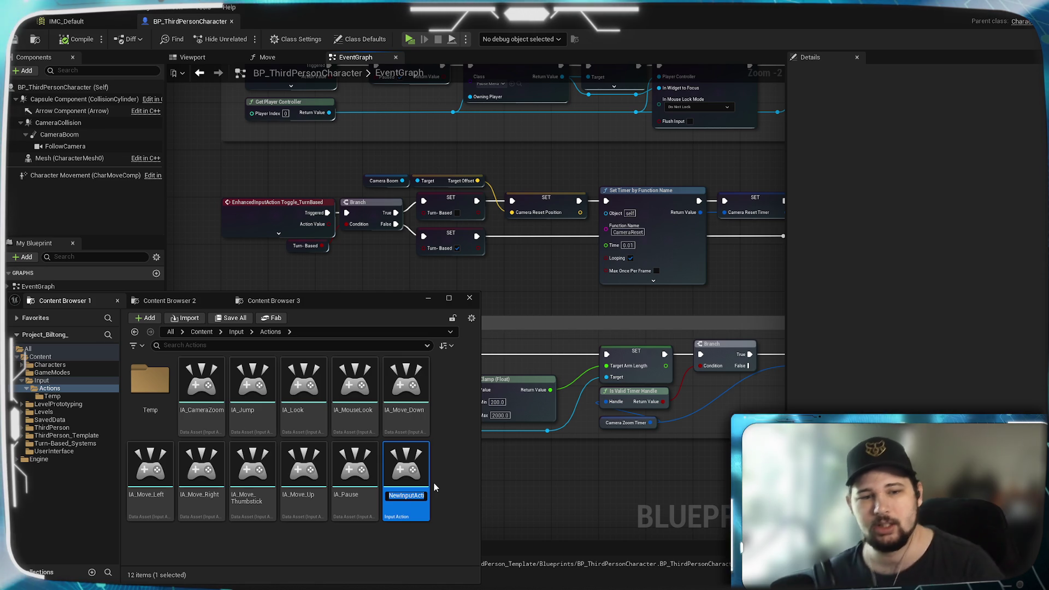
key("BackSpace")
type("IA_Right")
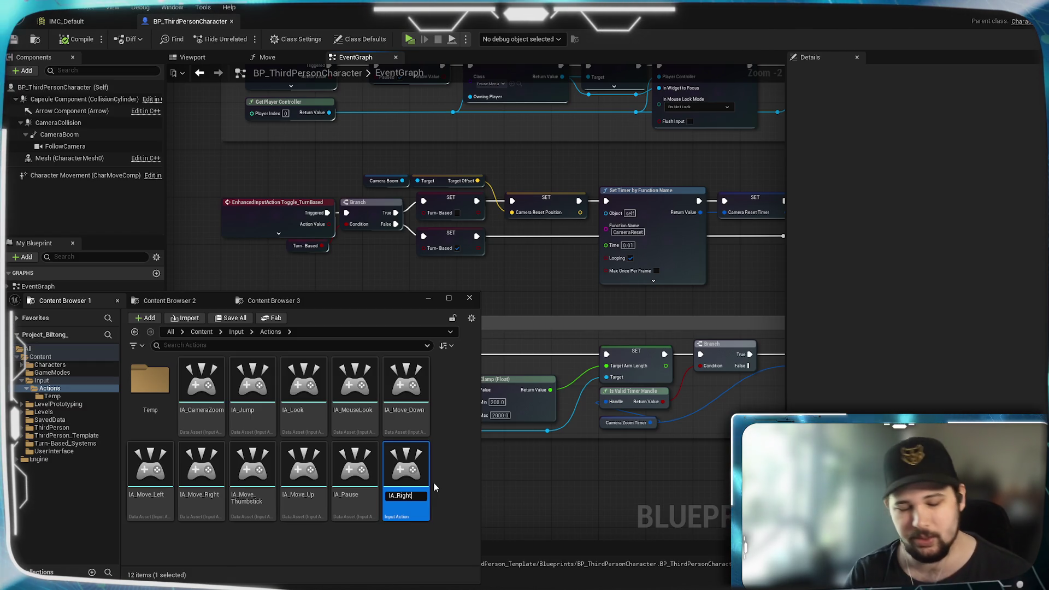
type("Clcik")
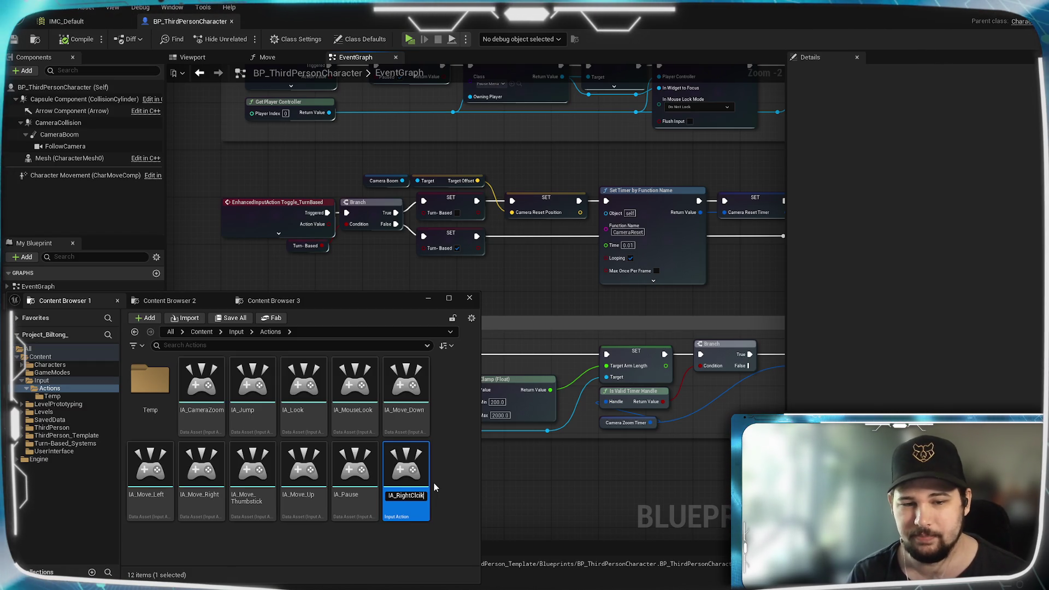
key("BackSpace")
key("BackSpace")
key("BackSpace")
type("ick")
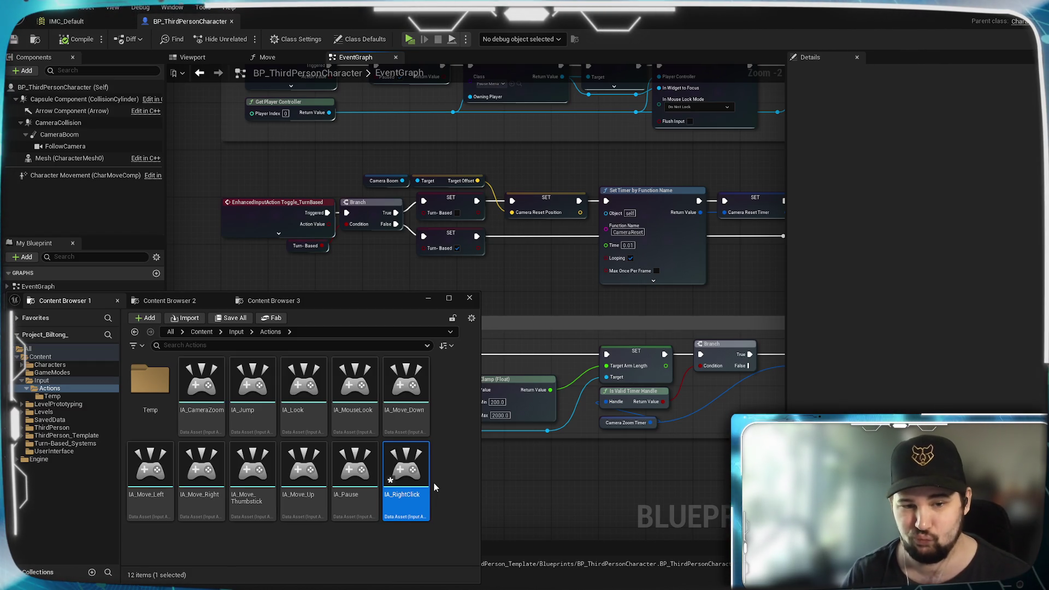
key("Return")
key("ctrl+space")
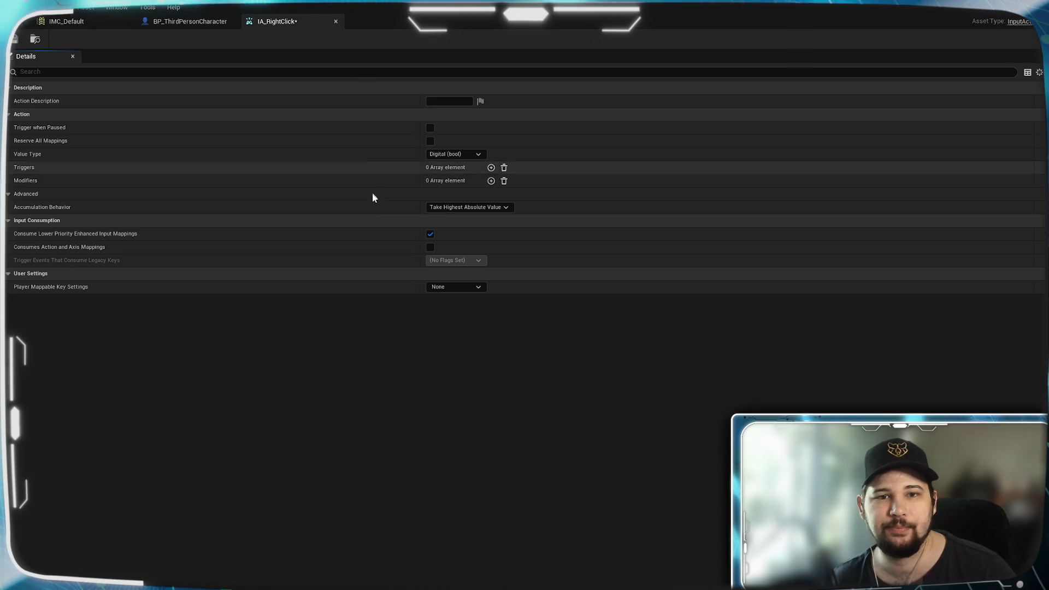
Keep Value Type as Digital (bool) and add a Hold trigger with 0.5 Hold Time Threshold.
left_click(477, 154)
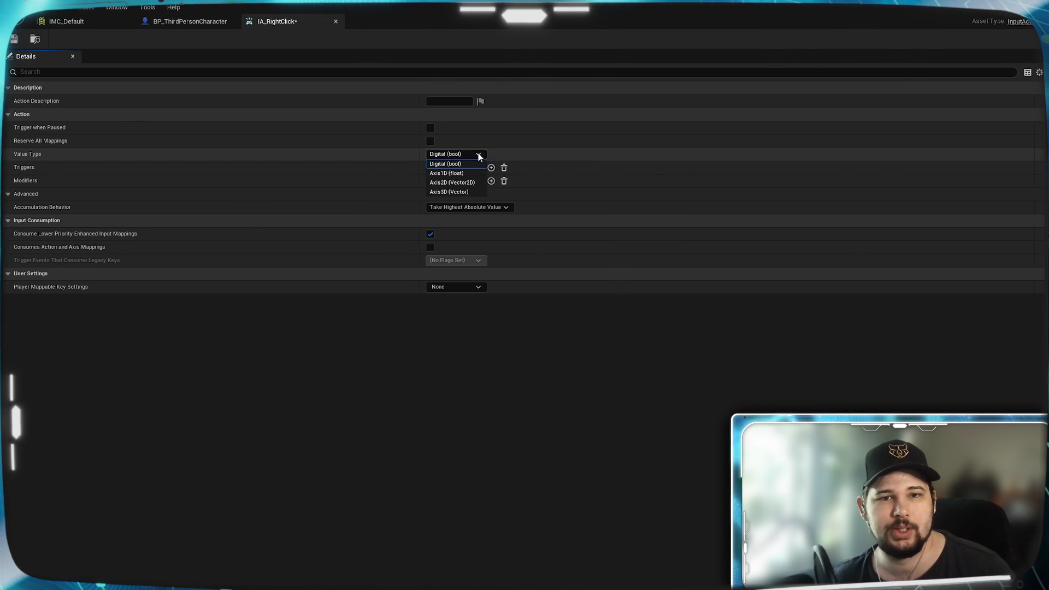
left_click(479, 155)
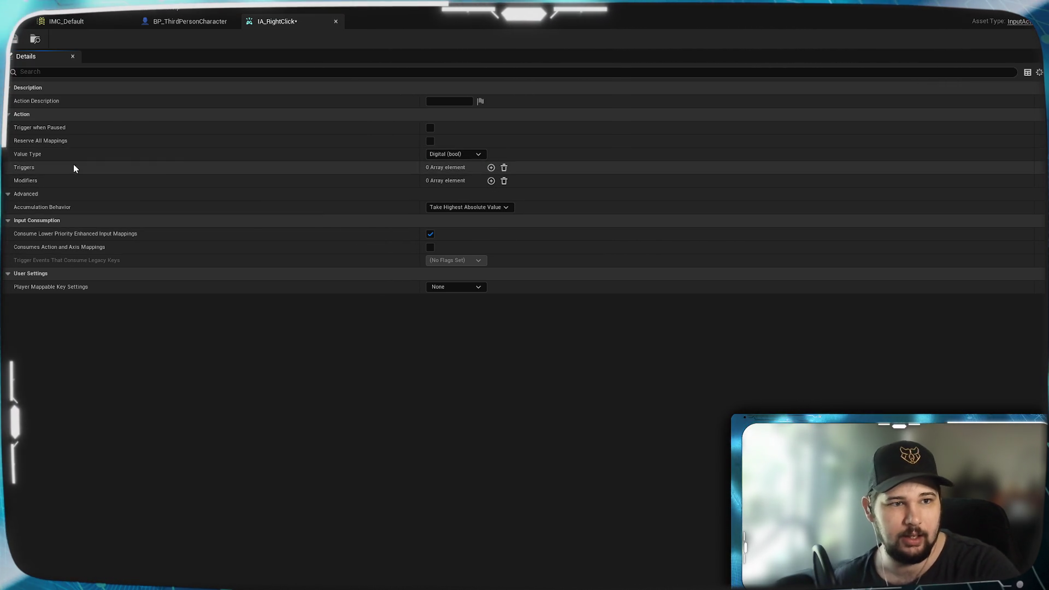
left_click(491, 170)
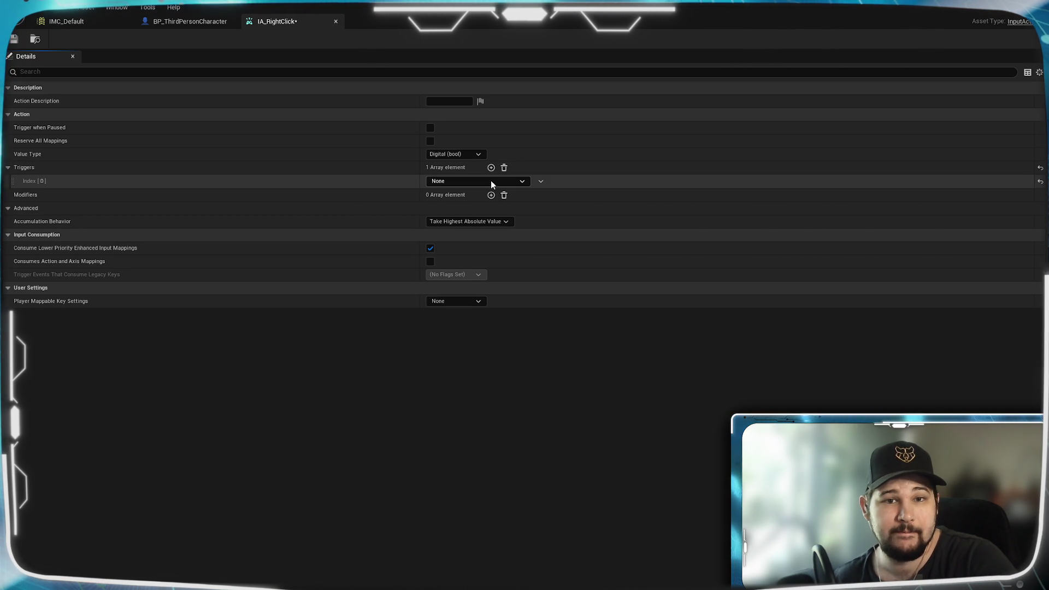
left_click(490, 180)
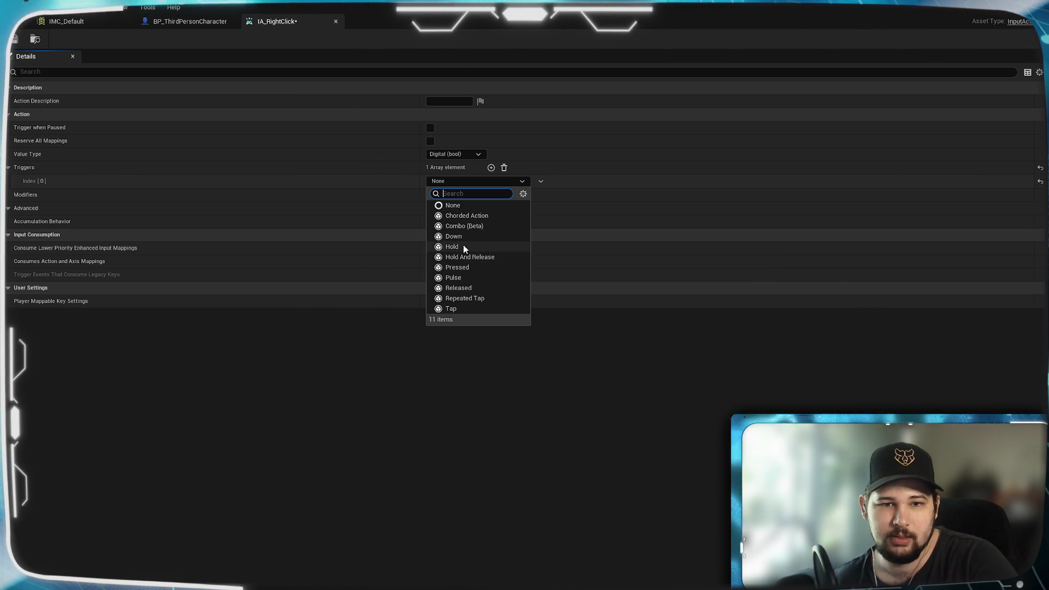
left_click(467, 247)
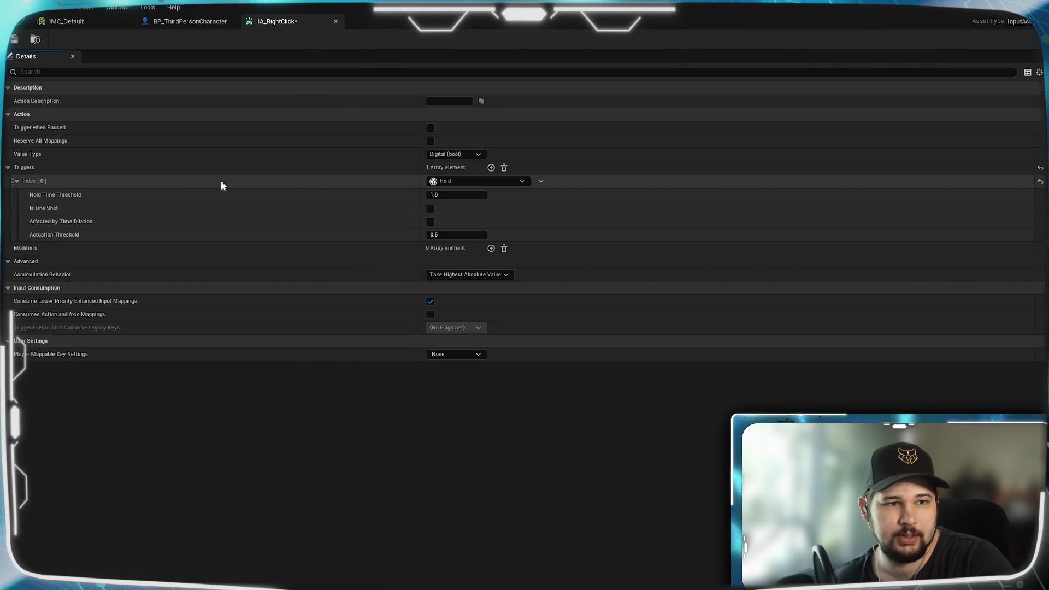
left_click(456, 195)
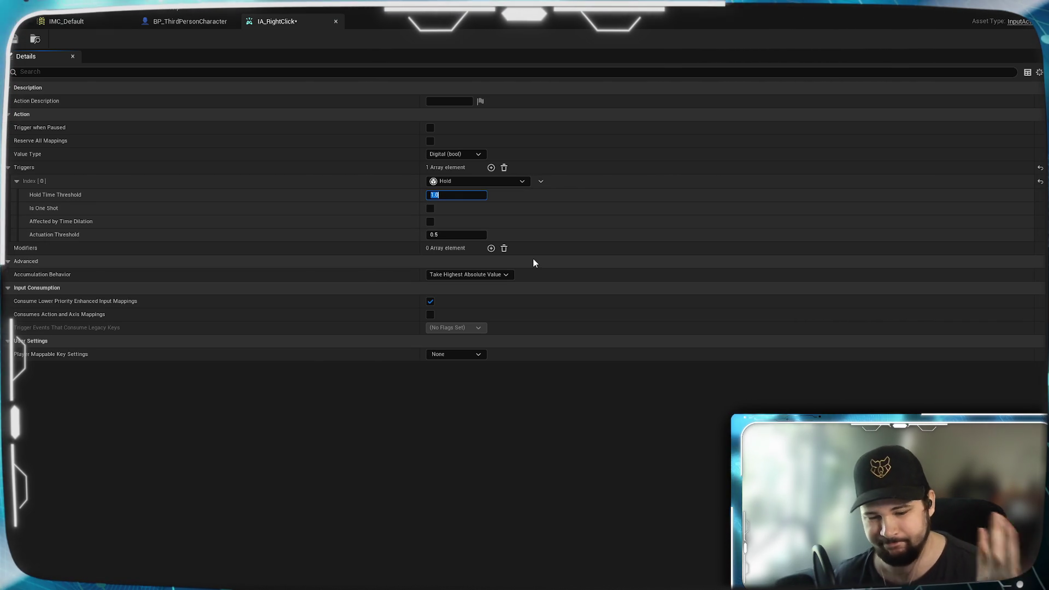
type("0.5")
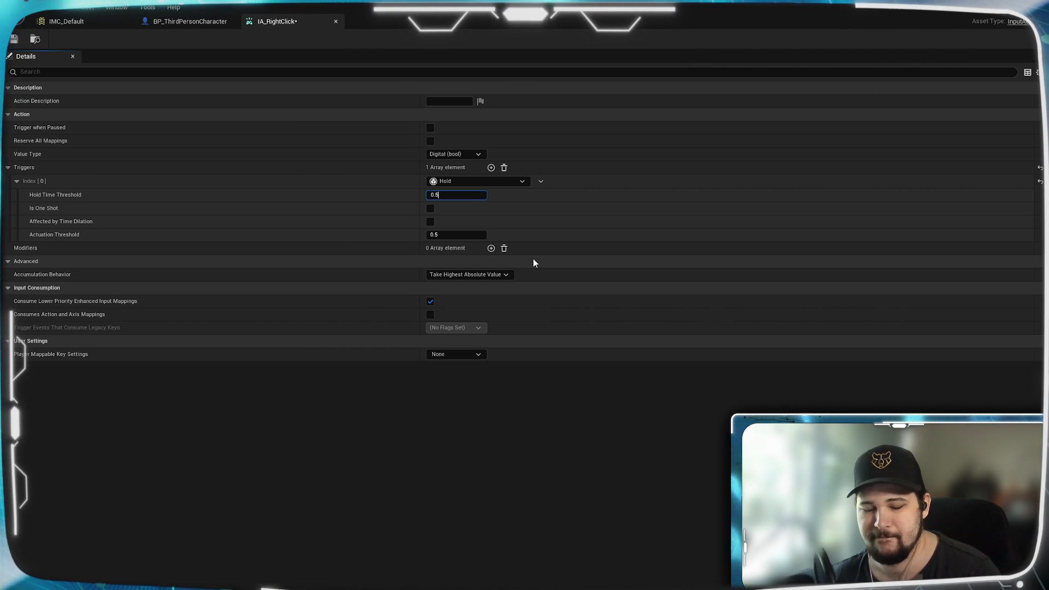
left_click(445, 452)
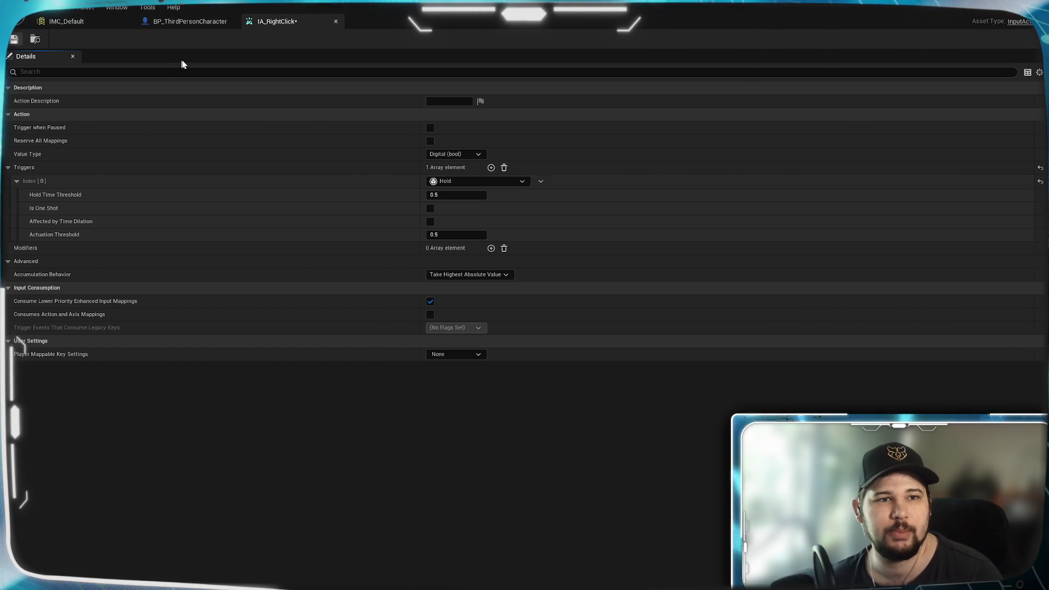
Add an IMC_Default mapping binding IA_RightClick to Right Mouse Button, then return to BP_ThirdPersonCharacter.
left_click(65, 22)
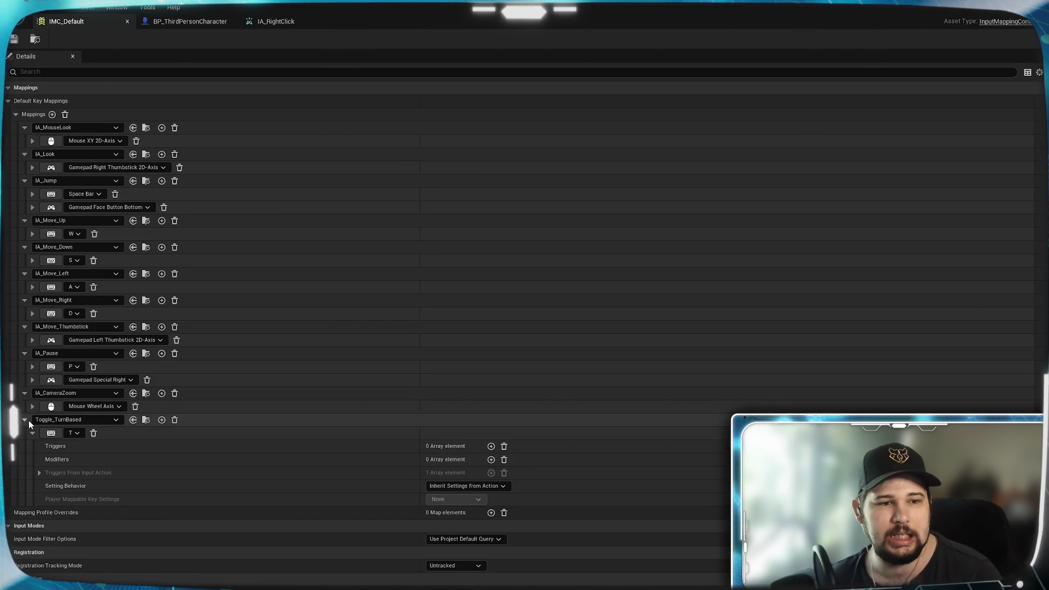
left_click(52, 115)
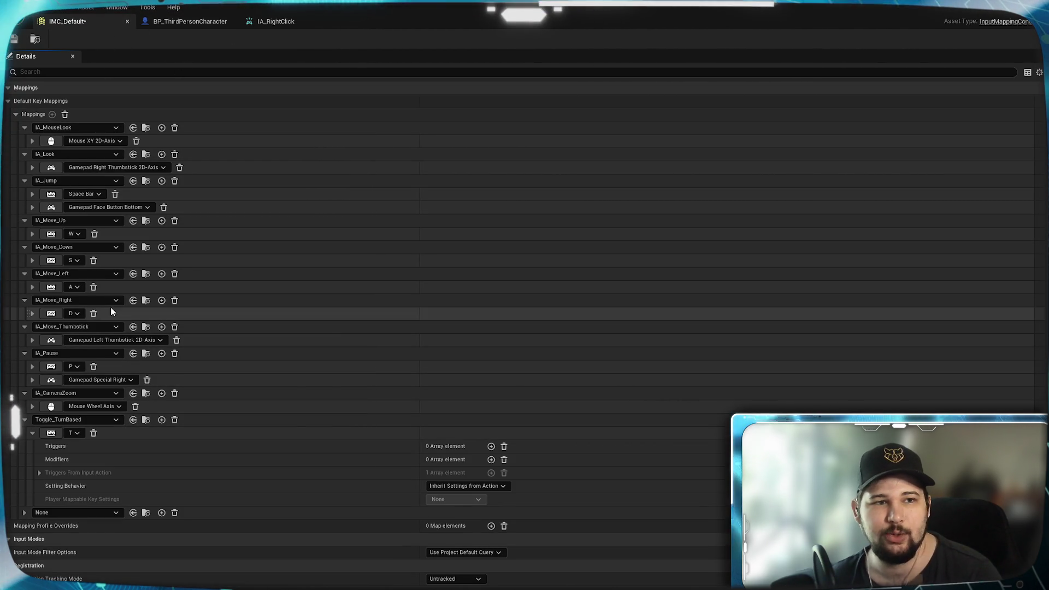
left_click(50, 512)
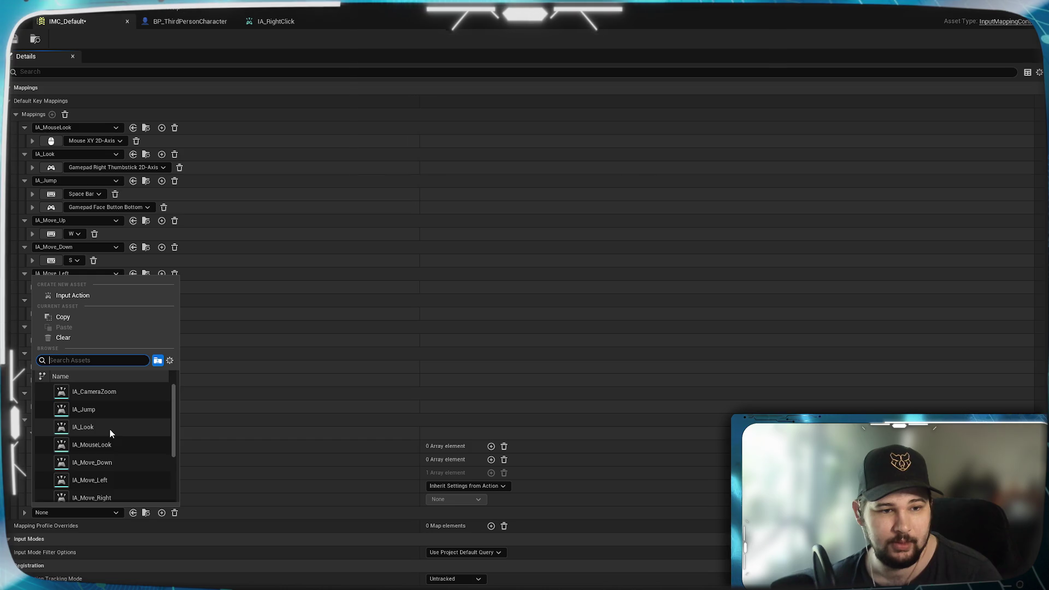
scroll(103, 437, "down", 3)
left_click(107, 476)
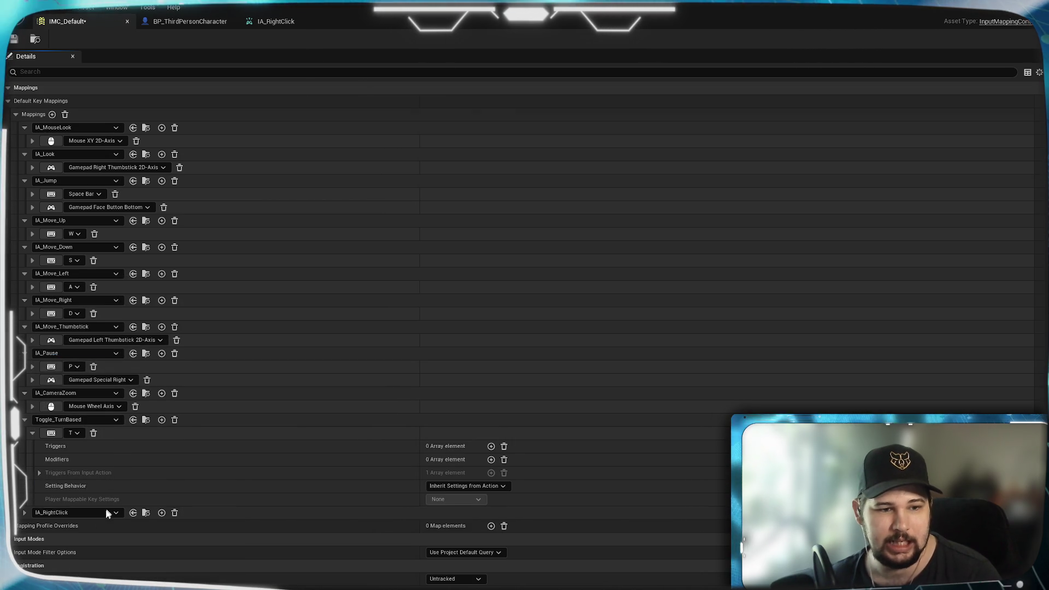
left_click(25, 512)
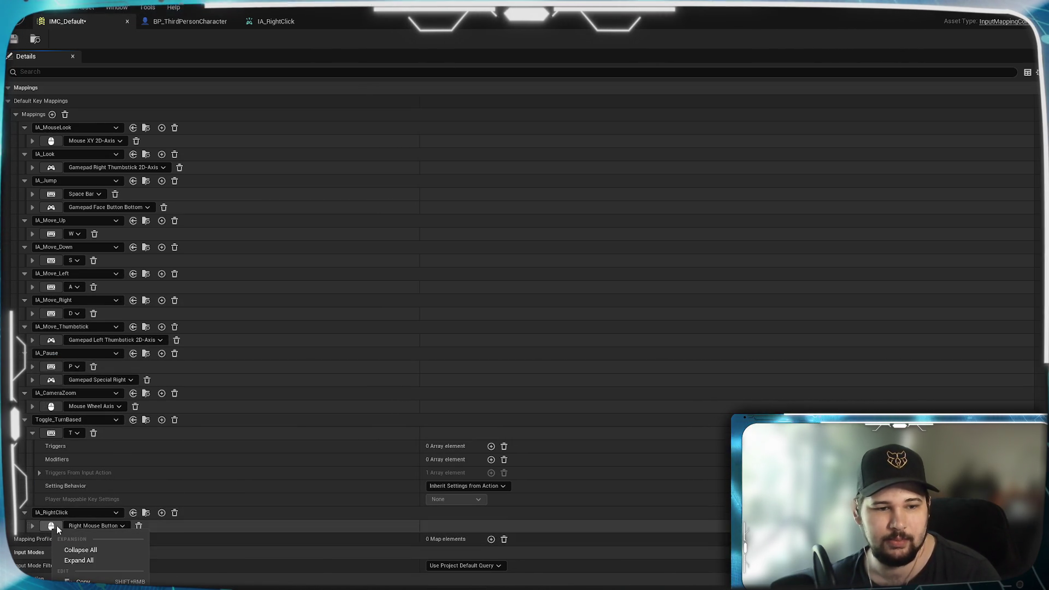
left_click(32, 526)
left_click(32, 525)
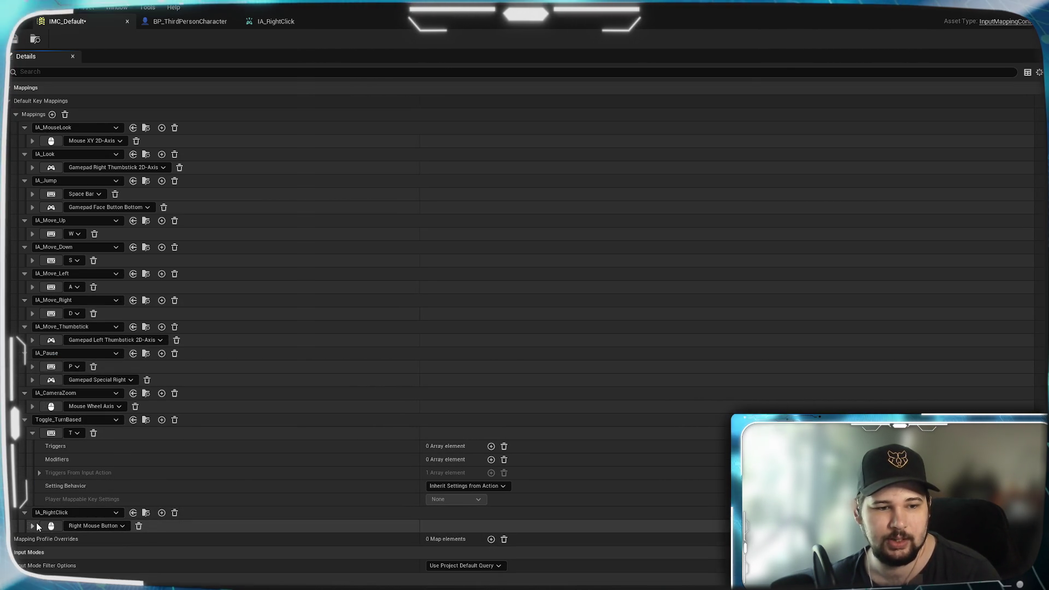
left_click(161, 22)
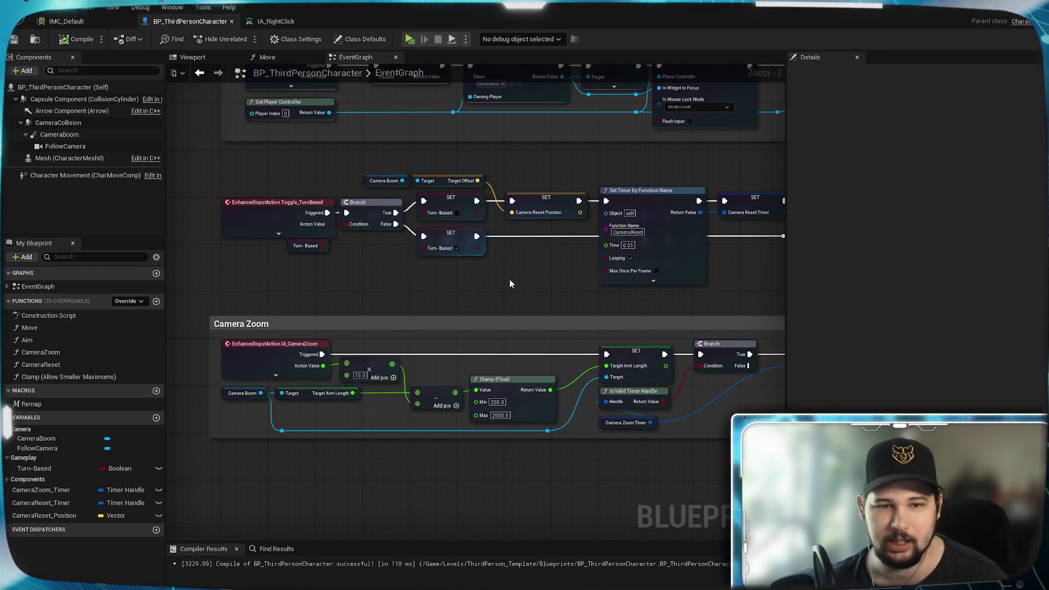
Open the Aim function graph and move its comment boxes aside to make room above Aim.
mouse_move(483, 277)
left_mouse_down()
mouse_move(488, 371)
mouse_move(566, 320)
mouse_move(346, 453)
mouse_move(647, 405)
left_mouse_up()
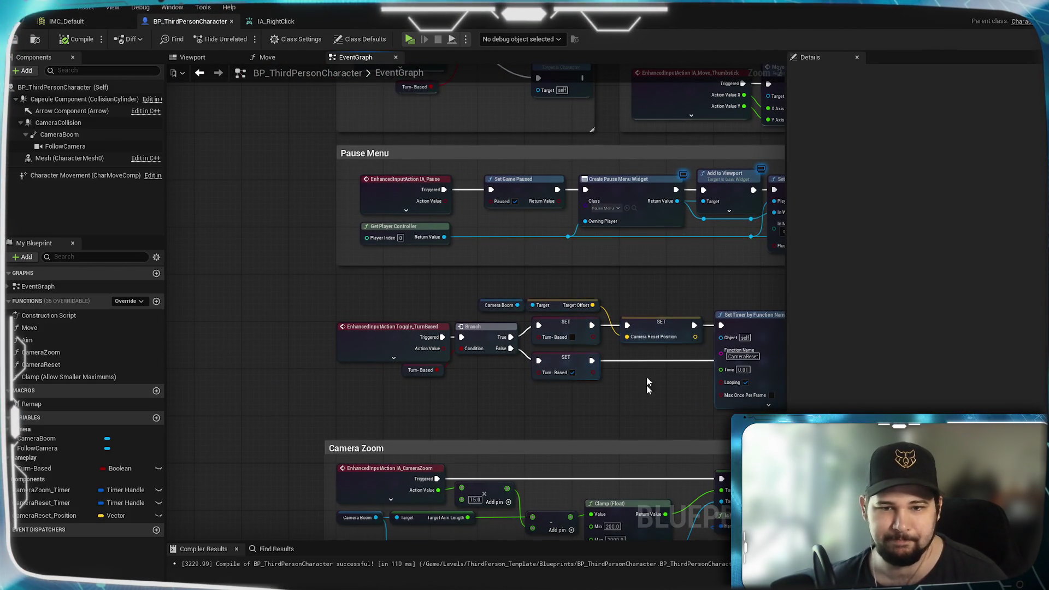
mouse_move(658, 289)
left_mouse_down()
mouse_move(644, 433)
mouse_move(560, 441)
mouse_move(521, 584)
mouse_move(563, 344)
mouse_move(524, 342)
left_mouse_up()
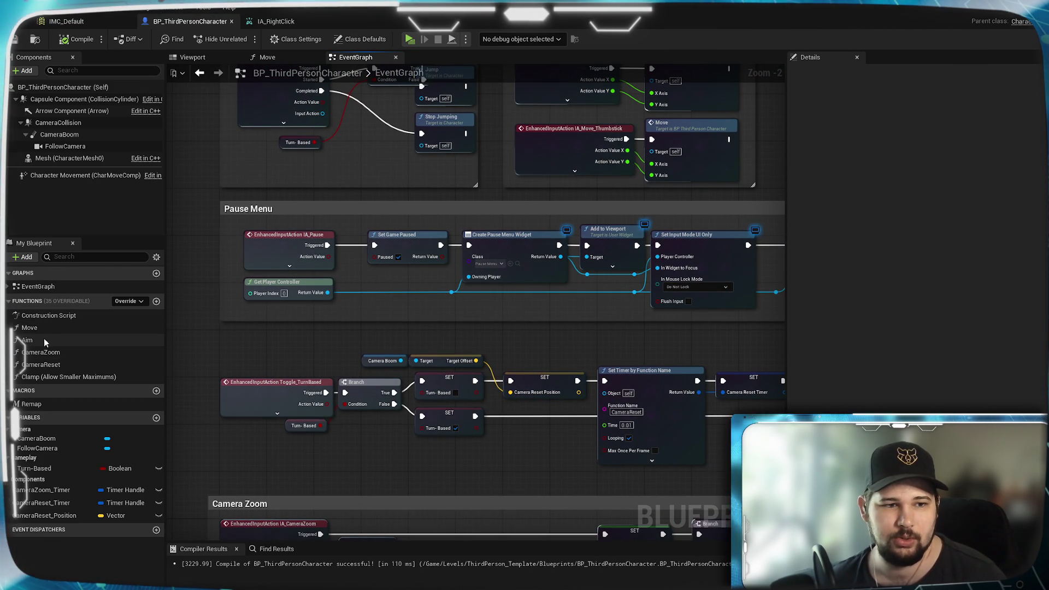
double_click(27, 340)
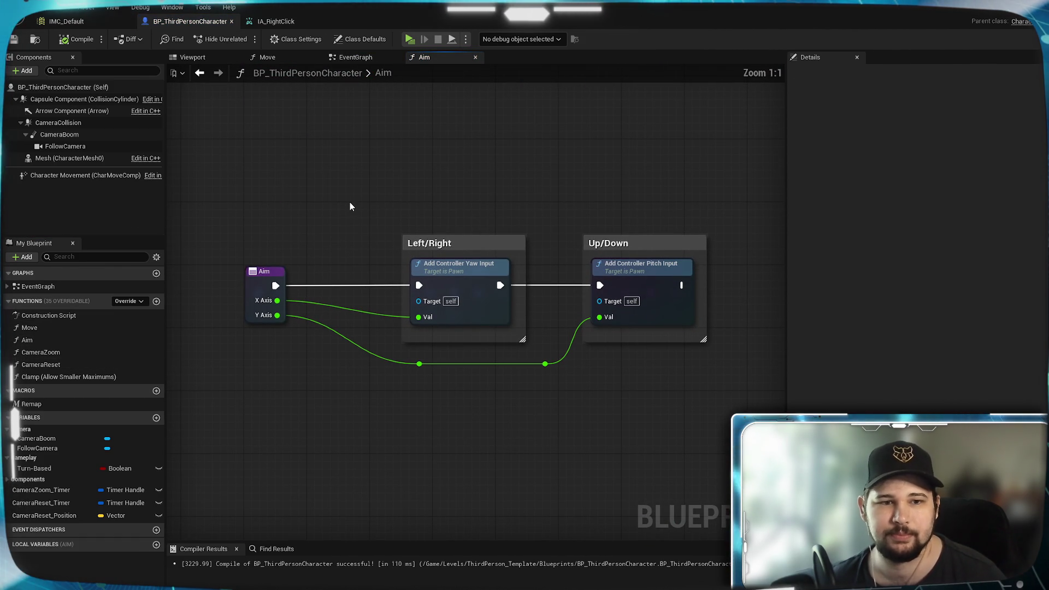
left_click_drag(634, 364, 511, 337)
left_click_drag(663, 420, 175, 159)
mouse_move(369, 208)
left_mouse_down()
mouse_move(424, 304)
mouse_move(398, 303)
left_mouse_up()
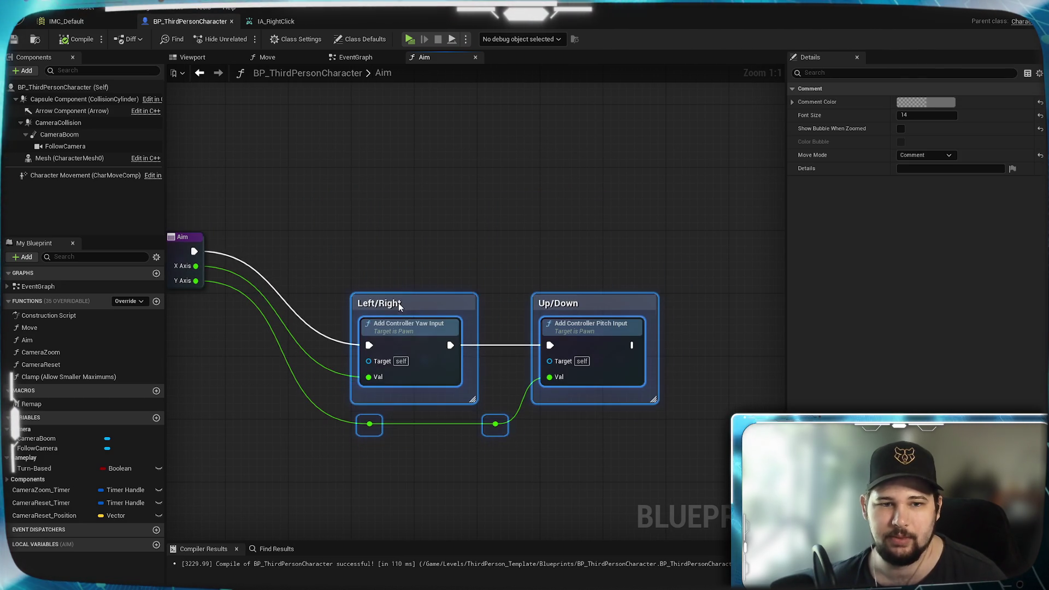
left_click(441, 232)
mouse_move(440, 232)
left_mouse_down()
mouse_move(429, 172)
mouse_move(436, 196)
mouse_move(486, 236)
left_mouse_up()
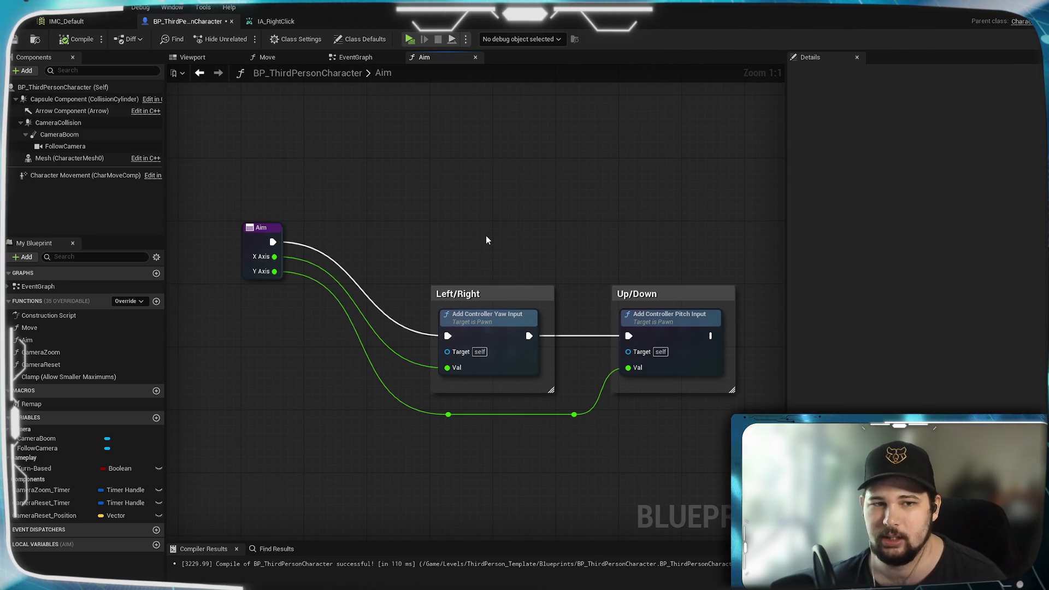
Add a Get Turn-Based node feeding a Branch, wiring Aim into it and False into yaw input.
left_click_drag(34, 468, 242, 315)
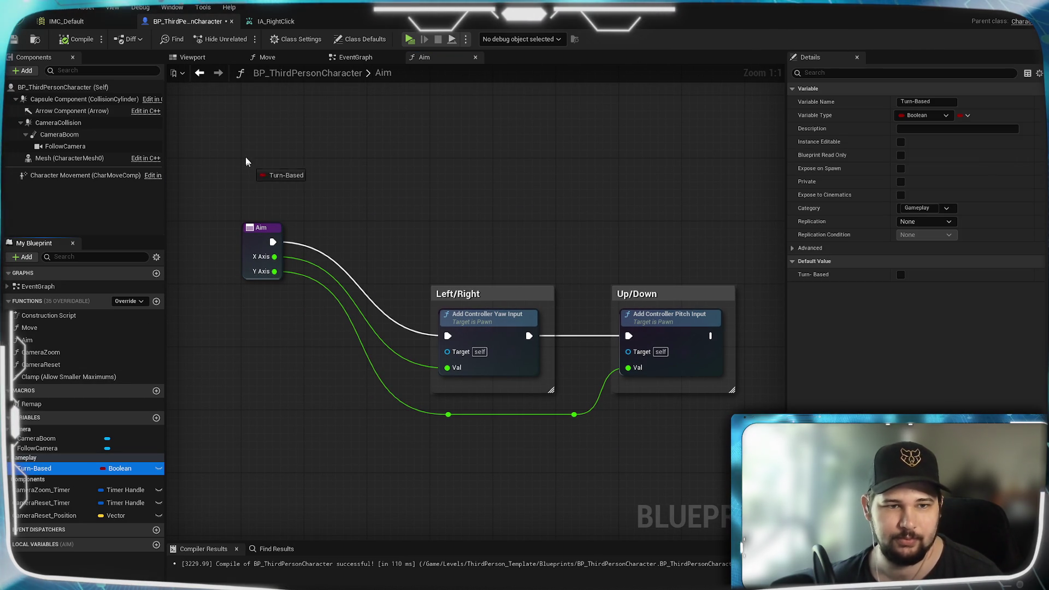
left_click_drag(246, 162, 244, 162)
left_click(260, 165)
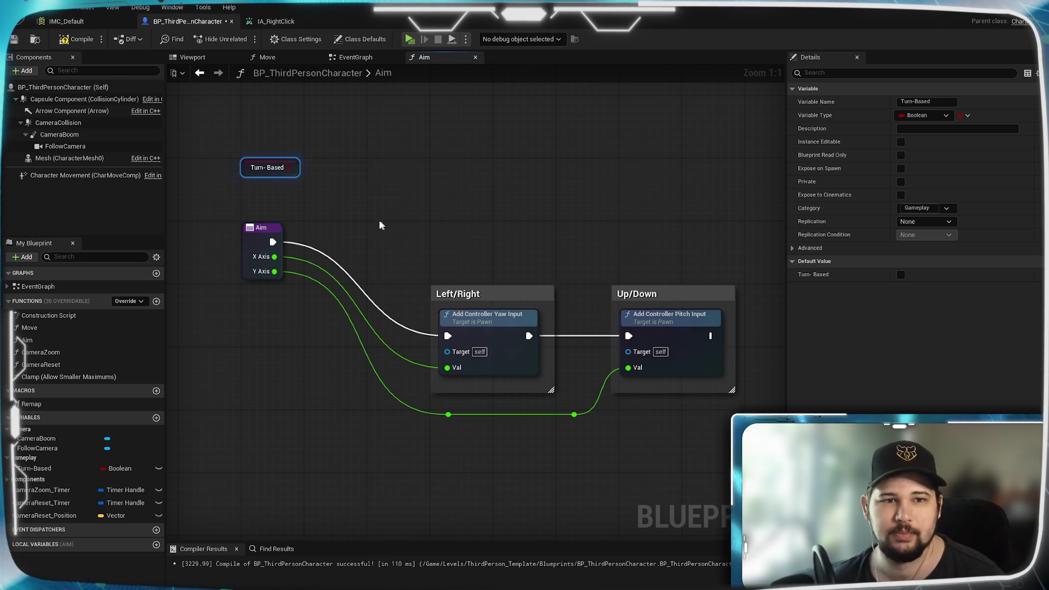
left_click_drag(360, 190, 402, 228)
left_click_drag(331, 205, 379, 239)
left_click_drag(315, 279, 377, 225)
left_click_drag(446, 239, 488, 373)
left_click_drag(422, 224, 387, 298)
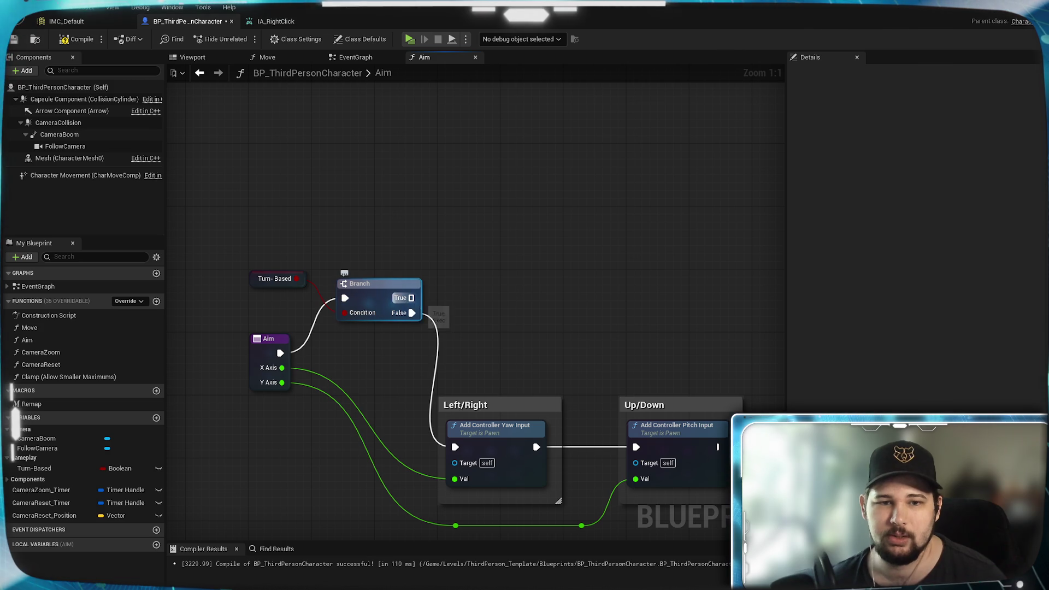
mouse_move(539, 304)
left_mouse_down()
mouse_move(477, 337)
mouse_move(447, 281)
left_mouse_up()
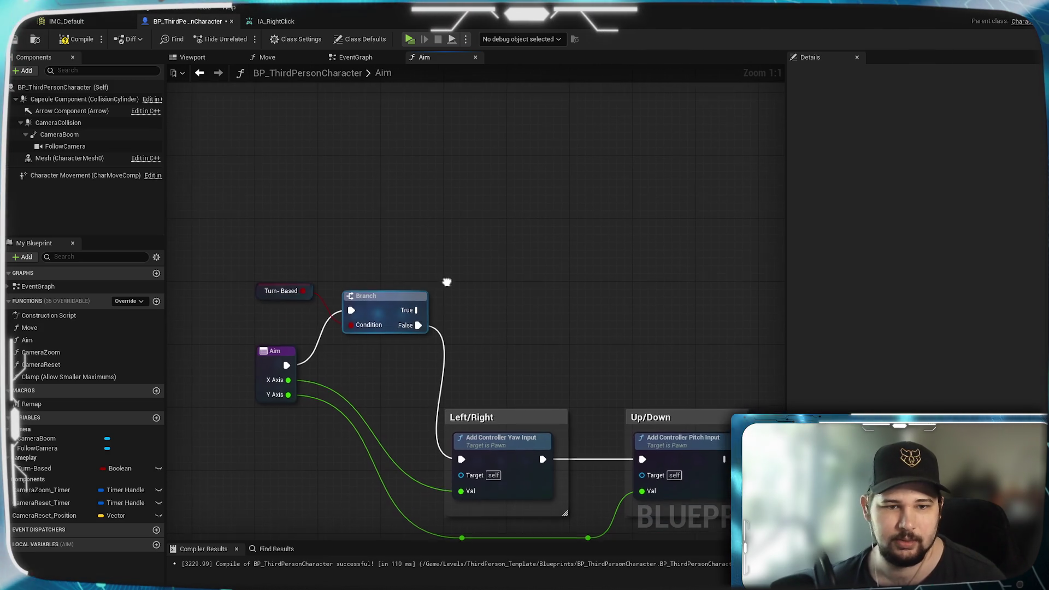
Add a trial Get IA_RightClick node in Aim, delete it, and switch to the EventGraph.
right_click(360, 198)
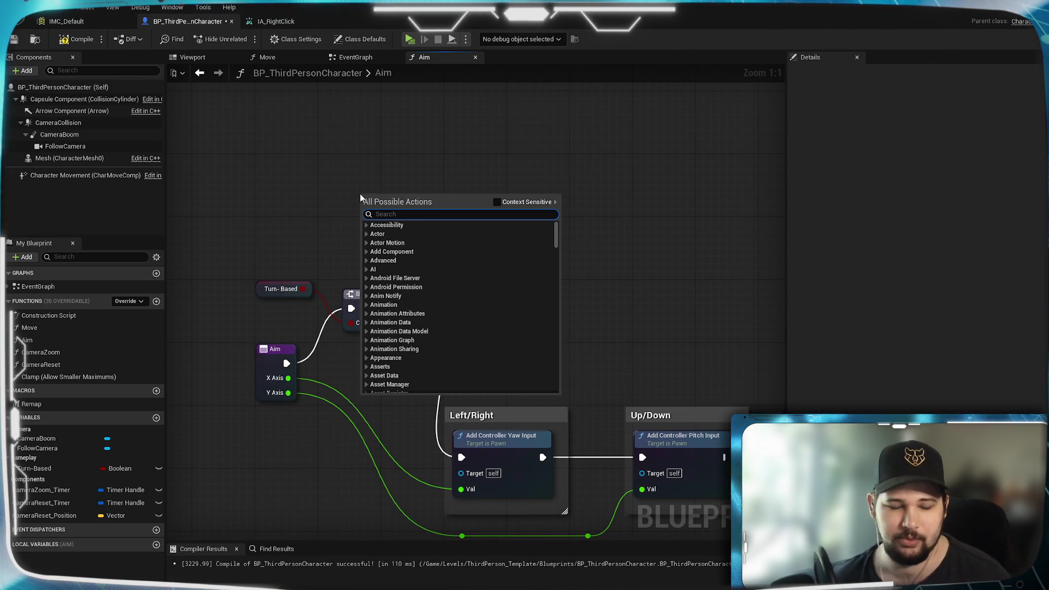
type("IA_")
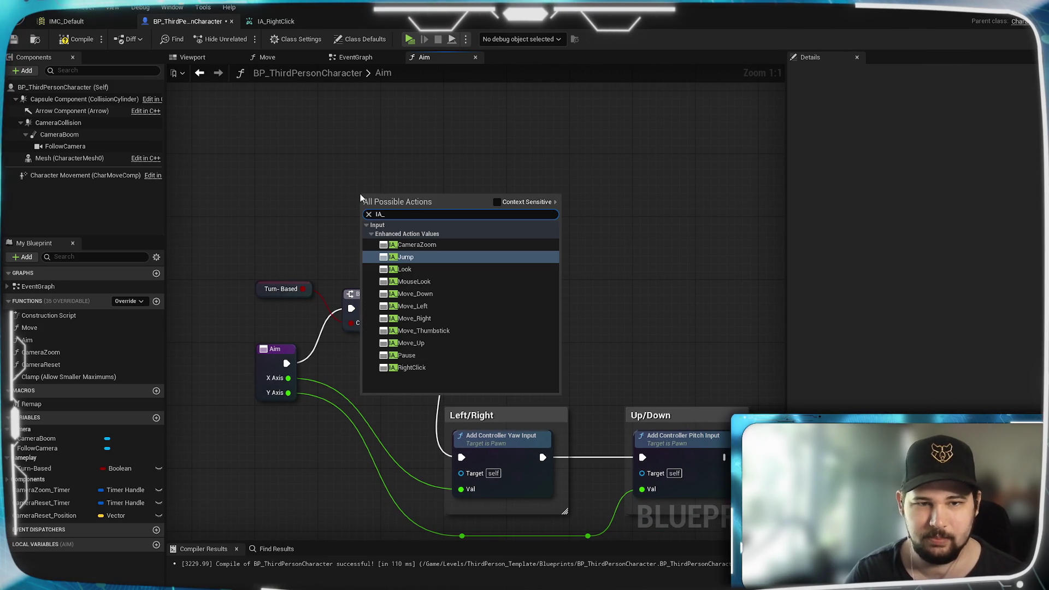
left_click(431, 368)
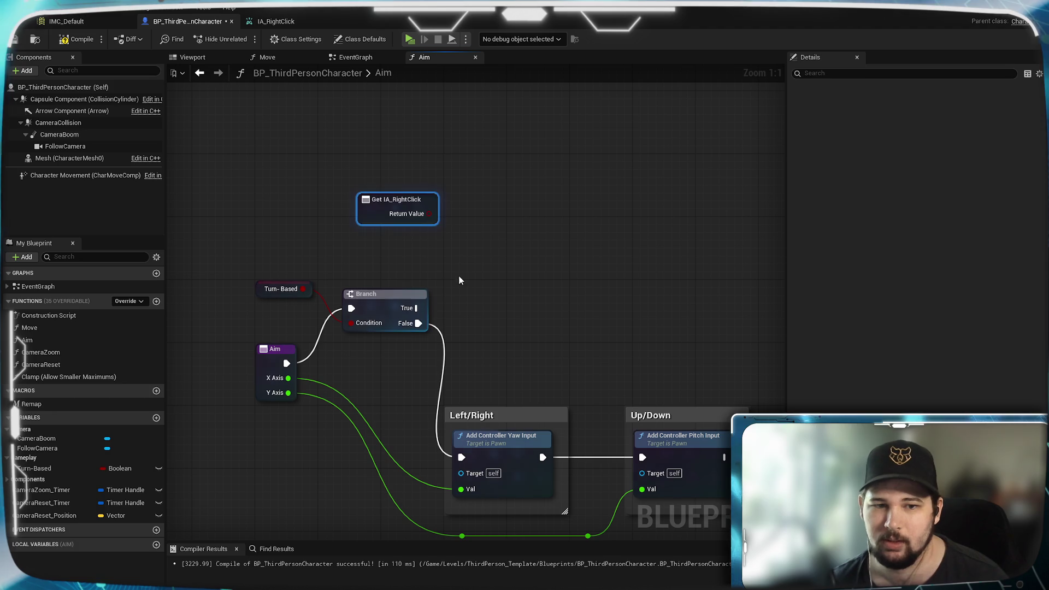
left_click_drag(412, 205, 392, 197)
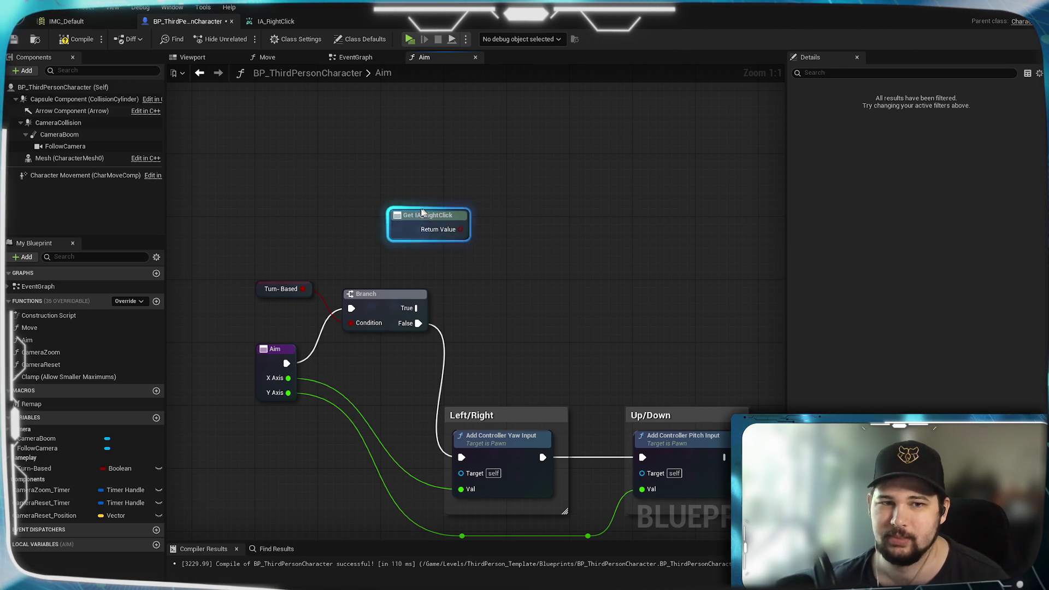
key("Delete")
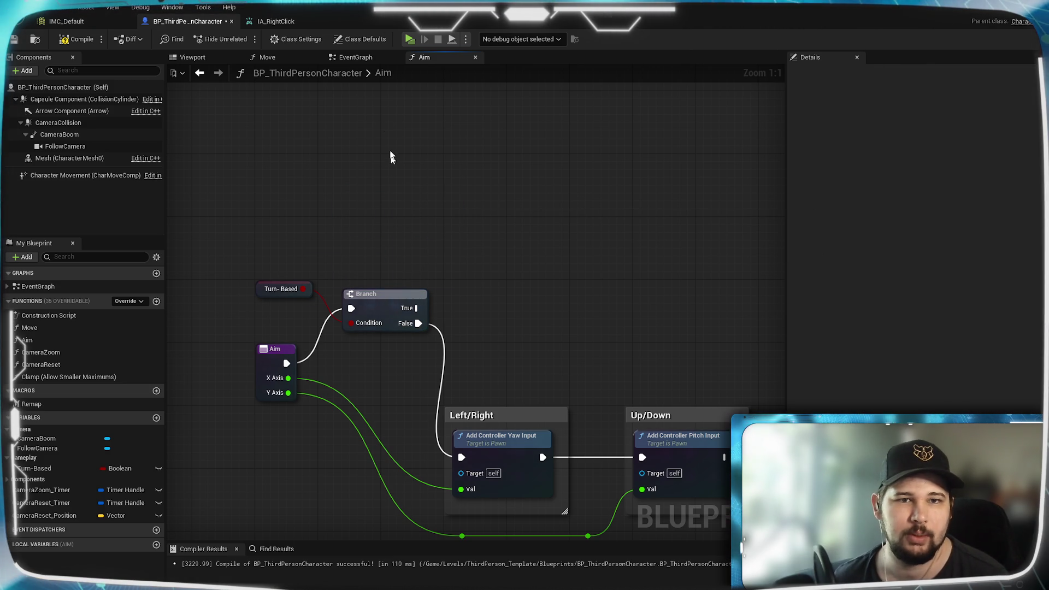
left_click(355, 57)
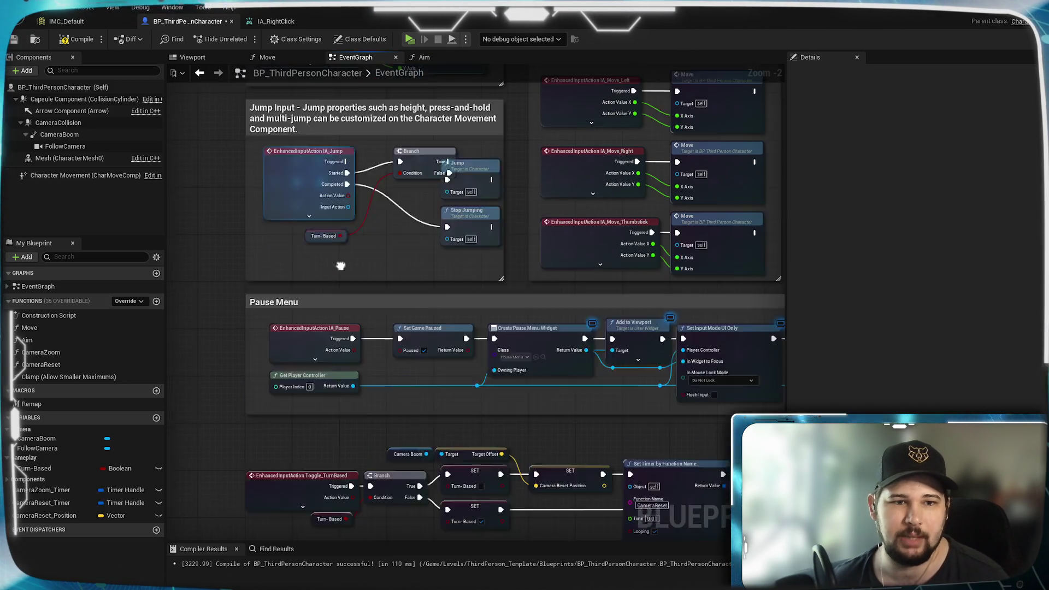
Place an IA_RightClick input action event below Camera Zoom and expand it to show all output pins.
mouse_move(405, 267)
left_mouse_down()
mouse_move(350, 357)
mouse_move(498, 381)
mouse_move(492, 284)
mouse_move(458, 343)
left_mouse_up()
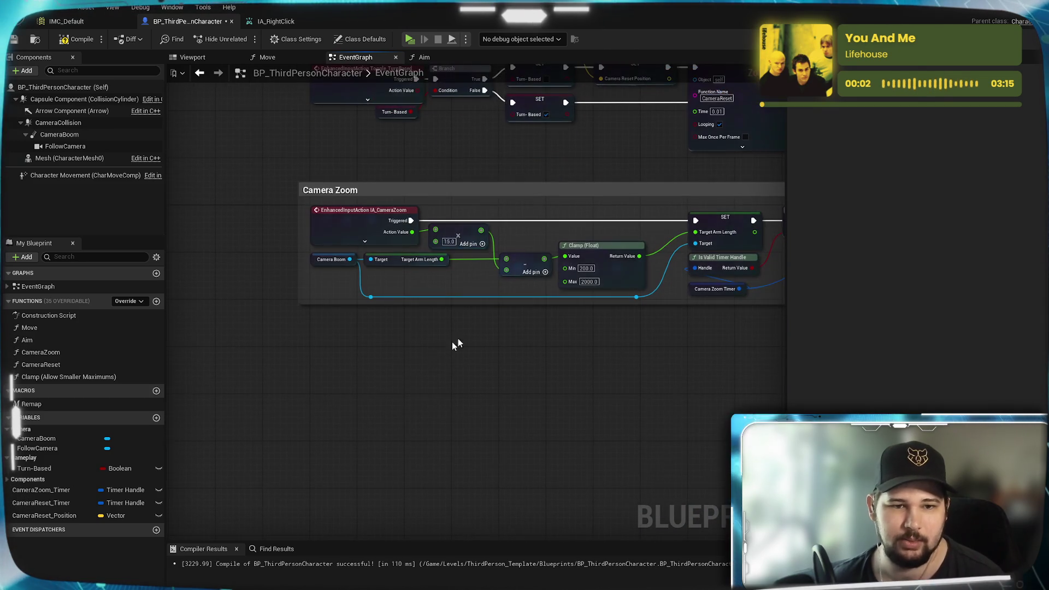
right_click(318, 357)
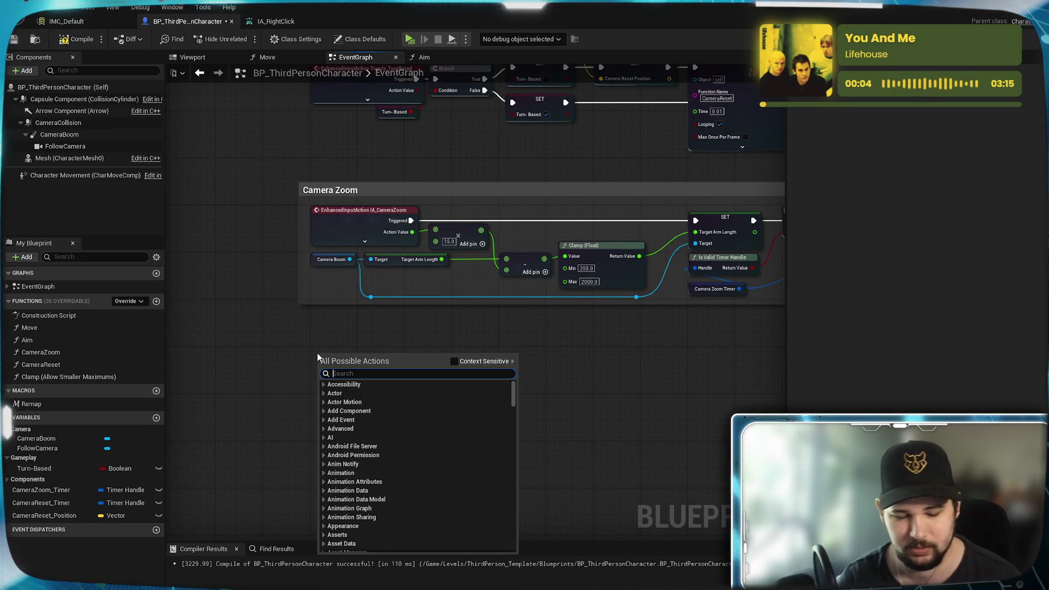
type("IA_")
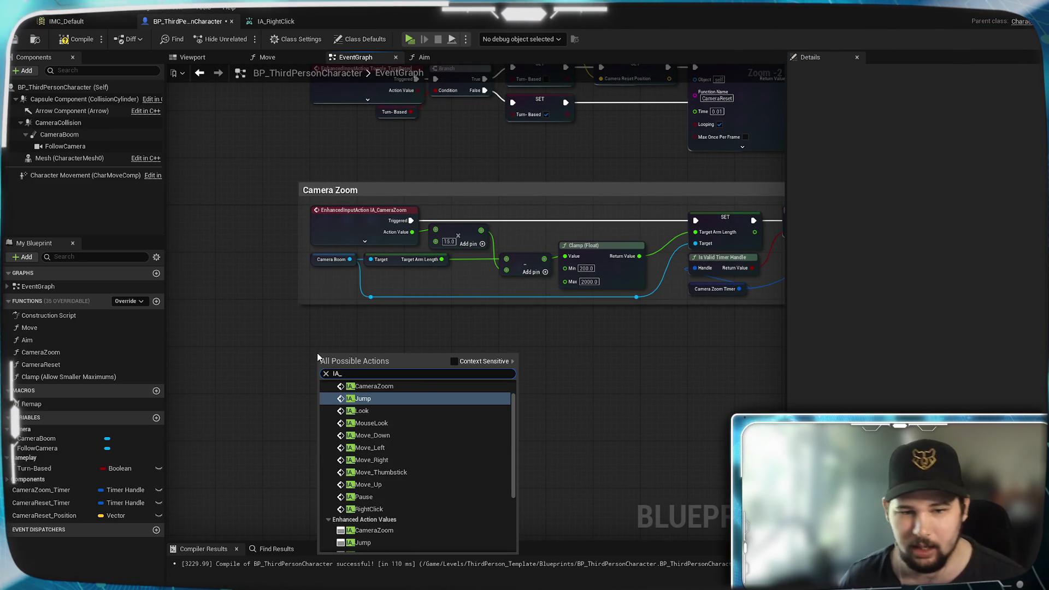
left_click(368, 509)
scroll(344, 401, "up", 2)
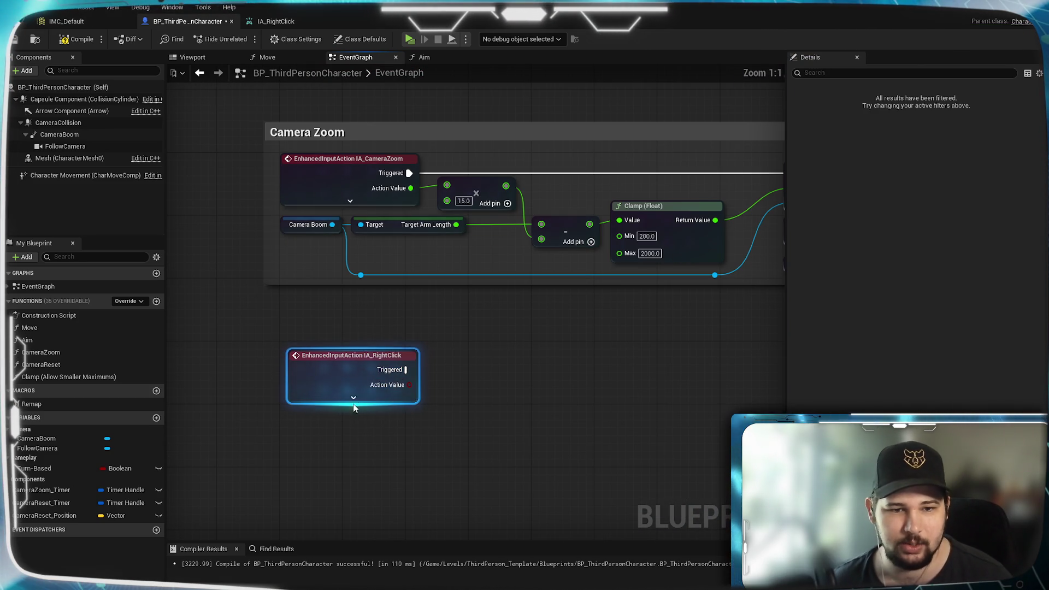
left_click(353, 403)
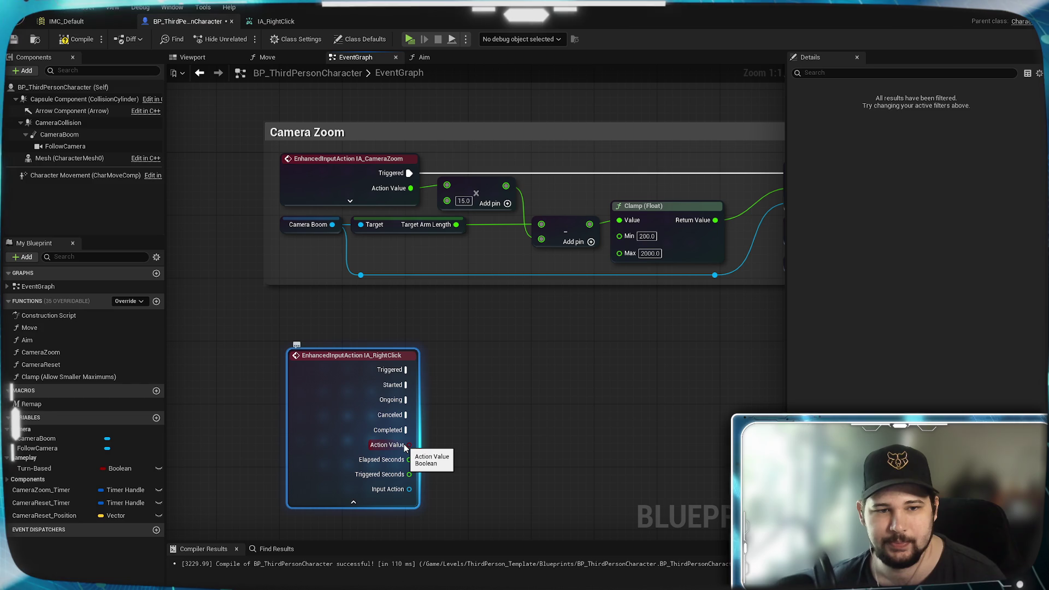
left_click_drag(342, 373, 335, 365)
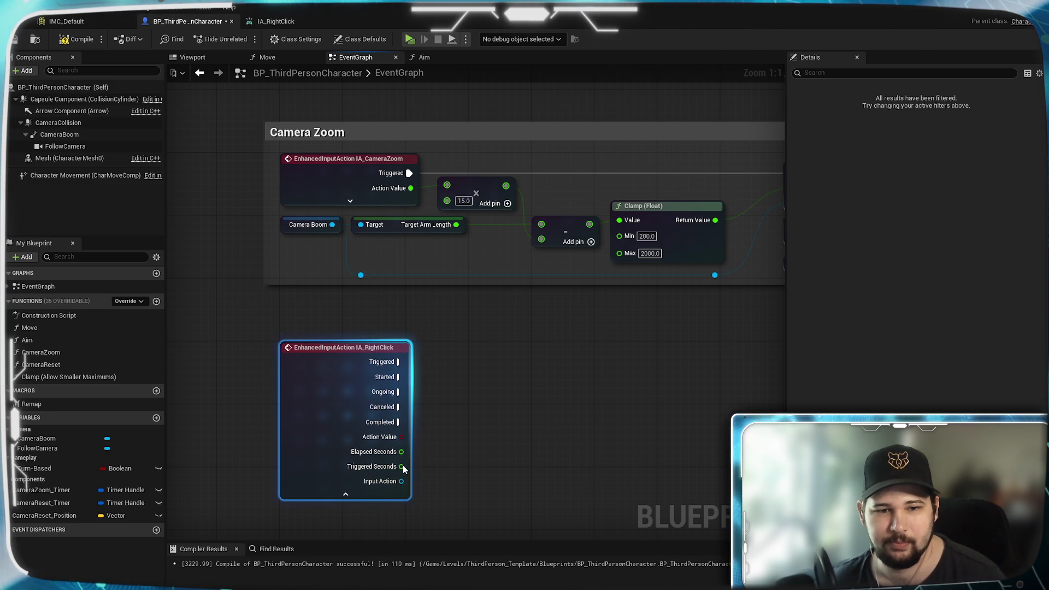
left_click_drag(401, 466, 413, 379)
left_click(502, 296)
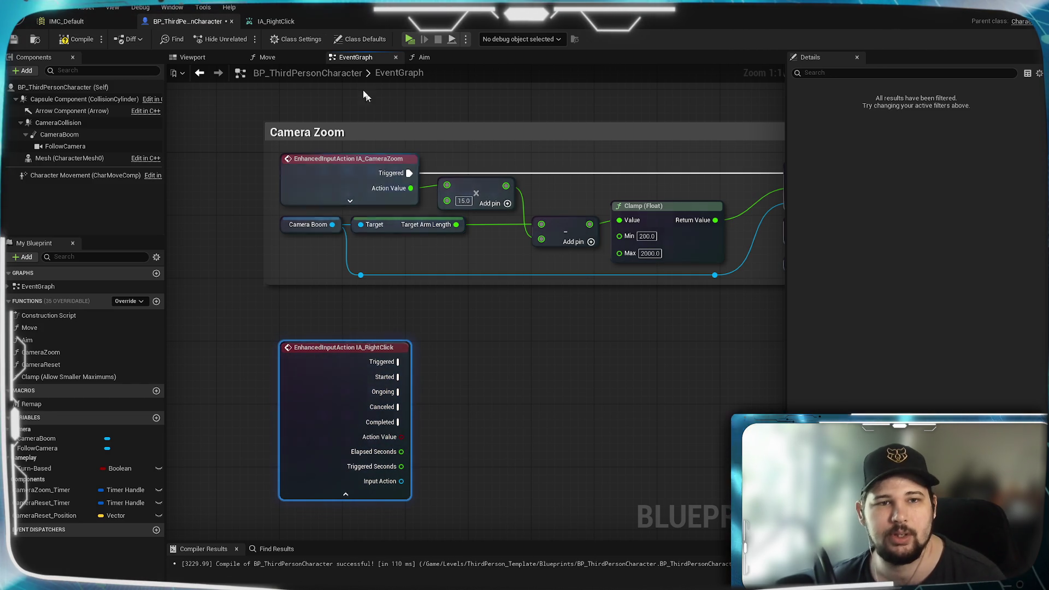
Back in the Aim graph, add a Get IA_RightClick node above Turn-Based.
left_click(424, 58)
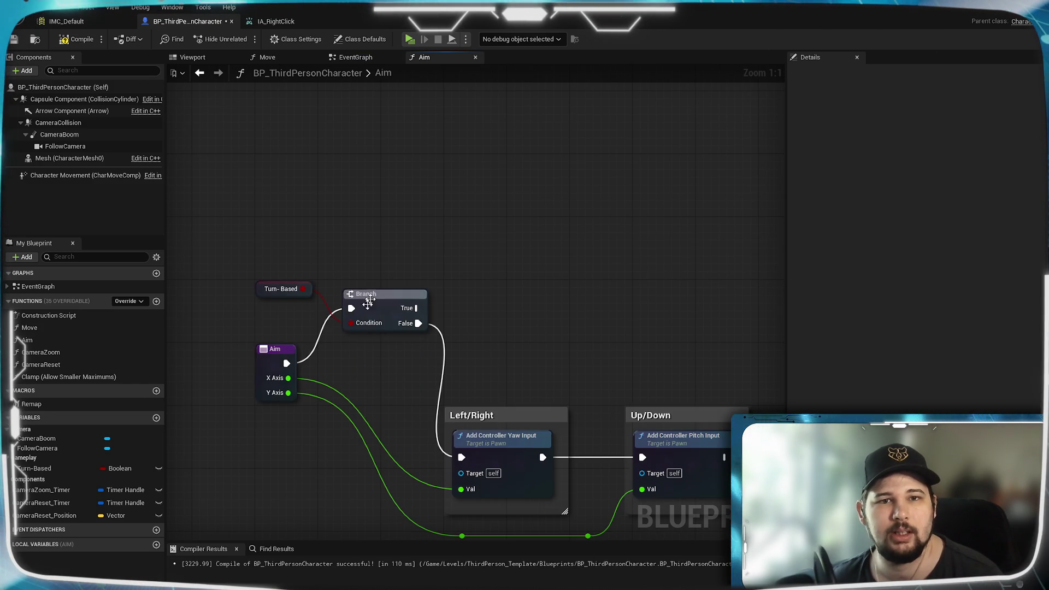
right_click(334, 200)
type("IA_")
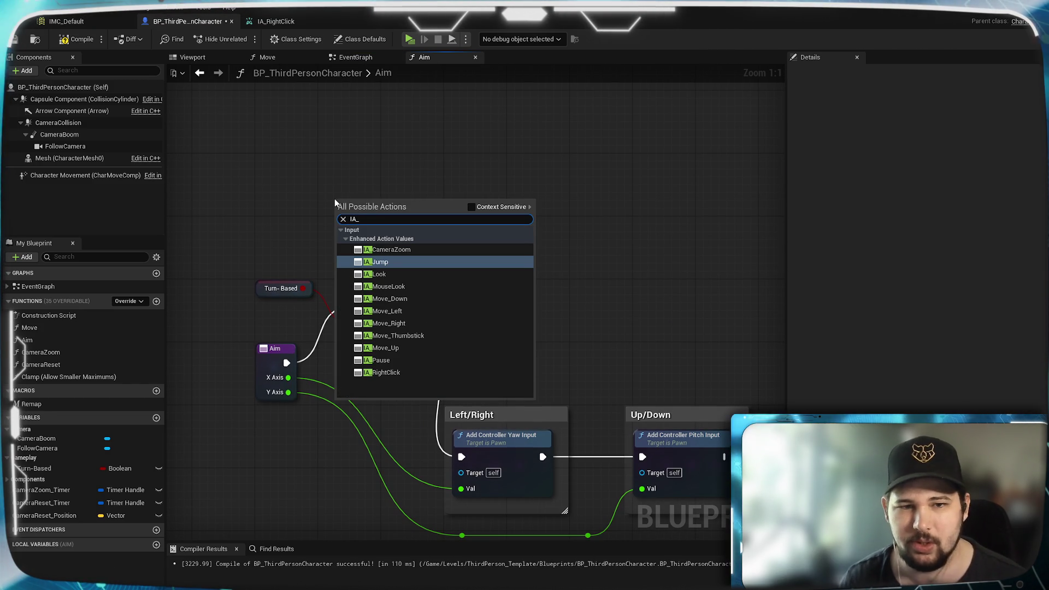
left_click(385, 373)
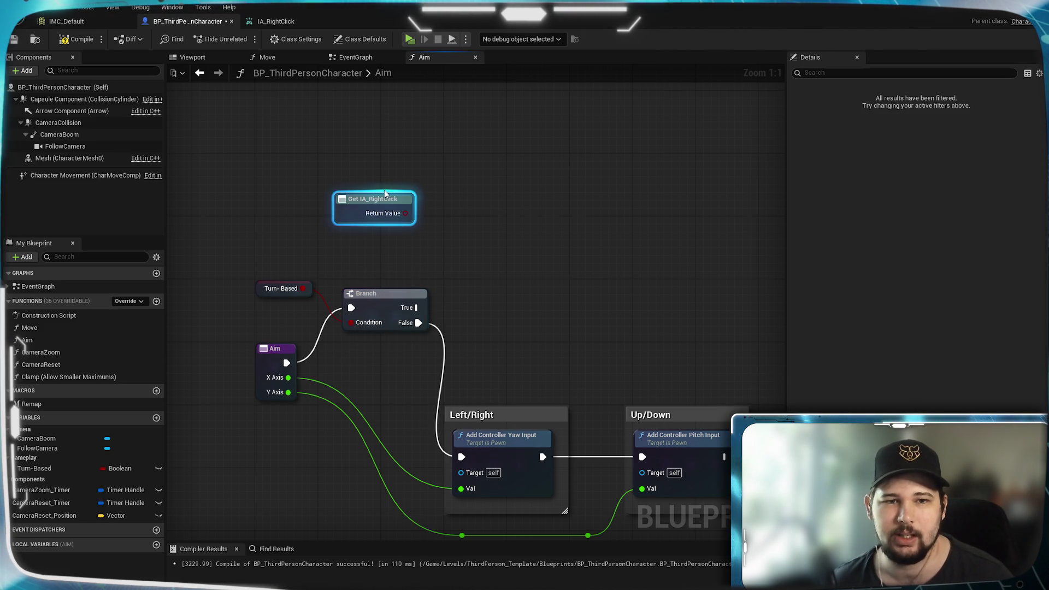
left_click_drag(360, 207, 304, 219)
left_click(402, 257)
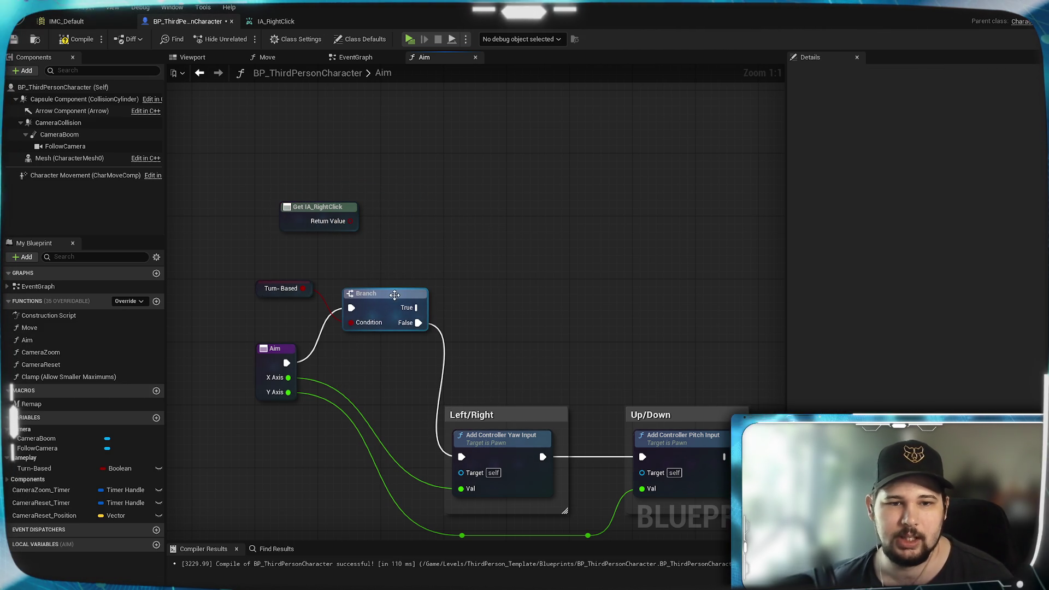
Insert a Branch on IA_RightClick between Turn-Based True and yaw input, then compile and play.
mouse_move(395, 295)
left_mouse_down()
mouse_move(379, 295)
mouse_move(457, 269)
mouse_move(480, 227)
mouse_move(469, 197)
left_mouse_up()
left_click(459, 168)
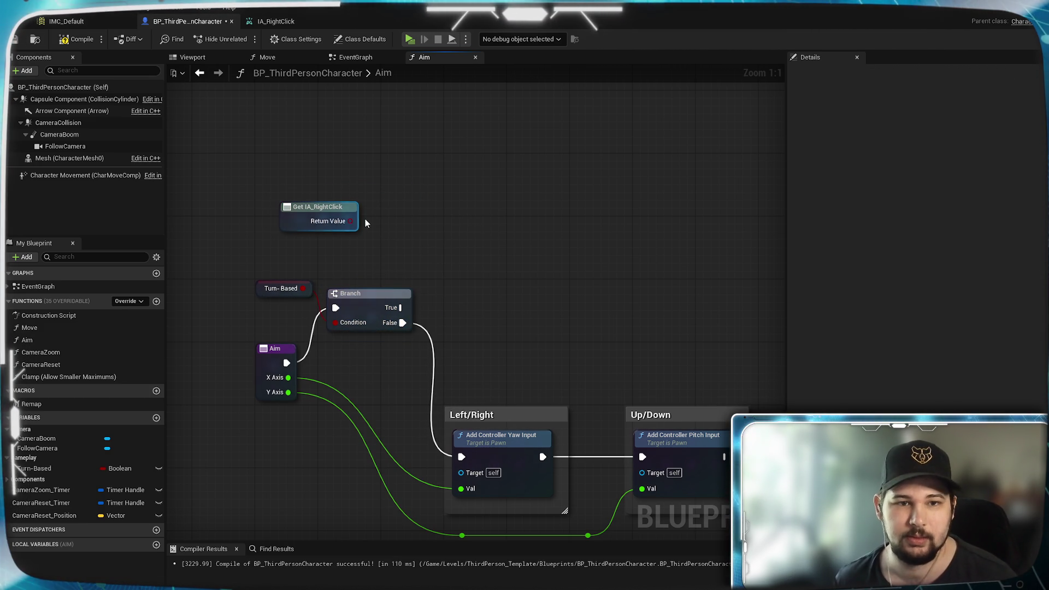
left_click_drag(350, 221, 453, 244)
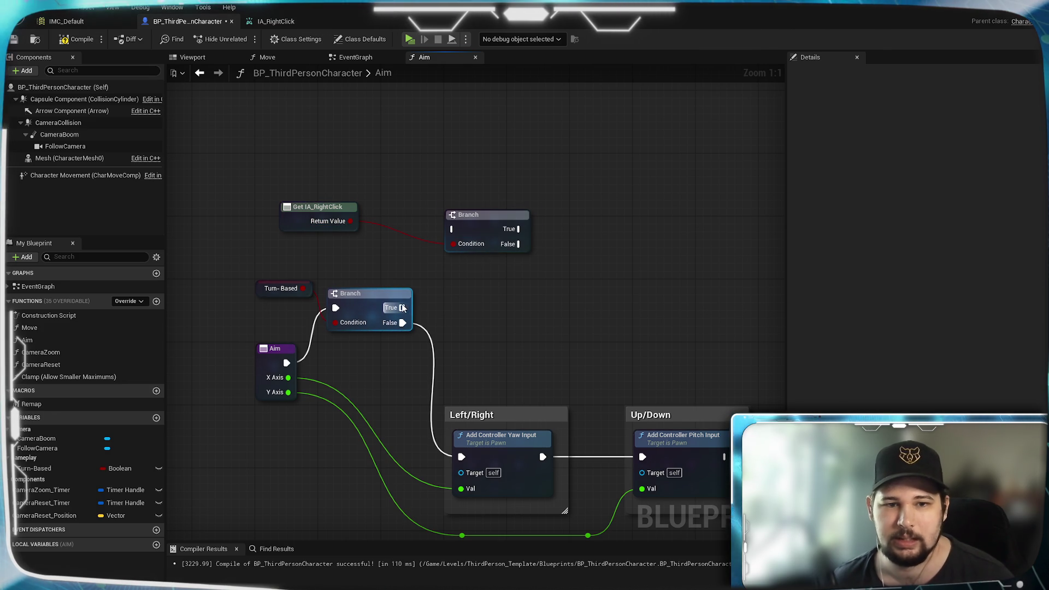
mouse_move(403, 308)
left_mouse_down()
mouse_move(439, 237)
mouse_move(453, 236)
mouse_move(460, 254)
mouse_move(473, 237)
left_mouse_up()
left_click(548, 310)
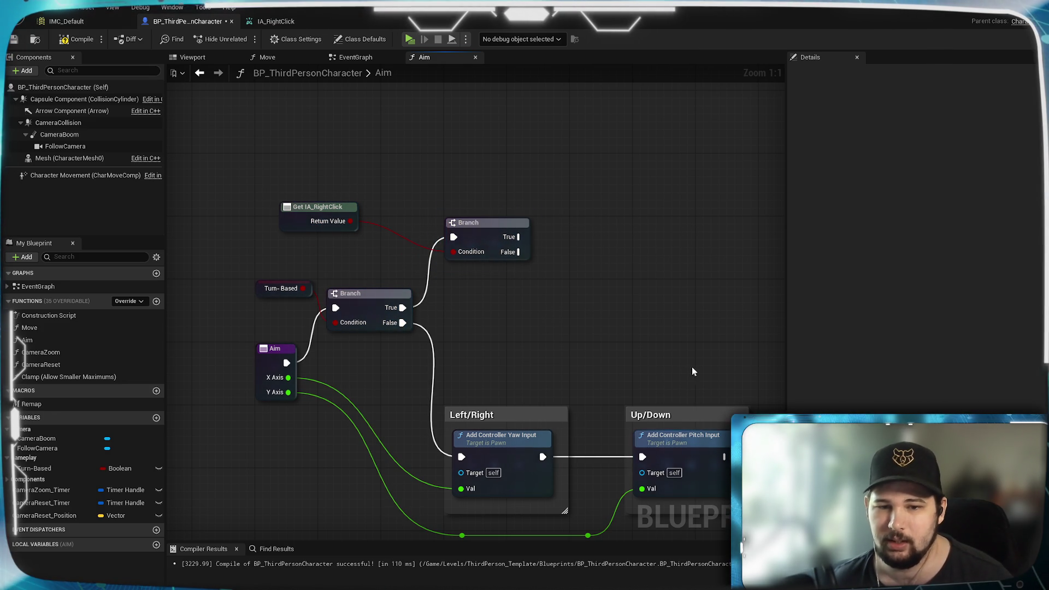
mouse_move(679, 326)
left_mouse_down()
mouse_move(636, 226)
mouse_move(584, 301)
mouse_move(476, 137)
mouse_move(478, 262)
mouse_move(418, 357)
left_mouse_up()
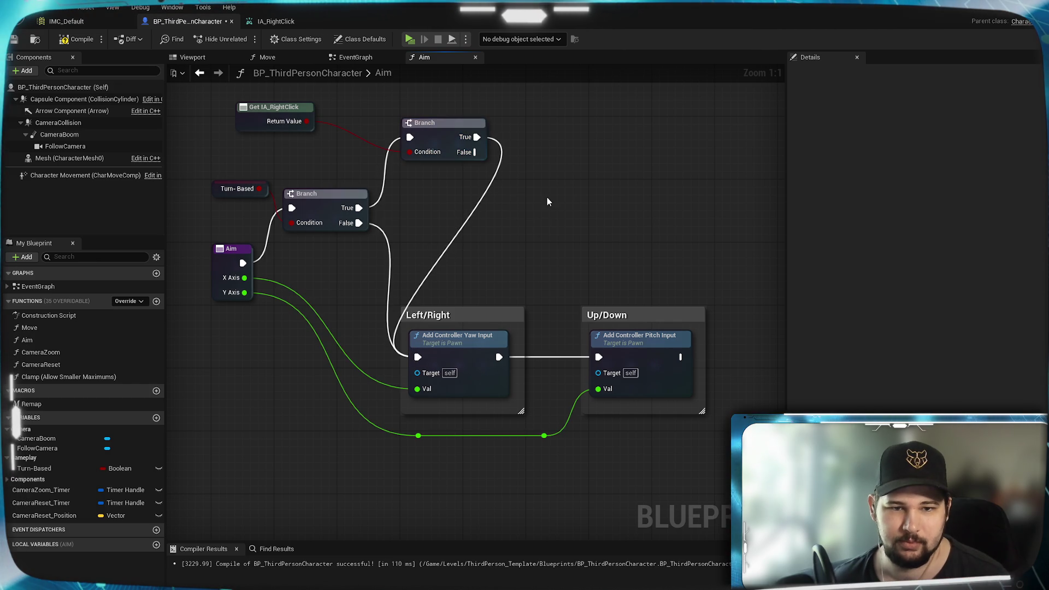
left_click_drag(521, 204, 502, 249)
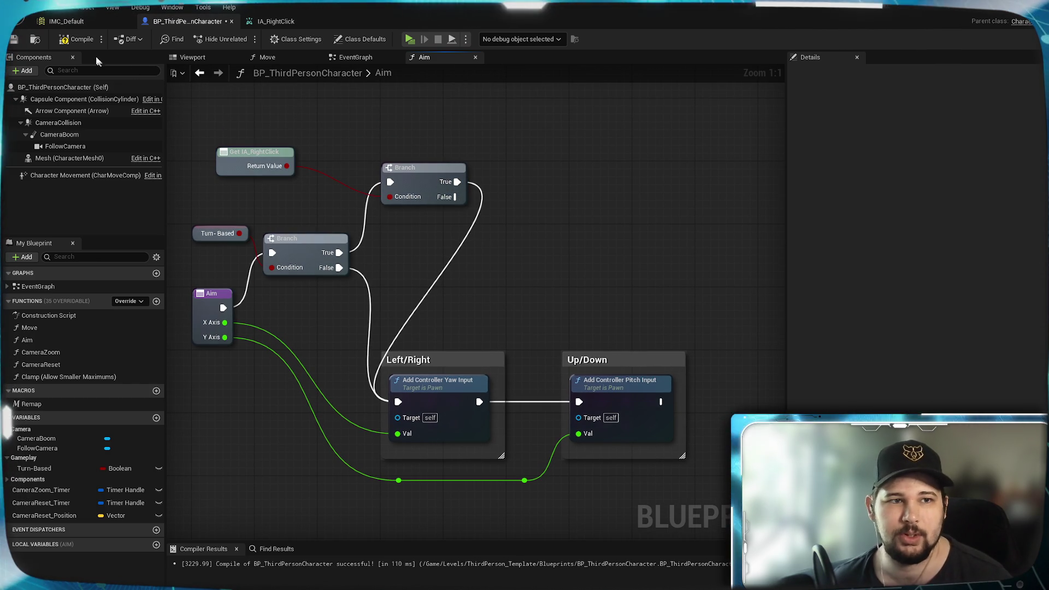
key("ctrl+s")
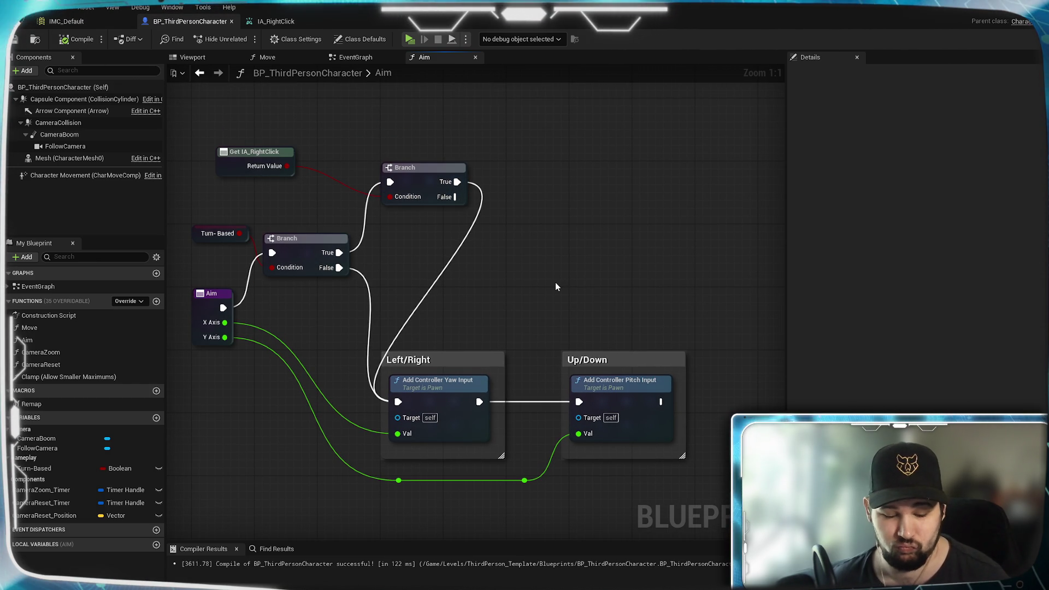
key("alt+p")
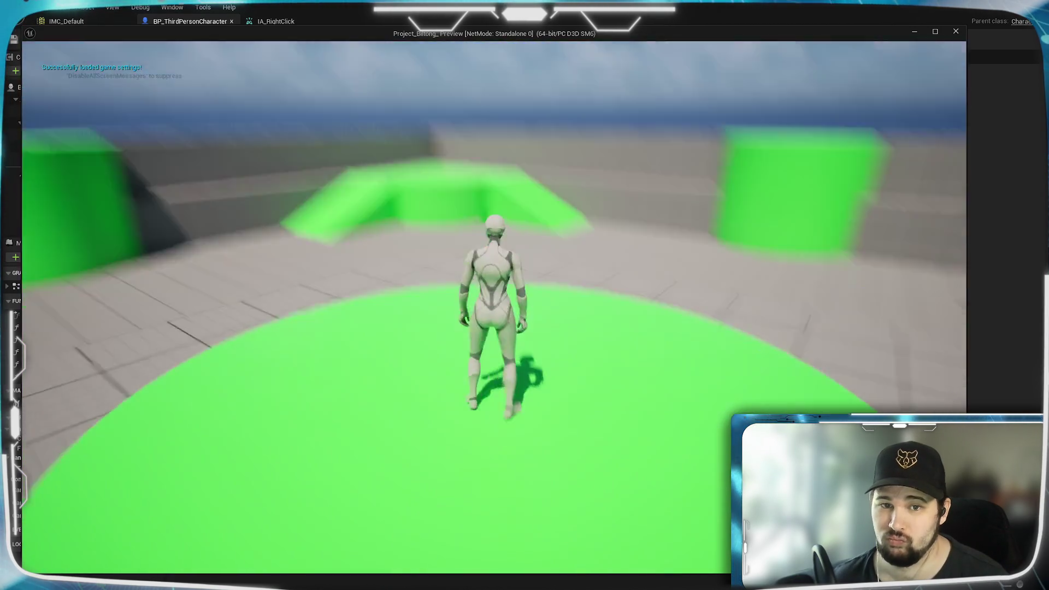
Run the character around in the standalone game preview, then end the session with Esc.
key("w")
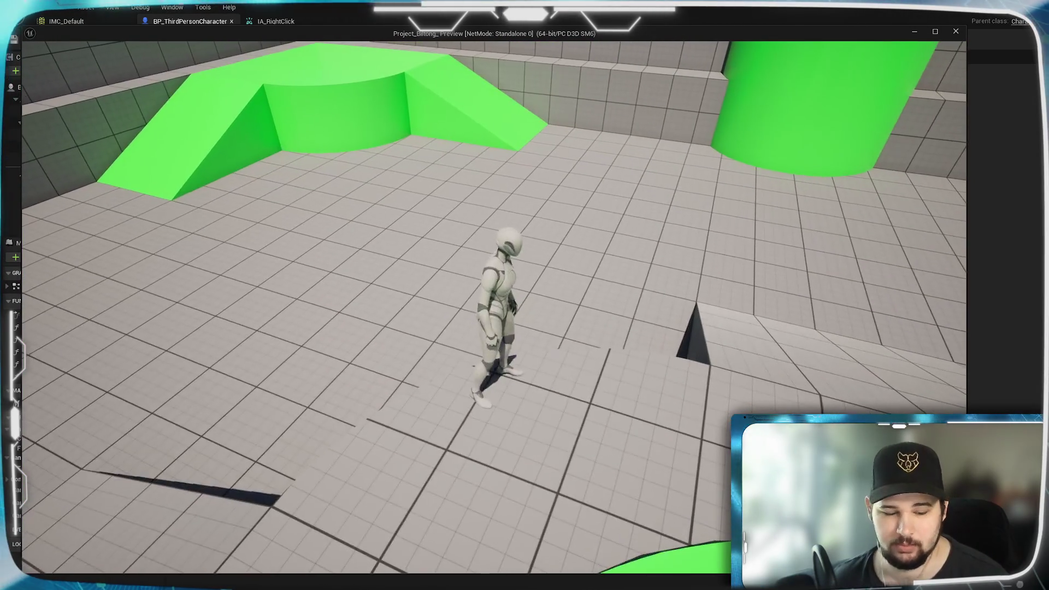
scroll(494, 305, "down", 10)
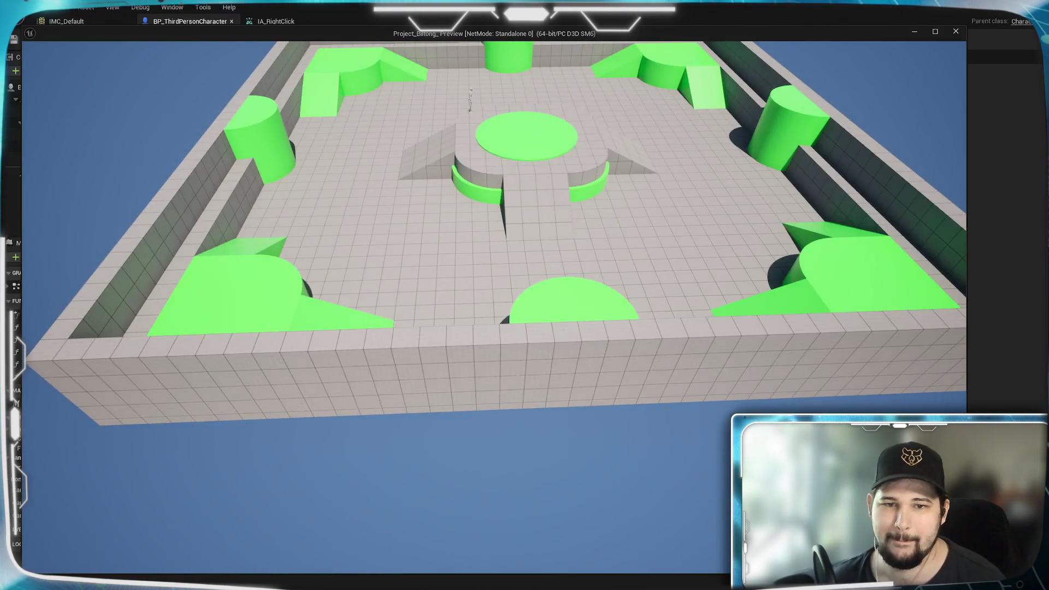
key("Escape")
Move the Left/Right and Up/Down comment groups up and right, sliding Up/Down closer to Left/Right.
left_click_drag(519, 307, 525, 309)
left_click_drag(648, 409, 593, 347)
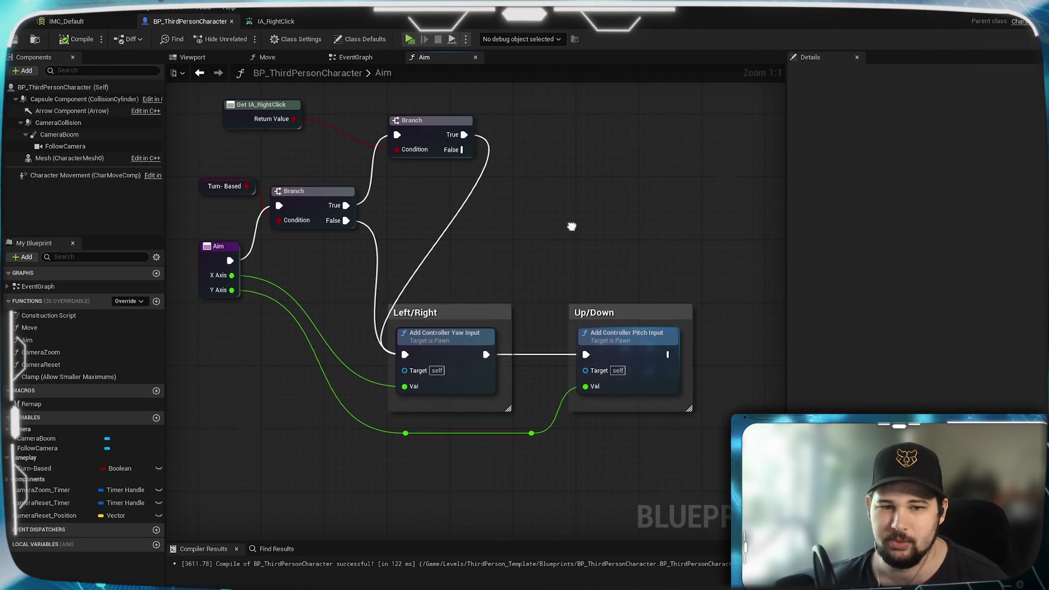
left_click_drag(687, 474, 386, 281)
mouse_move(428, 313)
left_mouse_down()
mouse_move(557, 235)
mouse_move(555, 186)
mouse_move(552, 273)
mouse_move(546, 232)
left_mouse_up()
left_click(532, 320)
mouse_move(532, 320)
left_mouse_down()
mouse_move(314, 403)
mouse_move(575, 349)
left_mouse_up()
left_click_drag(441, 311, 264, 351)
mouse_move(687, 367)
left_mouse_down()
mouse_move(550, 227)
mouse_move(563, 238)
left_mouse_up()
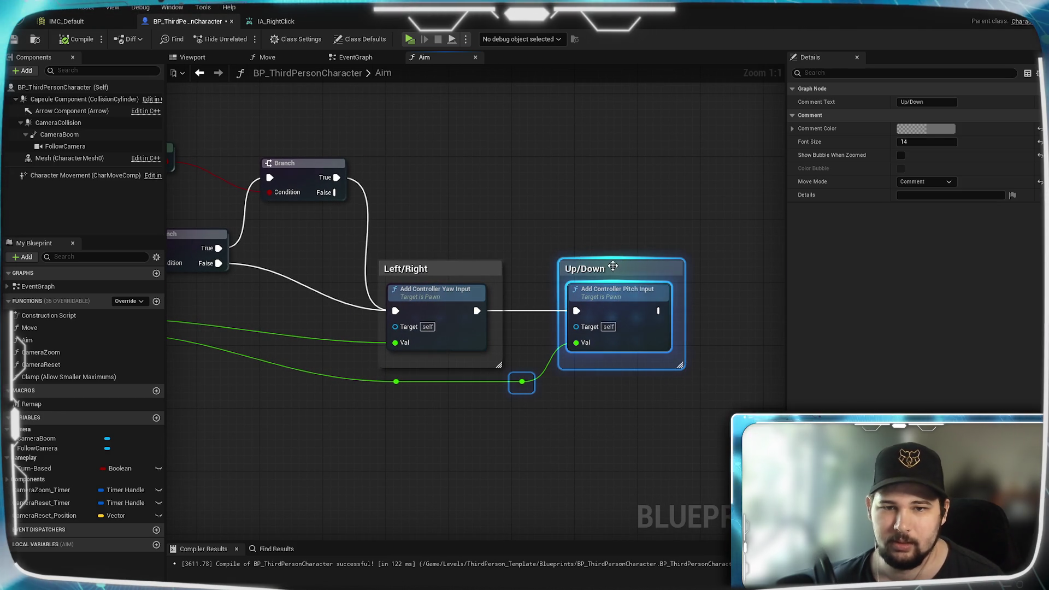
left_click_drag(607, 267, 581, 264)
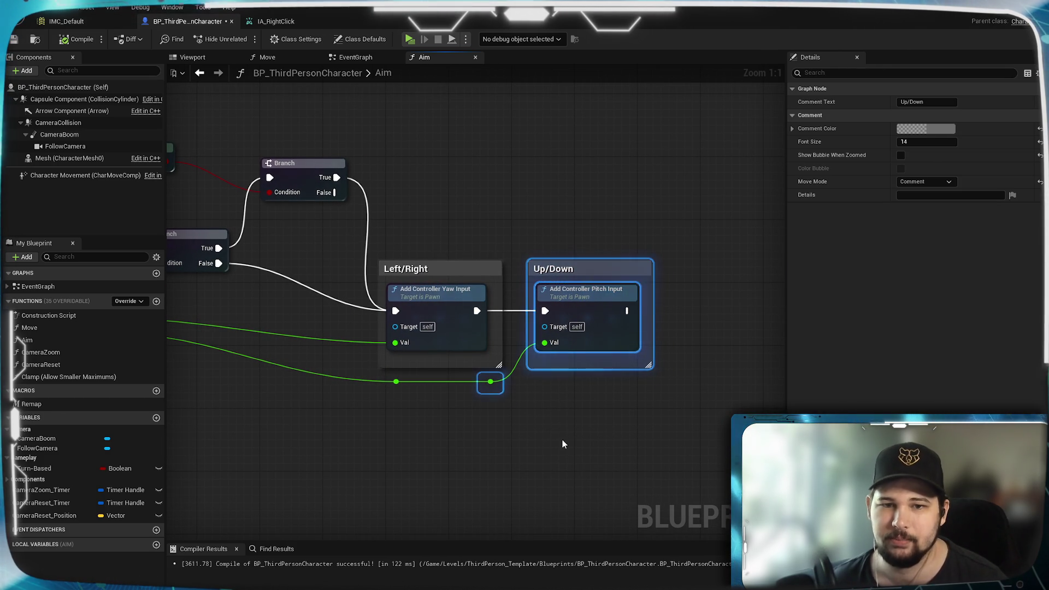
left_click(547, 435)
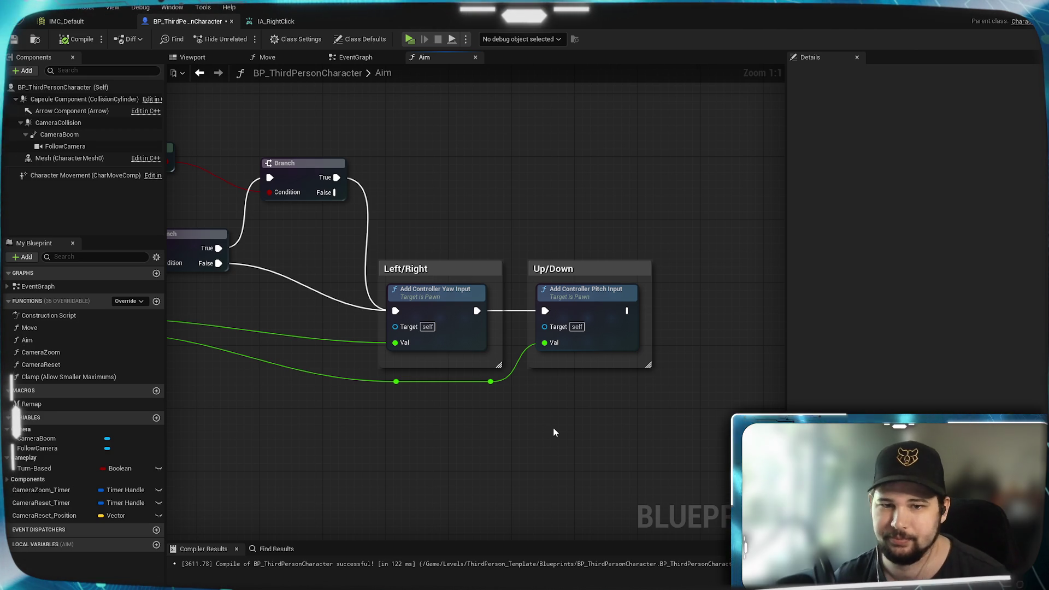
Reposition the lower Branch and Turn-Based nodes beside Aim, and add aligned reroutes on the X and Y Axis wires.
left_click_drag(381, 421, 599, 473)
left_click_drag(542, 362, 604, 336)
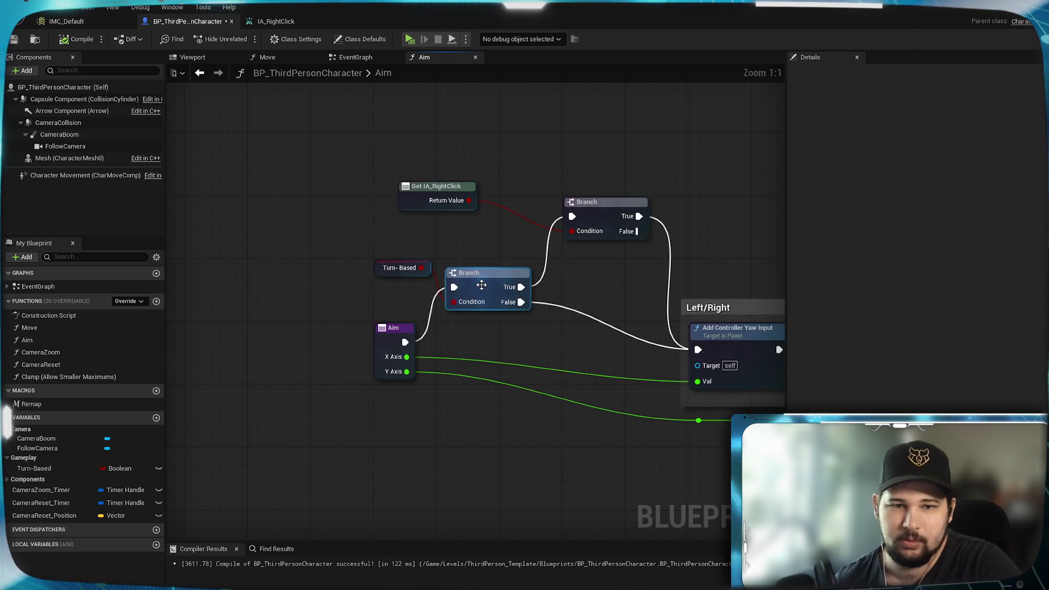
mouse_move(483, 290)
left_mouse_down()
mouse_move(491, 345)
mouse_move(486, 329)
mouse_move(473, 343)
left_mouse_up()
left_click_drag(428, 271, 485, 308)
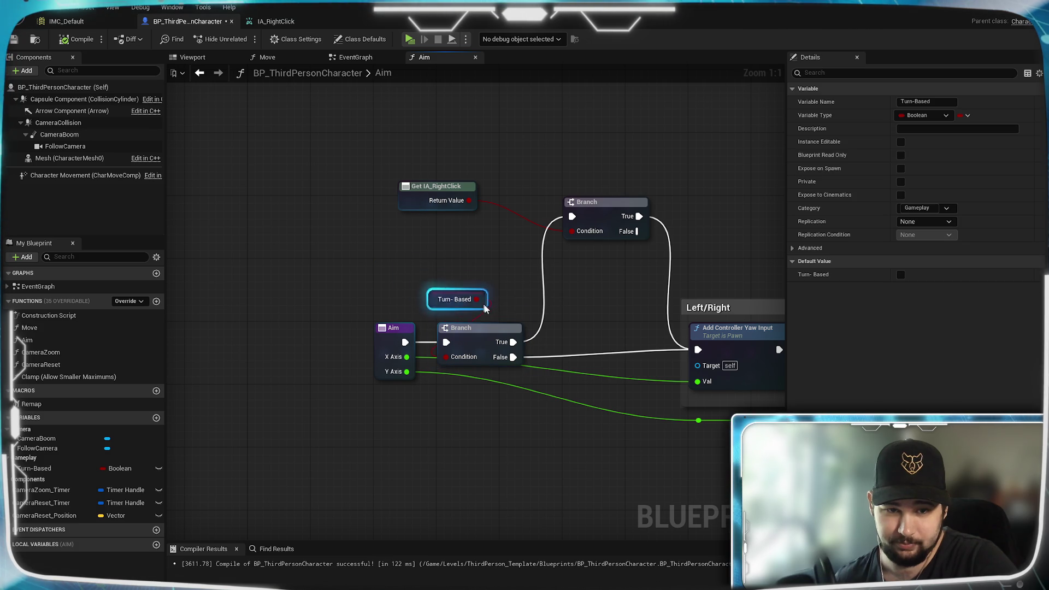
left_click(541, 306)
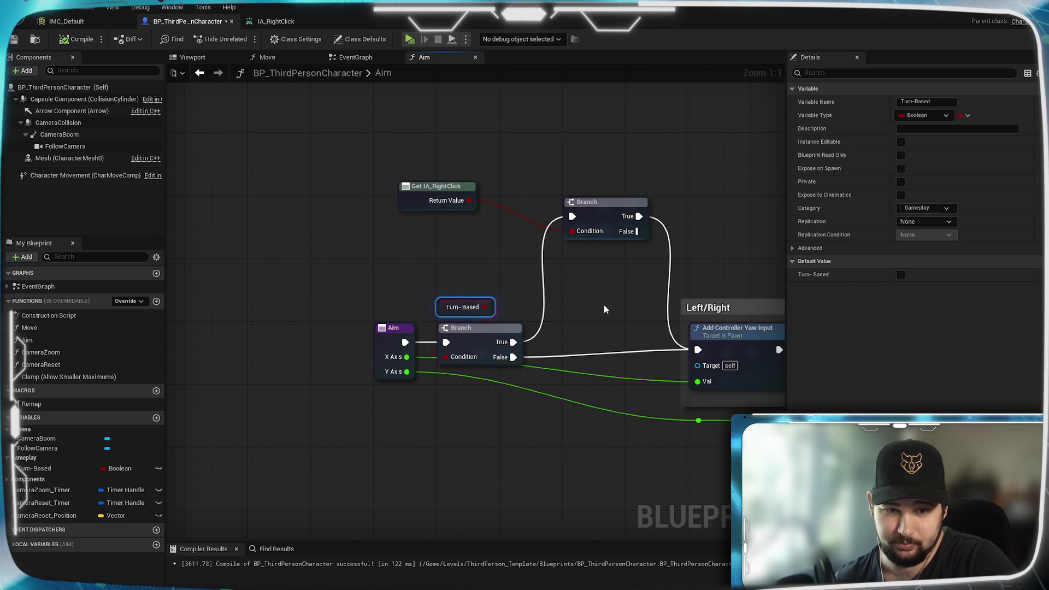
left_click_drag(575, 363, 597, 342)
double_click(590, 351)
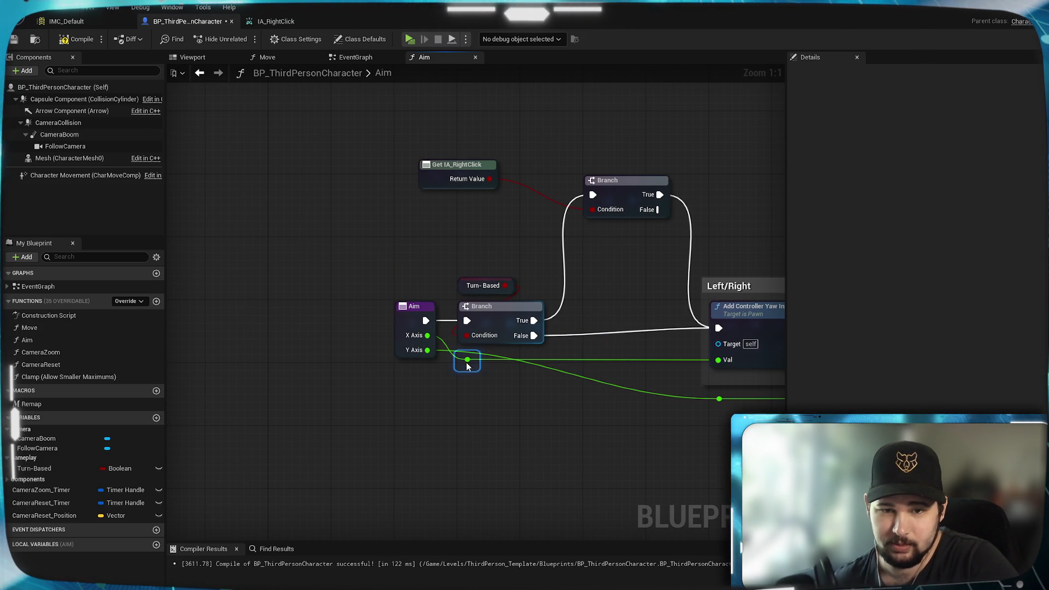
double_click(590, 381)
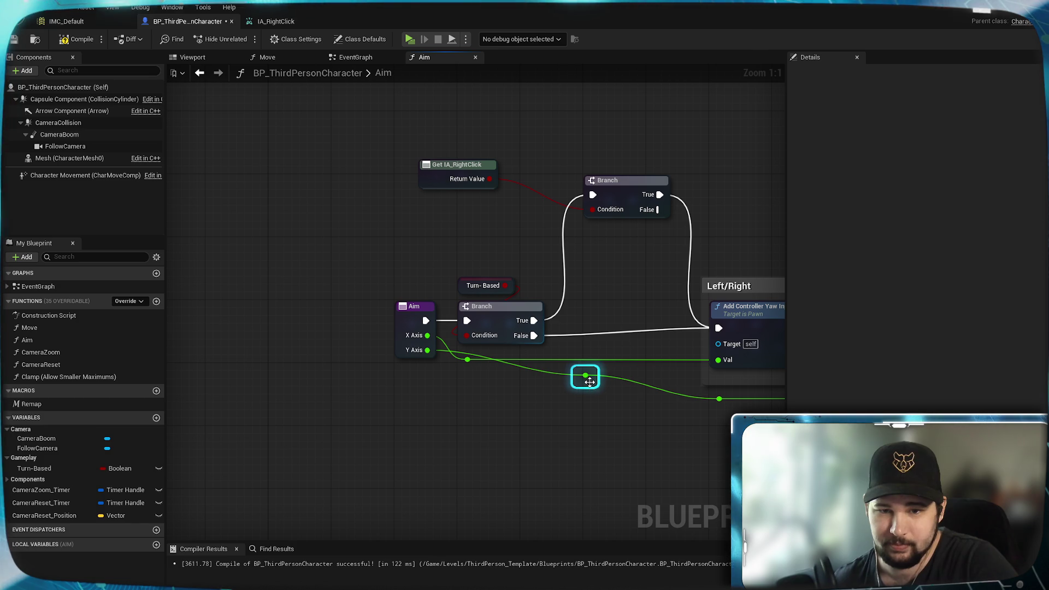
mouse_move(589, 382)
left_mouse_down()
mouse_move(495, 396)
mouse_move(473, 373)
left_mouse_up()
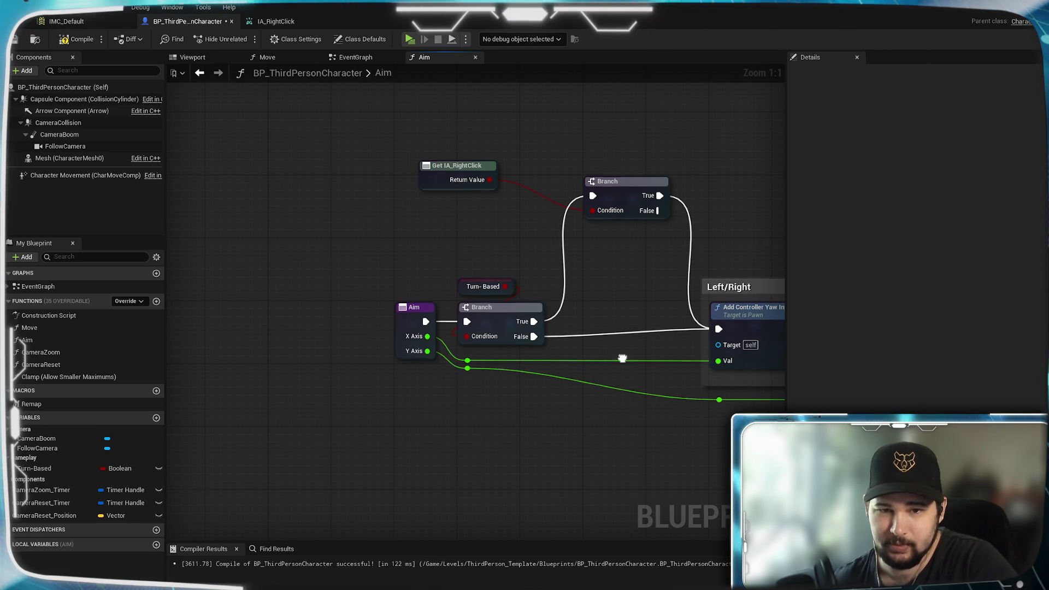
Lower the right Branch node and place Get IA_RightClick just above it.
left_click_drag(622, 358, 554, 315)
left_click_drag(547, 277, 546, 378)
left_click(345, 254)
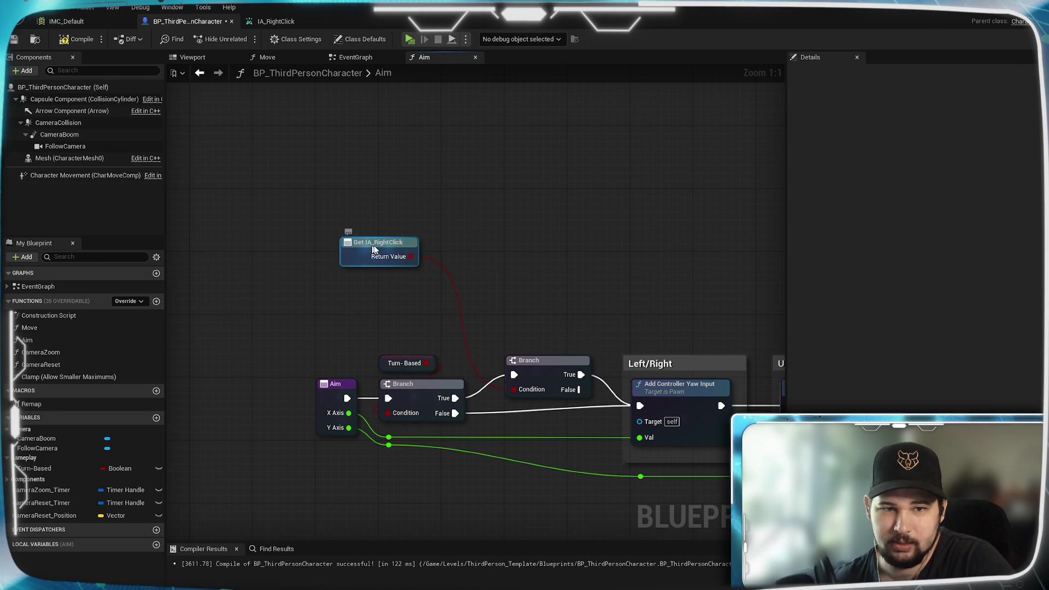
mouse_move(373, 246)
left_mouse_down()
mouse_move(553, 321)
mouse_move(537, 332)
left_mouse_up()
left_click_drag(601, 313, 595, 195)
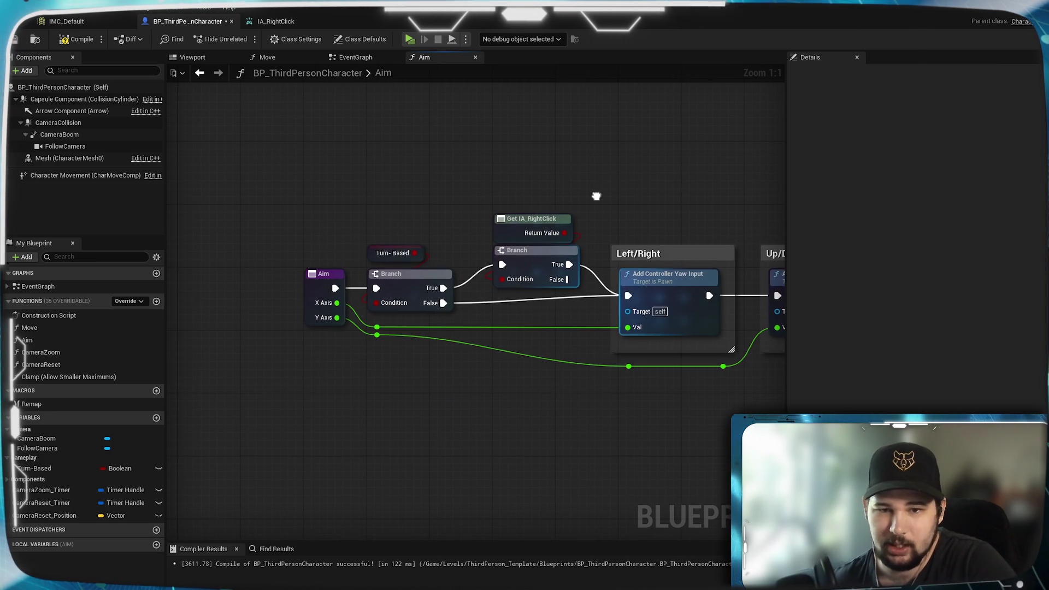
mouse_move(566, 335)
left_mouse_down()
mouse_move(403, 344)
mouse_move(458, 344)
mouse_move(533, 310)
mouse_move(416, 321)
left_mouse_up()
Line up both comment groups and the Y Axis reroute points, then go to the EventGraph.
left_click_drag(732, 401, 467, 174)
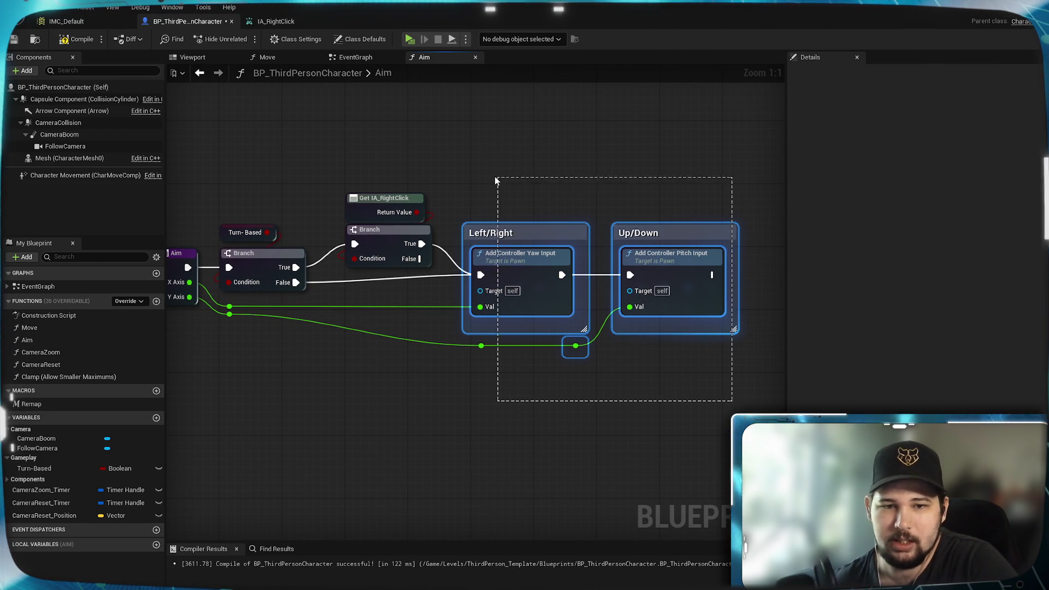
left_click_drag(521, 236, 520, 243)
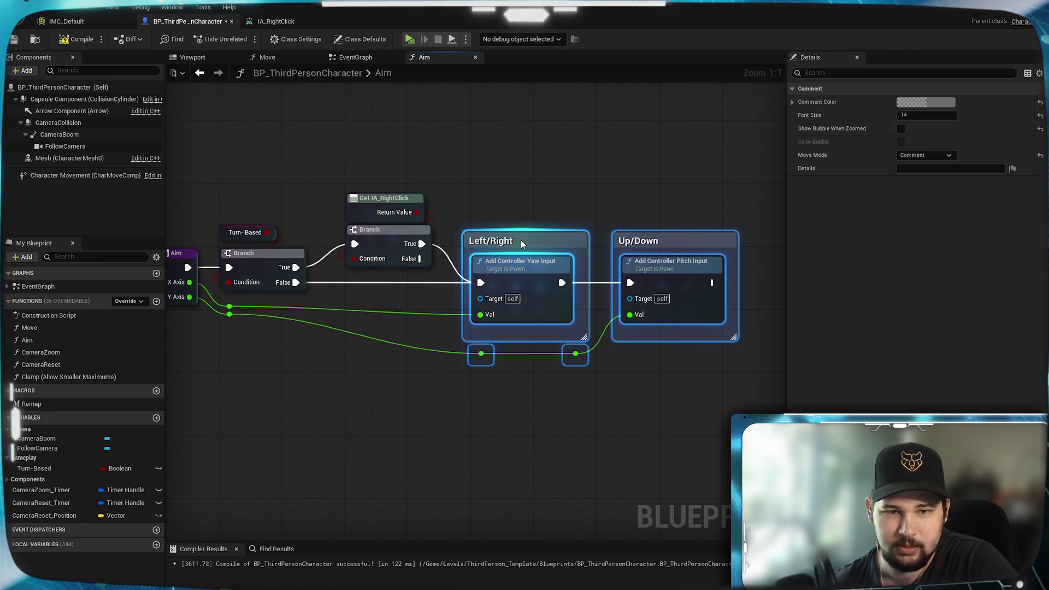
left_click(259, 389)
left_click_drag(259, 388, 492, 385)
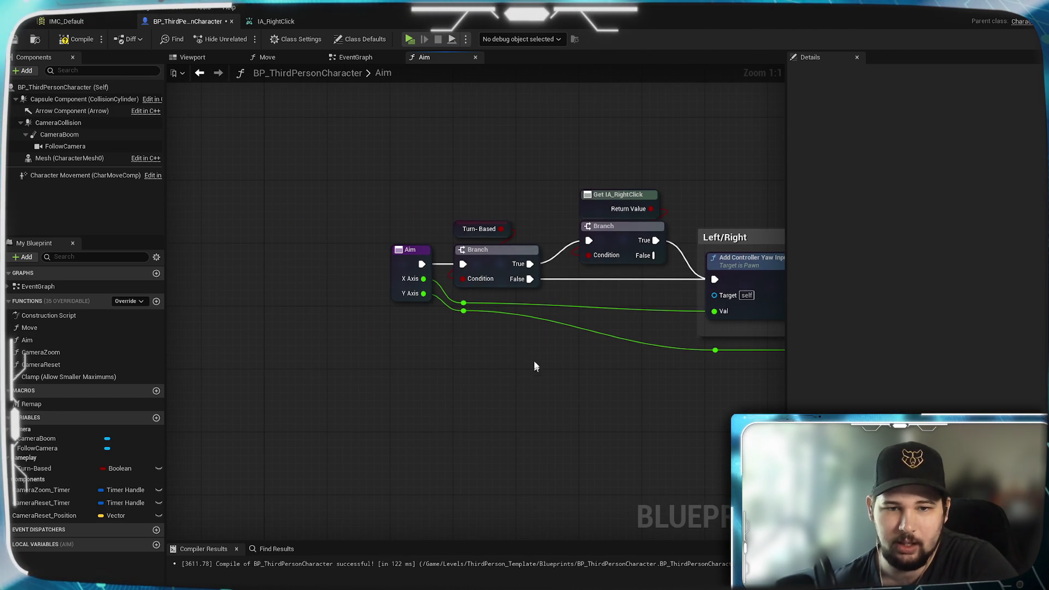
mouse_move(533, 358)
left_mouse_down()
mouse_move(435, 300)
mouse_move(468, 330)
left_mouse_up()
left_click(615, 401)
mouse_move(616, 401)
left_mouse_down()
mouse_move(264, 412)
mouse_move(423, 408)
left_mouse_up()
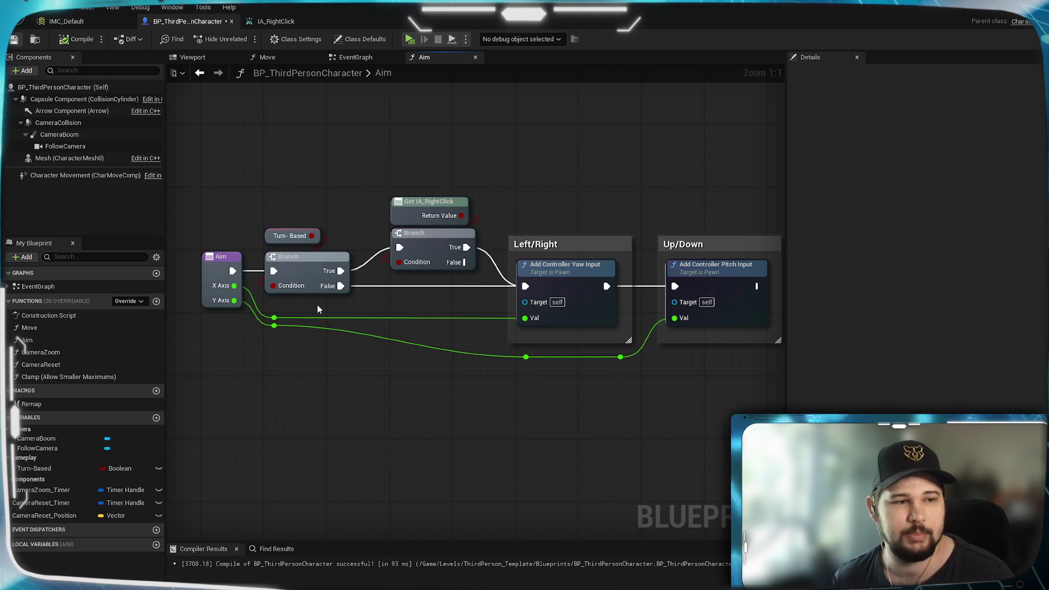
mouse_move(466, 405)
left_mouse_down()
mouse_move(398, 436)
mouse_move(555, 408)
left_mouse_up()
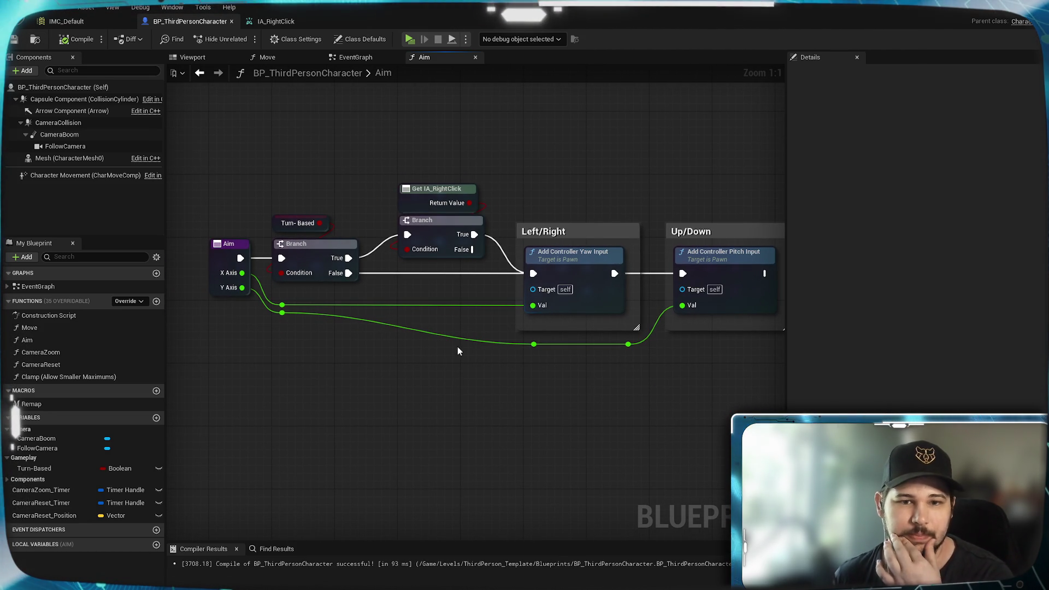
left_click_drag(457, 346, 470, 363)
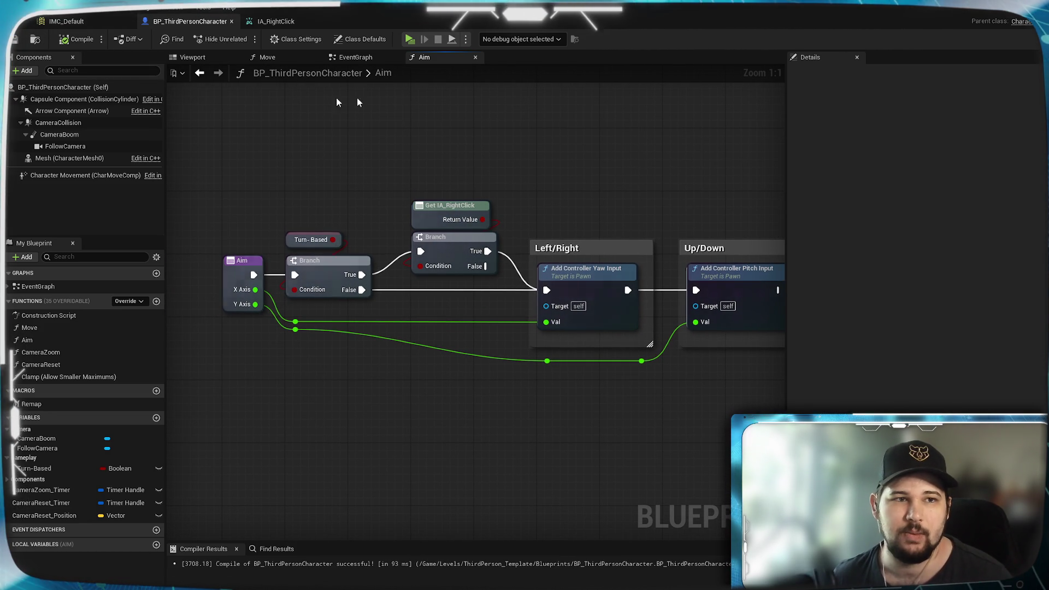
left_click(360, 58)
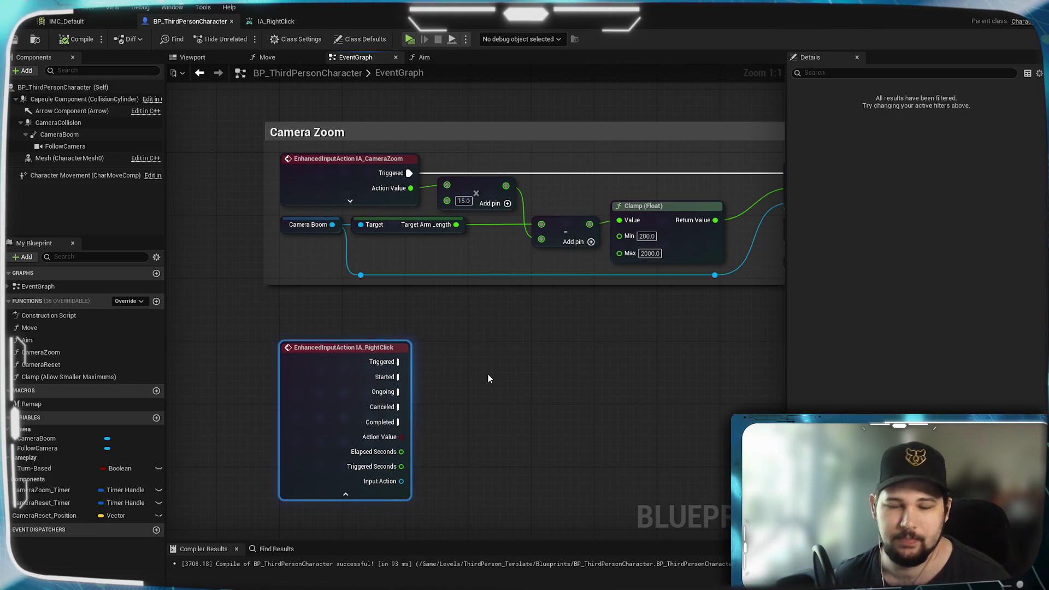
key("Delete")
scroll(375, 359, "down", 5)
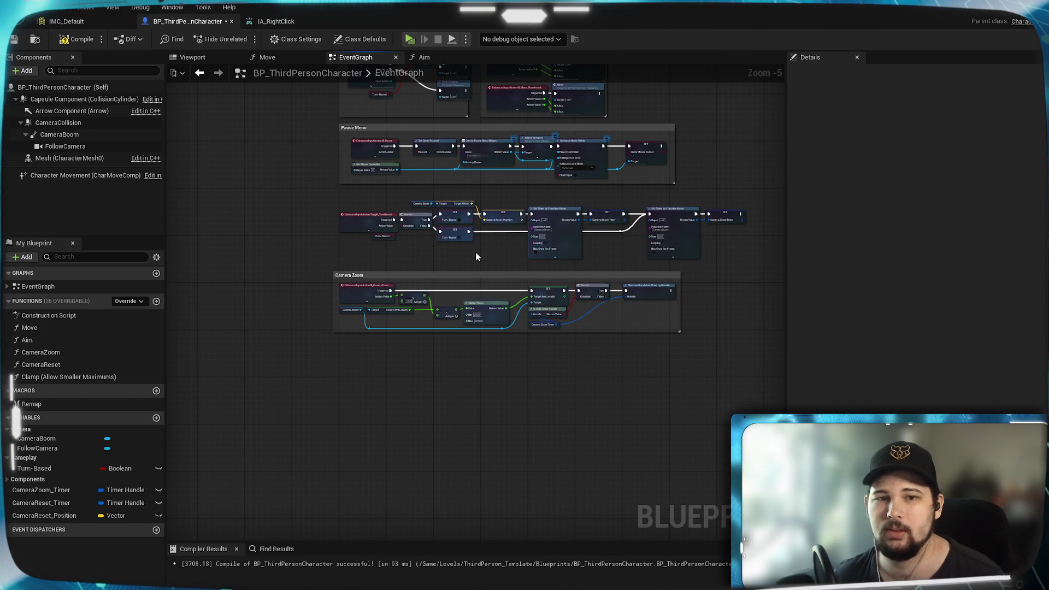
left_click_drag(476, 253, 478, 331)
scroll(477, 330, "up", 5)
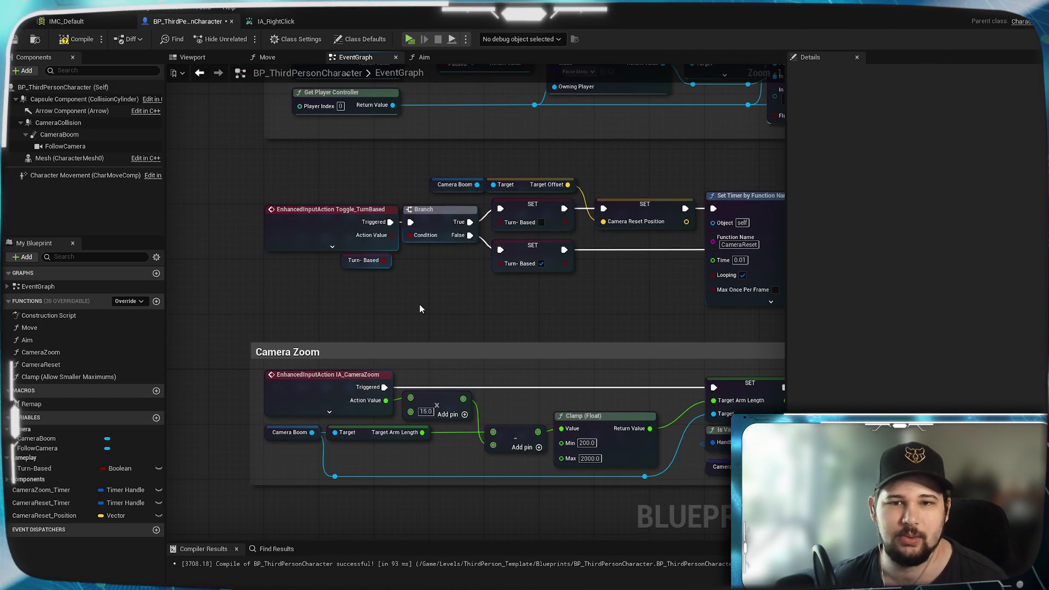
mouse_move(562, 305)
left_mouse_down()
mouse_move(526, 323)
mouse_move(250, 287)
mouse_move(641, 268)
left_mouse_up()
scroll(526, 323, "down", 3)
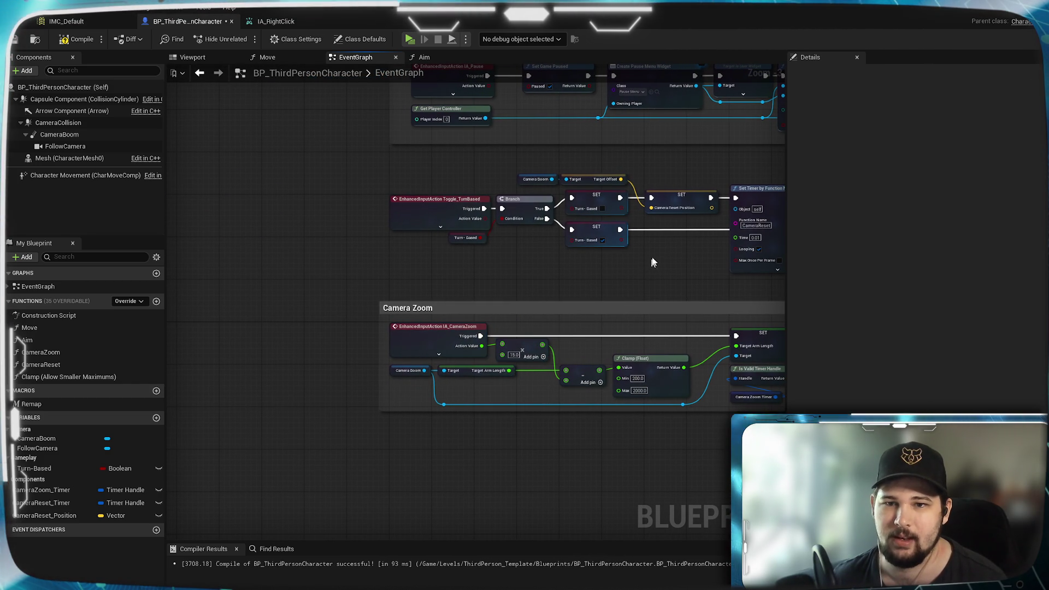
scroll(652, 263, "up", 4)
left_click_drag(632, 265, 428, 277)
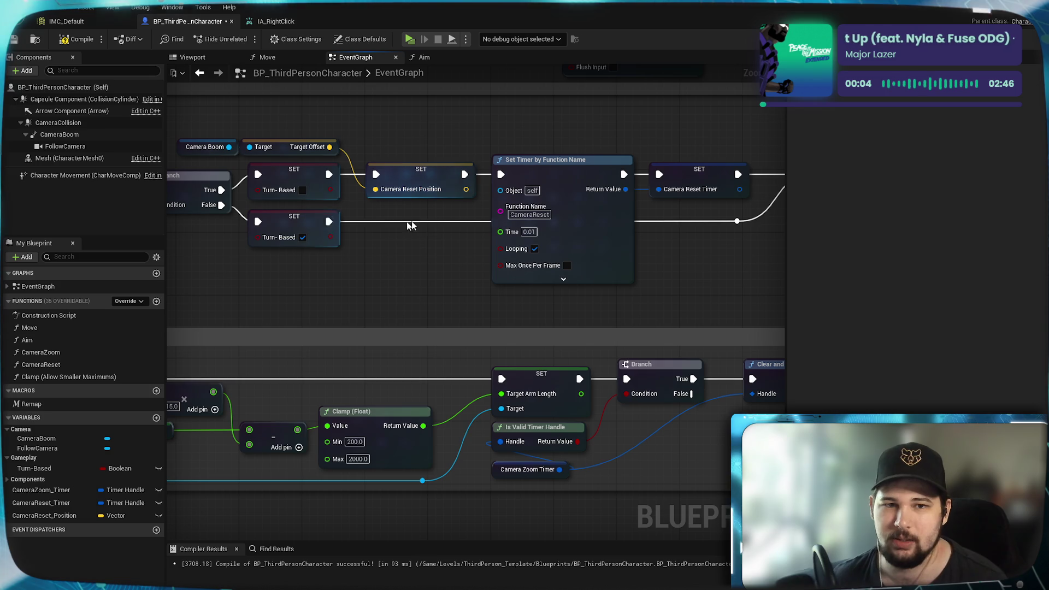
left_click_drag(428, 228, 265, 228)
scroll(723, 307, "down", 2)
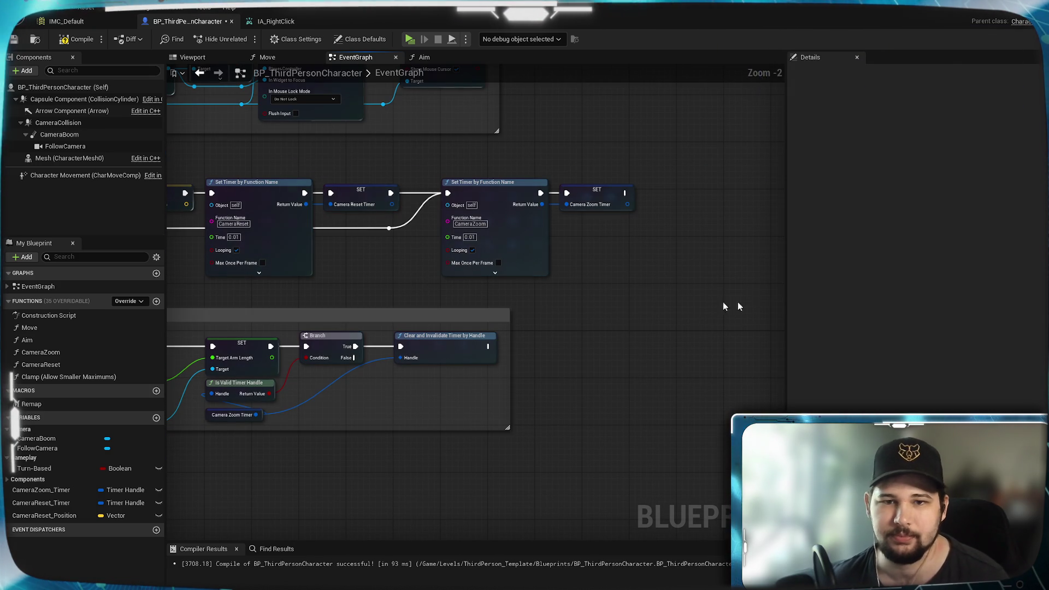
mouse_move(680, 259)
left_mouse_down()
mouse_move(239, 192)
mouse_move(178, 171)
left_mouse_up()
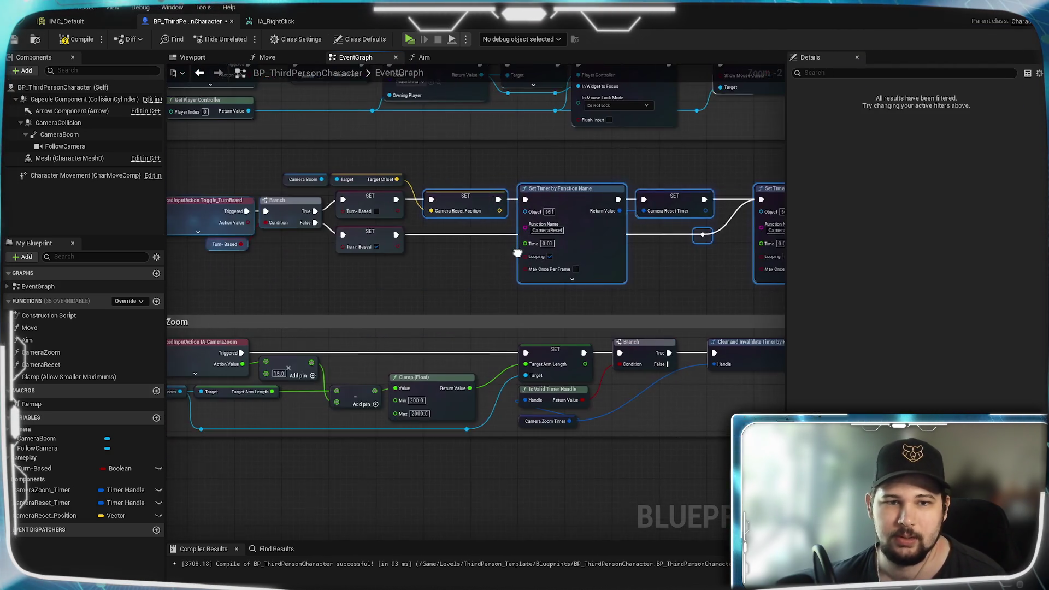
mouse_move(214, 254)
left_mouse_down()
mouse_move(363, 254)
mouse_move(284, 253)
mouse_move(349, 254)
left_mouse_up()
left_click(504, 267)
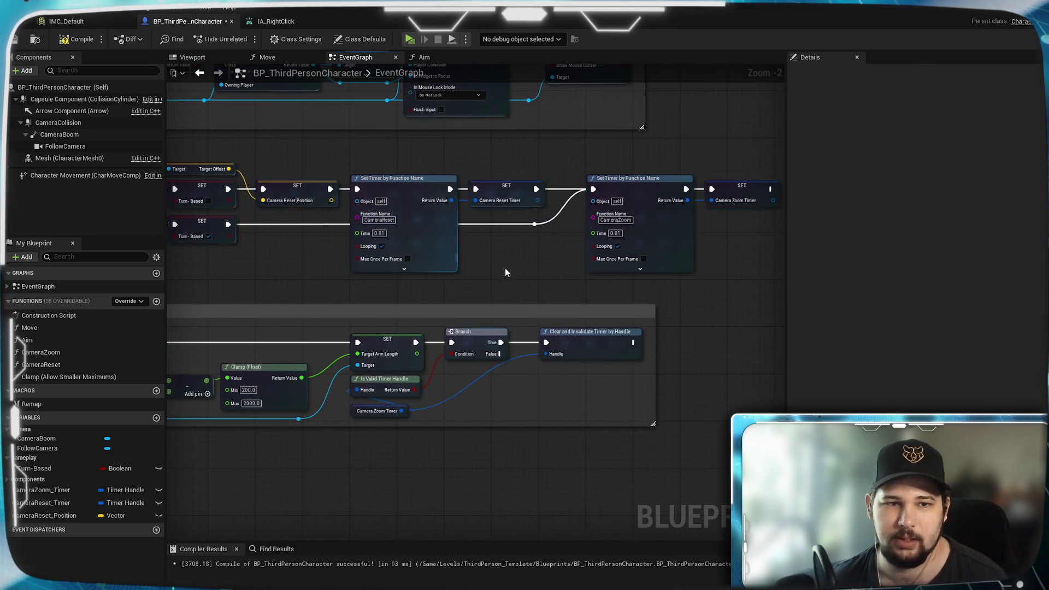
mouse_move(505, 267)
left_mouse_down()
mouse_move(258, 281)
mouse_move(517, 264)
left_mouse_up()
mouse_move(361, 180)
left_mouse_down()
mouse_move(316, 183)
mouse_move(631, 186)
left_mouse_up()
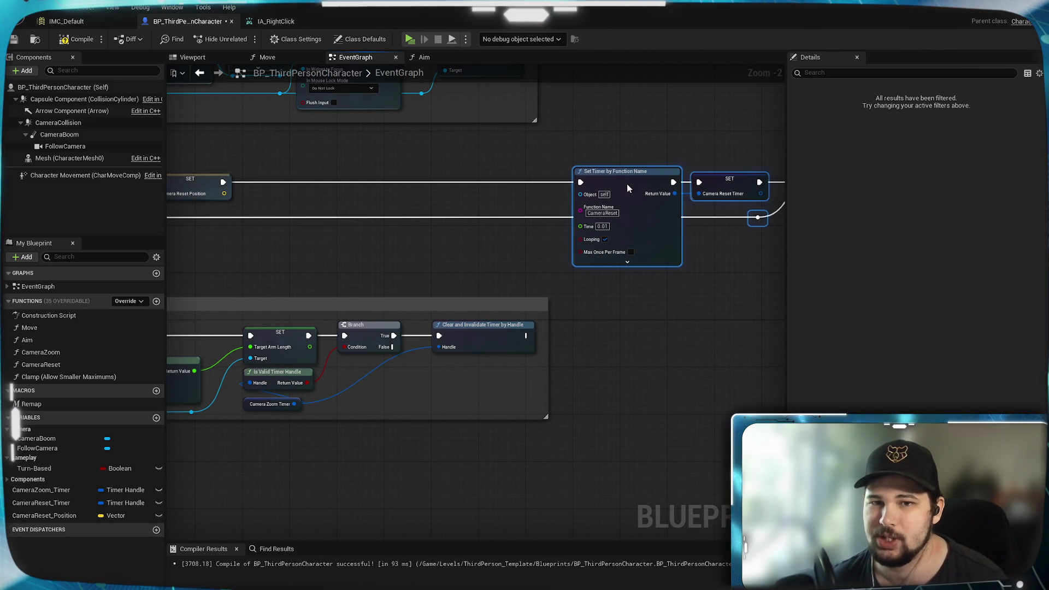
left_click(415, 256)
left_click_drag(274, 258, 737, 218)
scroll(499, 233, "up", 2)
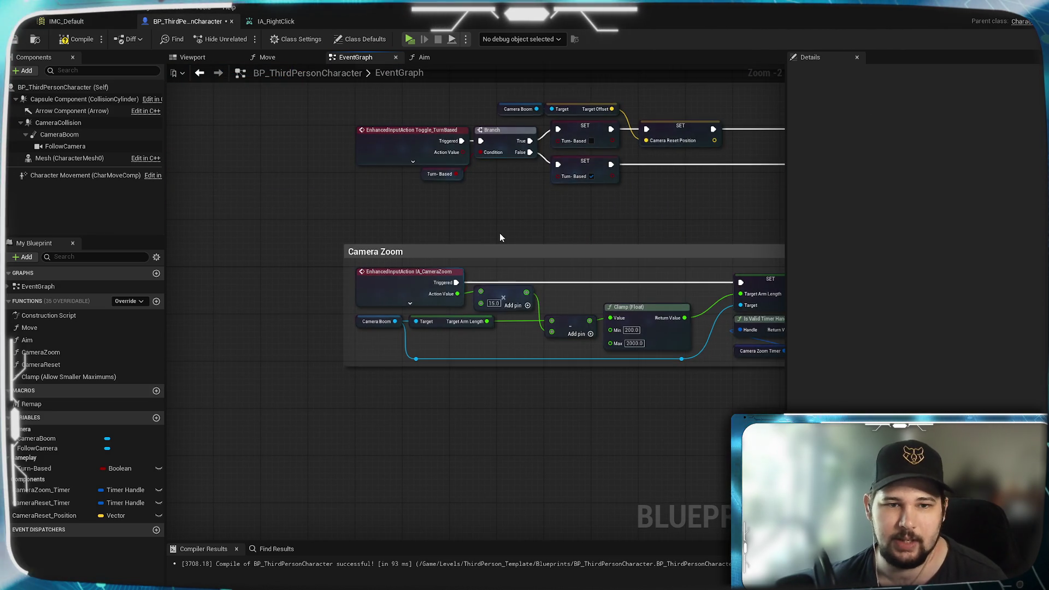
mouse_move(452, 253)
left_mouse_down()
mouse_move(452, 387)
mouse_move(464, 378)
left_mouse_up()
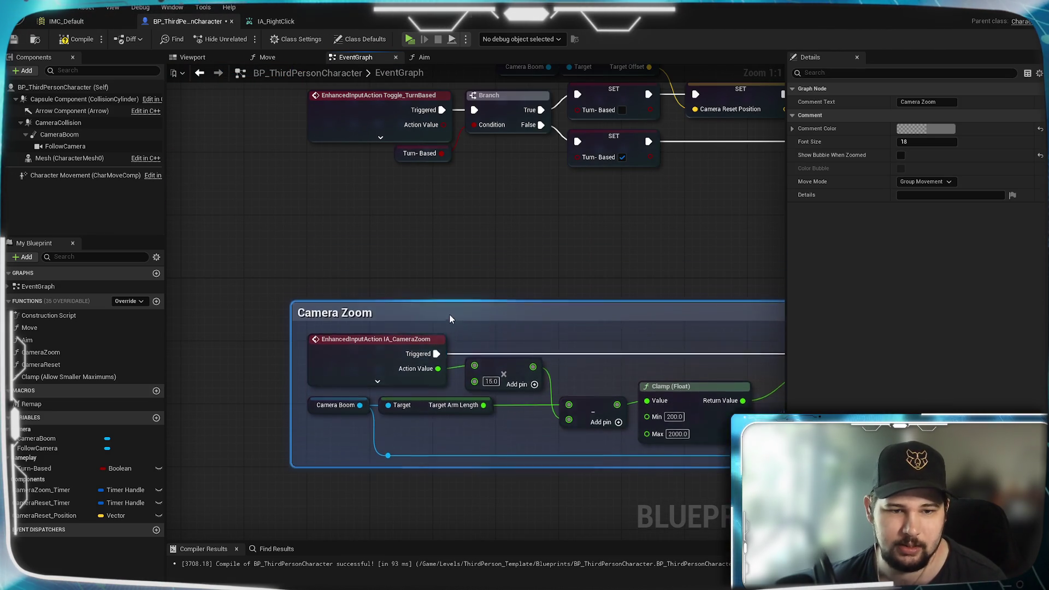
mouse_move(699, 252)
left_mouse_down()
mouse_move(641, 291)
mouse_move(335, 335)
left_mouse_up()
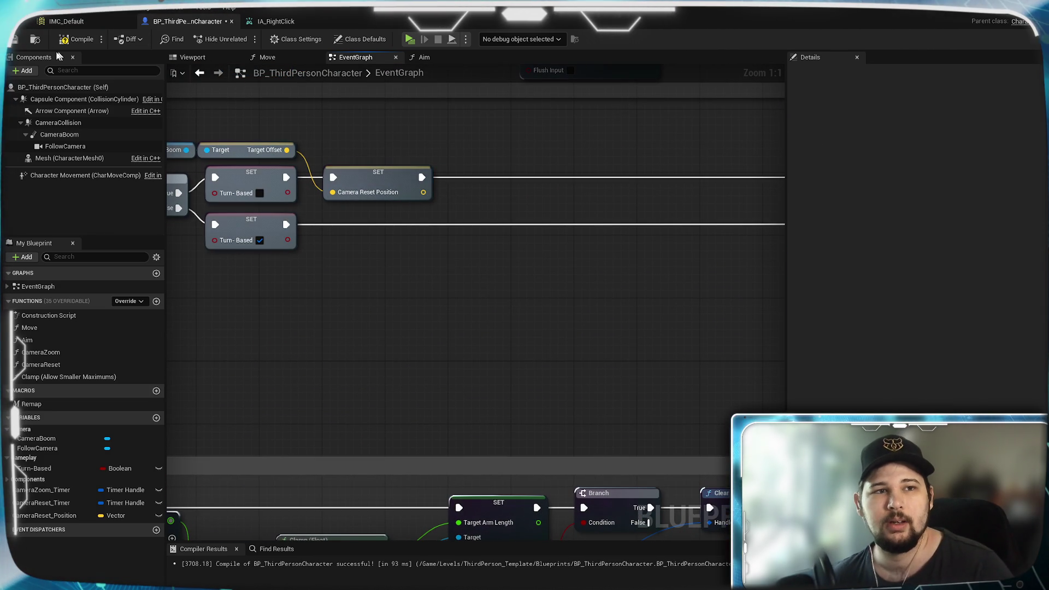
key("ctrl+s")
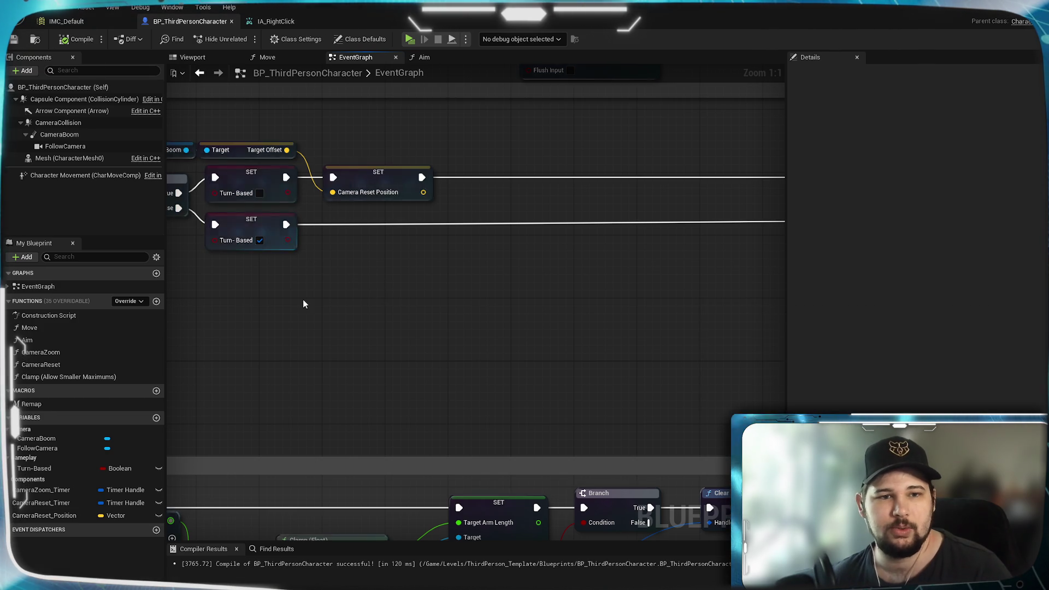
mouse_move(302, 299)
left_mouse_down()
mouse_move(543, 311)
mouse_move(535, 328)
left_mouse_up()
left_click_drag(591, 309, 559, 320)
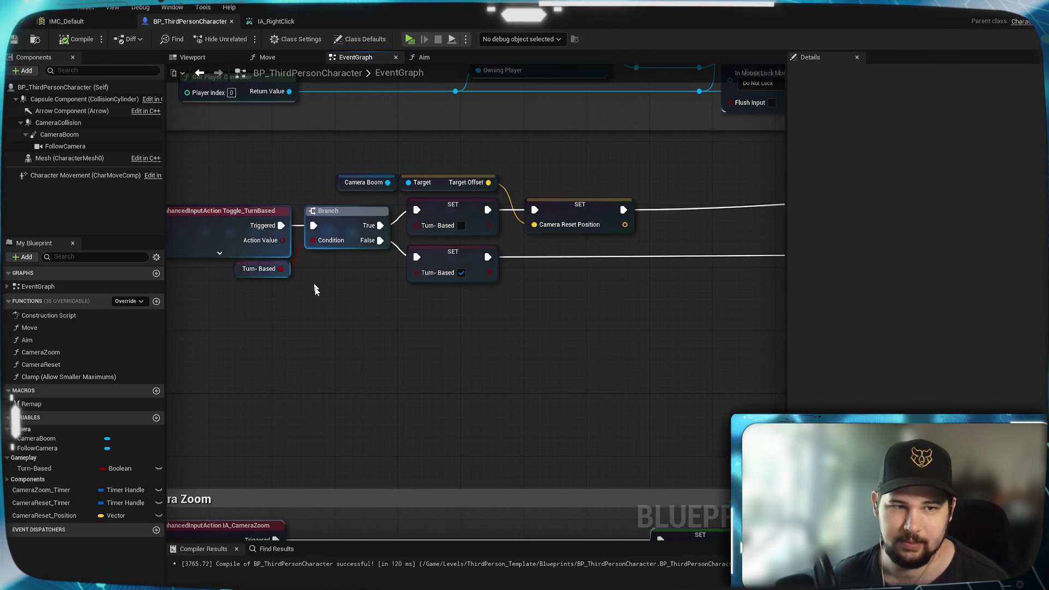
mouse_move(406, 349)
left_mouse_down()
mouse_move(438, 354)
mouse_move(459, 377)
left_mouse_up()
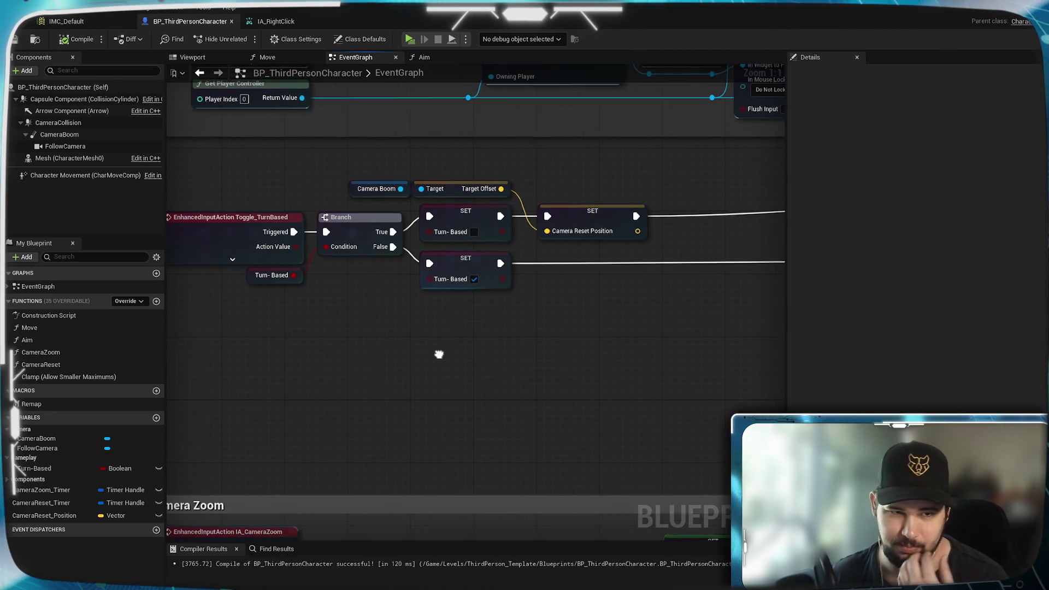
mouse_move(573, 344)
left_mouse_down()
mouse_move(185, 340)
mouse_move(489, 334)
mouse_move(431, 324)
left_mouse_up()
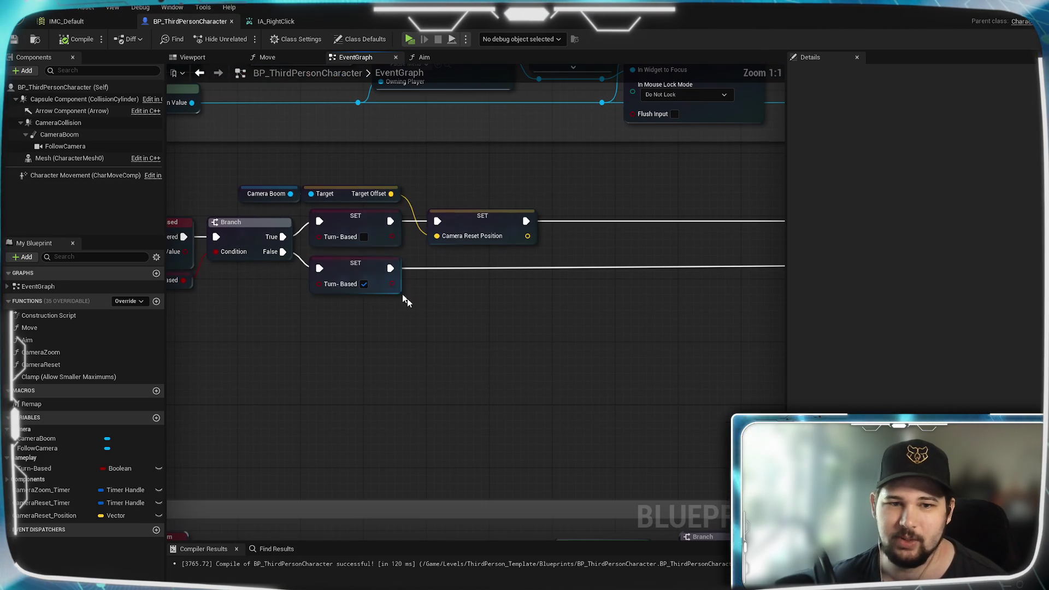
Chain a Set Show Mouse Cursor node after the checked Turn-Based SET and line it up.
left_click_drag(390, 268, 426, 296)
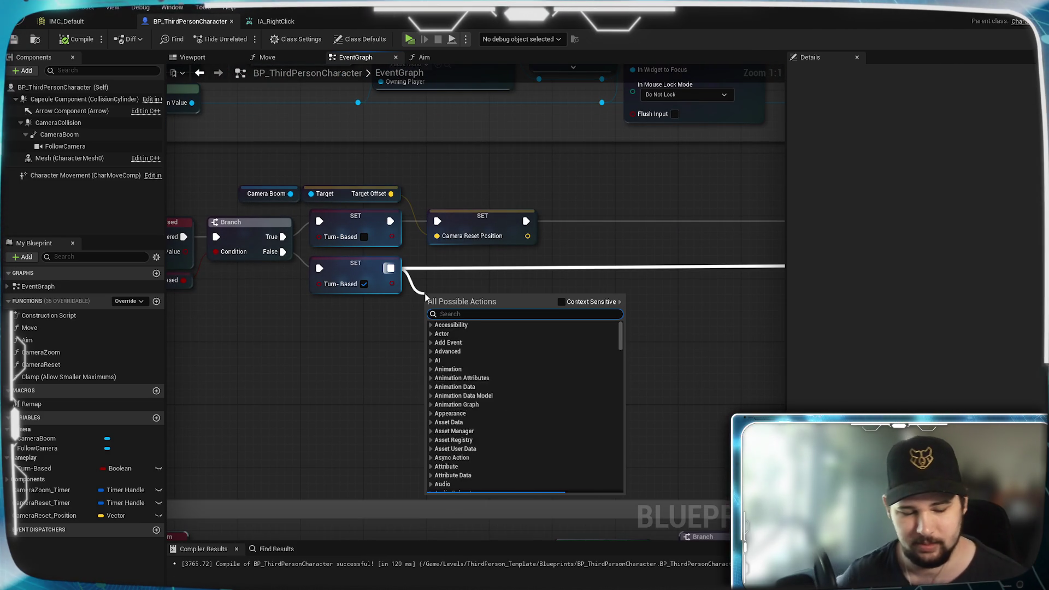
type("show mou")
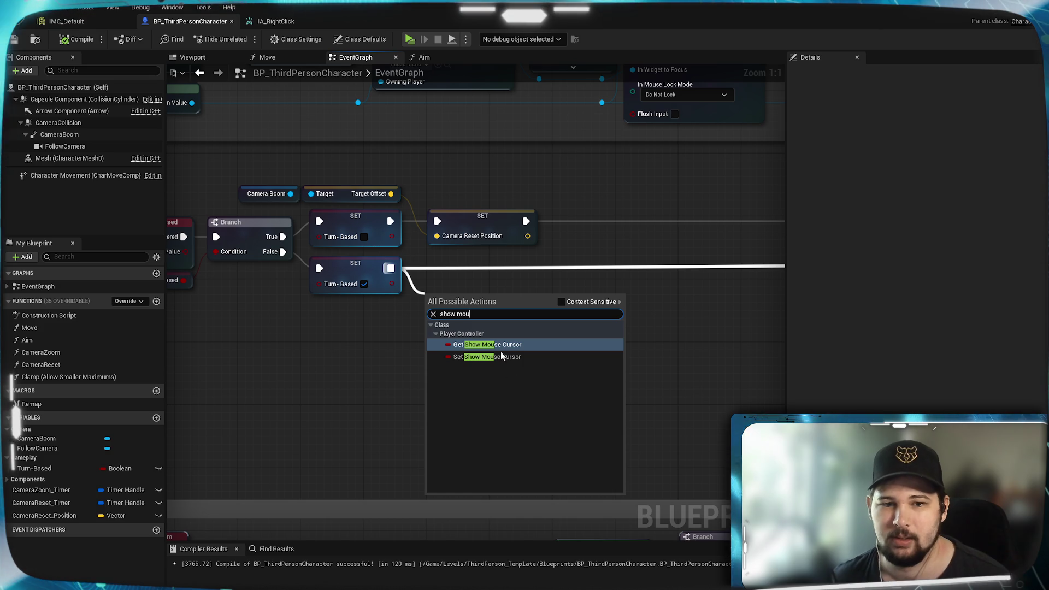
left_click(524, 356)
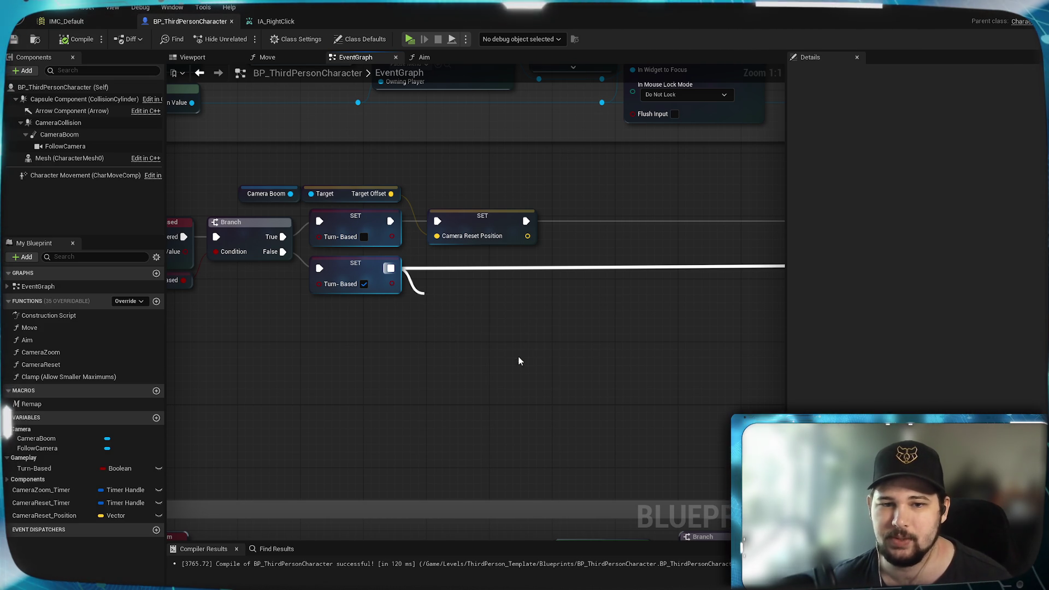
mouse_move(493, 295)
left_mouse_down()
mouse_move(518, 284)
mouse_move(495, 266)
left_mouse_up()
left_click_drag(359, 376, 572, 365)
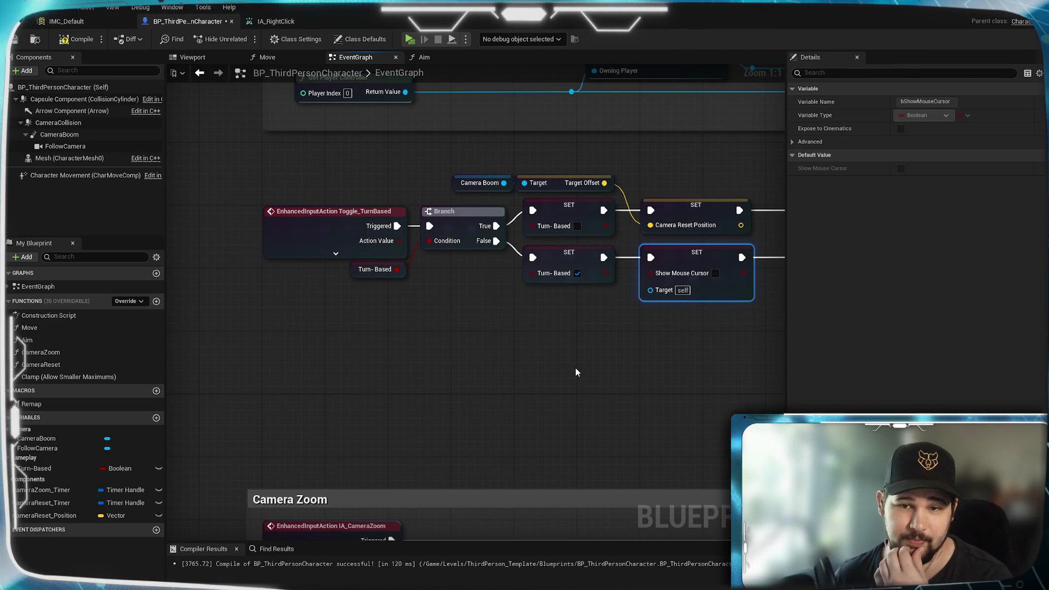
left_click(660, 366)
mouse_move(660, 365)
left_mouse_down()
mouse_move(184, 371)
mouse_move(605, 380)
left_mouse_up()
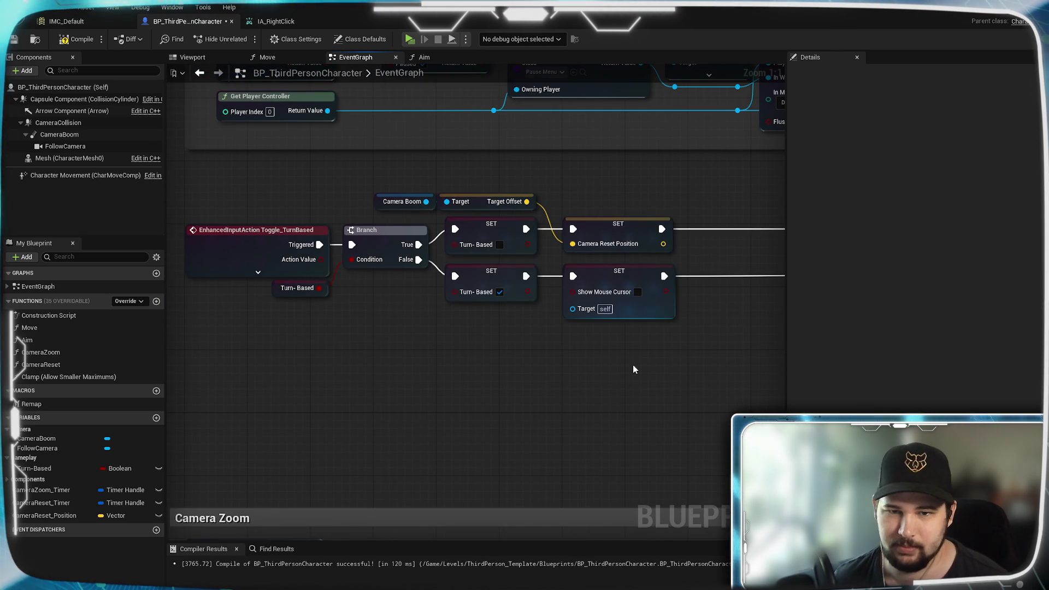
scroll(449, 407, "down", 3)
left_click_drag(449, 407, 510, 330)
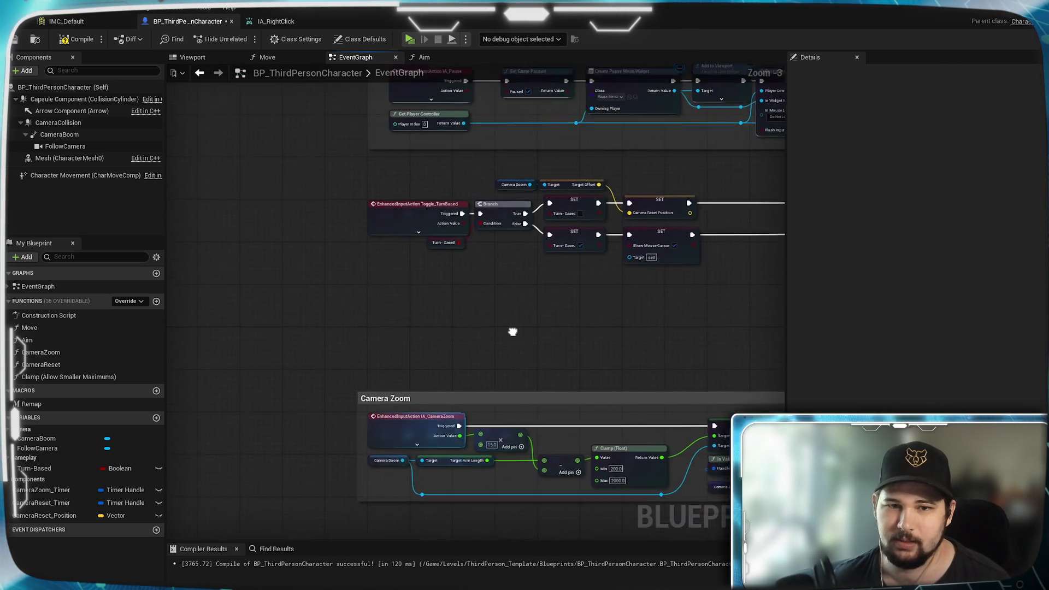
scroll(389, 324, "up", 3)
Add an IA_RightClick input event to empty graph space.
right_click(371, 309)
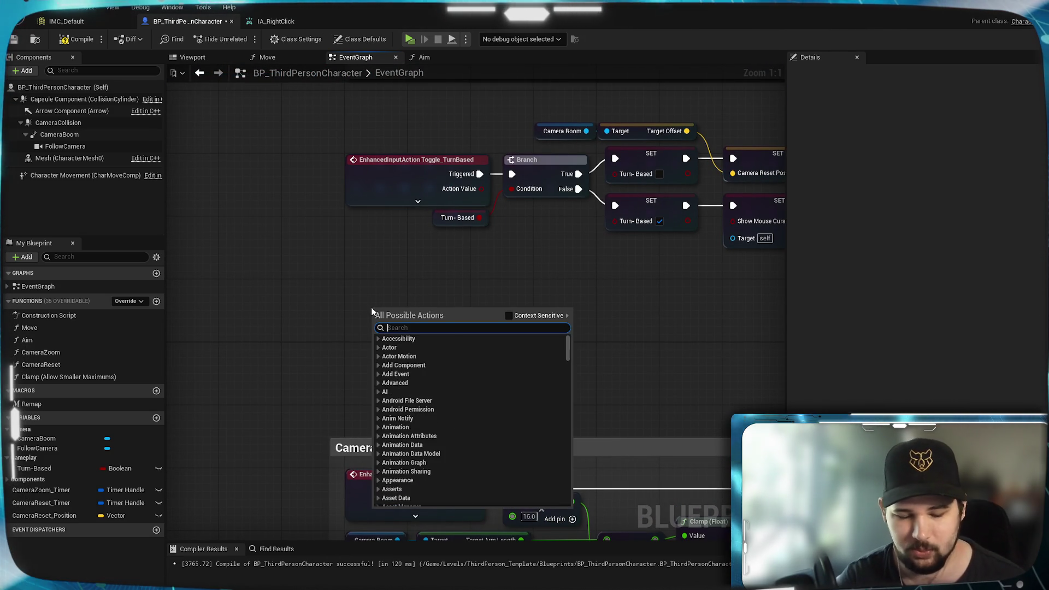
type("iA_")
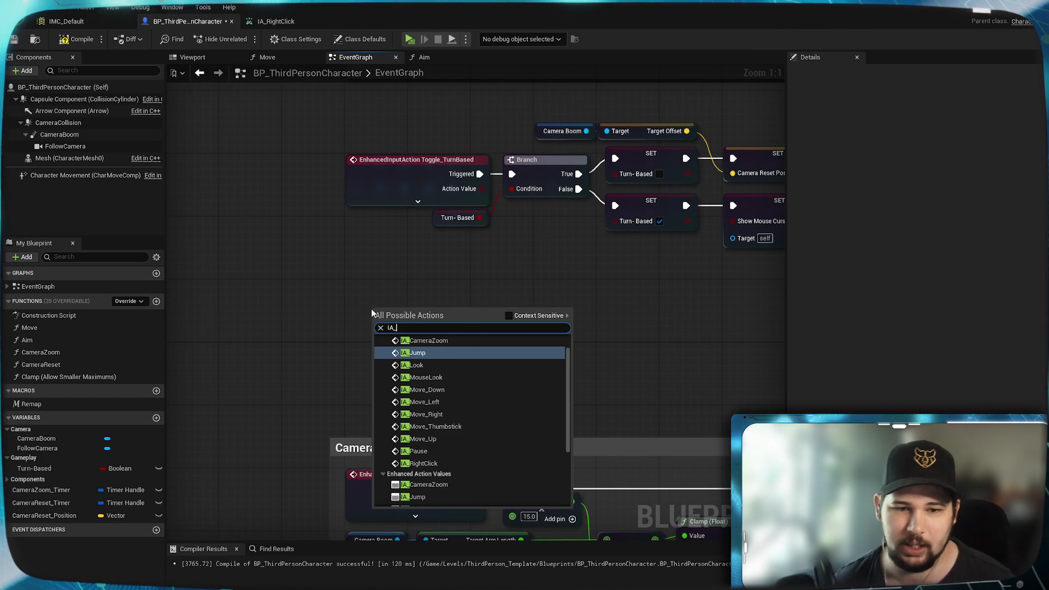
left_click(437, 462)
left_click_drag(408, 325, 384, 302)
left_click(574, 318)
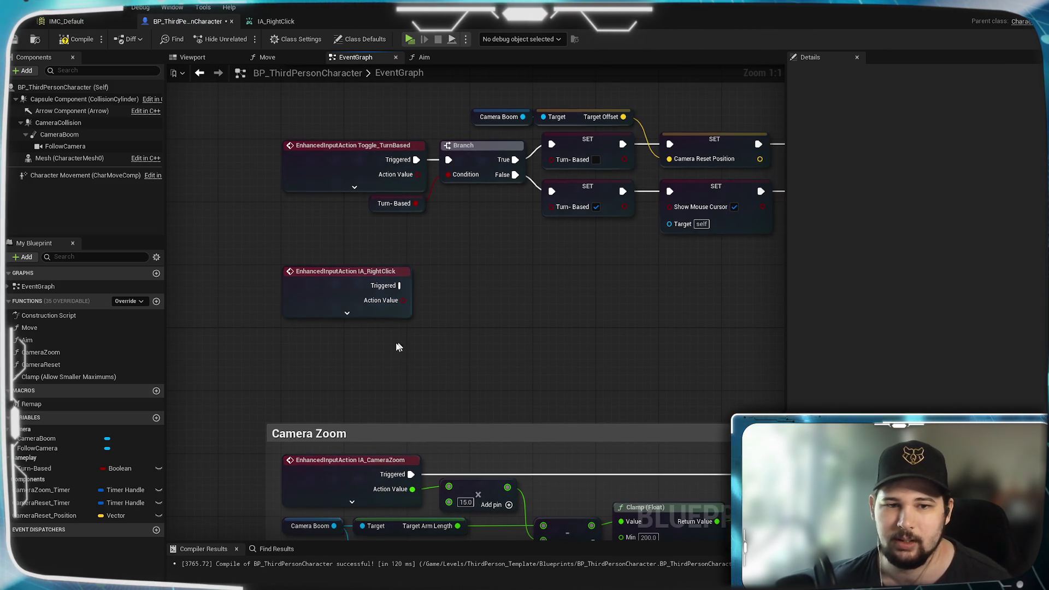
Duplicate the Turn-Based getter and place the copy below IA_RightClick.
left_click(395, 206)
key("ctrl+c")
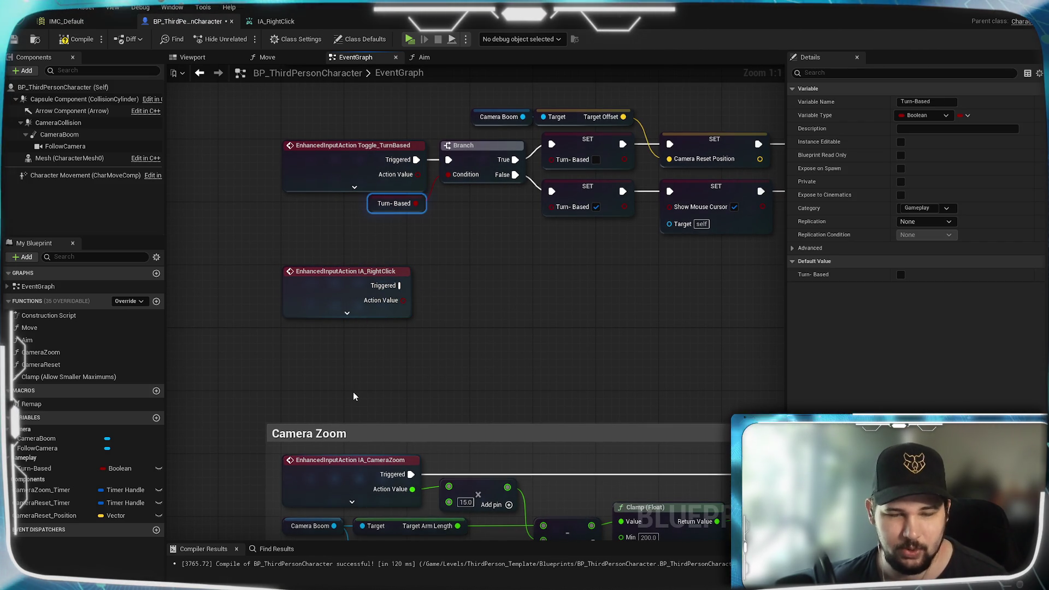
key("ctrl+v")
left_click_drag(407, 398, 409, 344)
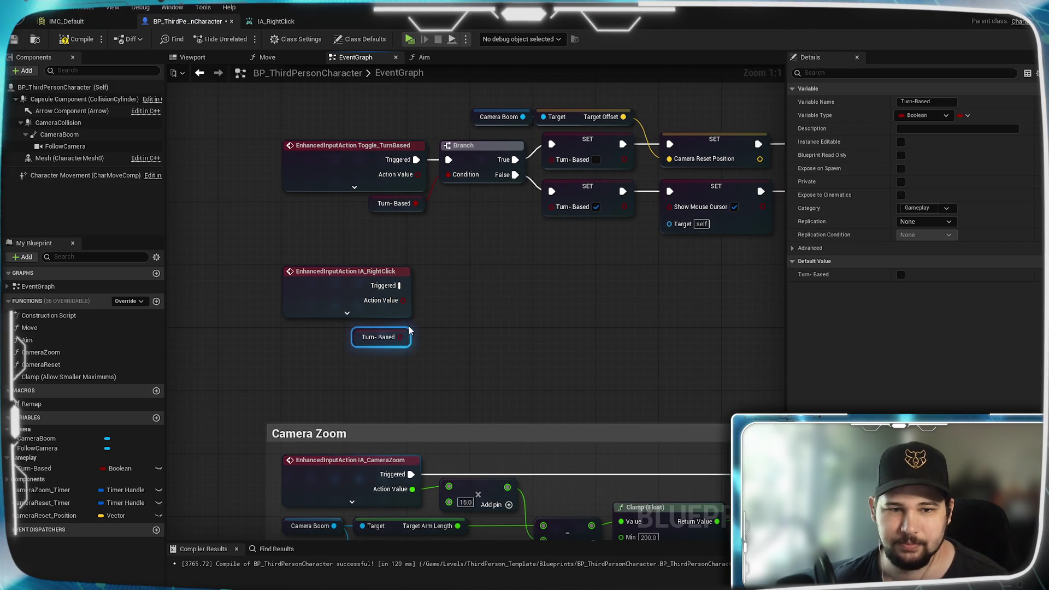
left_click(437, 340)
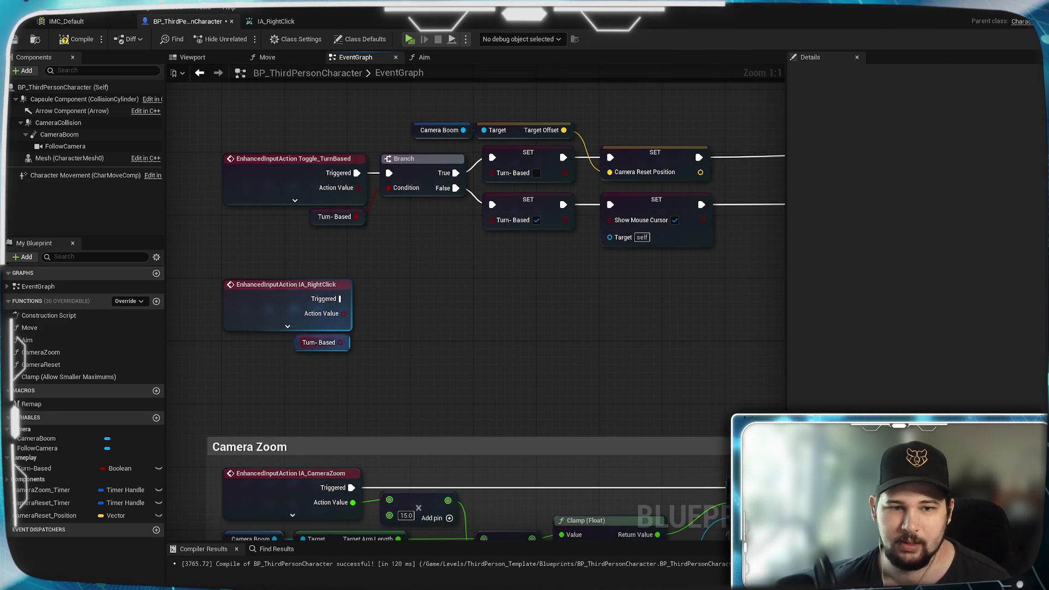
Add an AND node fed by IA_RightClick's Action Value and the Turn-Based getter.
left_click_drag(340, 342, 414, 333)
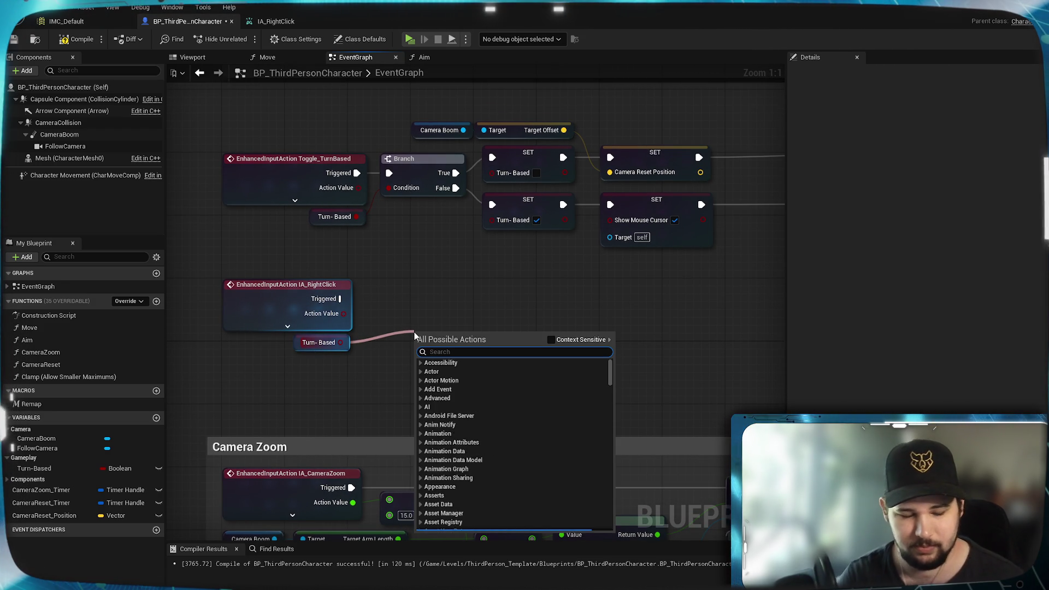
type("and")
left_click(465, 371)
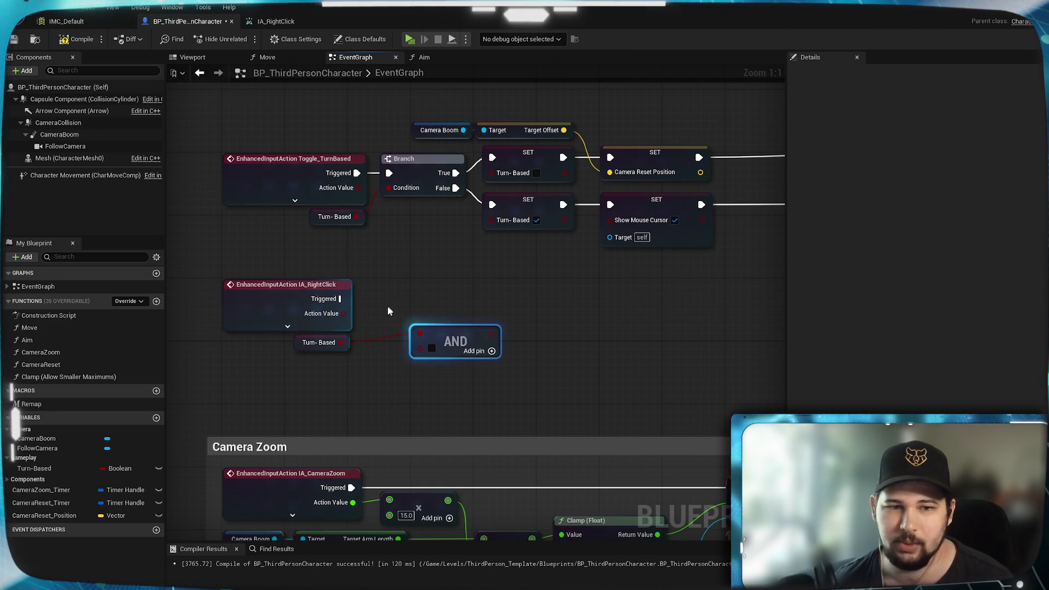
left_click_drag(340, 313, 413, 350)
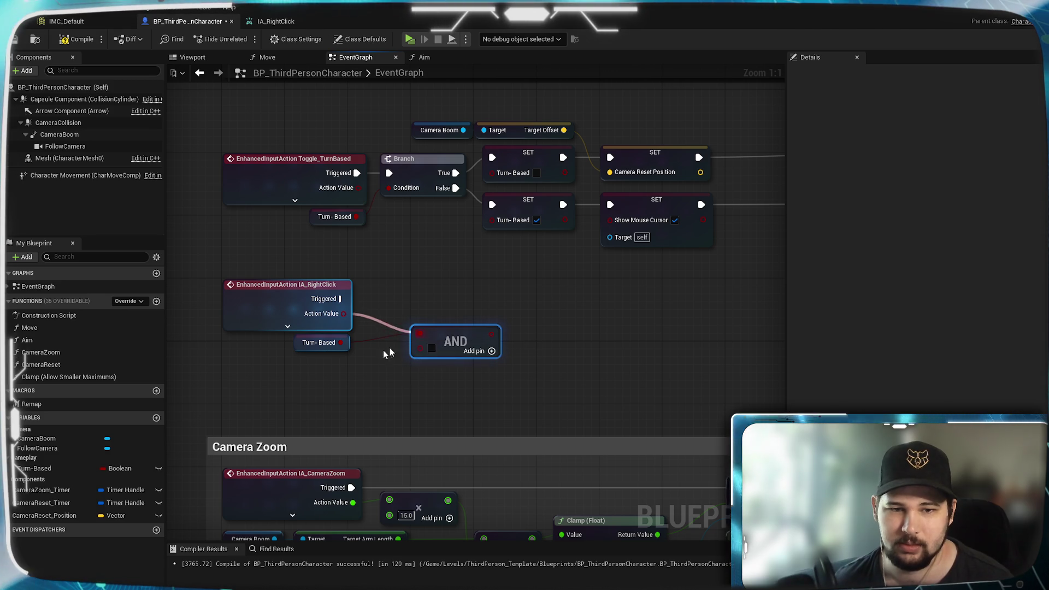
left_click_drag(341, 343, 345, 349)
left_click_drag(424, 352, 424, 351)
left_click_drag(496, 330, 451, 320)
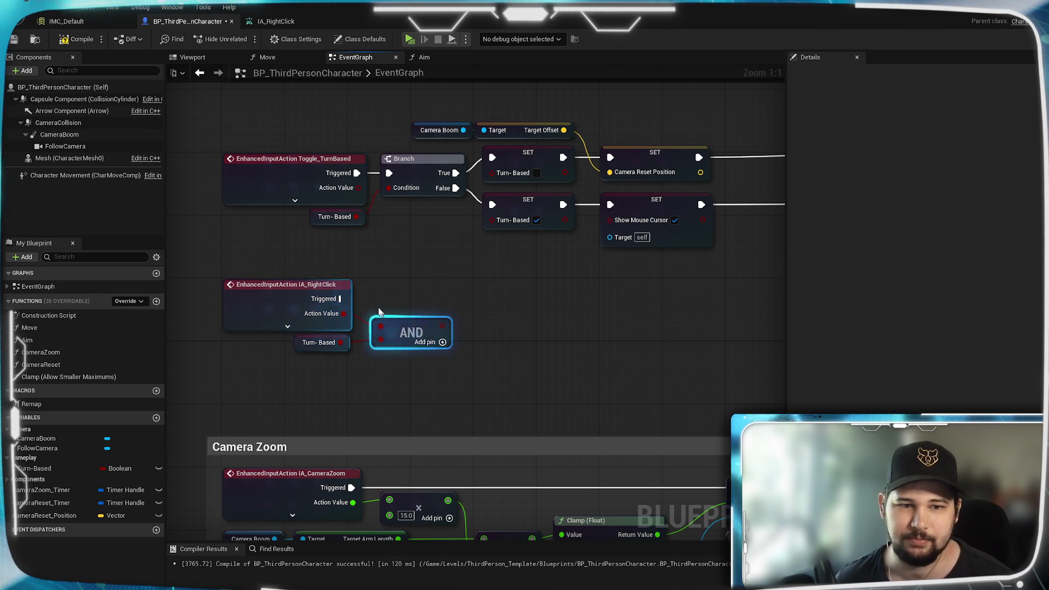
left_click(288, 326)
Add a Branch driven by IA_RightClick's Ongoing pin, with the AND result as its Condition.
left_click_drag(308, 289, 308, 282)
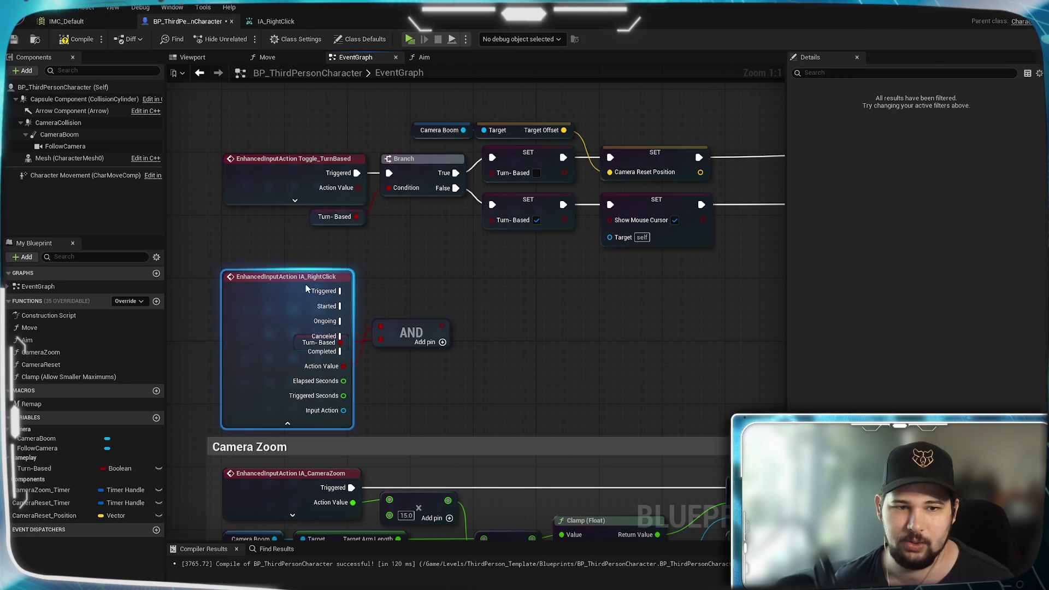
left_click_drag(340, 321, 385, 296)
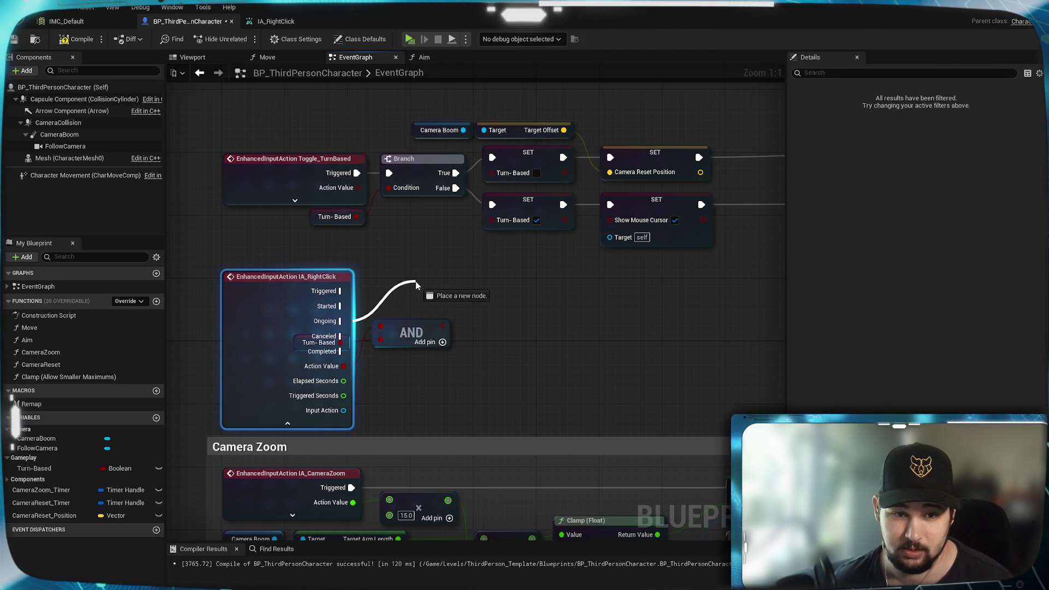
left_click_drag(416, 284, 416, 285)
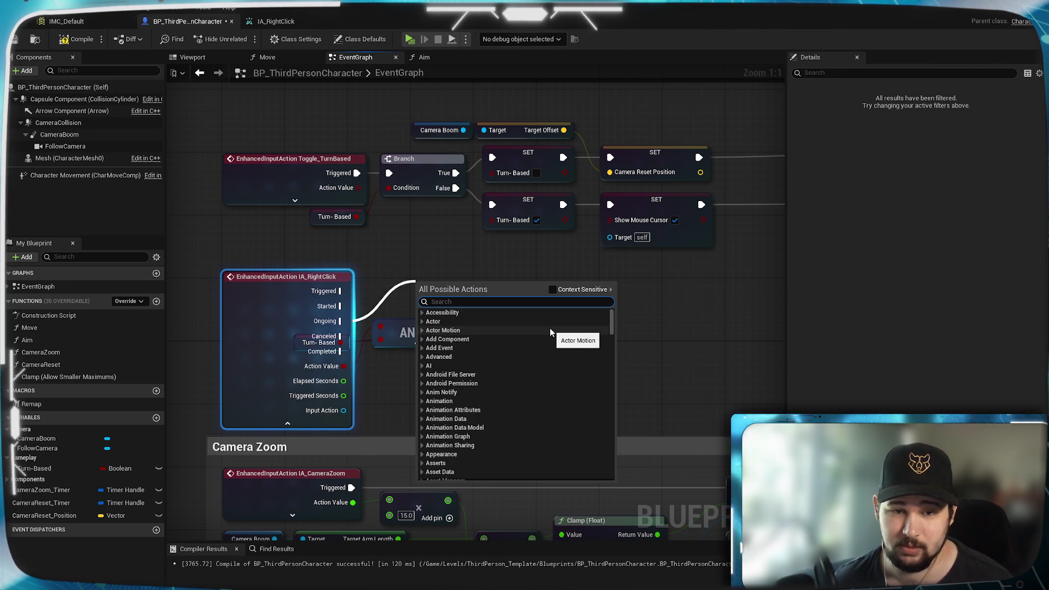
type("branch")
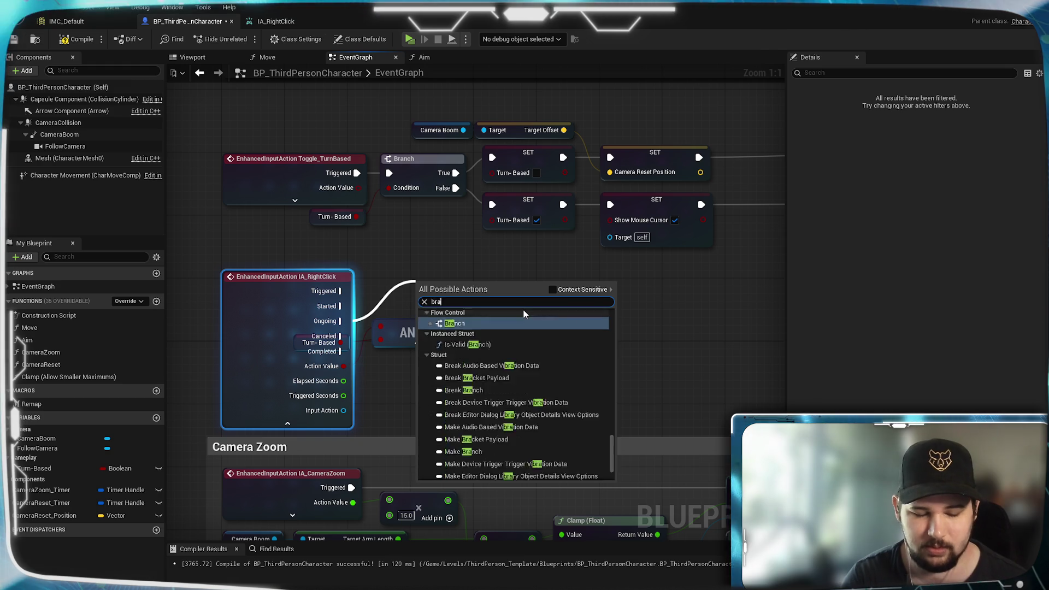
left_click(506, 334)
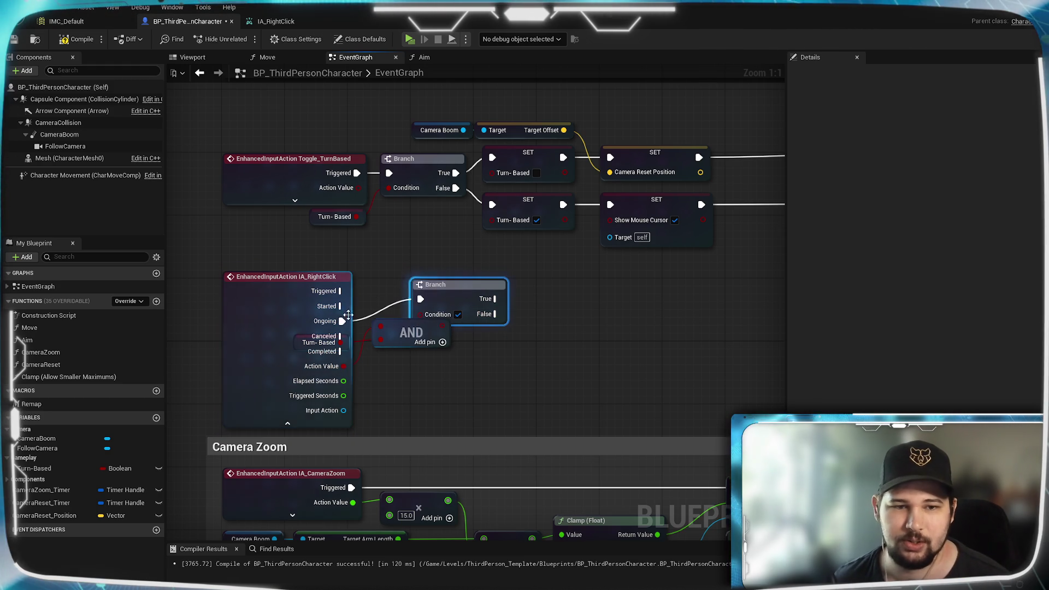
left_click(287, 424)
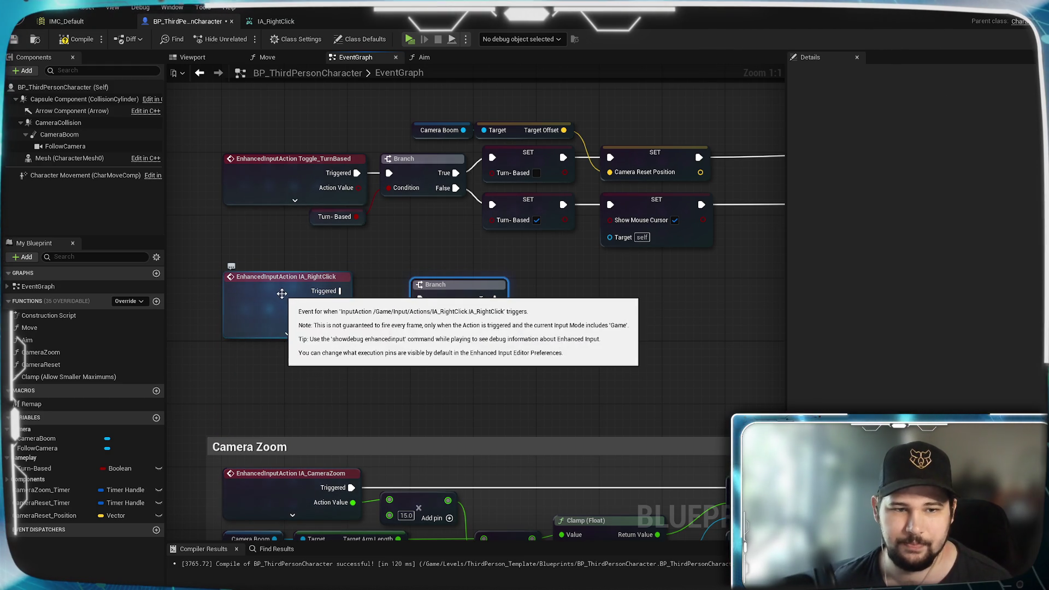
left_click_drag(299, 328, 299, 352)
left_click_drag(404, 335, 404, 351)
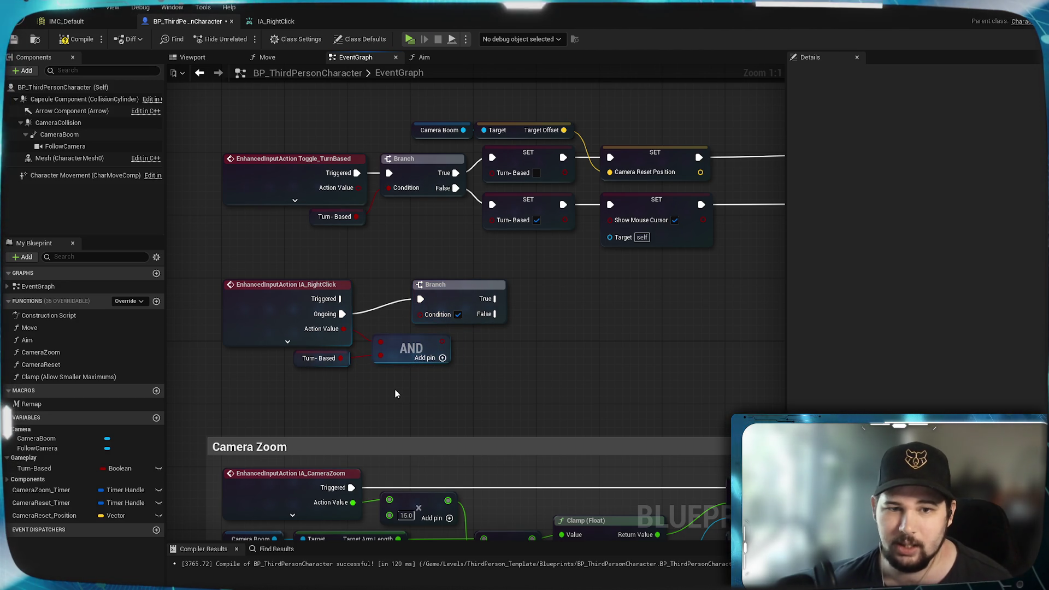
left_click_drag(445, 295, 499, 311)
mouse_move(441, 341)
left_mouse_down()
mouse_move(477, 331)
mouse_move(480, 306)
left_mouse_up()
Paste a copy of the Show Mouse Cursor setter and run it from the Branch's True output.
left_click(620, 200)
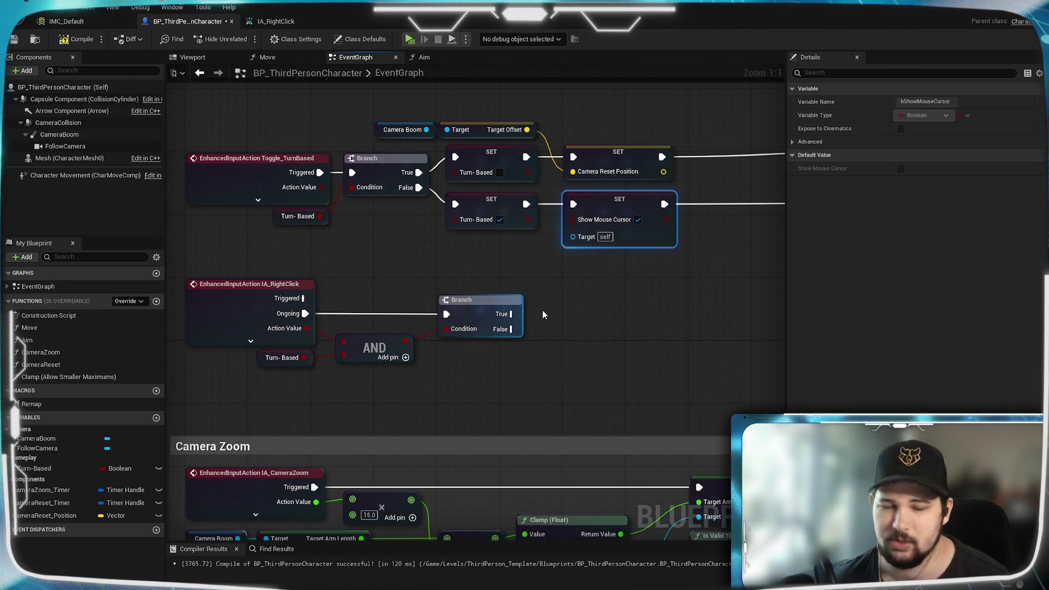
key("ctrl+c")
key("ctrl+v")
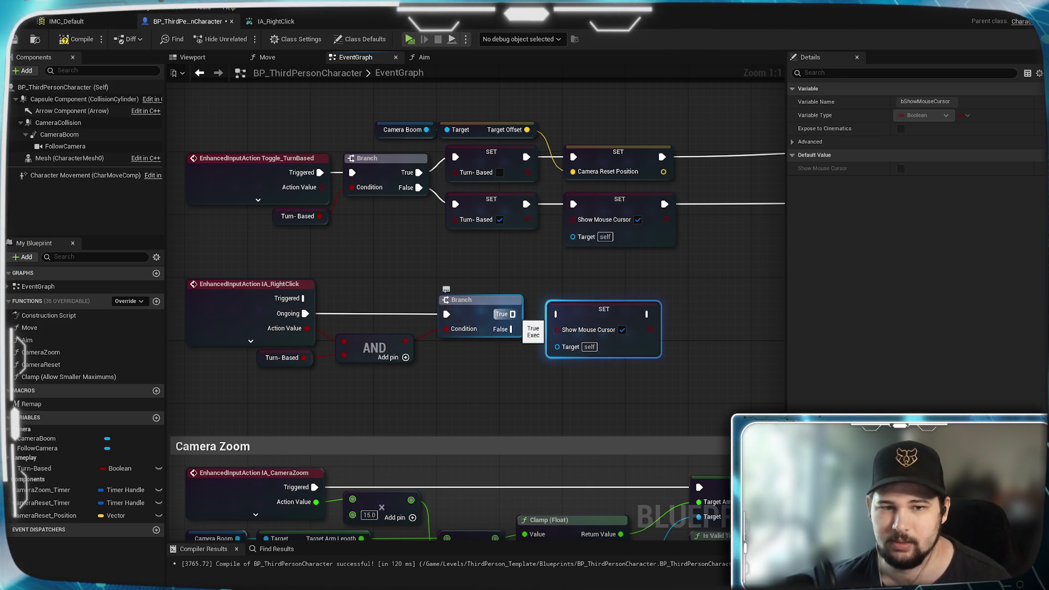
left_click_drag(512, 314, 643, 335)
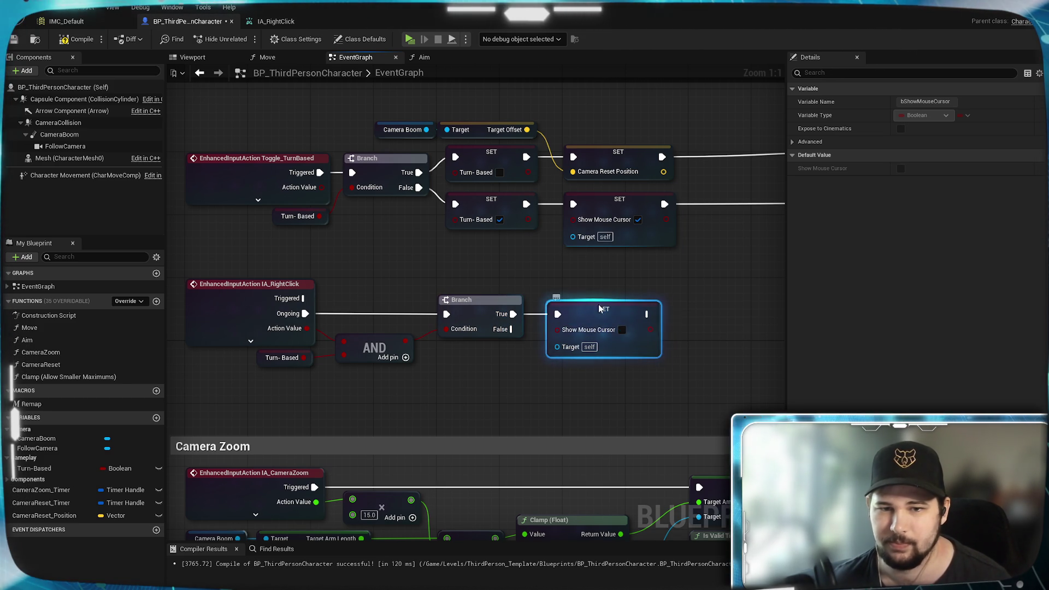
left_click(469, 266)
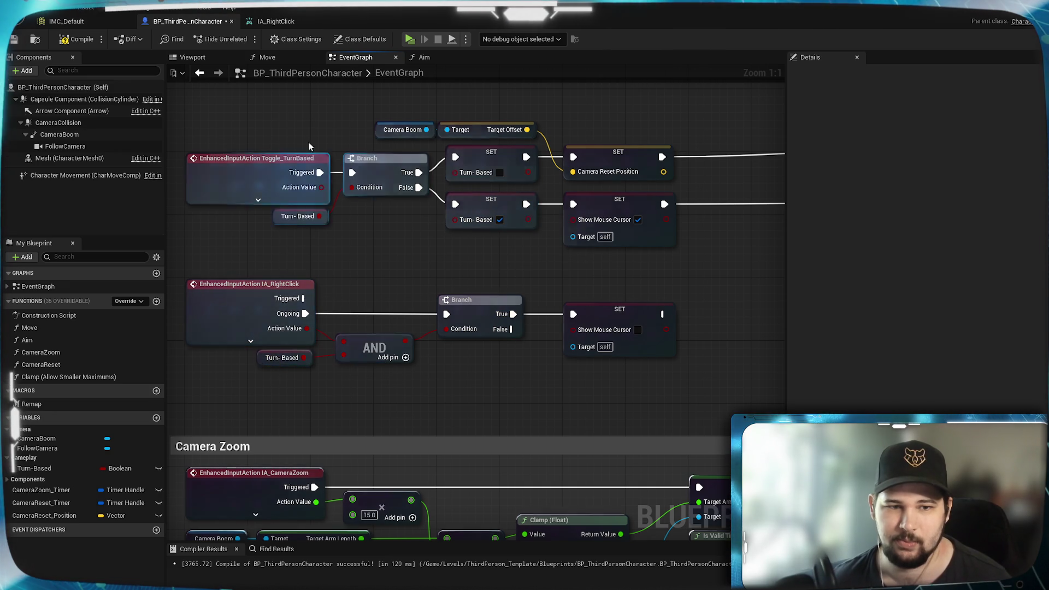
mouse_move(505, 241)
left_mouse_down()
mouse_move(438, 224)
mouse_move(642, 130)
mouse_move(417, 231)
left_mouse_up()
Compile, then add a Get Player Controller node near the Show Mouse Cursor setters.
left_click(77, 39)
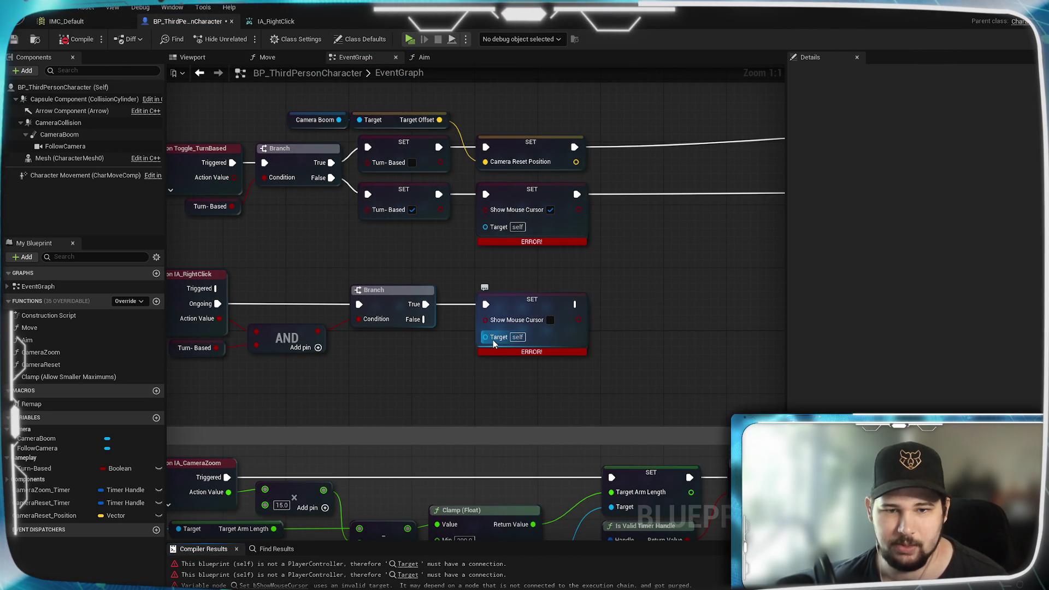
left_click_drag(448, 363, 506, 399)
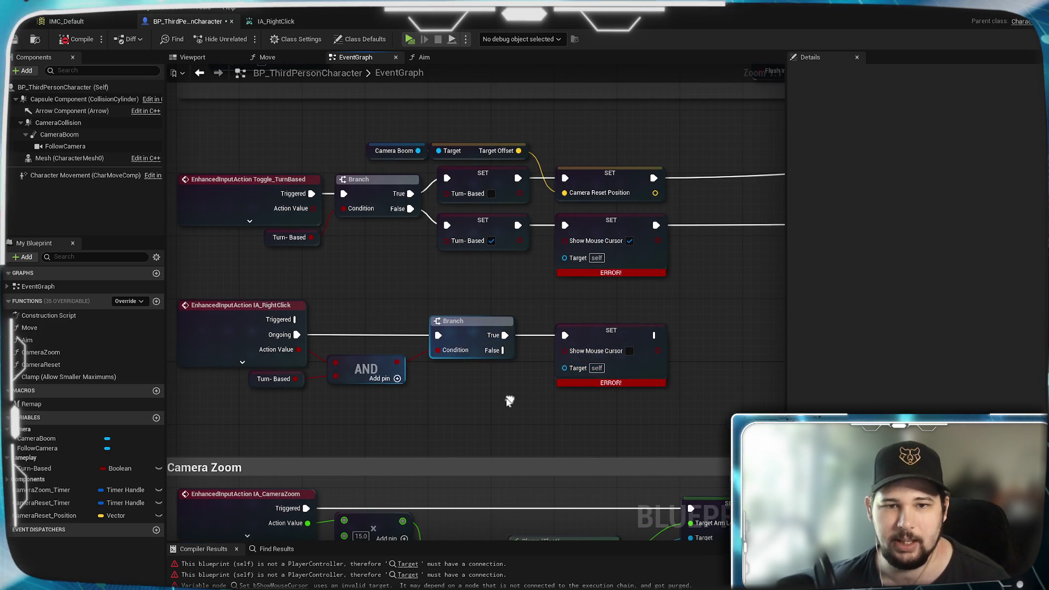
right_click(431, 264)
type("pla")
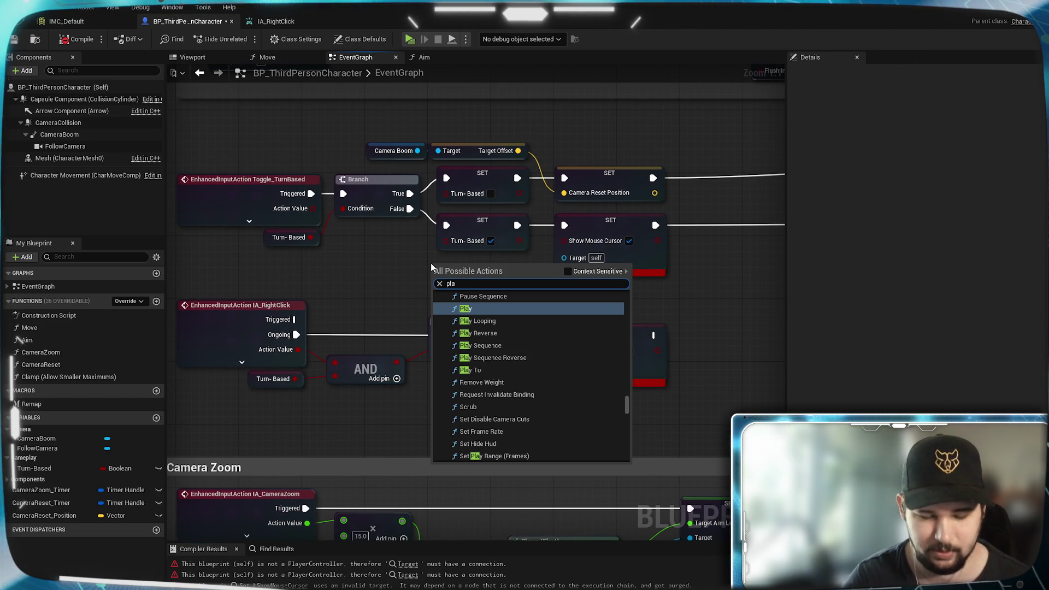
key("BackSpace")
key("BackSpace")
key("BackSpace")
type("get")
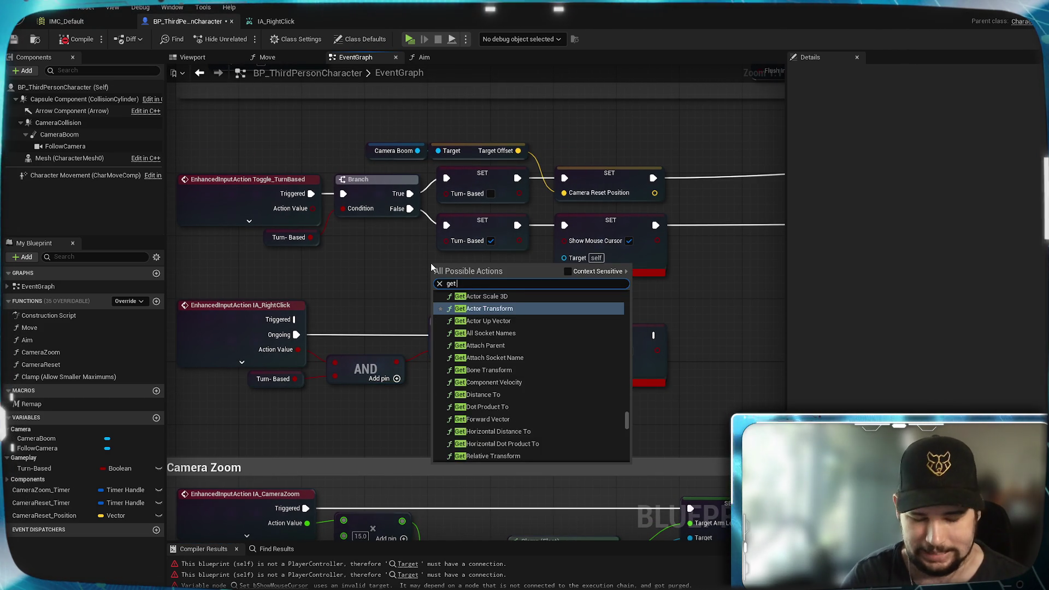
type(" player cont")
key("Down")
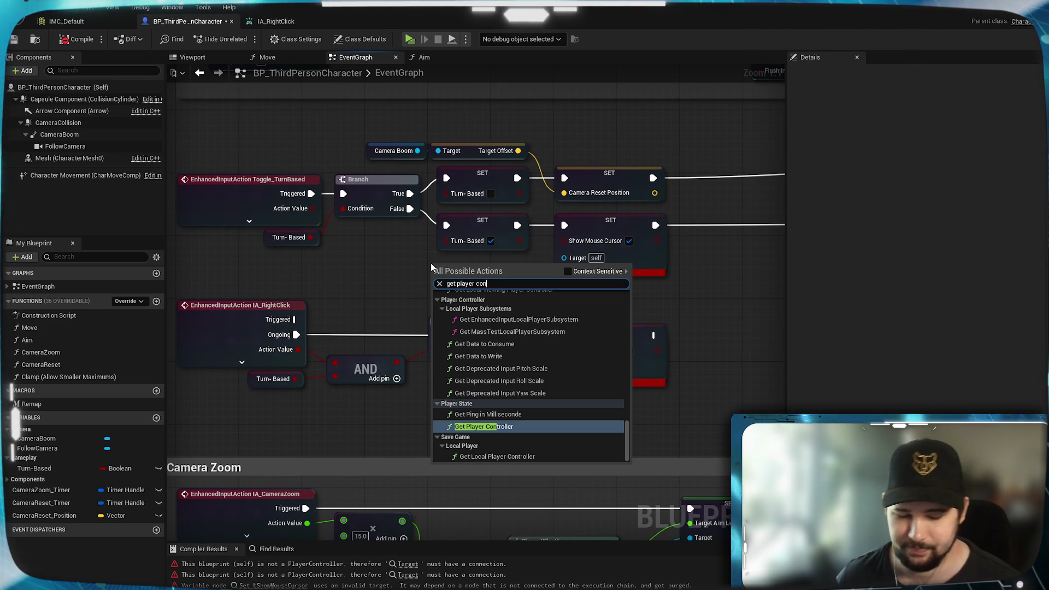
key("Return")
Wire the Get Player Controller into both Show Mouse Cursor targets and recompile.
mouse_move(531, 287)
left_mouse_down()
mouse_move(564, 258)
mouse_move(564, 368)
left_mouse_up()
left_click_drag(523, 270, 523, 289)
left_click(641, 301)
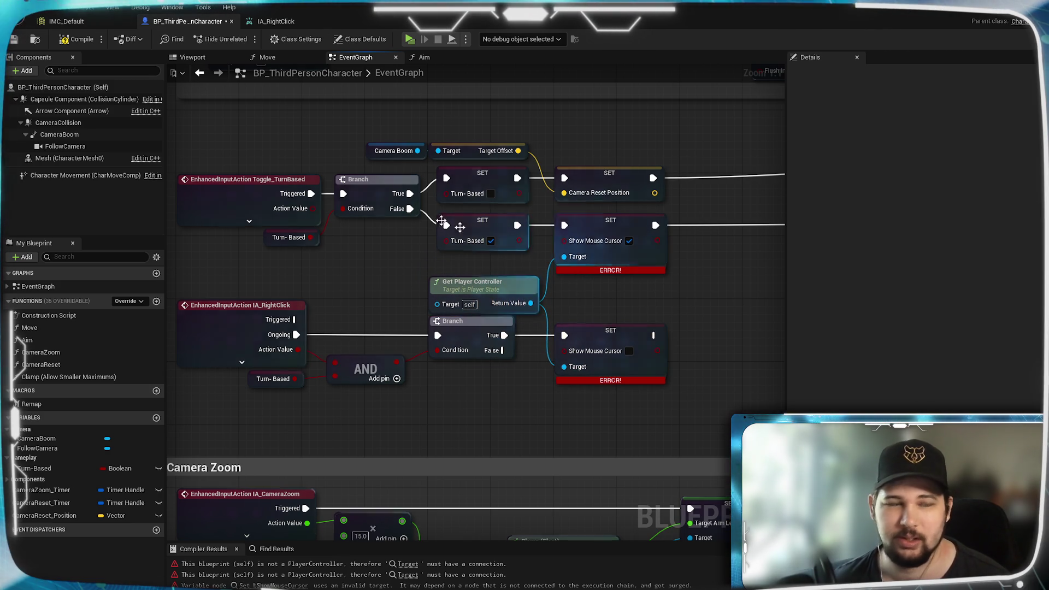
left_click(75, 39)
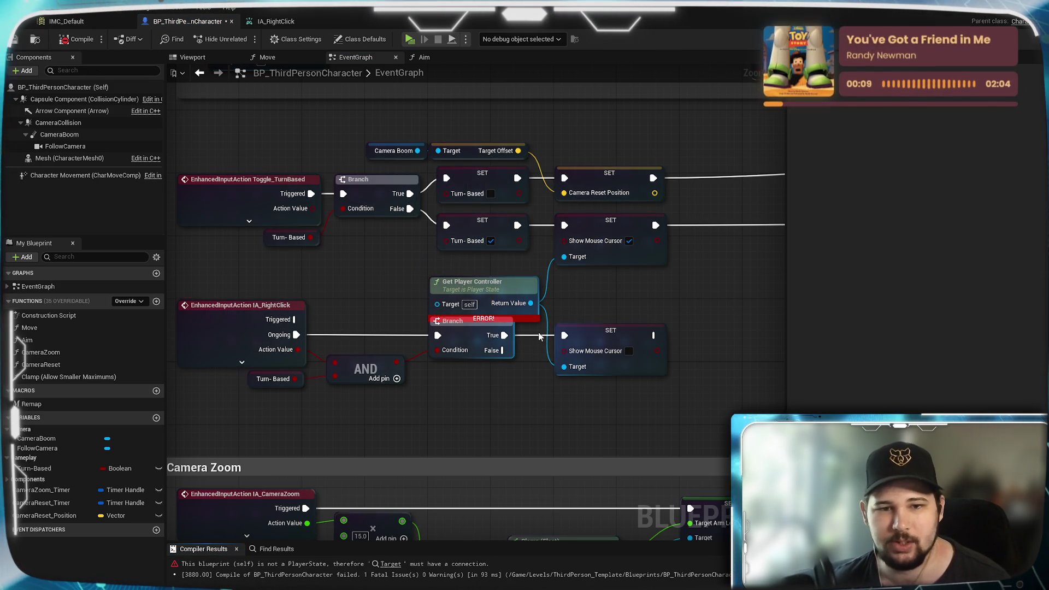
left_click_drag(523, 295, 523, 287)
left_click(556, 288)
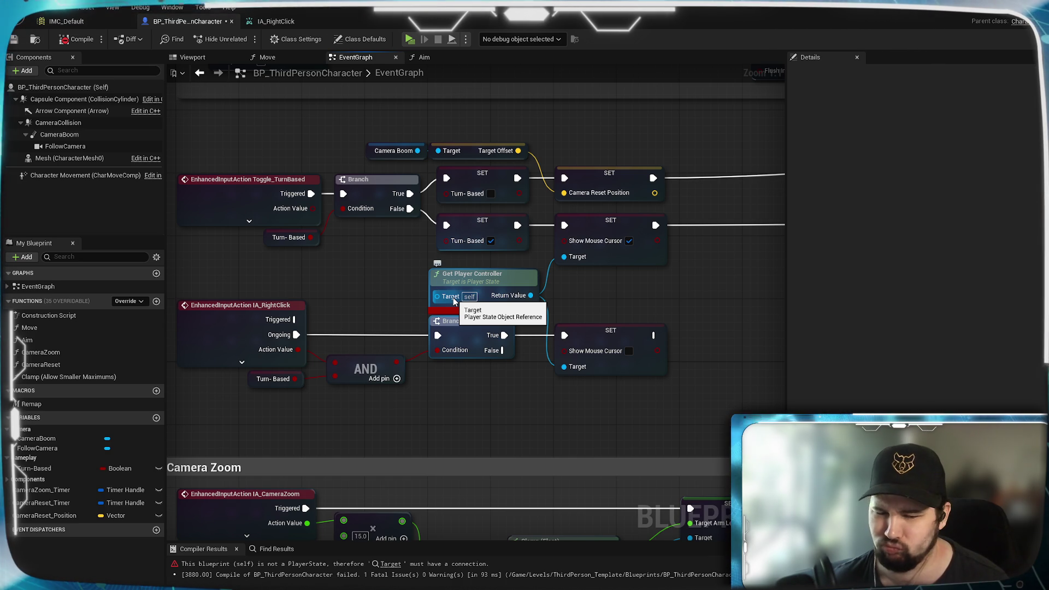
Copy the working Get Player Controller from Pause Menu and paste it by the right-click logic.
mouse_move(397, 282)
left_mouse_down()
mouse_move(501, 206)
mouse_move(503, 264)
mouse_move(468, 194)
mouse_move(436, 24)
left_mouse_up()
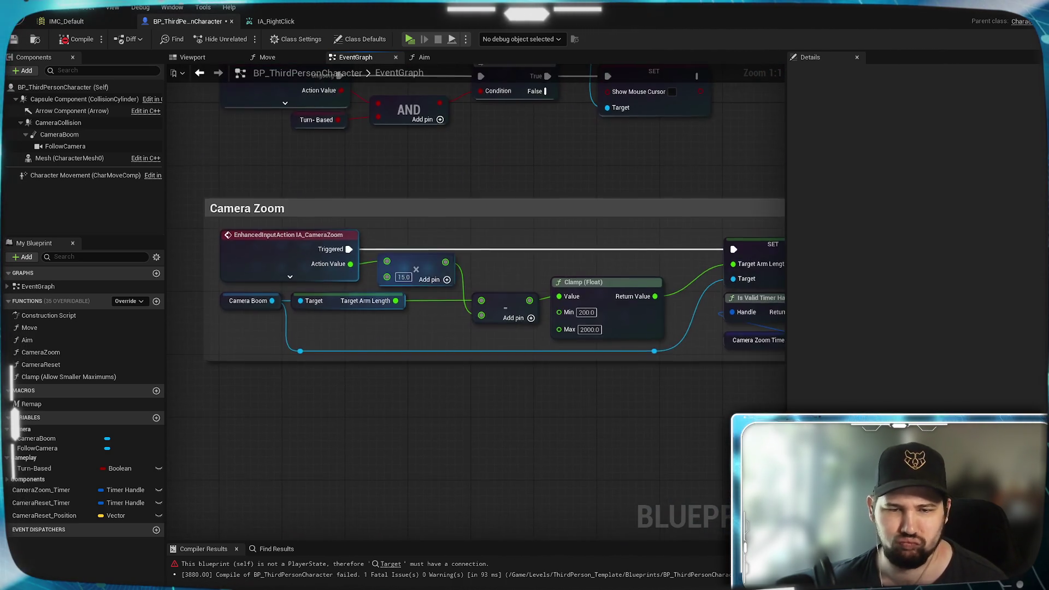
mouse_move(429, 136)
left_mouse_down()
mouse_move(429, 382)
mouse_move(219, 306)
mouse_move(339, 492)
mouse_move(408, 79)
left_mouse_up()
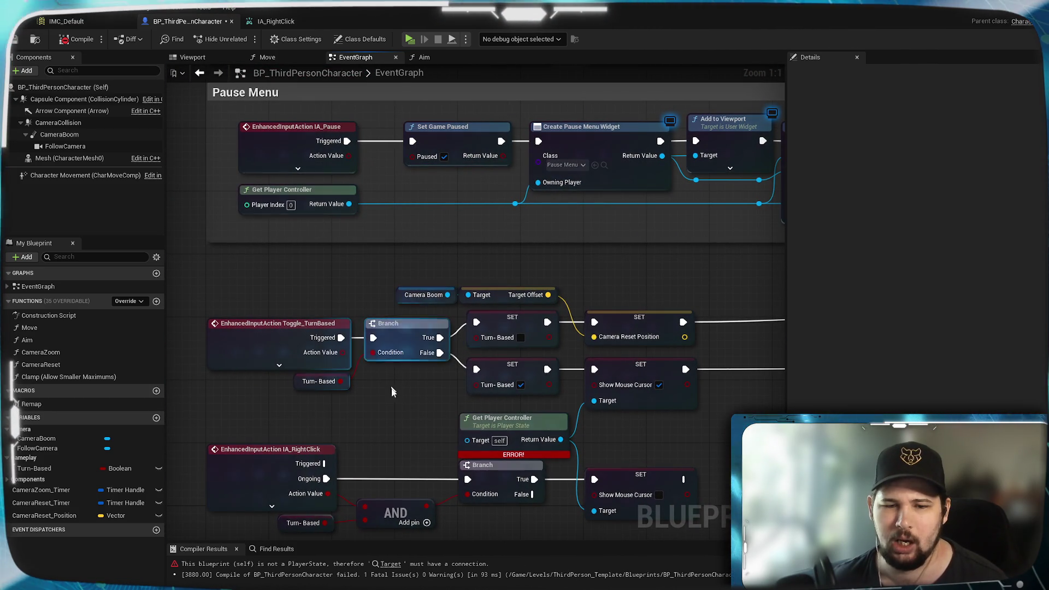
left_click(290, 191)
key("ctrl+c")
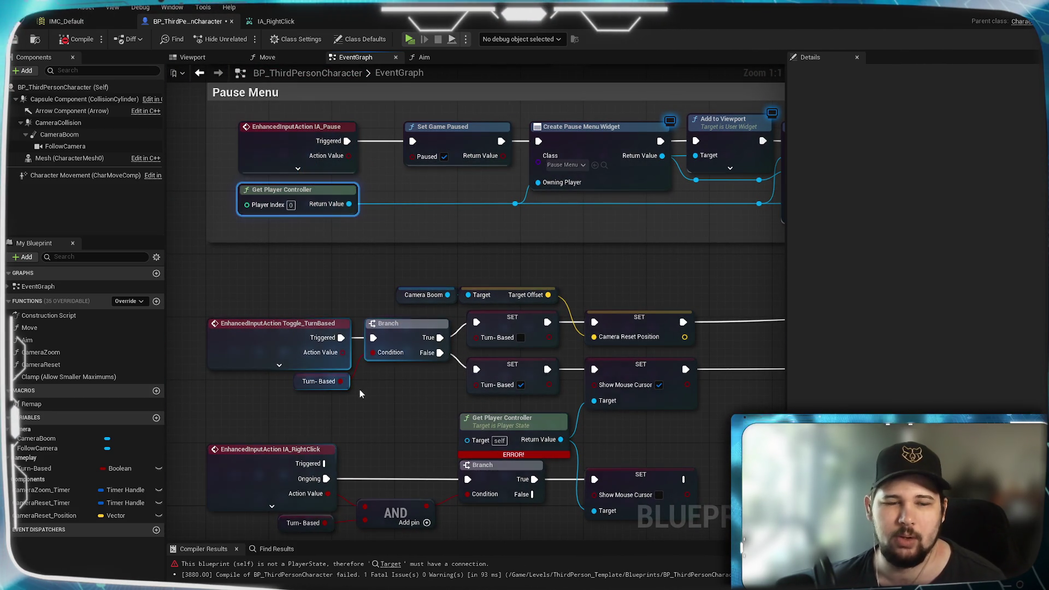
left_click_drag(359, 415, 336, 367)
key("ctrl+v")
Delete the faulty controller node and wire the copy into both Show Mouse Cursor targets.
left_click(523, 397)
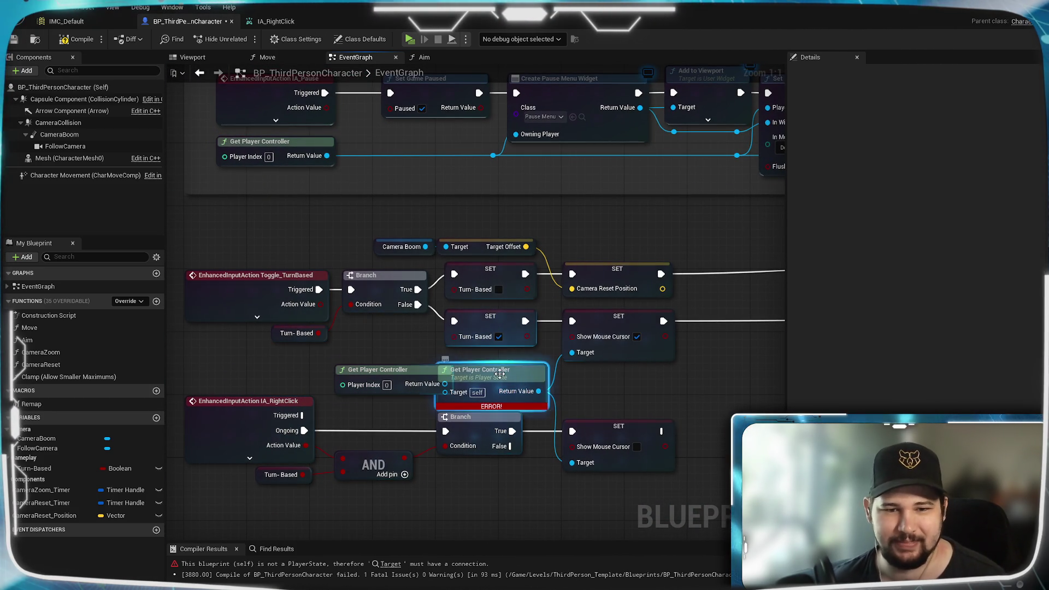
key("Delete")
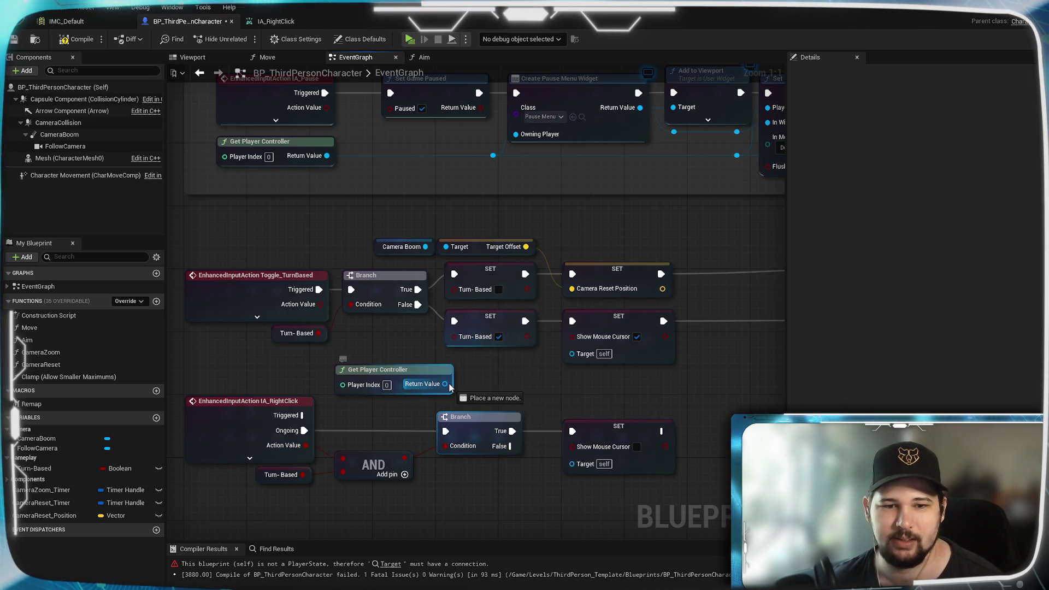
mouse_move(445, 384)
left_mouse_down()
mouse_move(571, 352)
mouse_move(525, 431)
mouse_move(571, 464)
left_mouse_up()
mouse_move(417, 371)
left_mouse_down()
mouse_move(520, 385)
mouse_move(471, 384)
mouse_move(490, 385)
left_mouse_up()
left_click(410, 367)
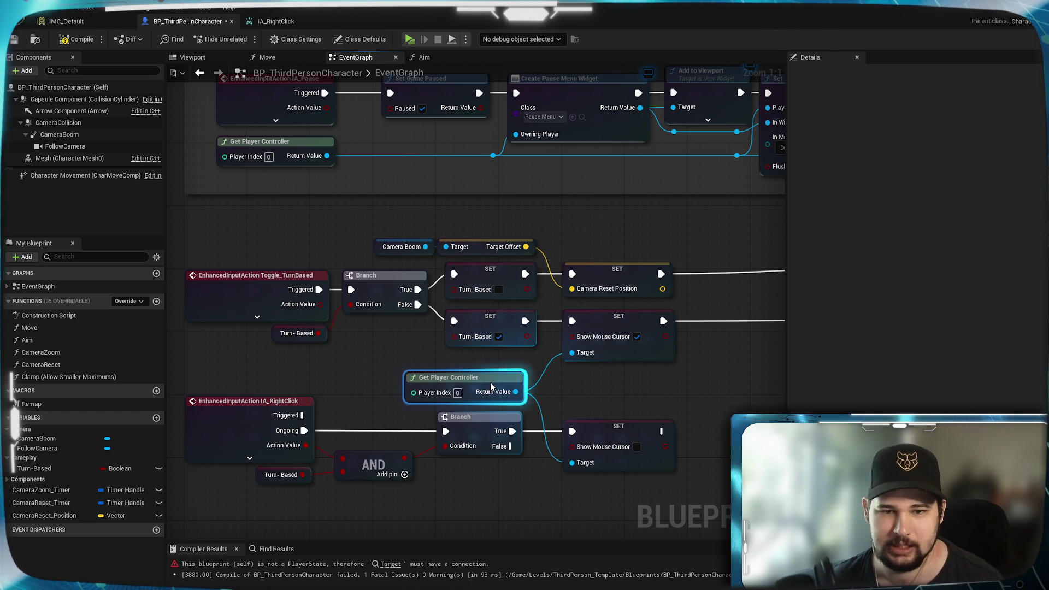
Compile and save BP_ThirdPersonCharacter.
left_click(101, 39)
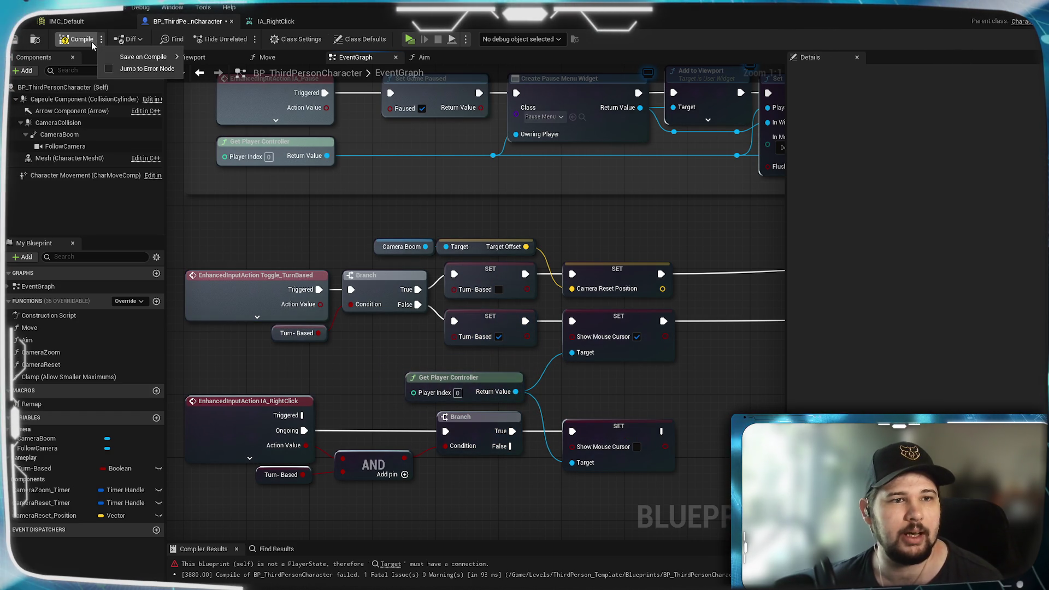
left_click(86, 43)
left_click(13, 39)
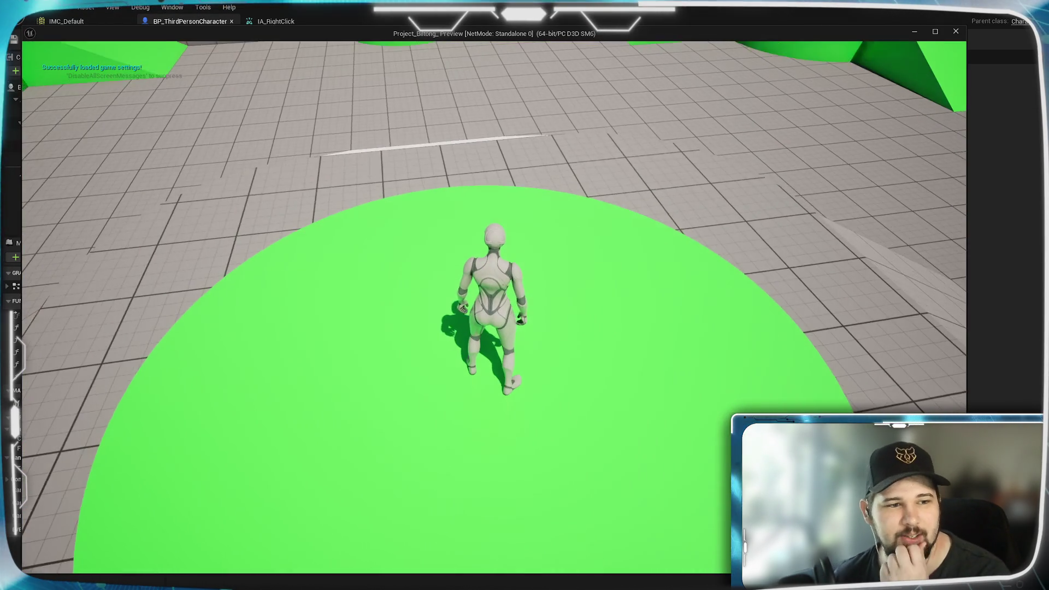
Playtest the character in a Standalone Game window, then exit with Esc.
key("w")
key("w")
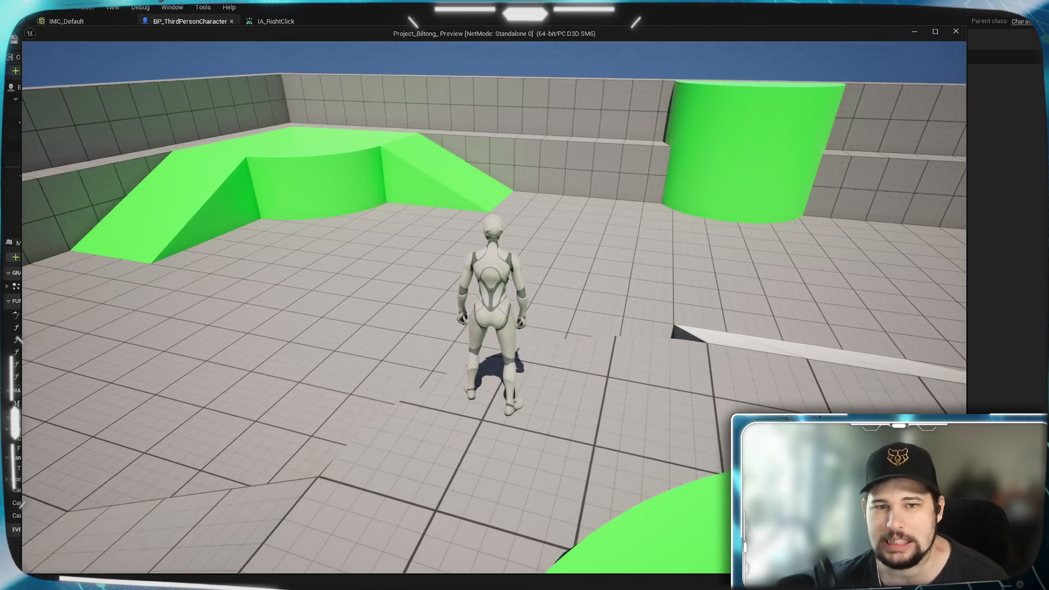
scroll(402, 120, "down", 5)
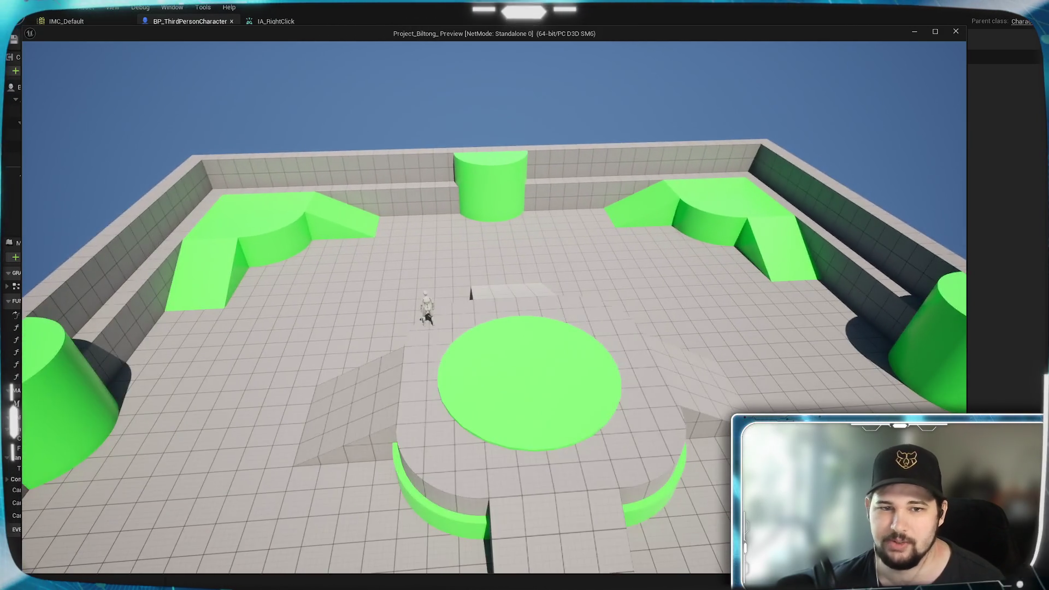
key("Escape")
Show IA_RightClick's extra outputs and wire Completed into the AND node.
left_click_drag(383, 354, 400, 250)
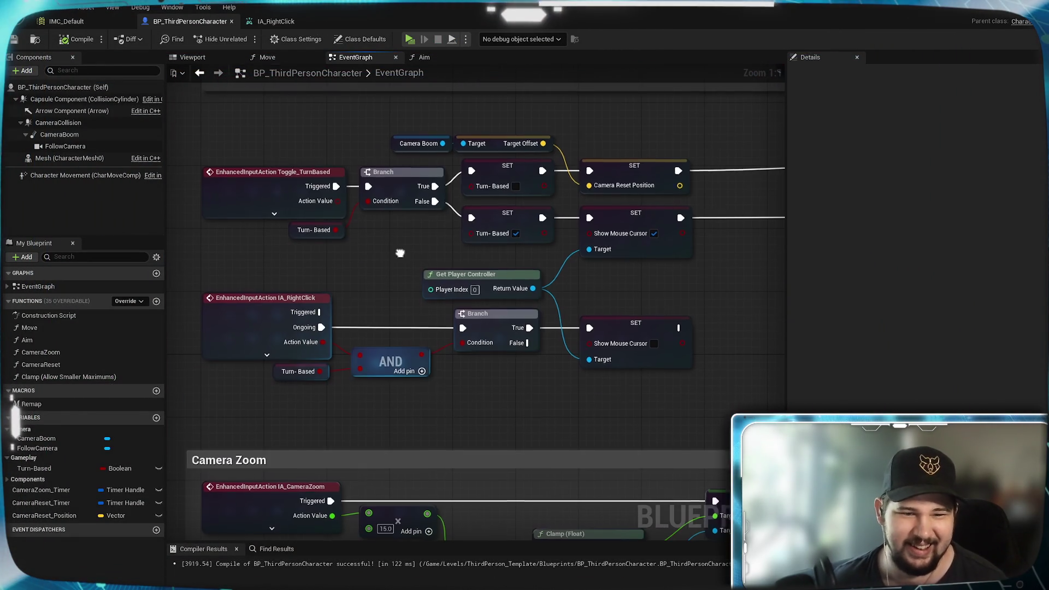
mouse_move(276, 393)
left_mouse_down()
mouse_move(434, 350)
mouse_move(386, 379)
left_mouse_up()
left_click(268, 354)
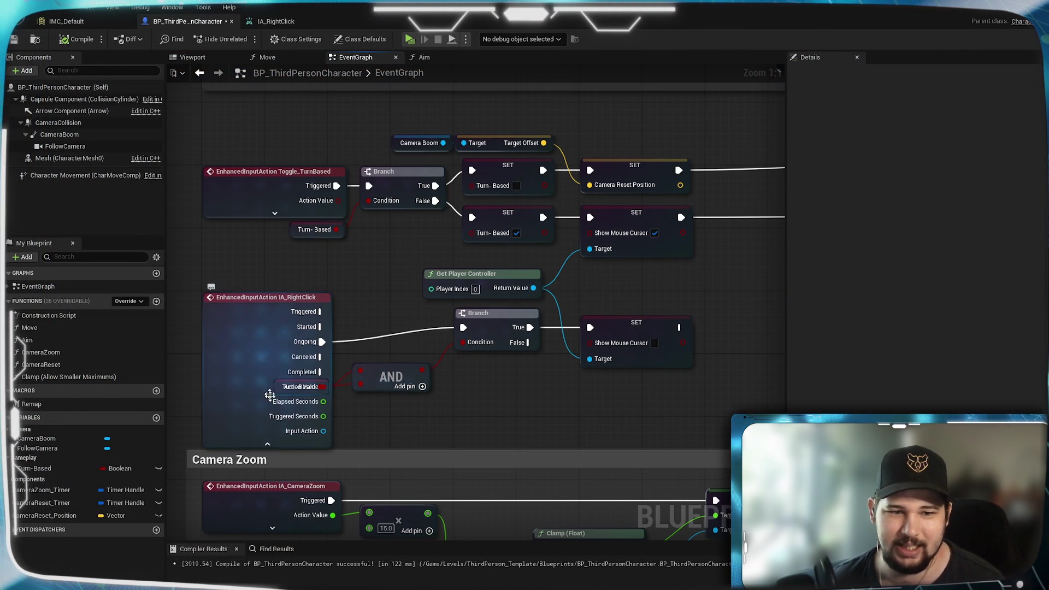
mouse_move(320, 372)
left_mouse_down()
mouse_move(491, 392)
mouse_move(485, 401)
mouse_move(464, 380)
left_mouse_up()
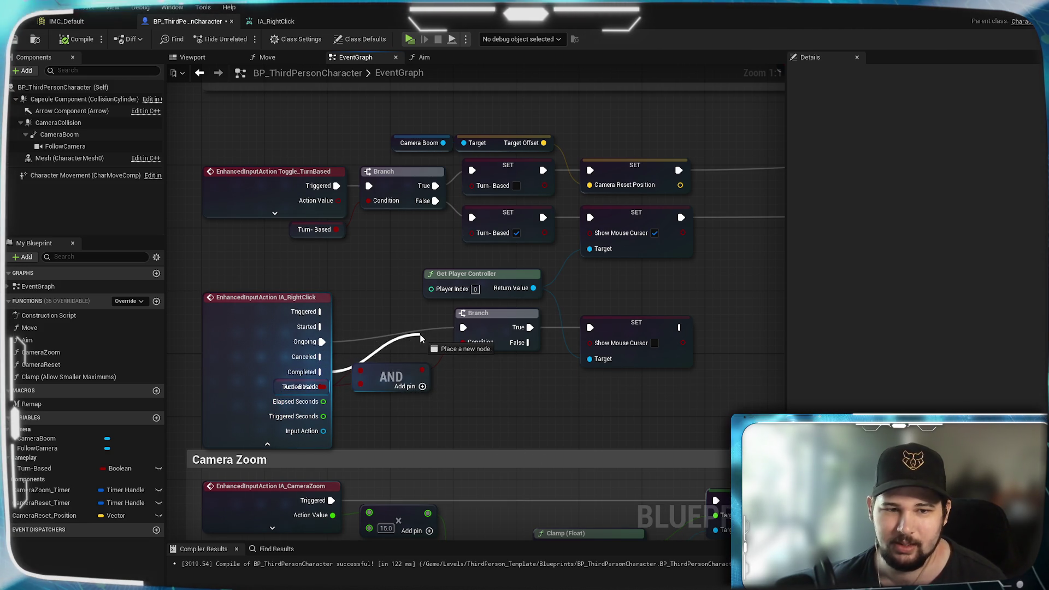
Pull a wire from the AND result to bring up node search.
left_click_drag(419, 334, 466, 329)
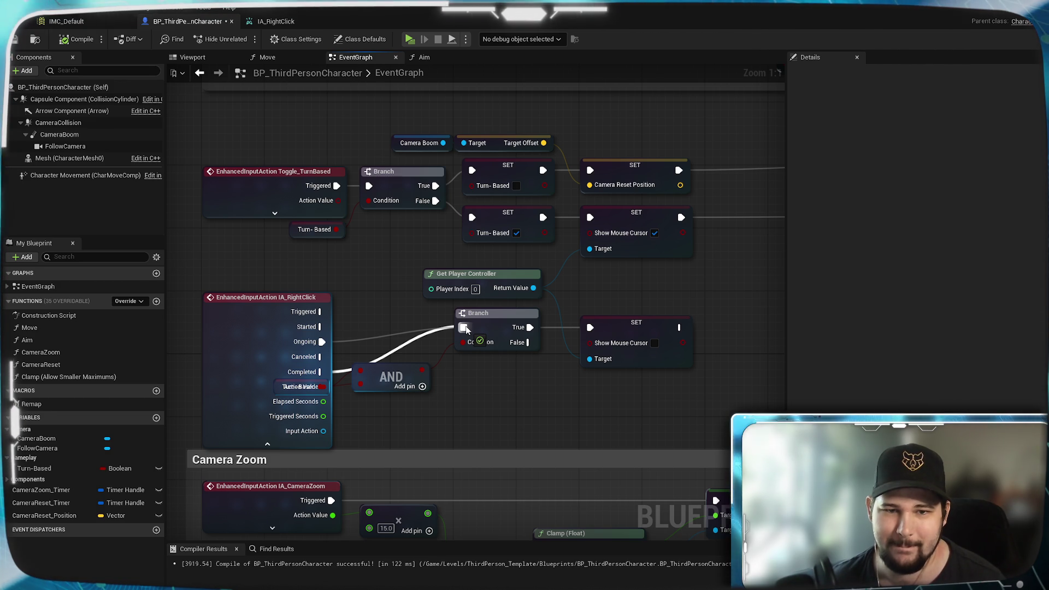
left_click_drag(466, 329, 466, 330)
left_click(528, 289)
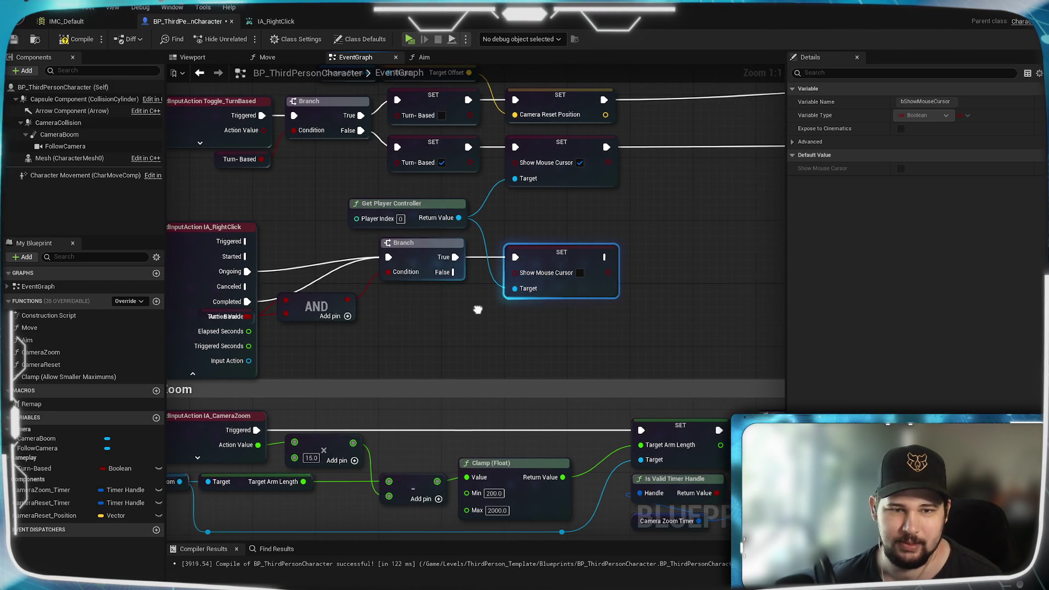
key("super")
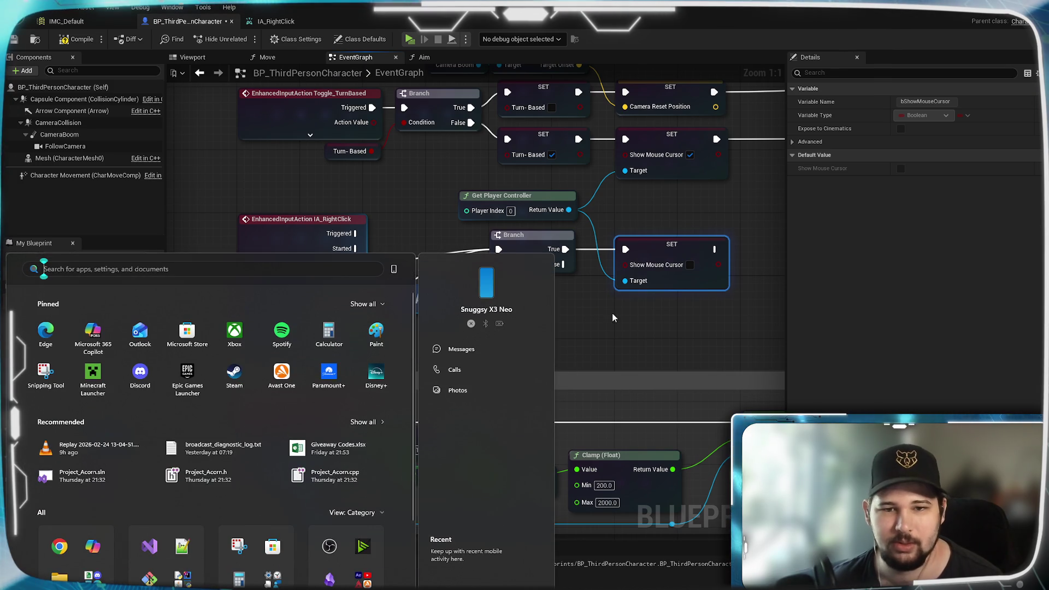
left_click(612, 318)
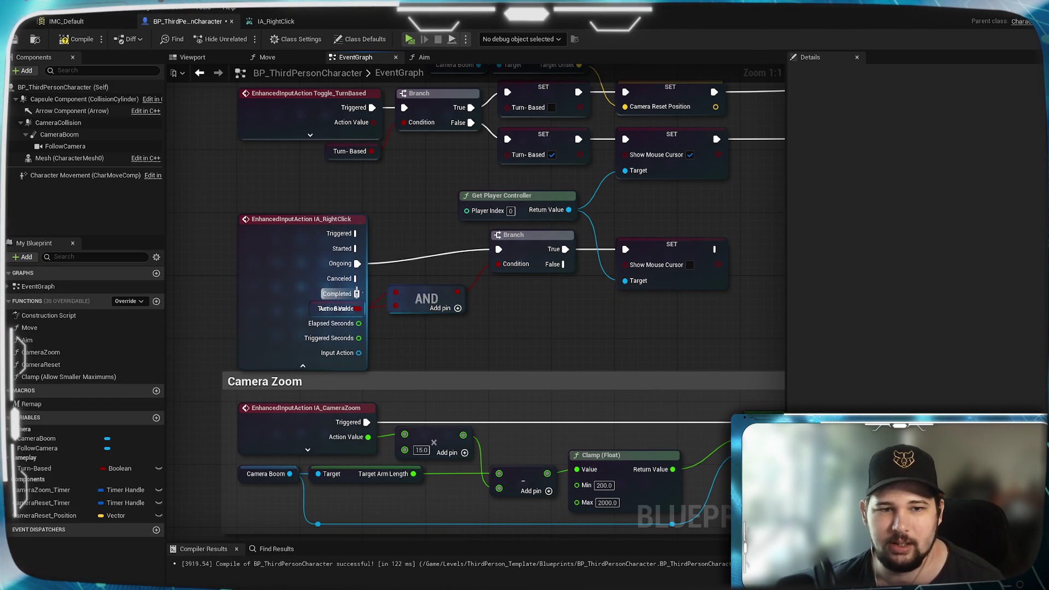
left_click_drag(491, 305, 492, 304)
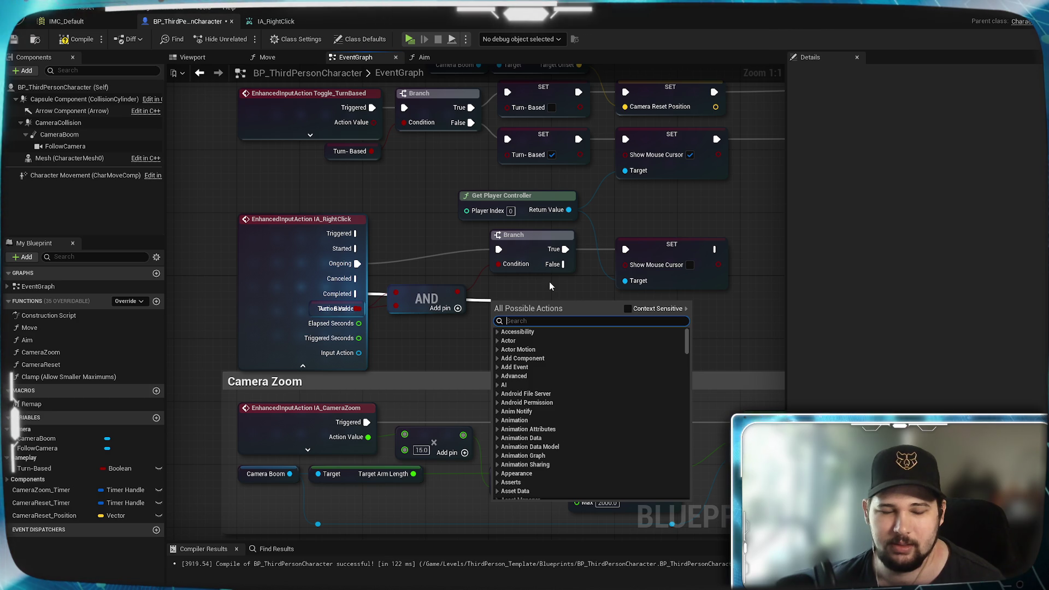
Add a second Branch on the AND result whose True runs a Show Mouse Cursor SET.
type("branch")
left_click(539, 350)
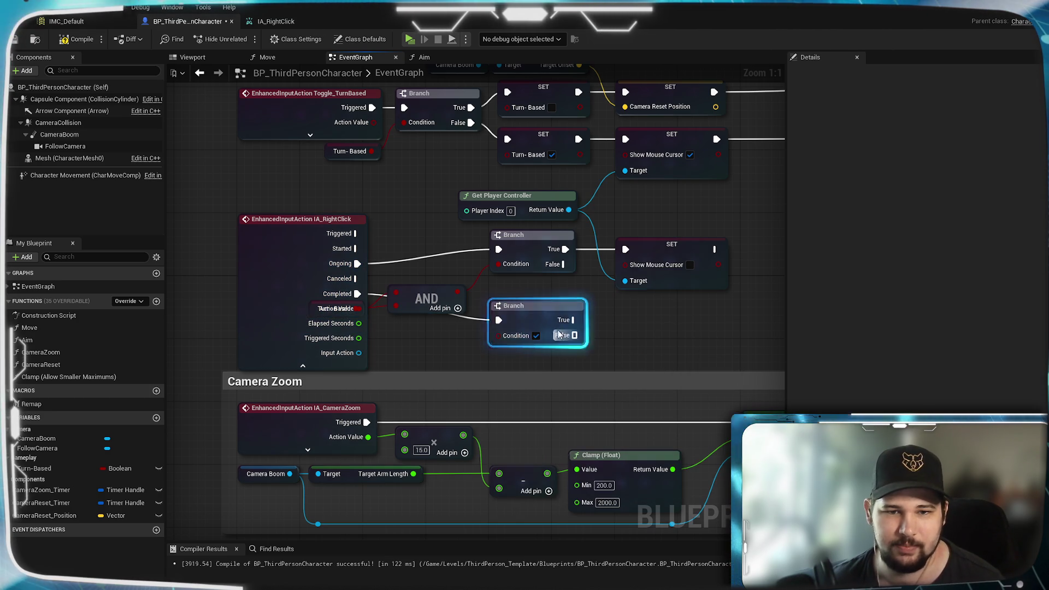
left_click(655, 281)
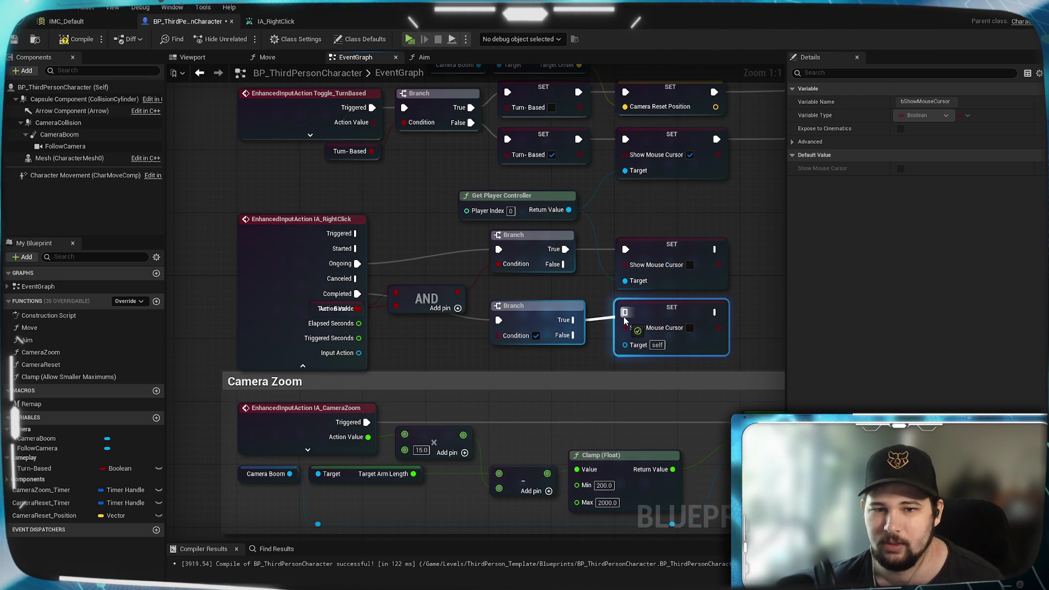
left_click_drag(624, 320, 625, 321)
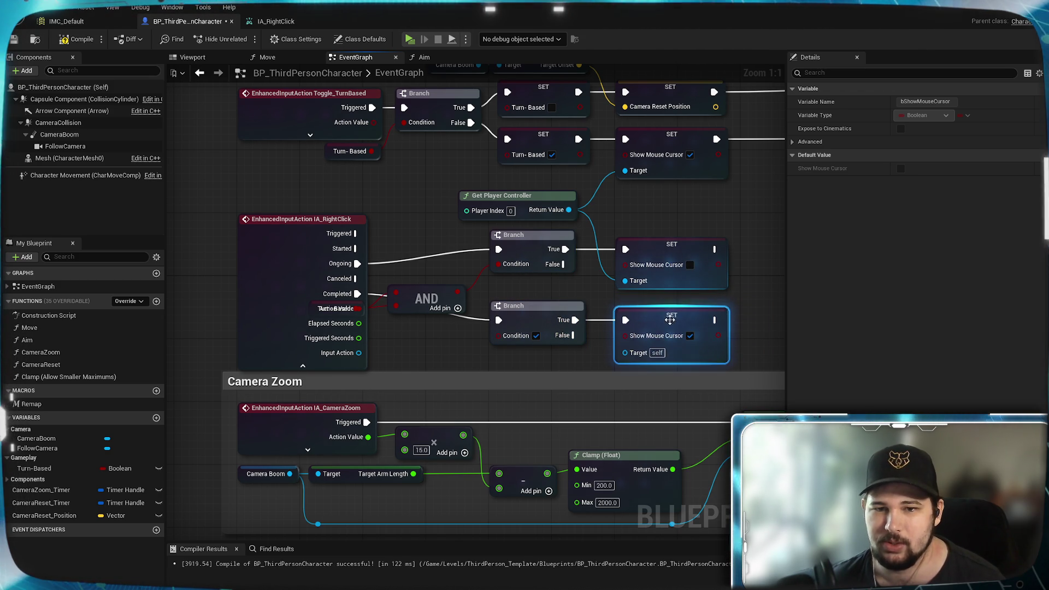
left_click(429, 316)
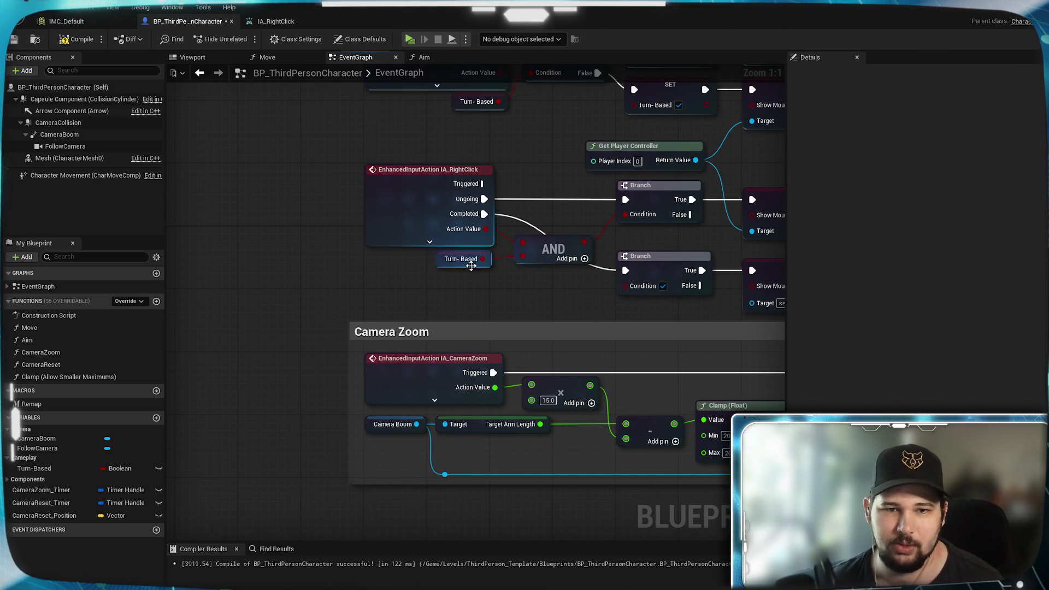
left_click_drag(633, 293, 655, 268)
left_click(653, 276)
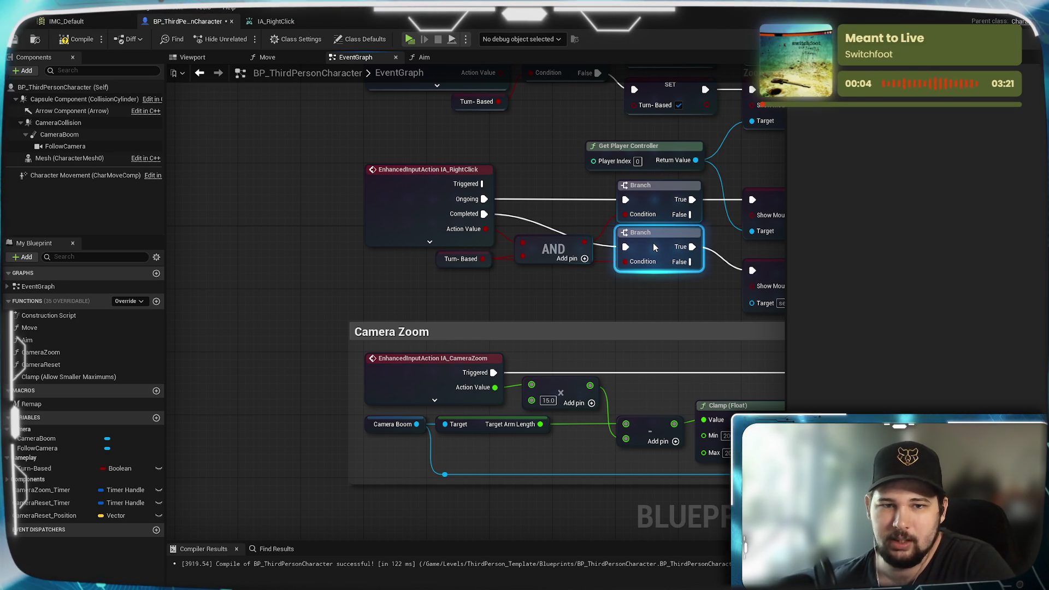
Connect Get Player Controller to the new SET's Target and save the blueprint.
mouse_move(532, 164)
left_mouse_down()
mouse_move(475, 222)
mouse_move(408, 235)
left_mouse_up()
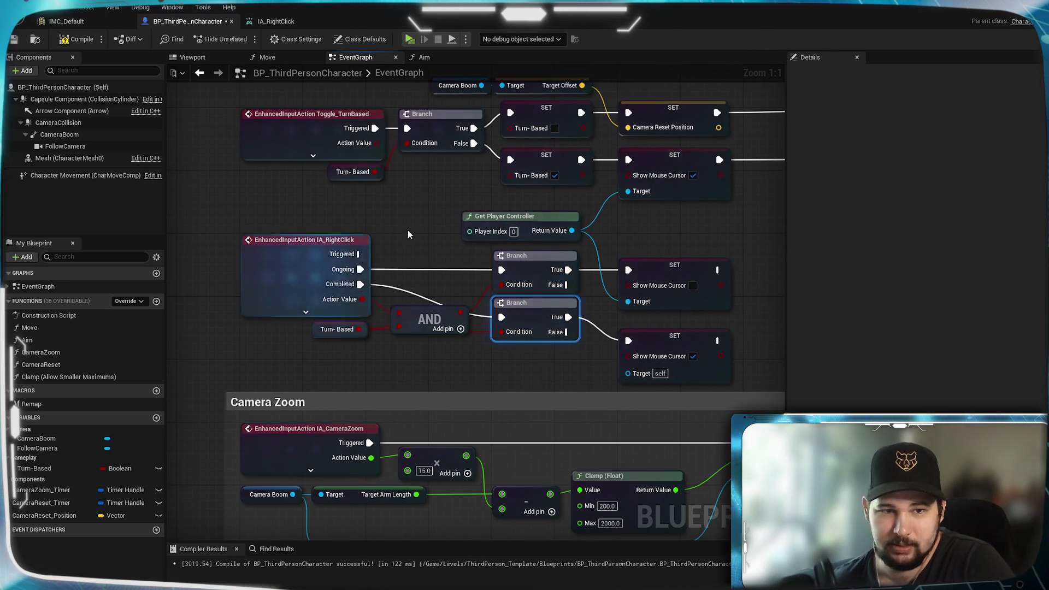
left_click_drag(678, 345, 678, 329)
left_click(533, 365)
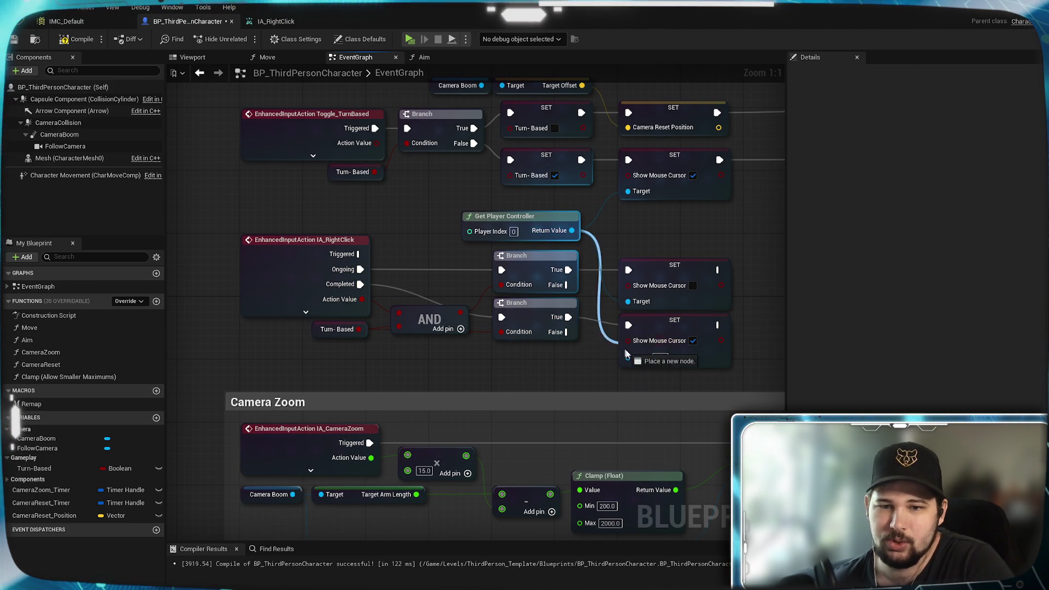
left_click_drag(626, 353, 628, 357)
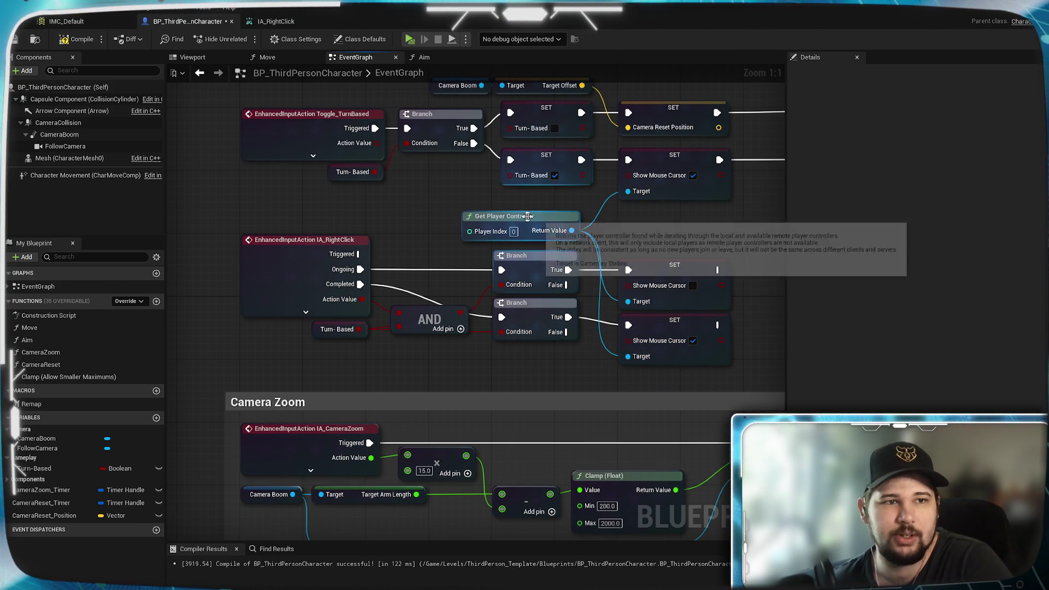
left_click(15, 40)
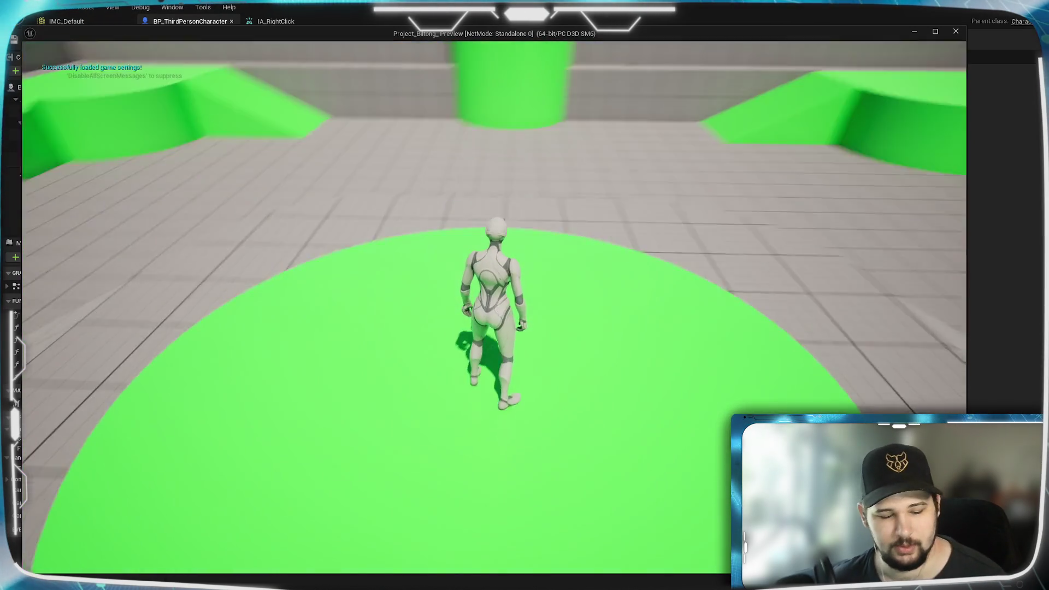
In the running game, right-click to swing the camera, zoom, run with W, then exit with Esc.
scroll(492, 306, "down", 5)
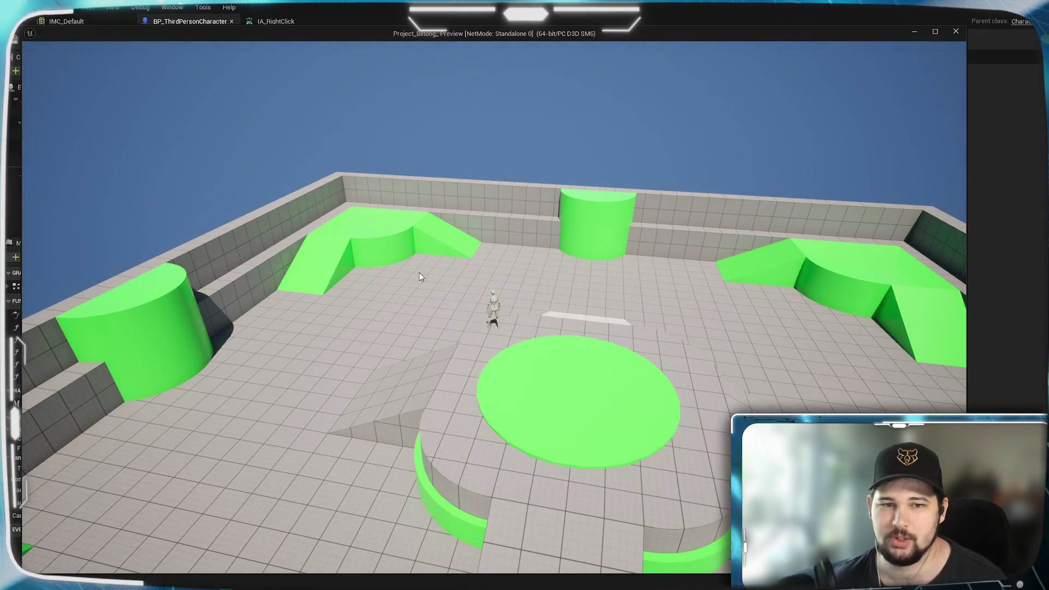
right_click(493, 284)
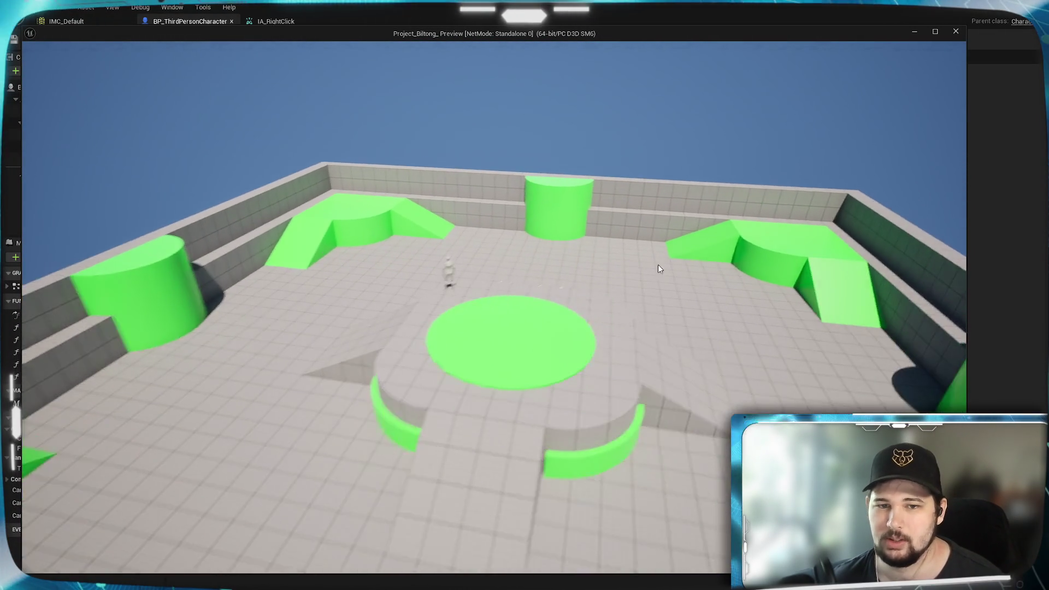
right_click(679, 271)
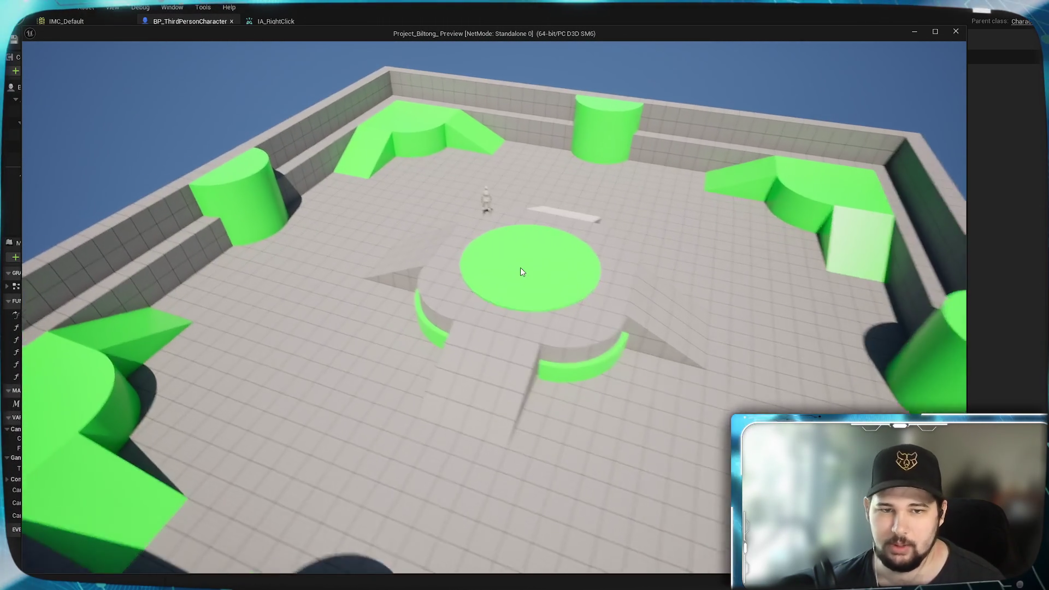
scroll(570, 305, "up", 5)
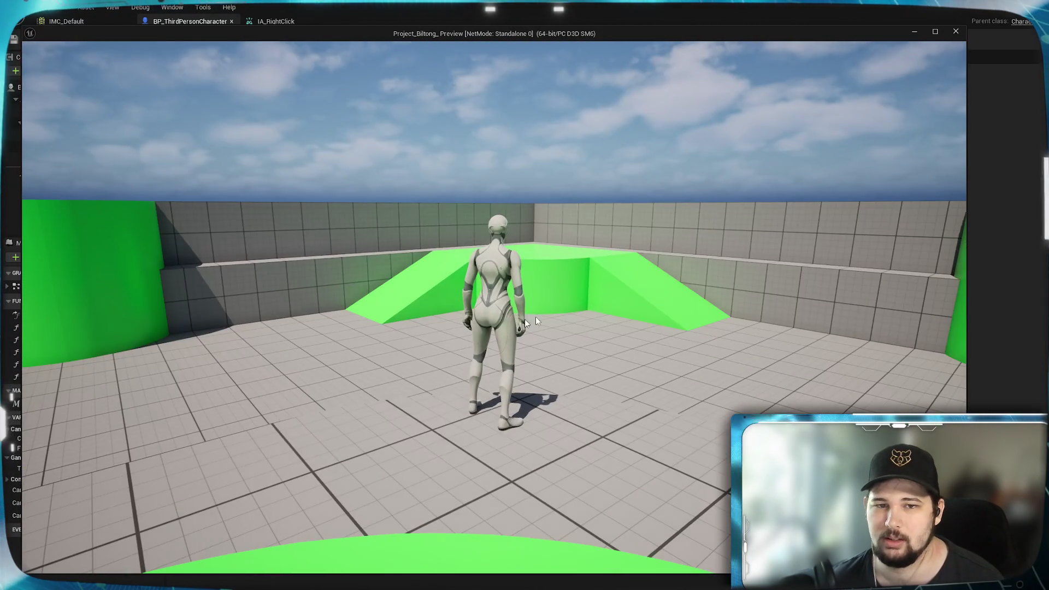
key("w")
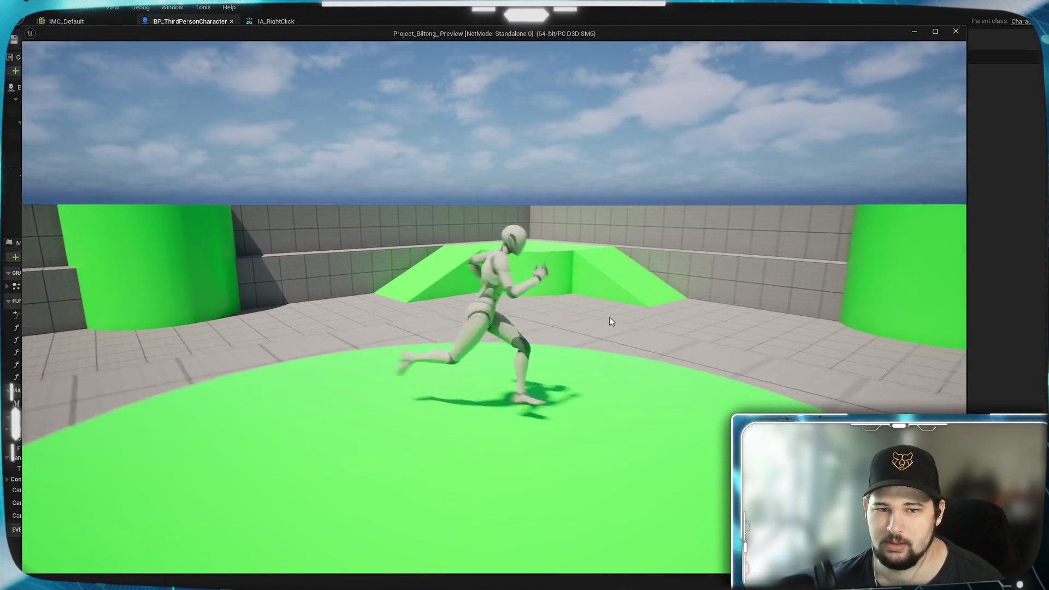
key("w")
key("Escape")
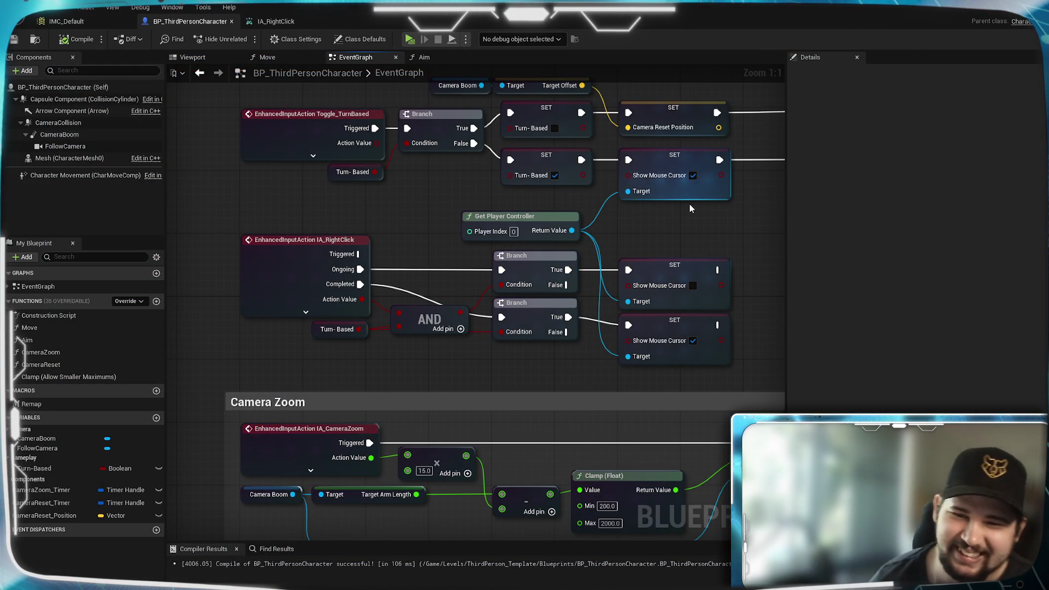
mouse_move(674, 215)
left_mouse_down()
mouse_move(487, 318)
mouse_move(505, 332)
mouse_move(663, 309)
left_mouse_up()
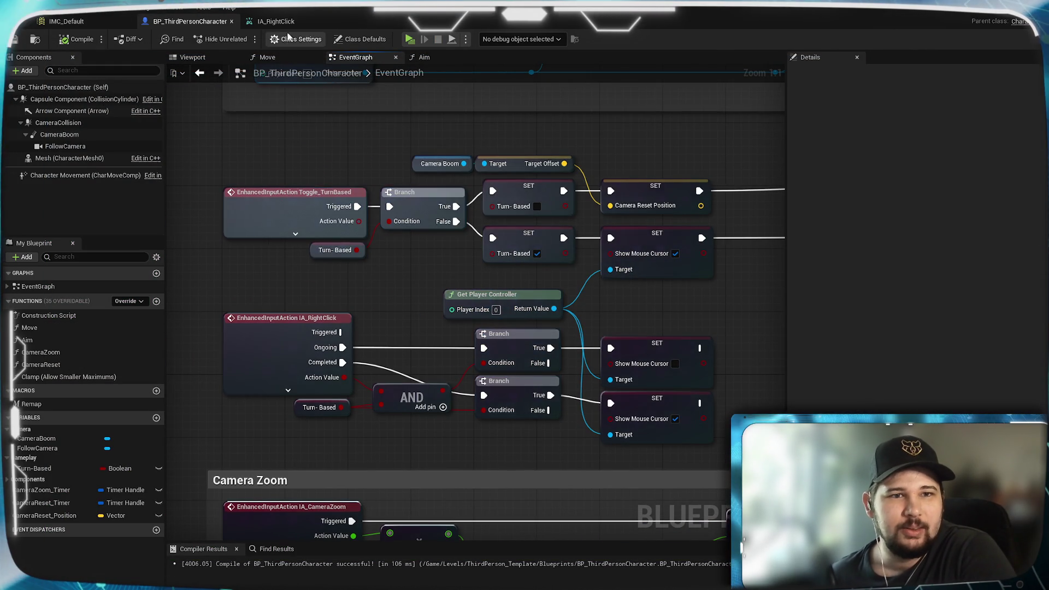
left_click(281, 24)
left_click(190, 24)
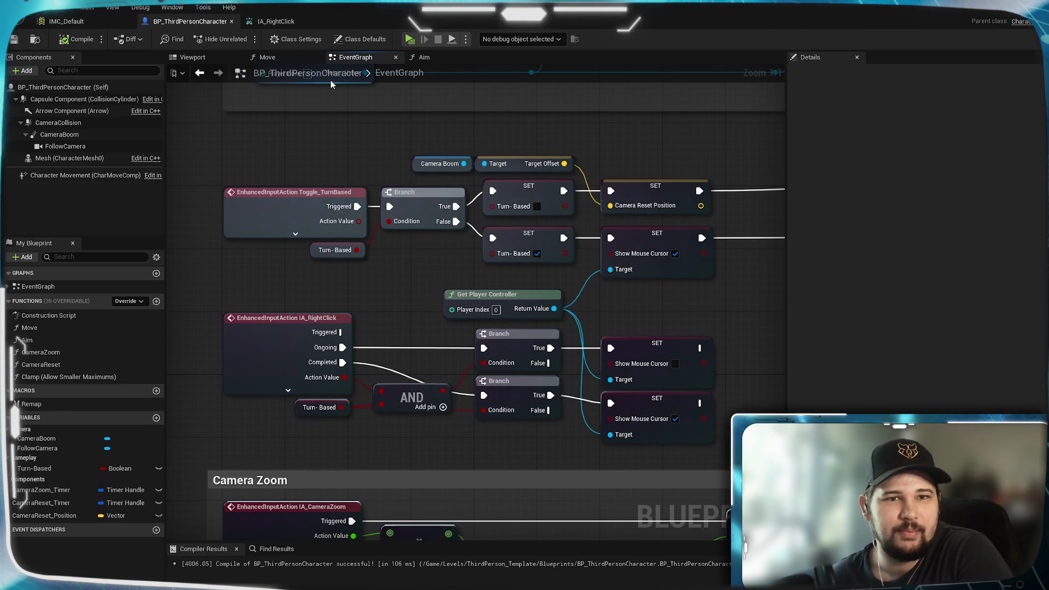
left_click(434, 57)
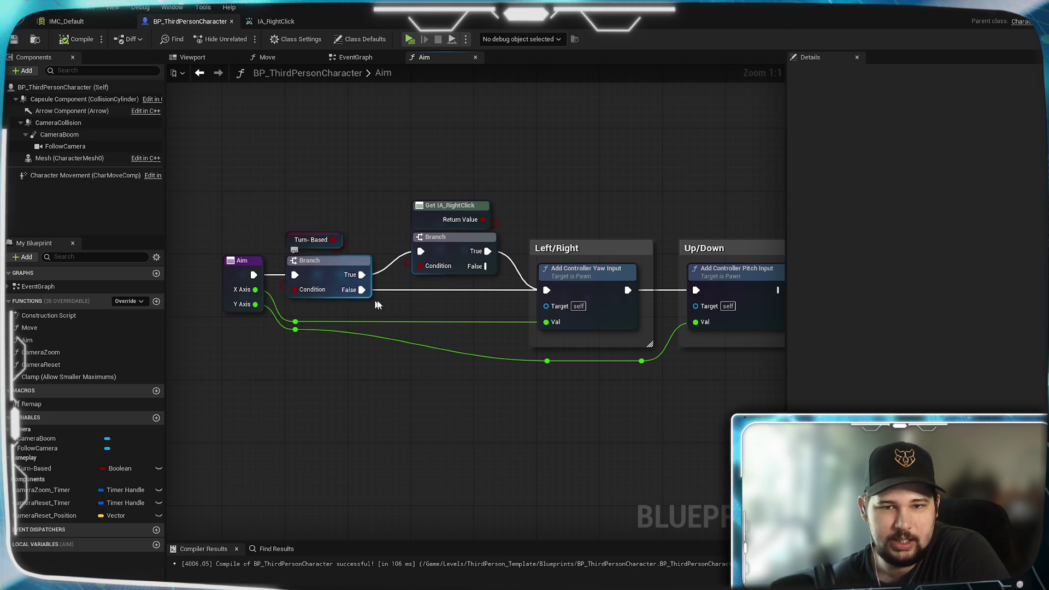
mouse_move(441, 316)
left_mouse_down()
mouse_move(258, 323)
mouse_move(426, 319)
left_mouse_up()
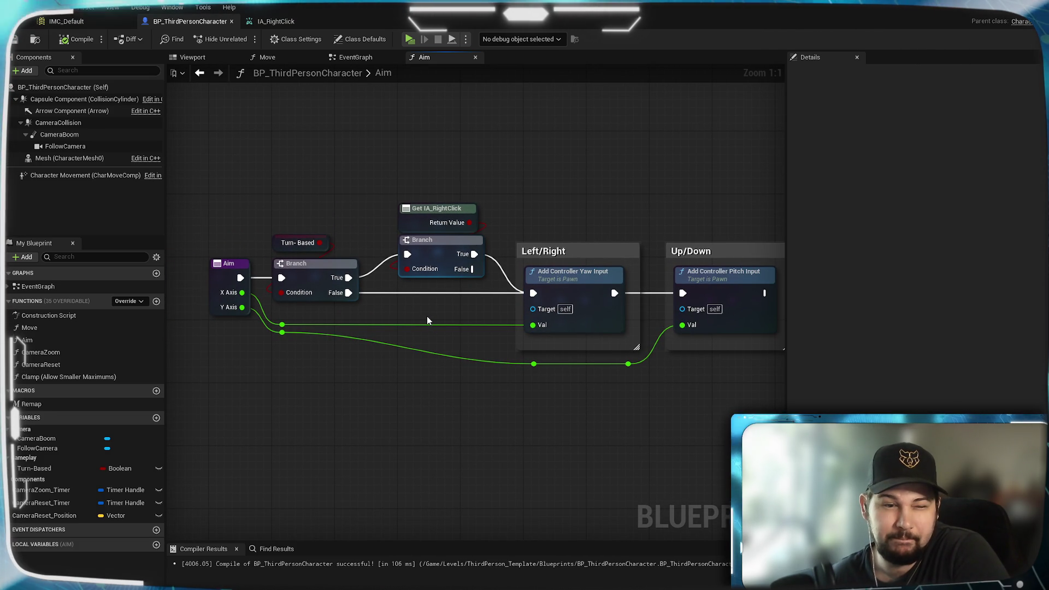
left_click(355, 56)
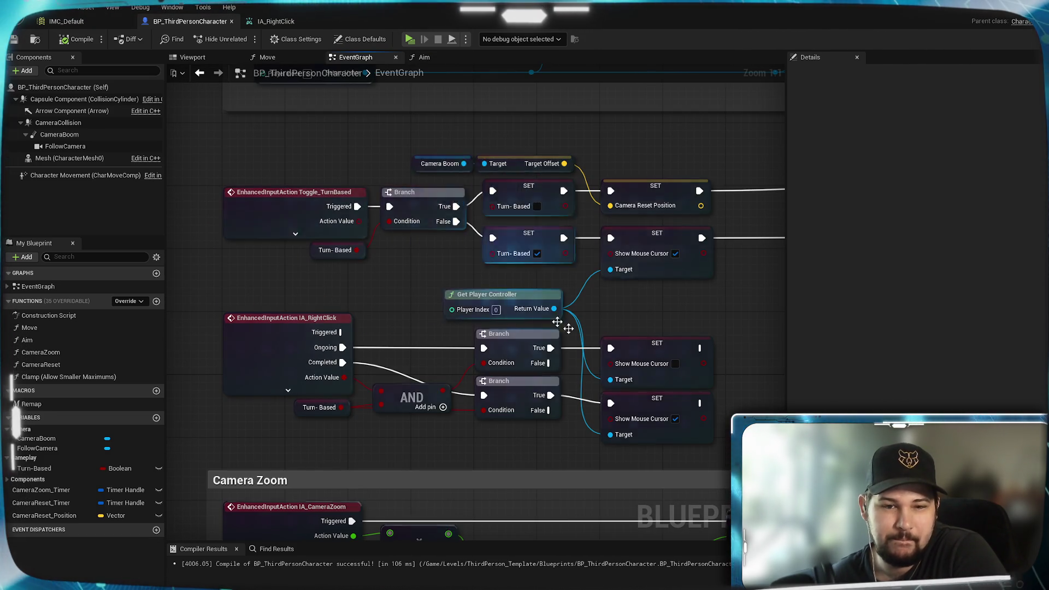
Chain an unticked Show Mouse Cursor setter between Camera Reset Position and Set Timer by Function Name.
left_click_drag(654, 303, 446, 341)
left_click(432, 272)
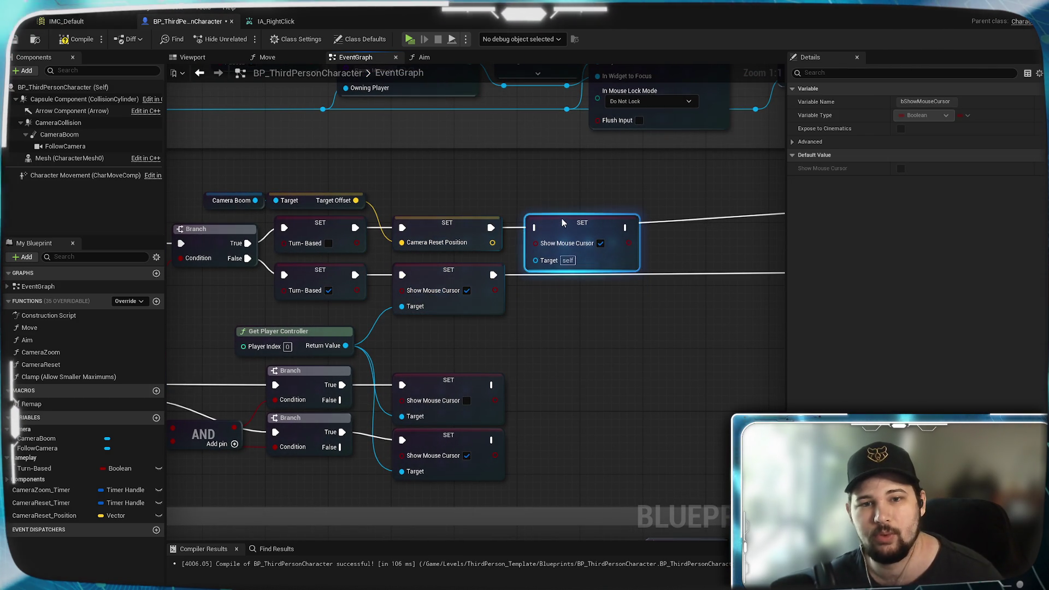
left_click_drag(534, 233, 535, 228)
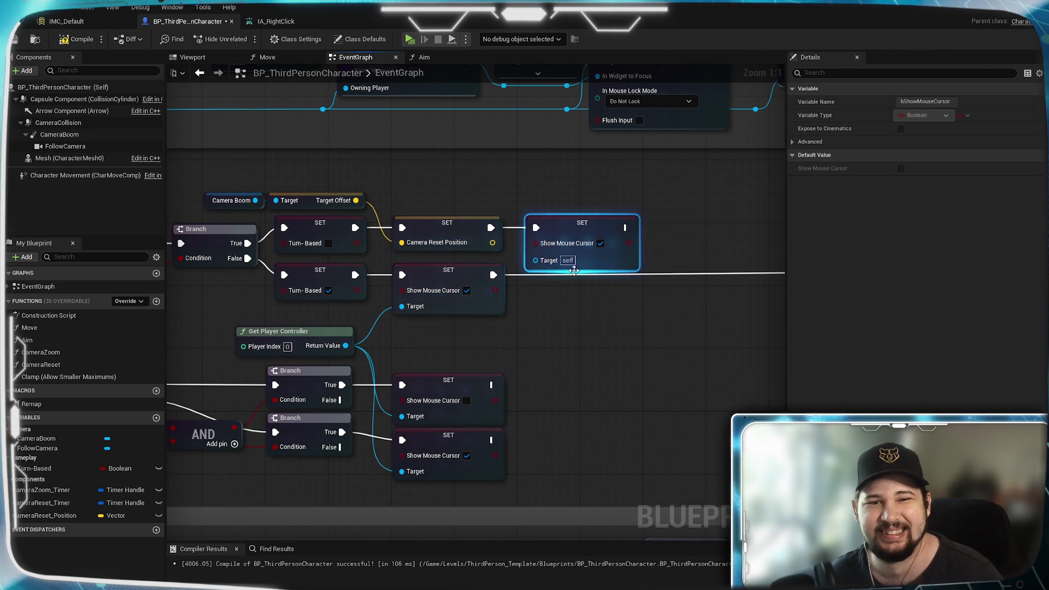
left_click(601, 243)
mouse_move(603, 249)
left_mouse_down()
mouse_move(576, 260)
mouse_move(288, 280)
left_mouse_up()
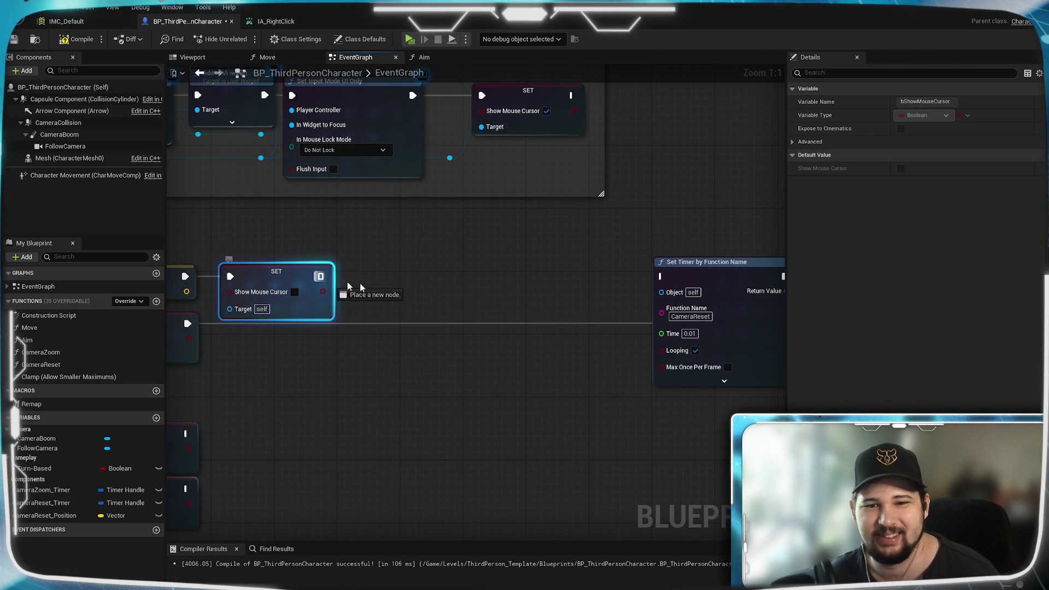
left_click_drag(657, 284, 659, 280)
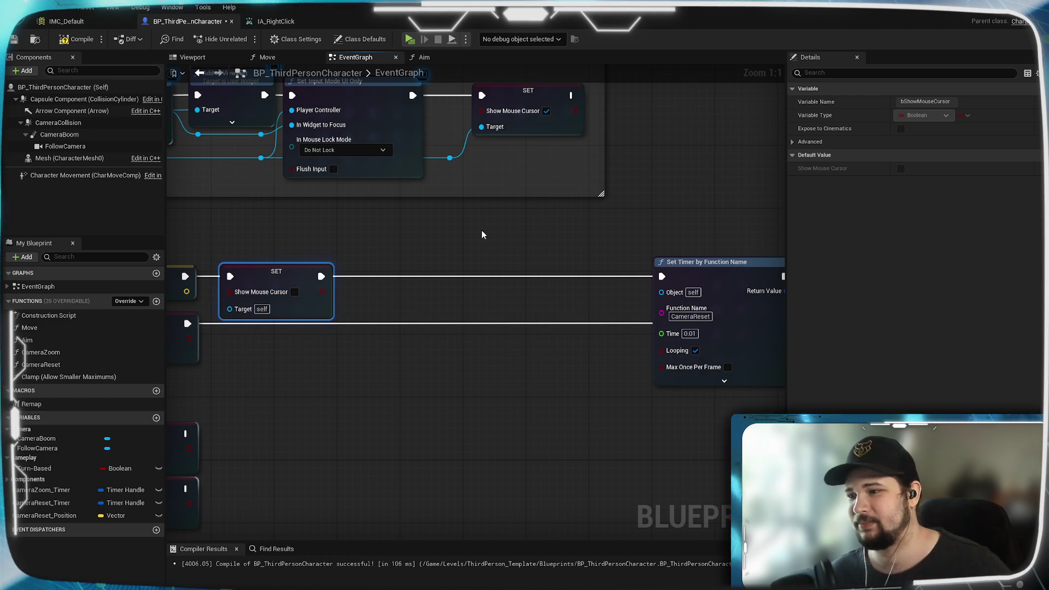
Feed Get Player Controller into the setter's Target and recompile without errors.
key("F7")
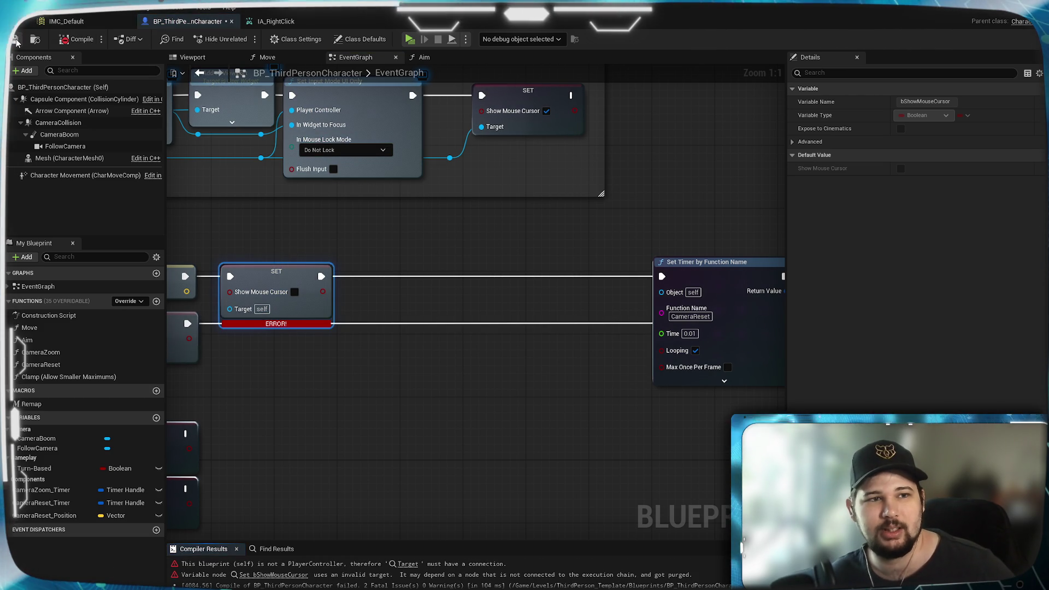
left_click_drag(247, 355, 408, 311)
mouse_move(201, 349)
left_mouse_down()
mouse_move(391, 290)
mouse_move(390, 265)
left_mouse_up()
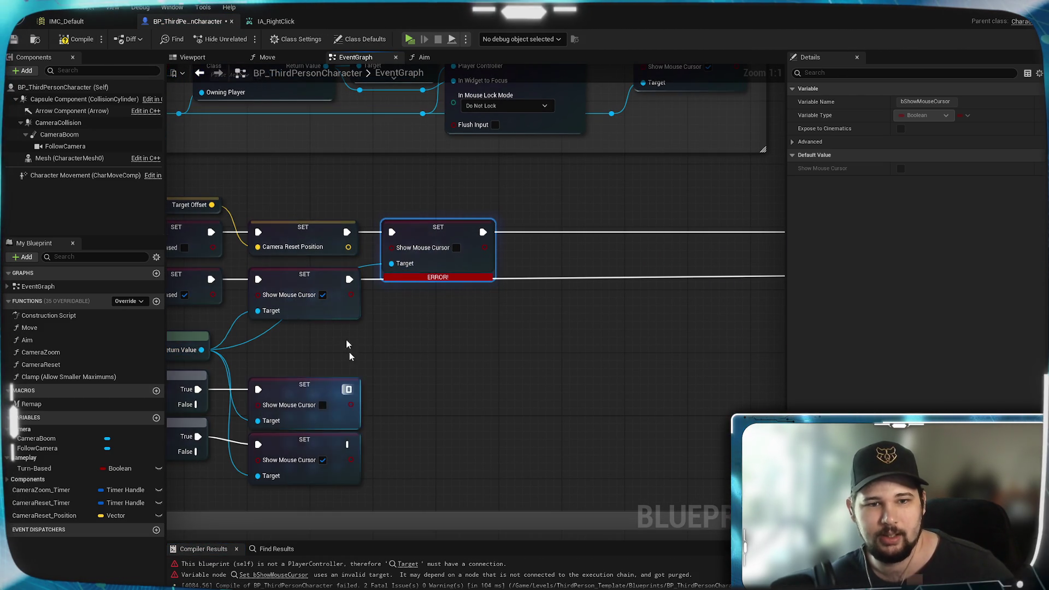
left_click(78, 41)
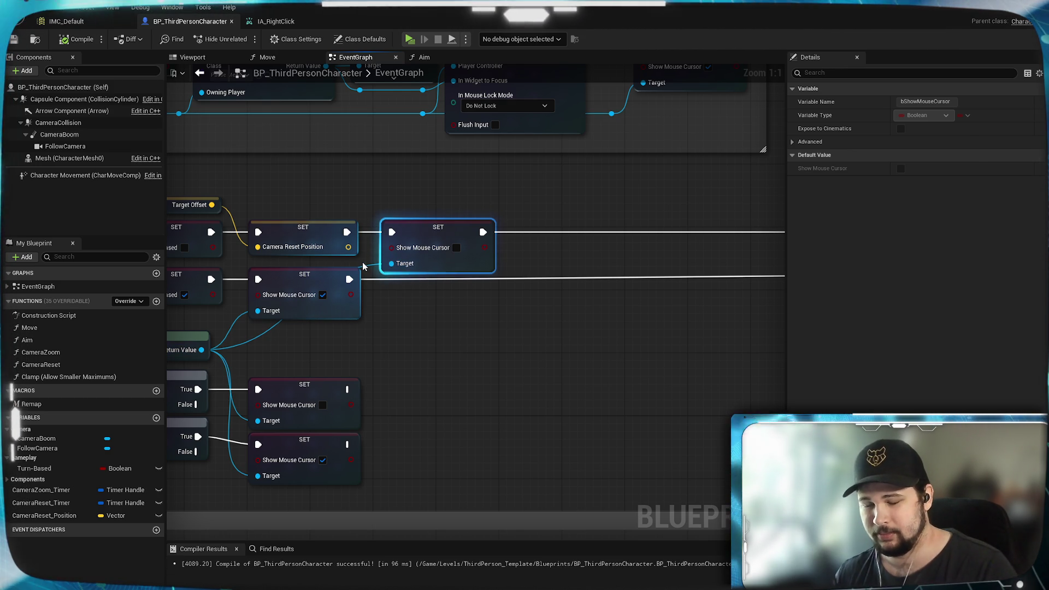
mouse_move(379, 343)
left_mouse_down()
mouse_move(347, 339)
mouse_move(770, 341)
mouse_move(740, 341)
left_mouse_up()
left_click_drag(464, 298, 424, 309)
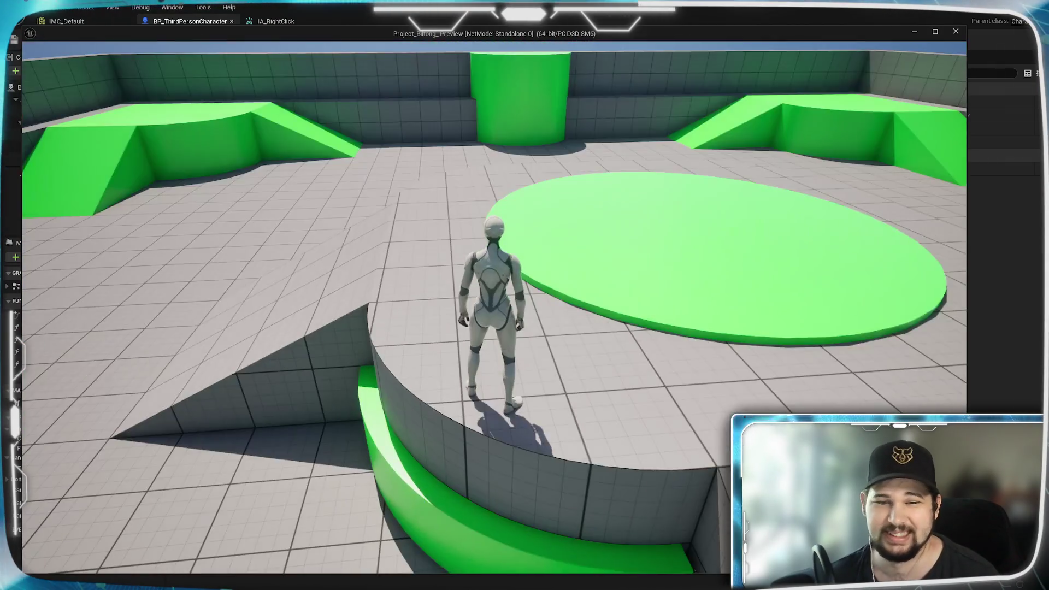
key("Escape")
scroll(703, 350, "down", 2)
Wire the Camera Reset Position setter into the execution chain beside the Show Mouse Cursor setter.
scroll(641, 336, "up", 2)
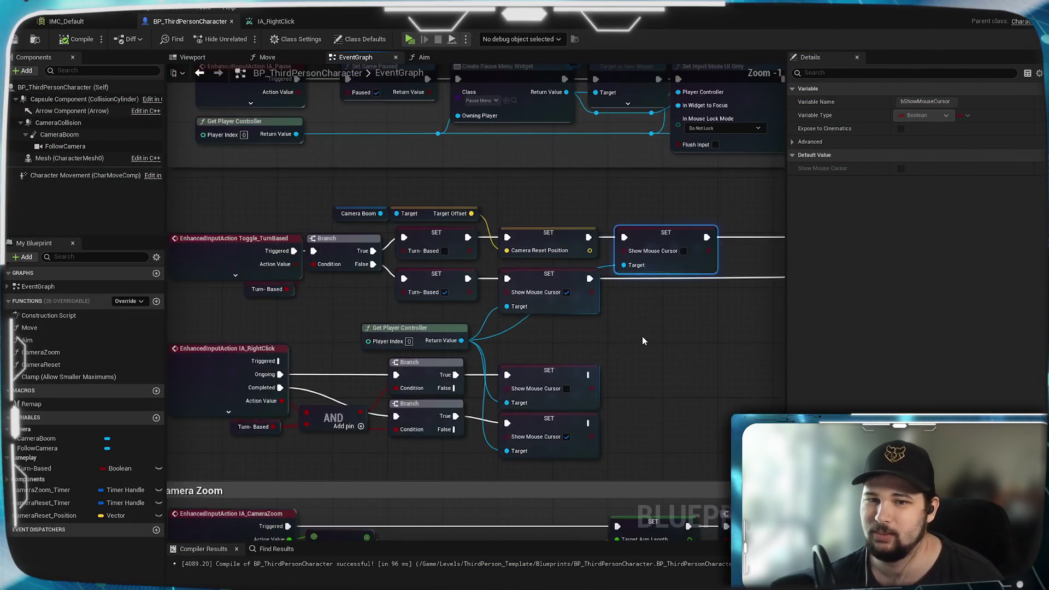
left_click_drag(641, 336, 589, 364)
mouse_move(451, 239)
left_mouse_down()
mouse_move(480, 237)
mouse_move(518, 269)
left_mouse_up()
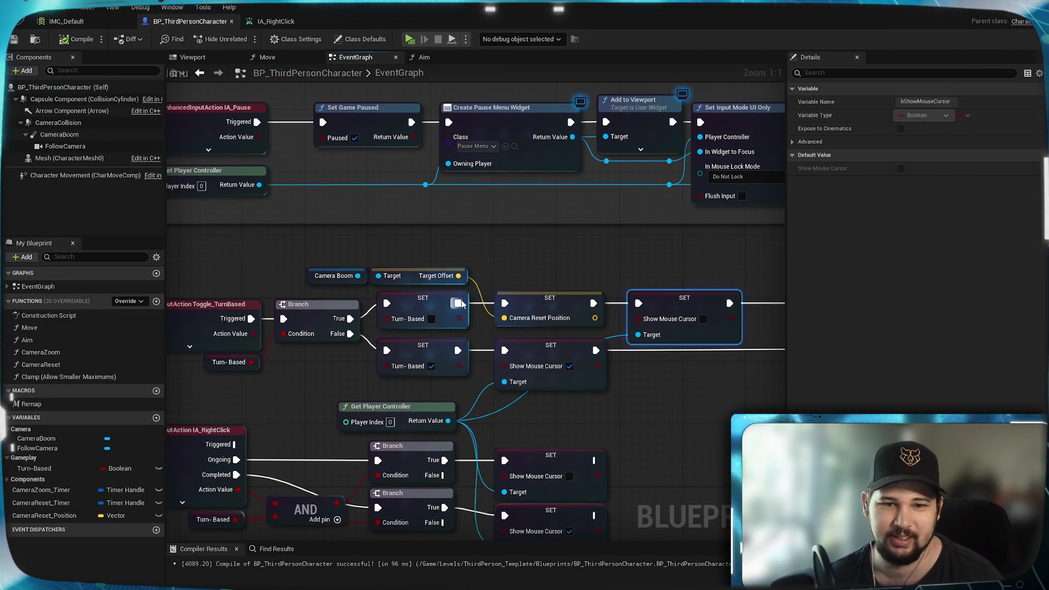
left_click_drag(637, 307, 638, 305)
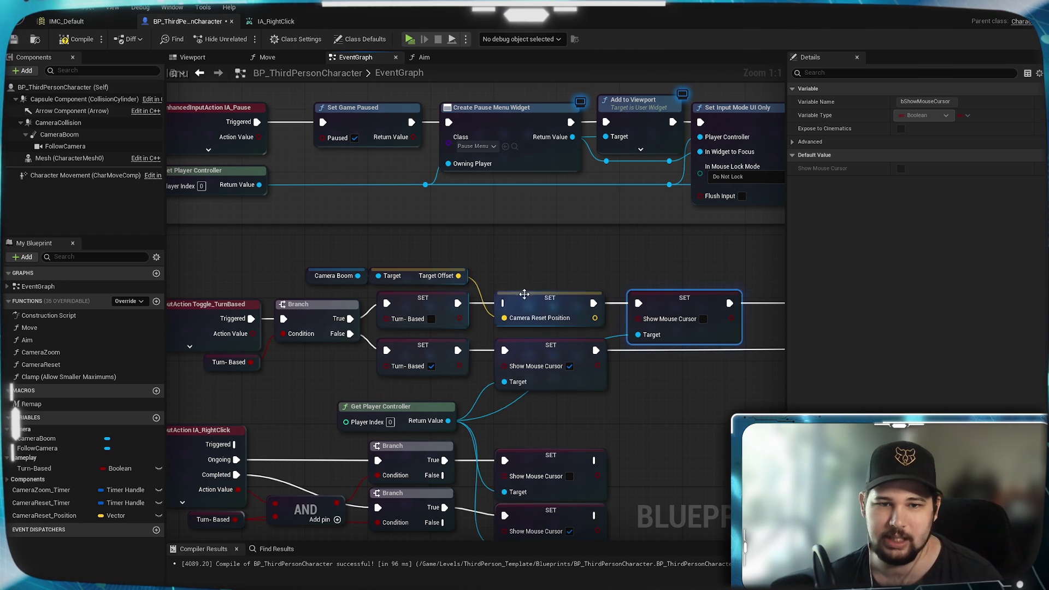
left_click_drag(525, 293, 530, 266)
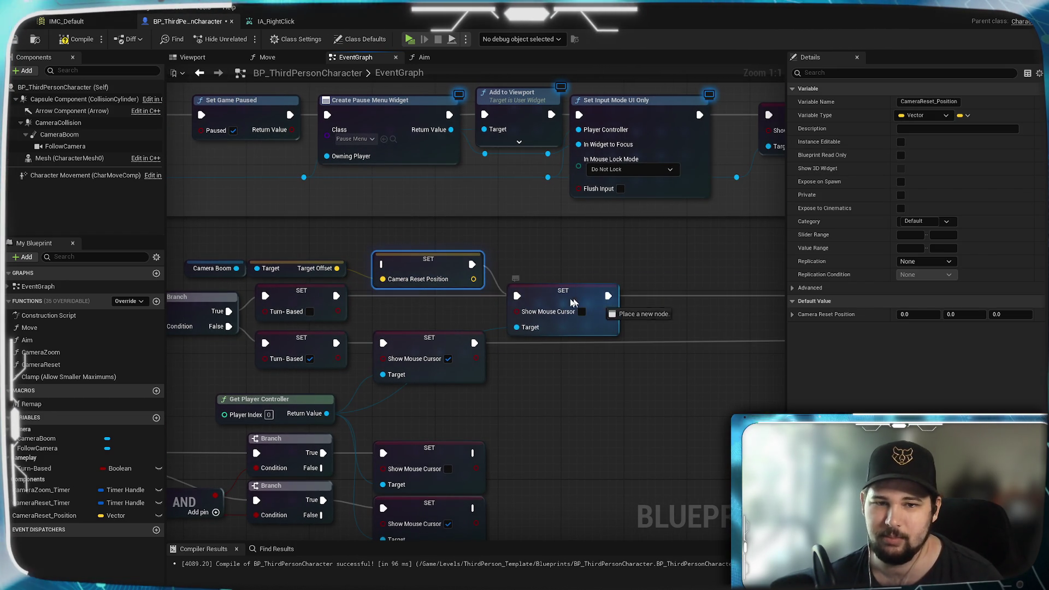
left_click_drag(572, 302, 382, 265)
mouse_move(492, 271)
left_mouse_down()
mouse_move(781, 290)
mouse_move(729, 292)
left_mouse_up()
left_click_drag(546, 292, 699, 291)
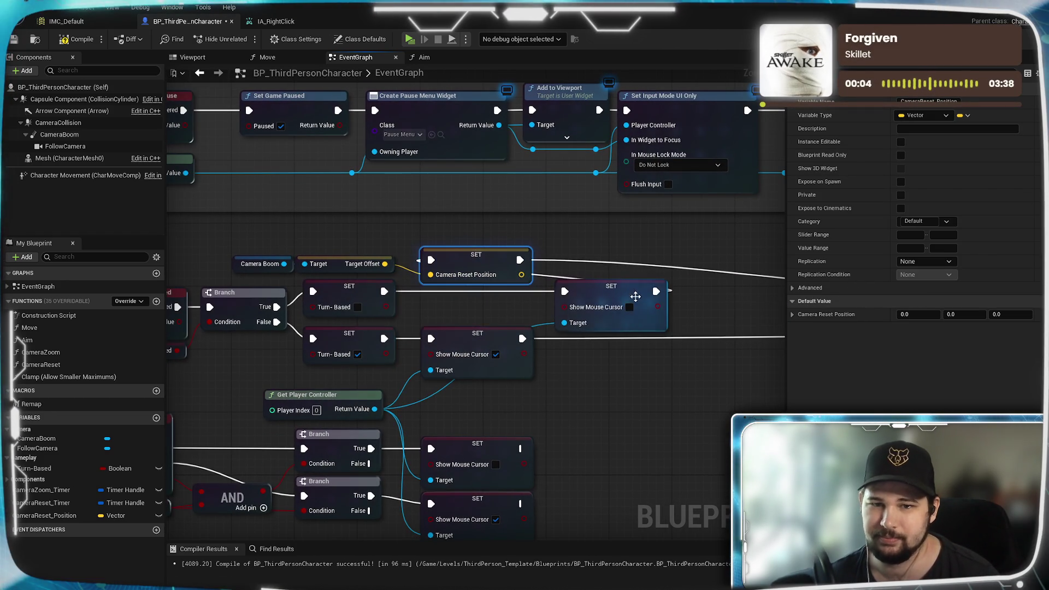
mouse_move(626, 292)
left_mouse_down()
mouse_move(477, 290)
mouse_move(494, 292)
left_mouse_up()
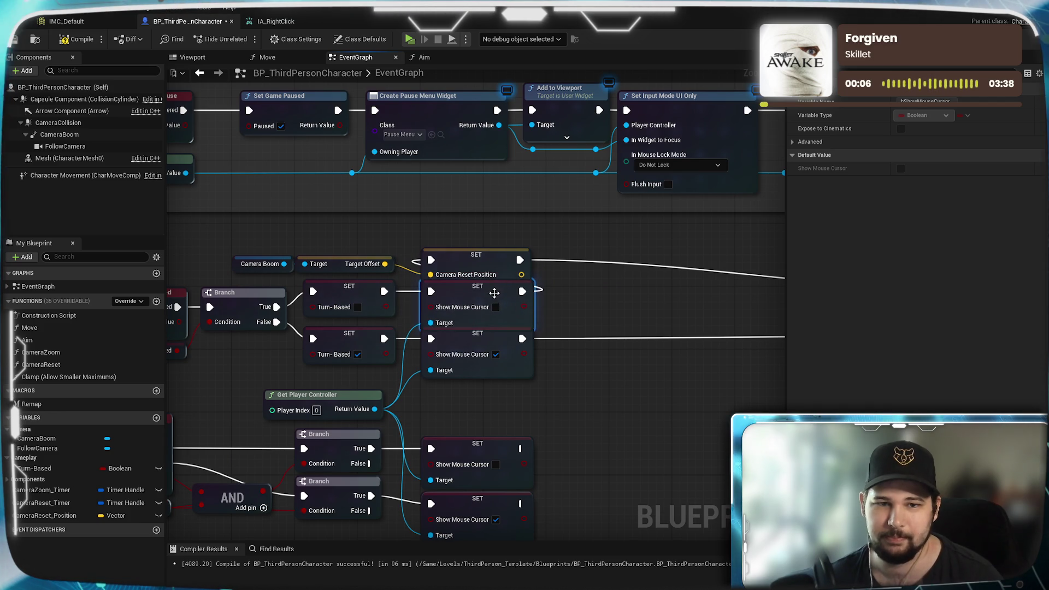
Rearrange the camera reset nodes and Get Player Controller, then save the Blueprint.
left_click(383, 235)
mouse_move(267, 254)
left_mouse_down()
mouse_move(621, 267)
mouse_move(593, 293)
left_mouse_up()
left_click(608, 251)
left_click(692, 248)
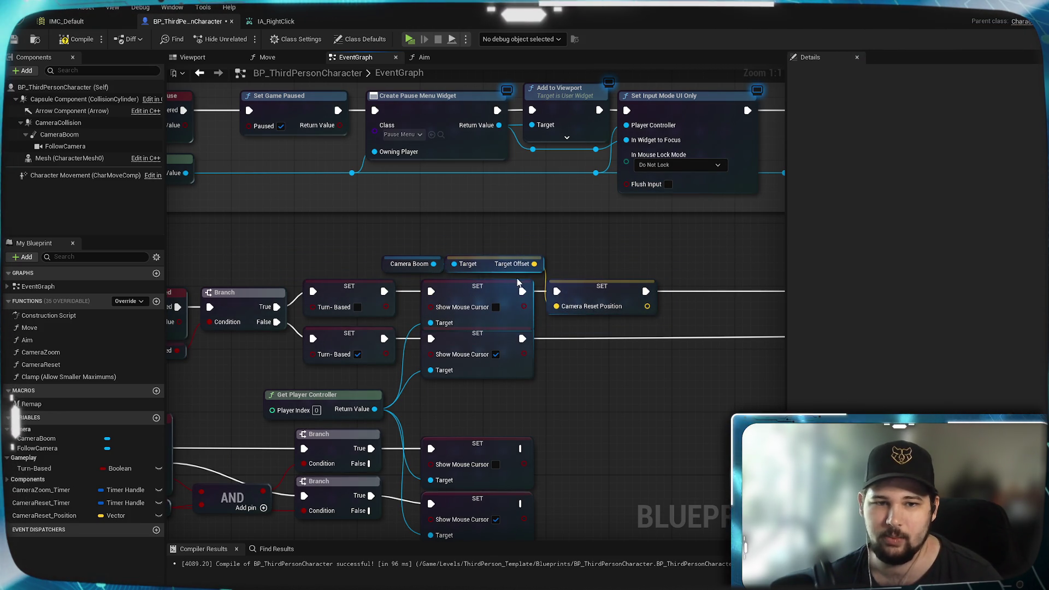
left_click_drag(516, 253, 468, 265)
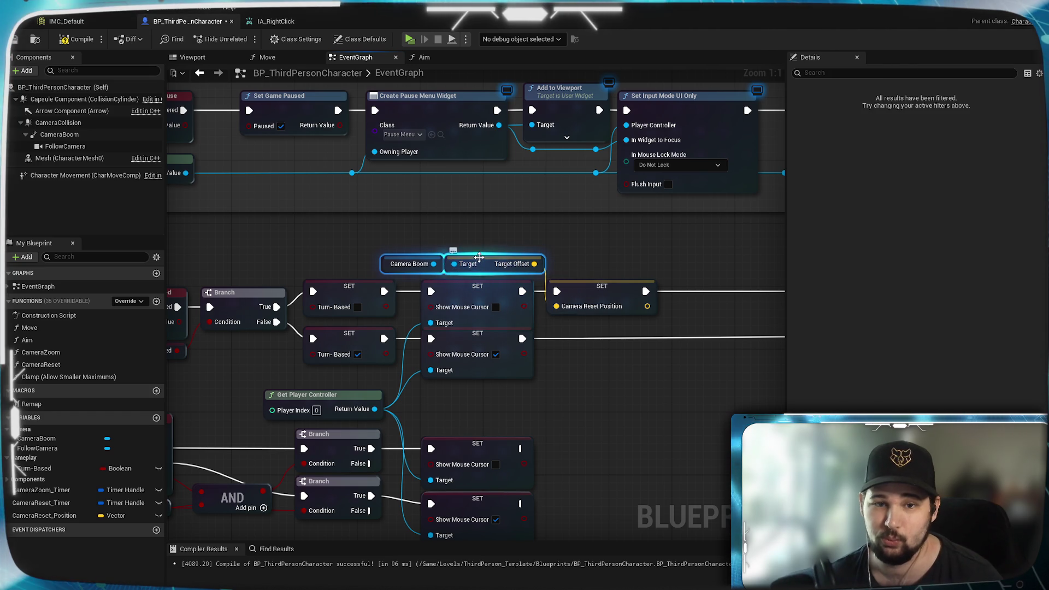
left_click(636, 256)
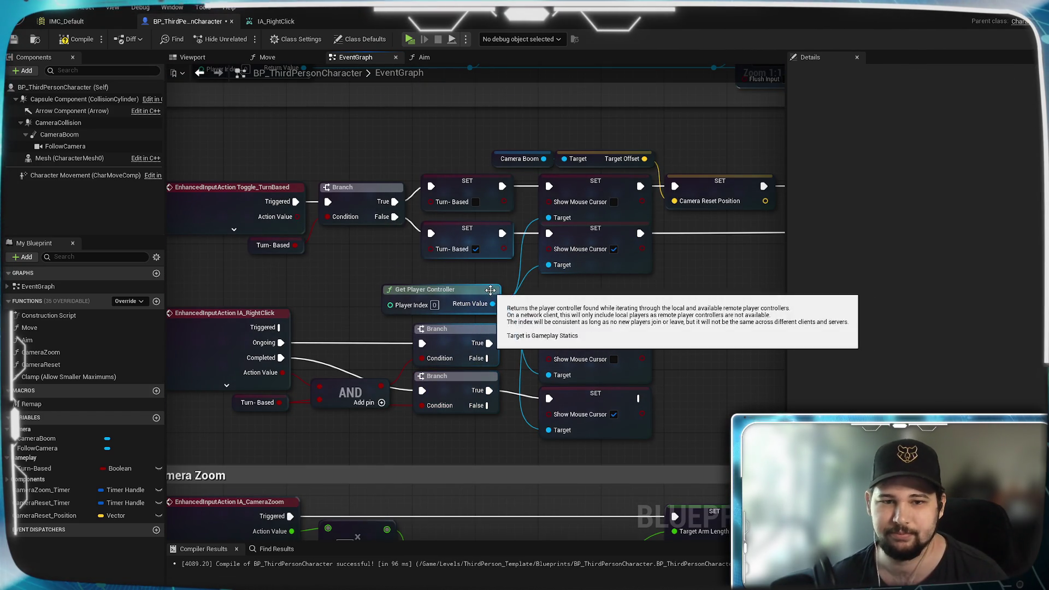
mouse_move(489, 292)
left_mouse_down()
mouse_move(489, 307)
mouse_move(490, 291)
left_mouse_up()
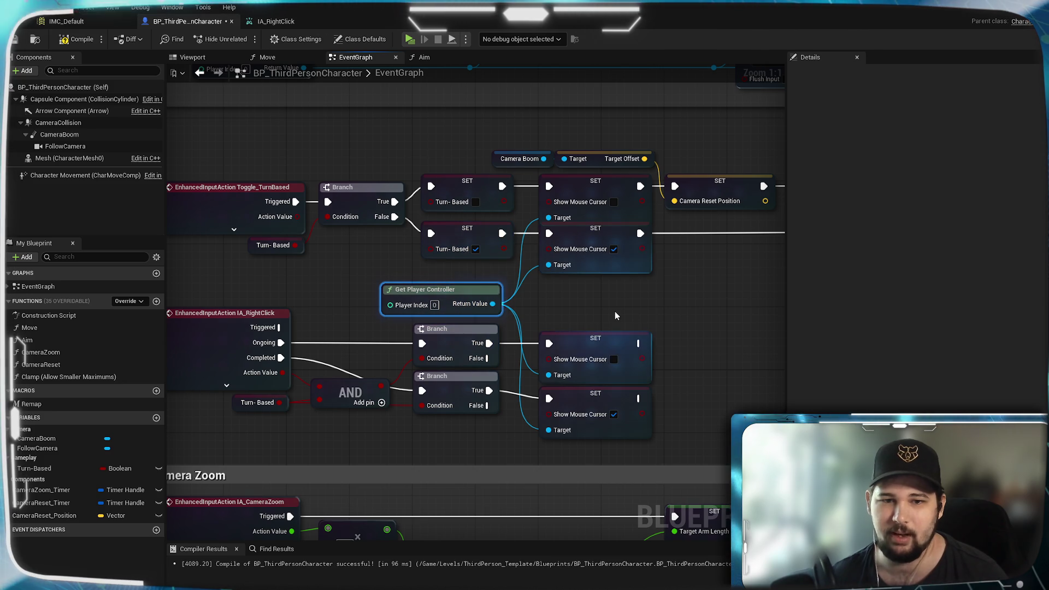
left_click(247, 156)
left_click(14, 39)
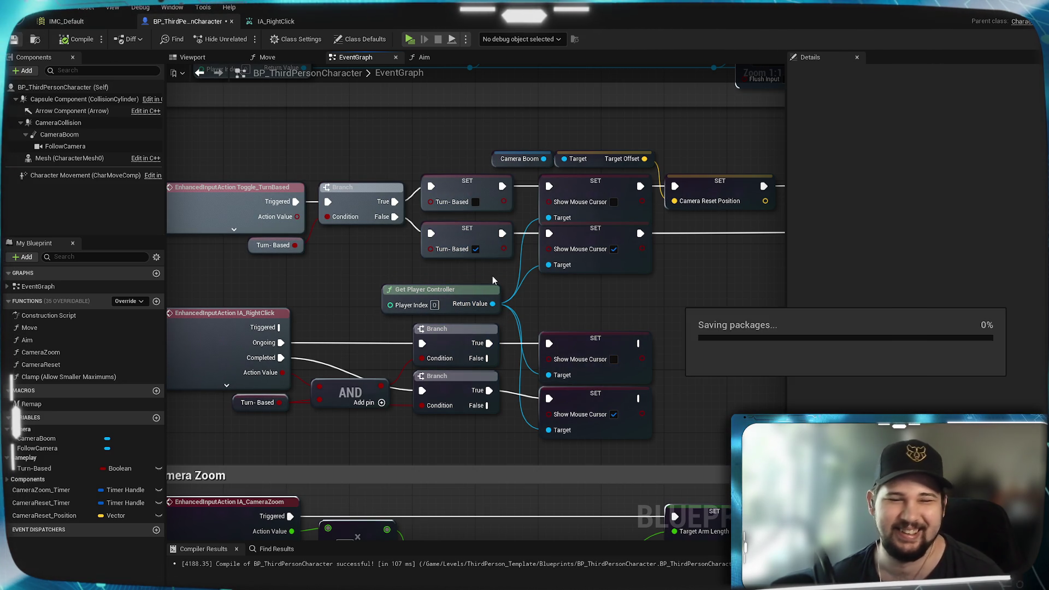
mouse_move(566, 305)
left_mouse_down()
mouse_move(651, 299)
mouse_move(613, 314)
left_mouse_up()
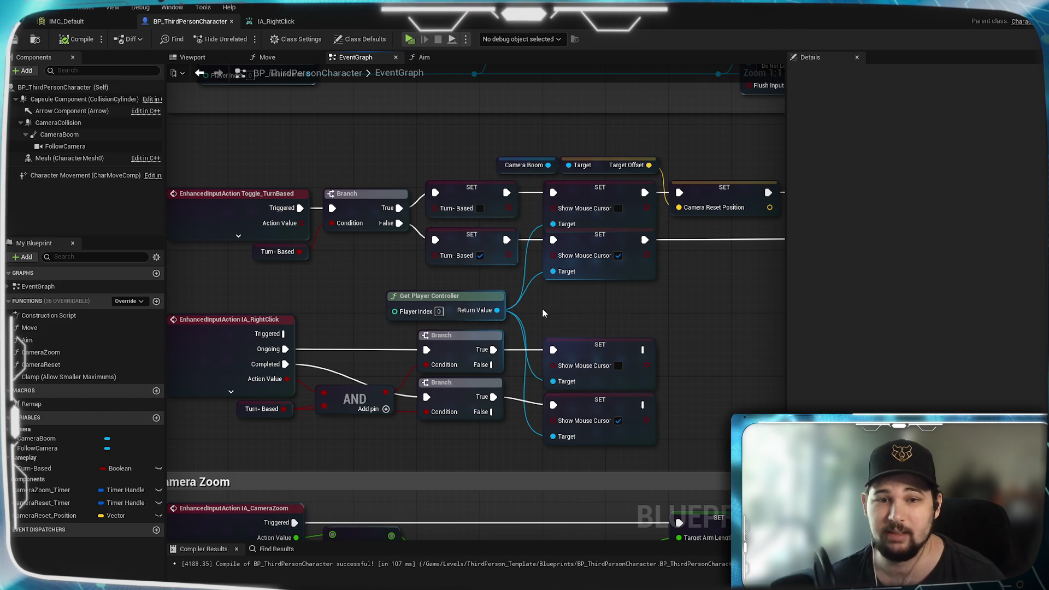
Add a reroute point on the AND-to-Branch wire.
mouse_move(543, 309)
left_mouse_down()
mouse_move(521, 310)
mouse_move(576, 311)
left_mouse_up()
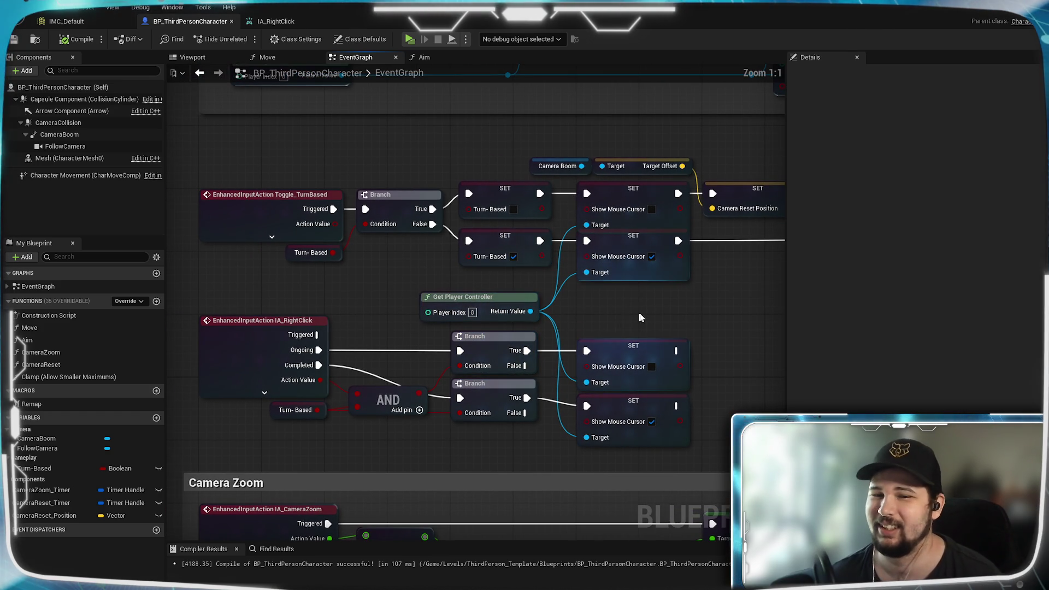
left_click_drag(659, 311, 628, 294)
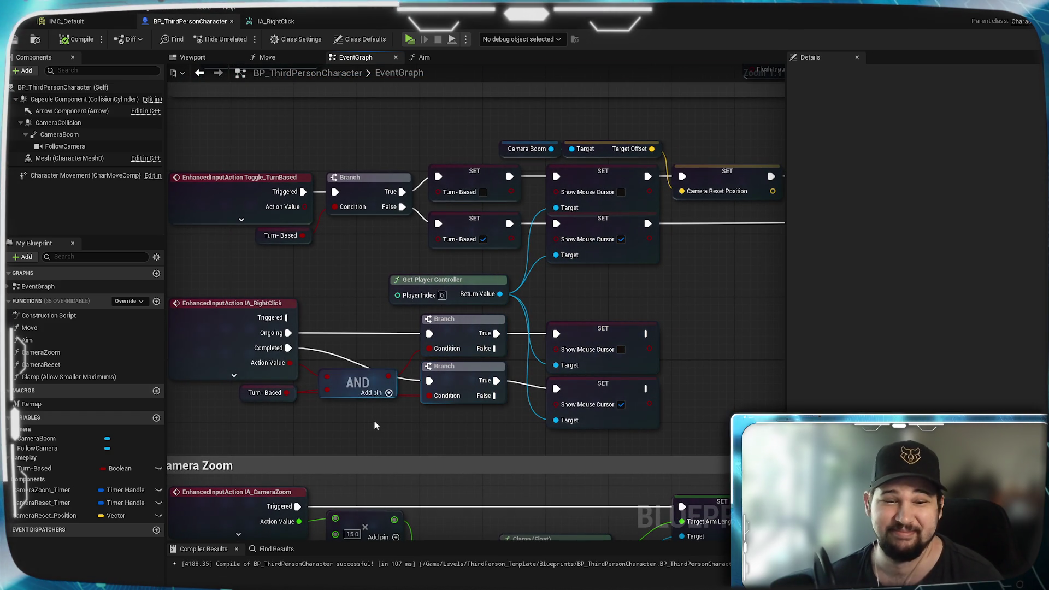
double_click(400, 396)
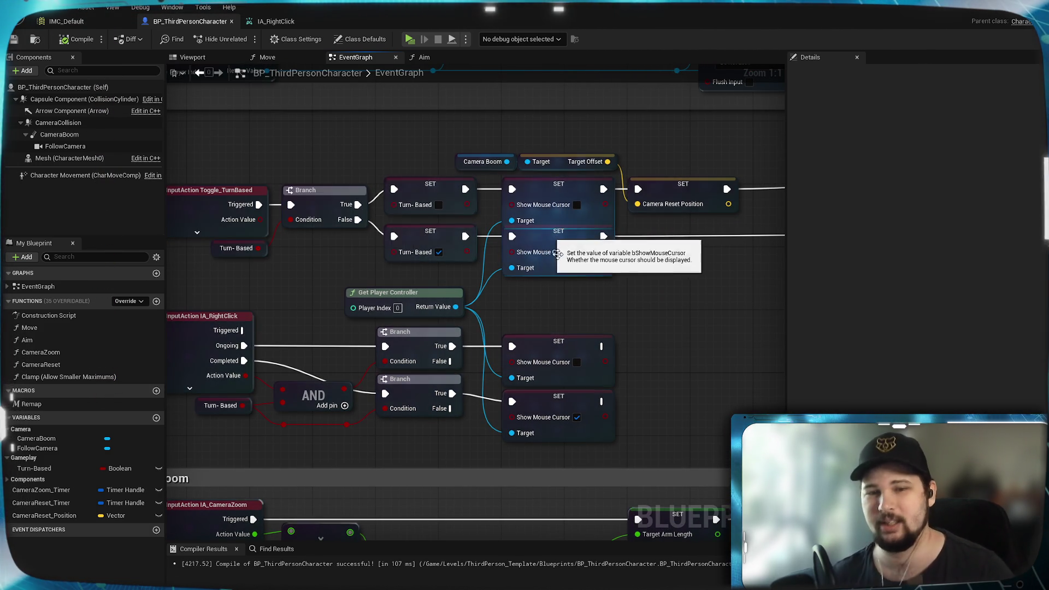
mouse_move(548, 242)
left_mouse_down()
mouse_move(262, 267)
mouse_move(190, 287)
mouse_move(497, 304)
left_mouse_up()
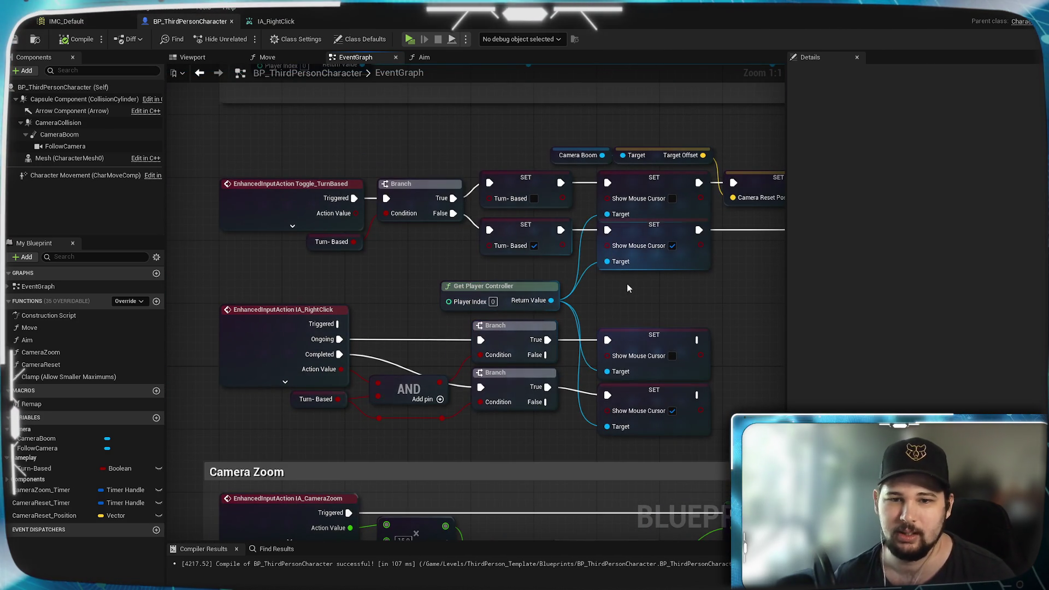
scroll(628, 288, "down", 1)
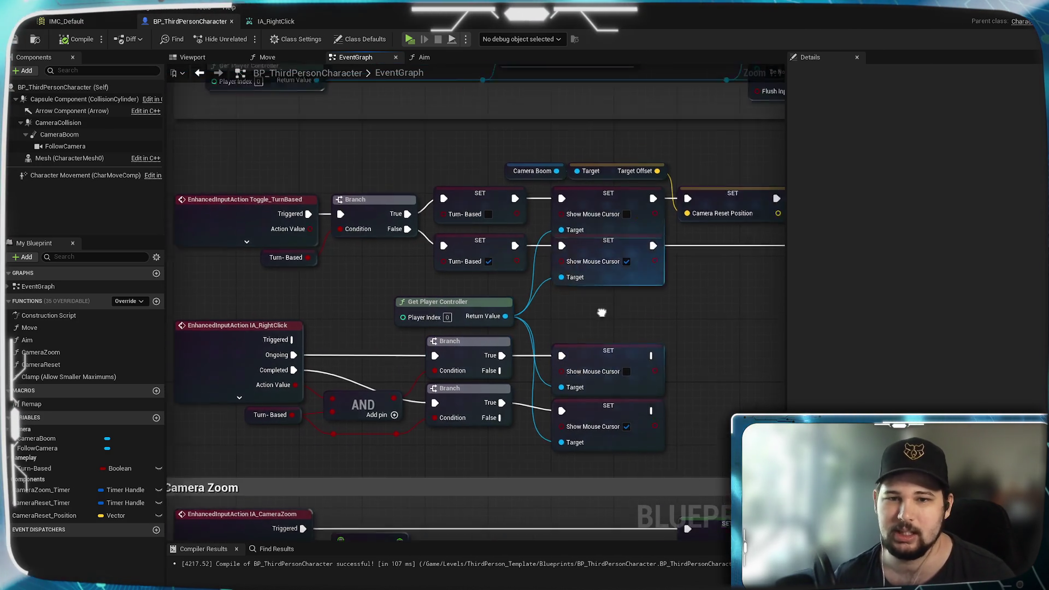
mouse_move(628, 288)
left_mouse_down()
mouse_move(477, 363)
mouse_move(532, 329)
mouse_move(542, 336)
left_mouse_up()
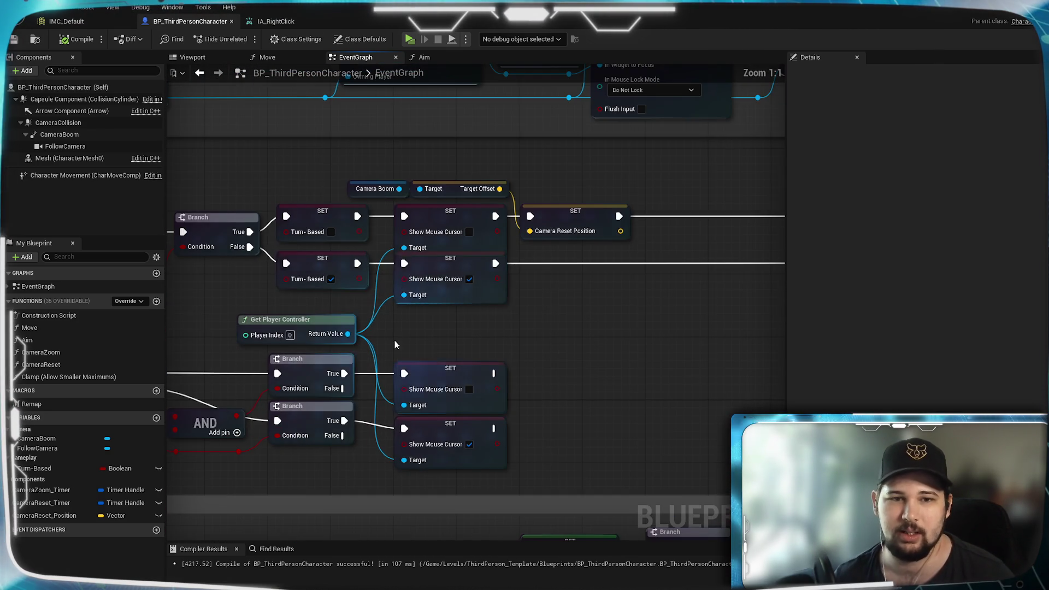
scroll(394, 340, "up", 1)
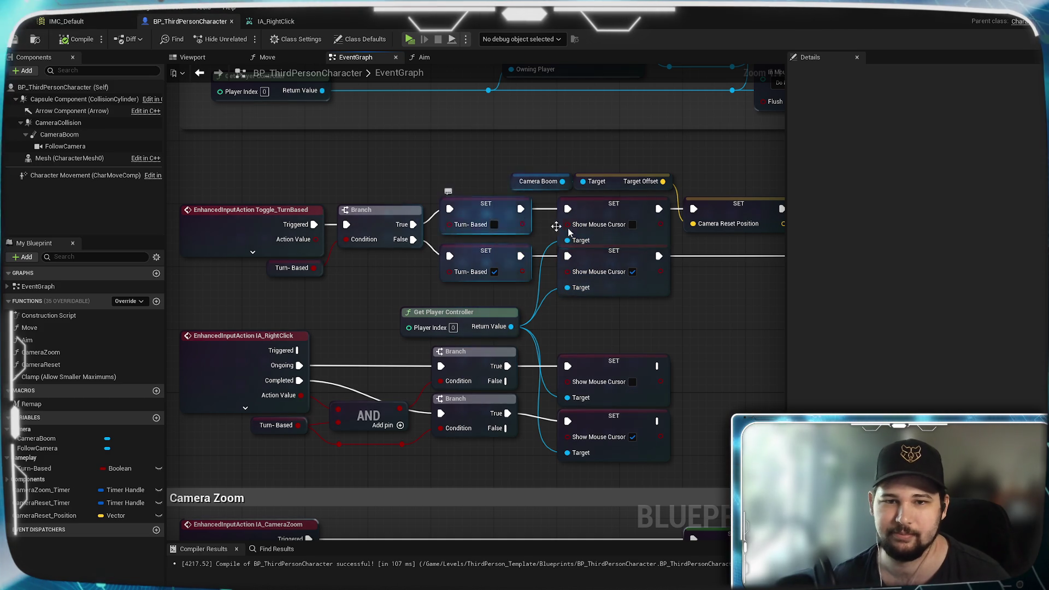
Connect the top Turn-Based setter's output into the top Show Mouse Cursor input.
left_click_drag(527, 276, 568, 272)
left_click_drag(520, 223, 575, 227)
left_click_drag(466, 463, 453, 377)
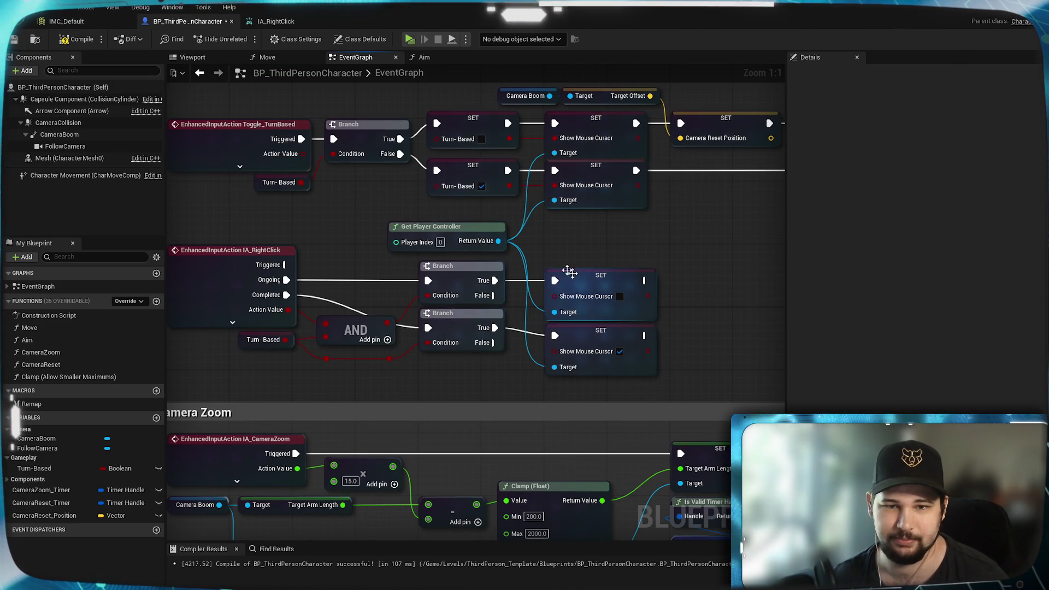
left_click_drag(549, 242, 548, 333)
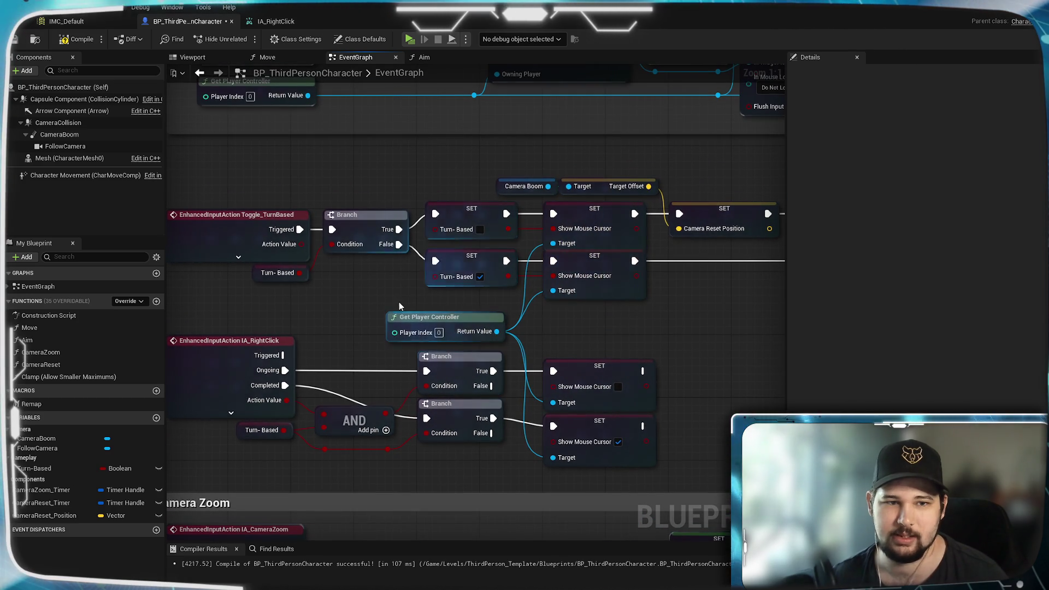
left_click_drag(399, 306, 436, 262)
scroll(532, 224, "down", 2)
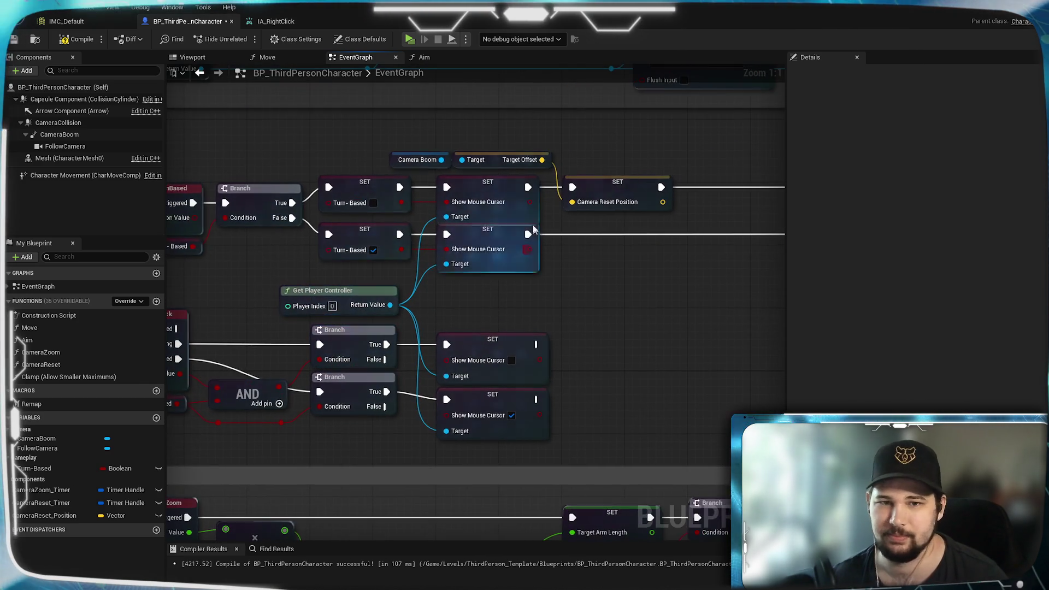
scroll(547, 247, "up", 2)
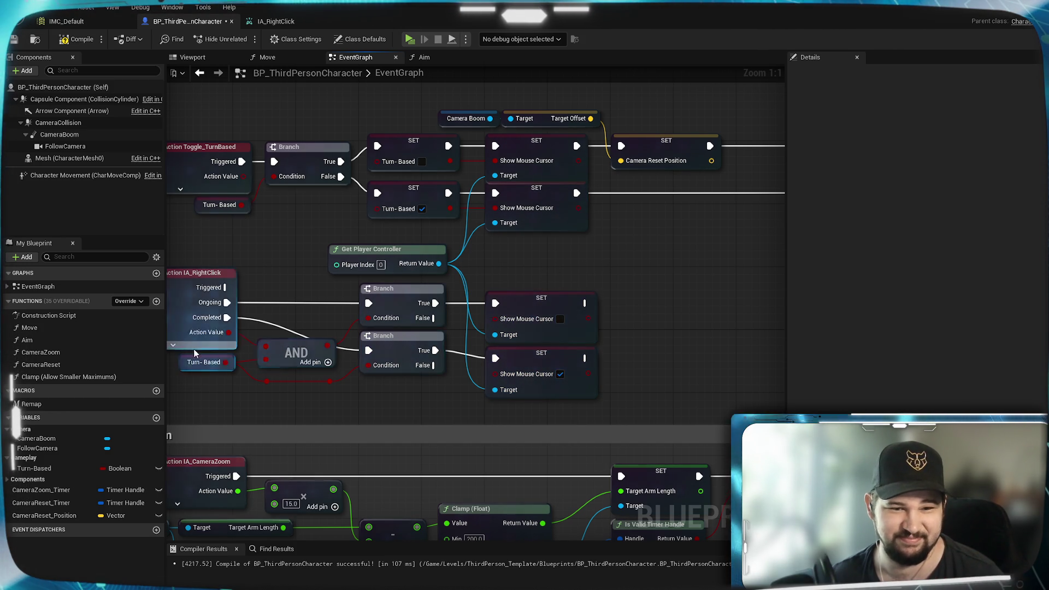
mouse_move(483, 252)
left_mouse_down()
mouse_move(306, 342)
mouse_move(632, 335)
left_mouse_up()
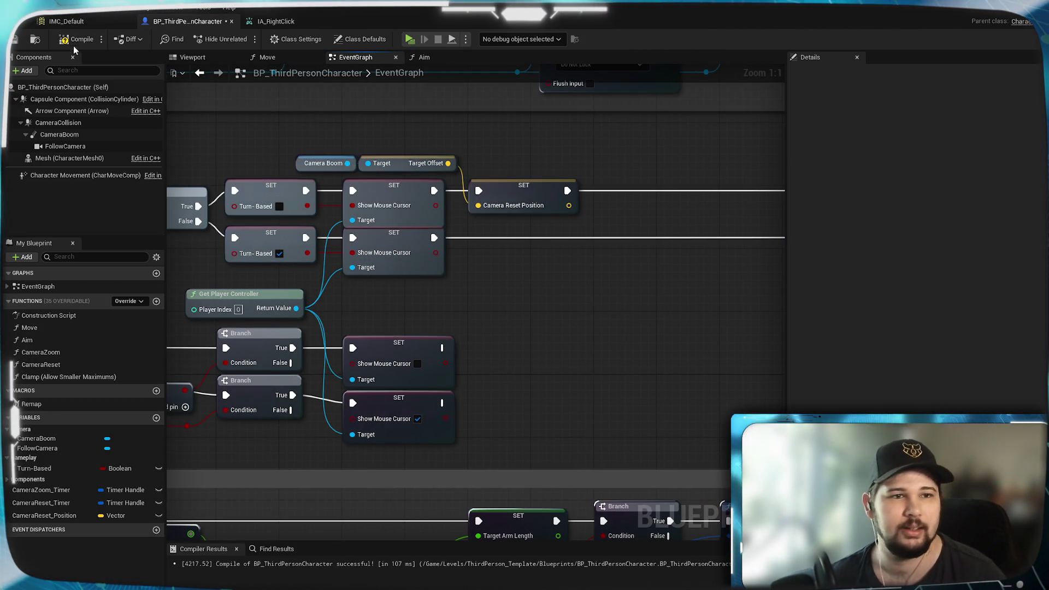
Compile and save, then drop a Turn-Based getter near the two Set Timer nodes.
left_click(14, 39)
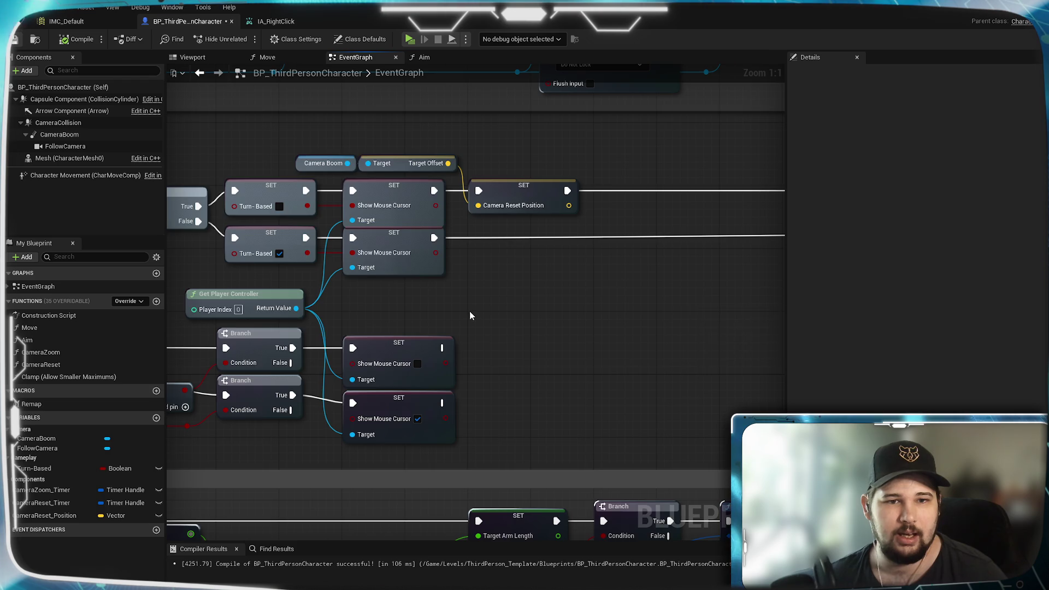
scroll(470, 310, "down", 3)
mouse_move(469, 311)
left_mouse_down()
mouse_move(290, 340)
mouse_move(316, 346)
left_mouse_up()
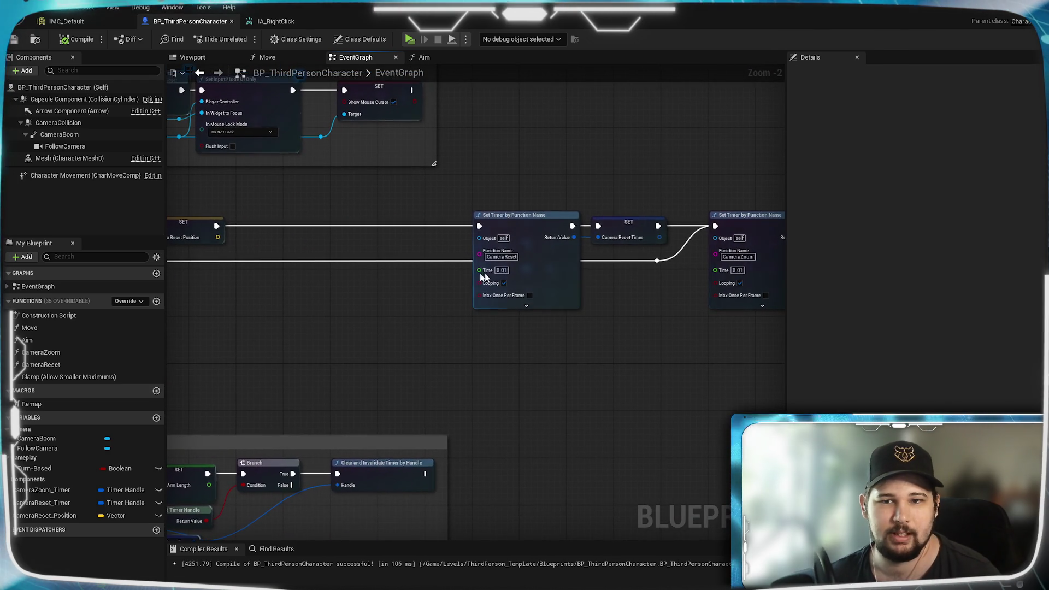
left_click_drag(281, 299, 632, 325)
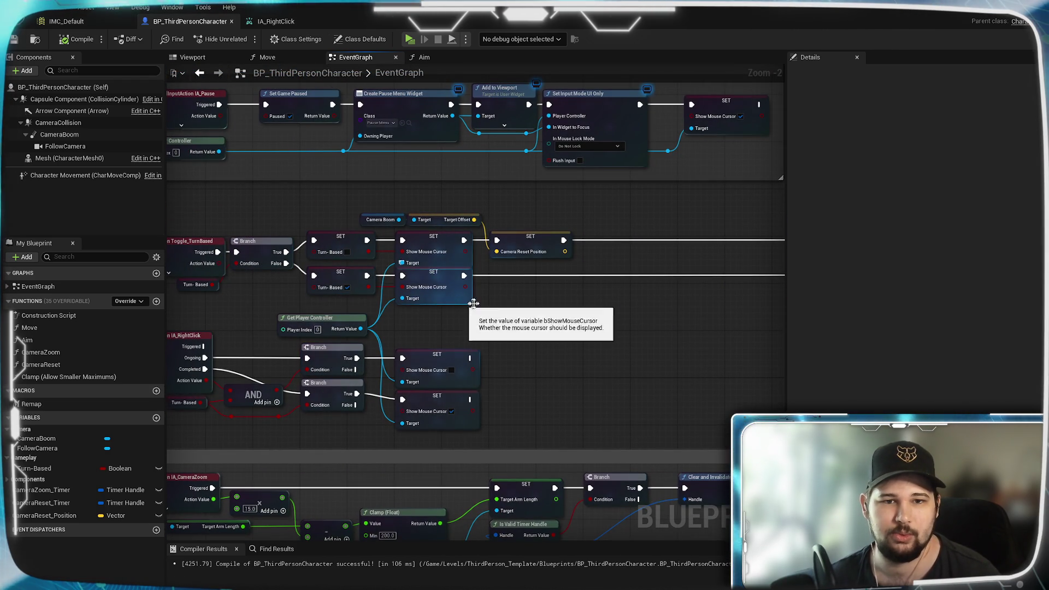
left_click_drag(456, 293, 104, 305)
left_click_drag(340, 311, 99, 301)
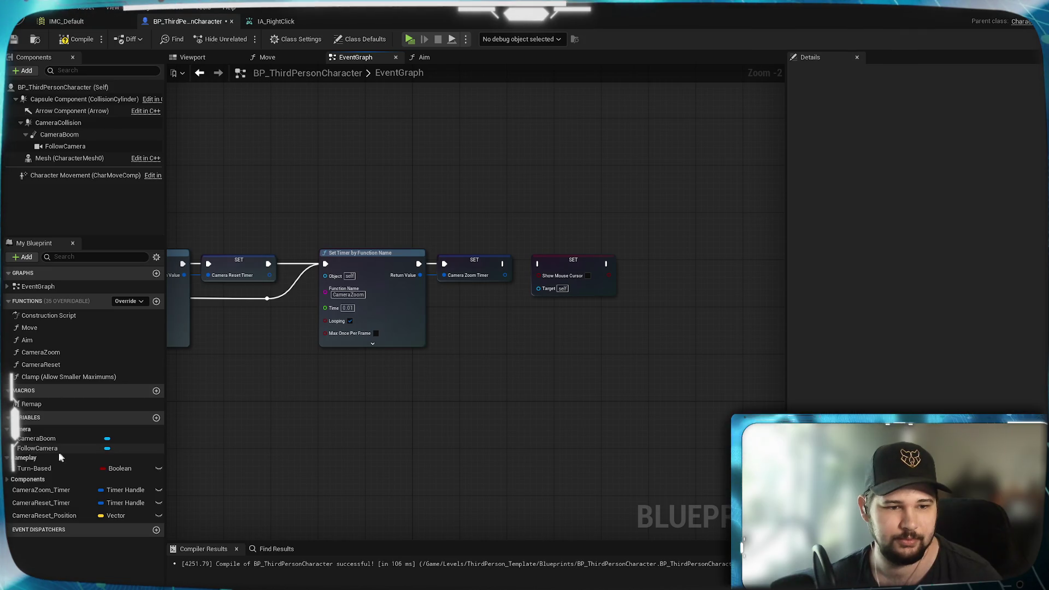
left_click_drag(45, 471, 542, 315)
Plug Turn-Based into Show Mouse Cursor and wire a new Get Player Controller into its Target.
scroll(546, 320, "up", 3)
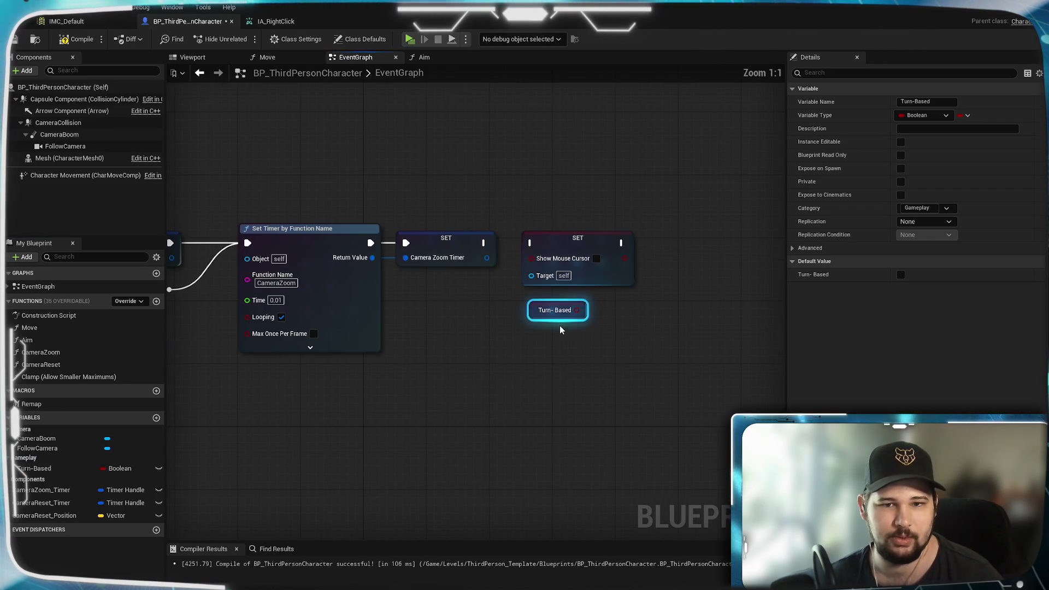
left_click_drag(534, 259, 530, 243)
right_click(528, 357)
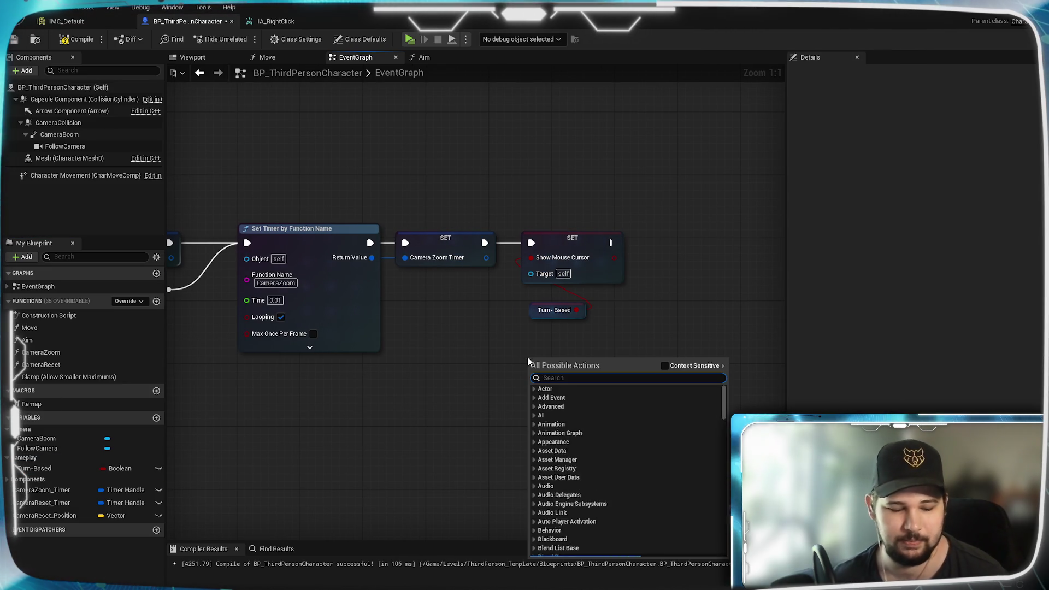
type("get player c")
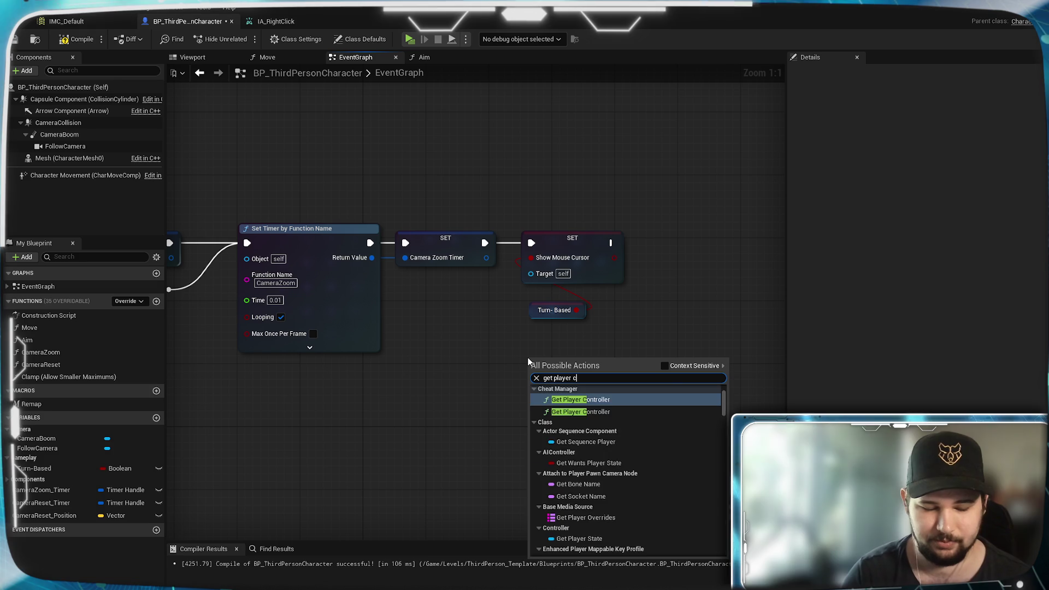
type("ontrol")
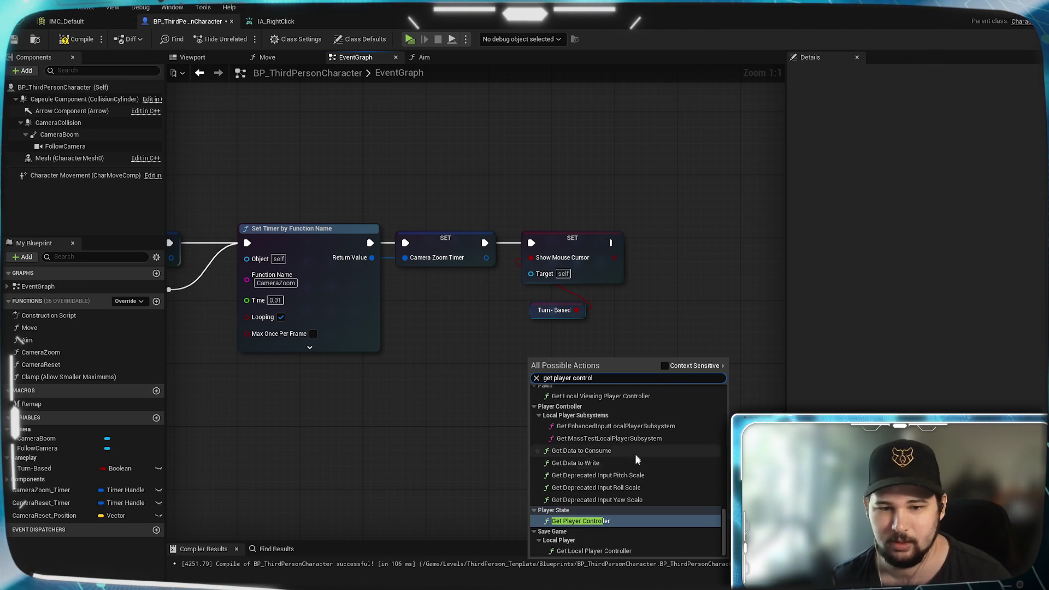
scroll(627, 455, "up", 2)
scroll(626, 455, "up", 2)
left_click(664, 365)
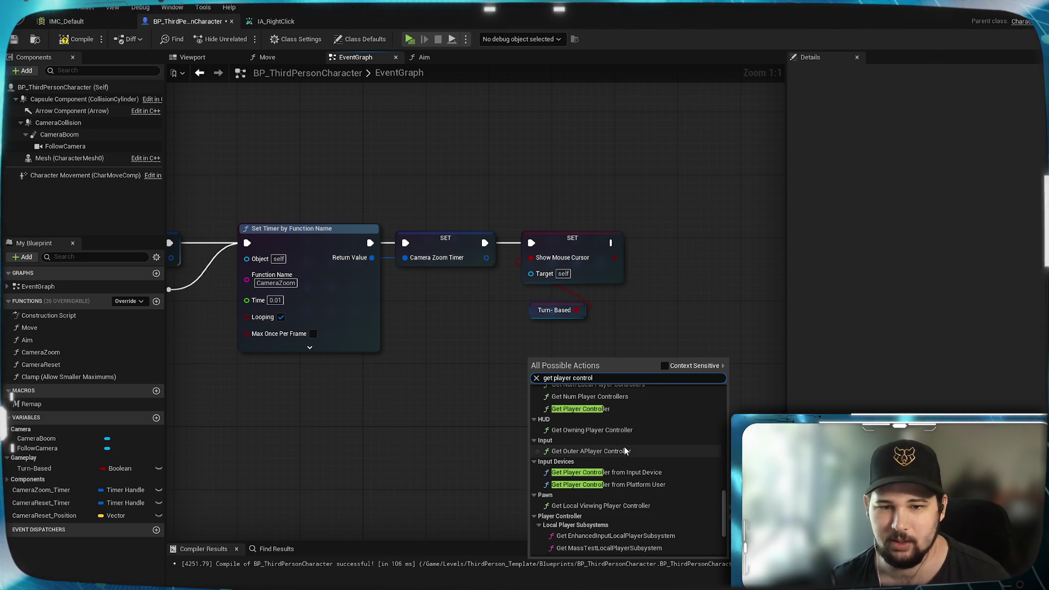
scroll(642, 433, "up", 1)
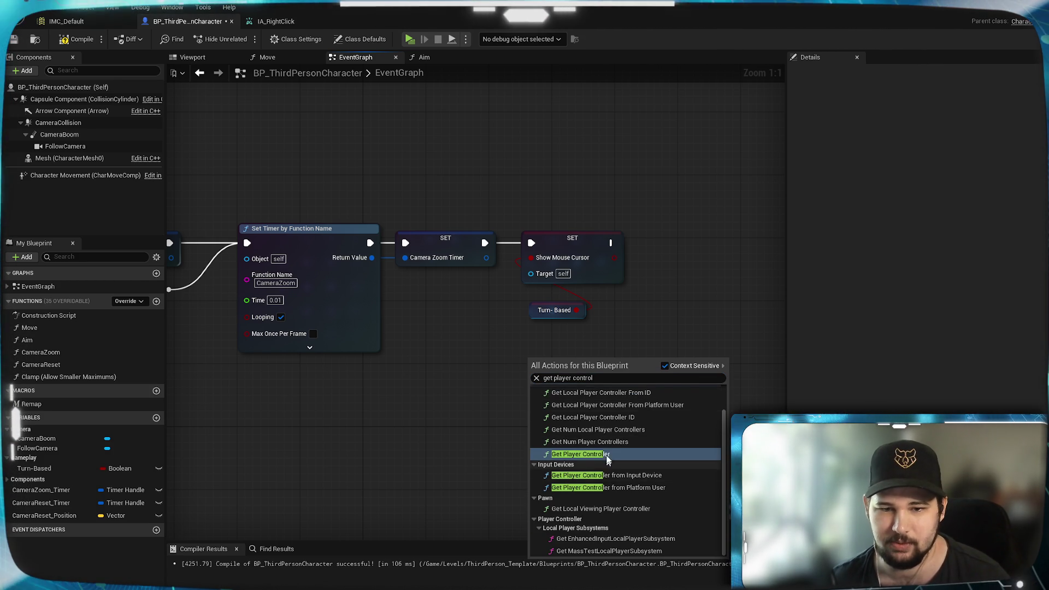
scroll(608, 460, "up", 2)
left_click(603, 482)
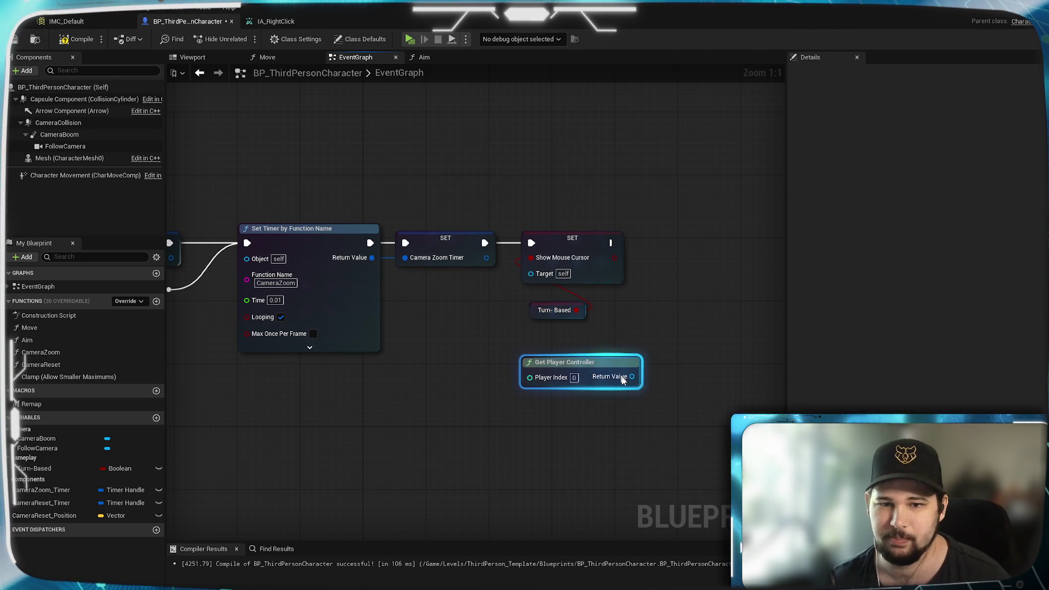
mouse_move(632, 376)
left_mouse_down()
mouse_move(551, 309)
mouse_move(530, 273)
left_mouse_up()
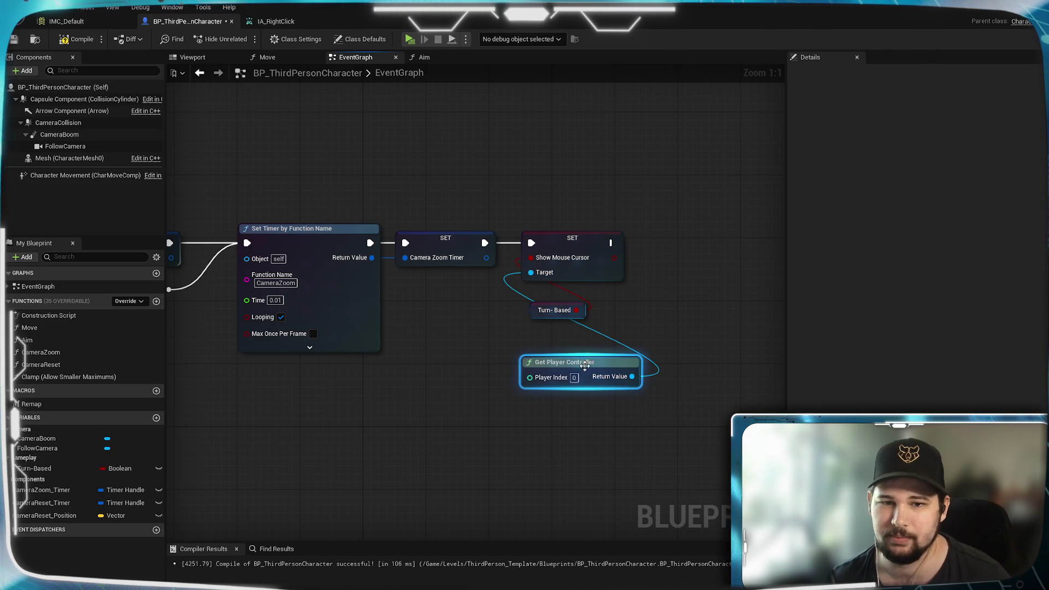
left_click_drag(563, 362, 531, 323)
mouse_move(381, 388)
left_mouse_down()
mouse_move(592, 448)
mouse_move(281, 371)
mouse_move(526, 373)
left_mouse_up()
Delete both Show Mouse Cursor setters and rewire the Turn-Based setters onward to Camera Reset Position.
left_click(485, 290, "ctrl")
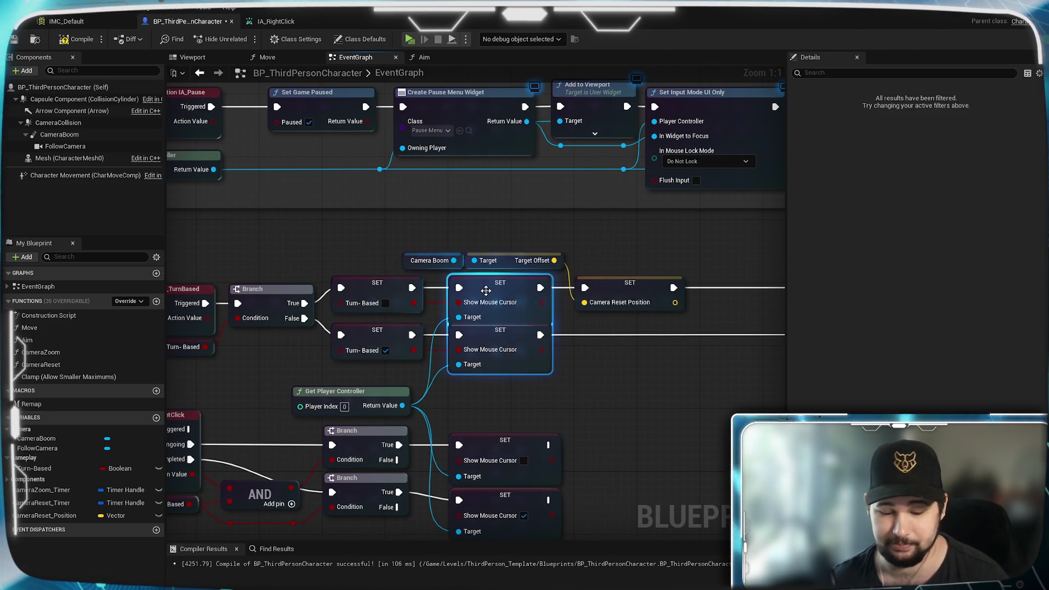
key("Delete")
mouse_move(410, 288)
left_mouse_down()
mouse_move(594, 290)
mouse_move(584, 288)
left_mouse_up()
mouse_move(410, 334)
left_mouse_down()
mouse_move(748, 335)
mouse_move(817, 363)
mouse_move(737, 339)
left_mouse_up()
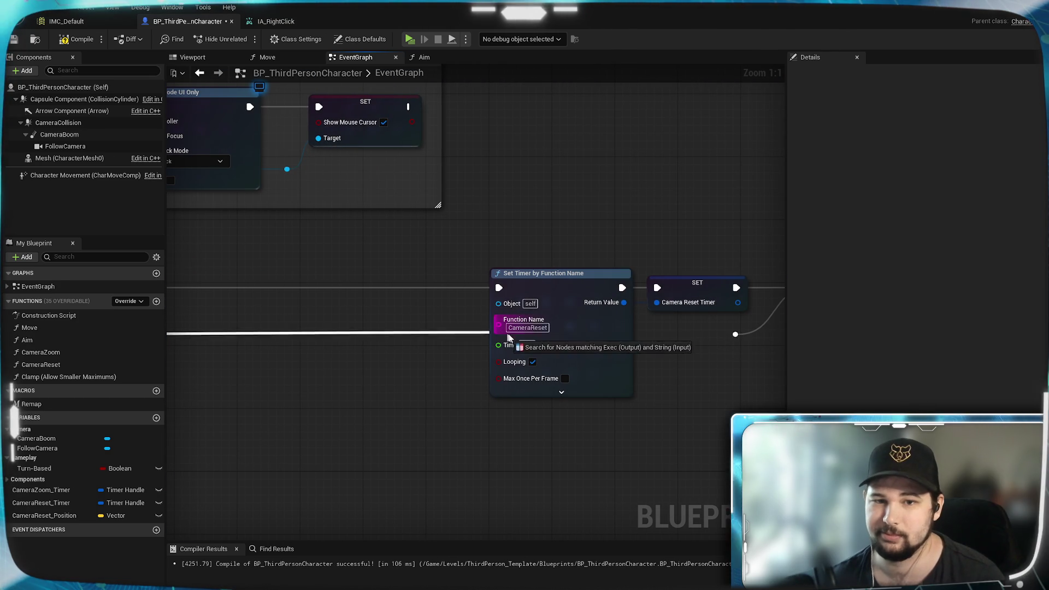
Move the Camera Boom, Target Offset and Camera Reset Position nodes closer, then save.
mouse_move(309, 388)
left_mouse_down()
mouse_move(547, 372)
mouse_move(611, 310)
left_mouse_up()
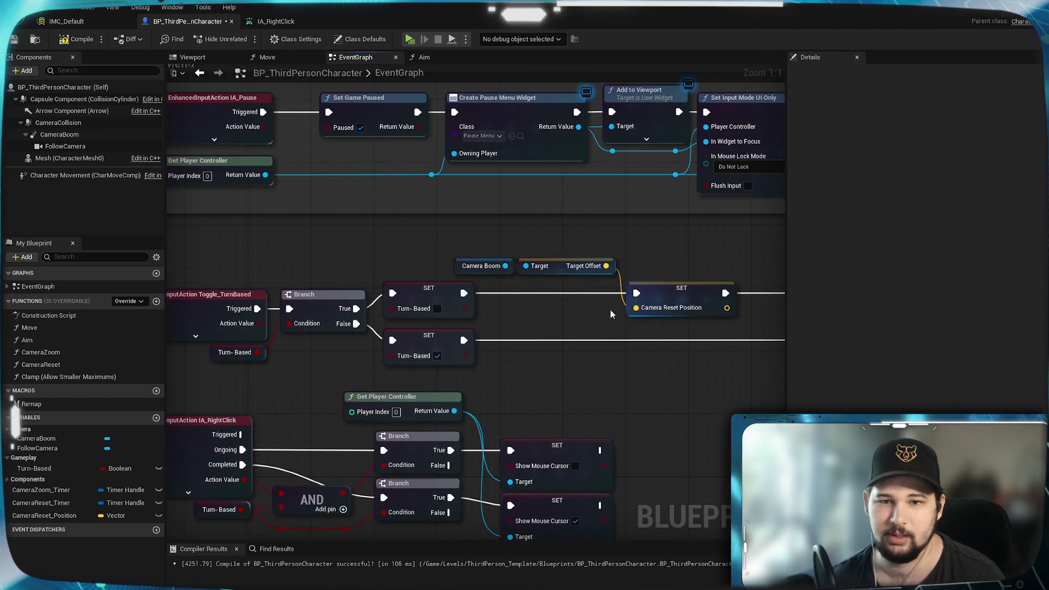
mouse_move(740, 243)
left_mouse_down()
mouse_move(546, 294)
mouse_move(516, 315)
left_mouse_up()
left_click_drag(670, 292, 542, 291)
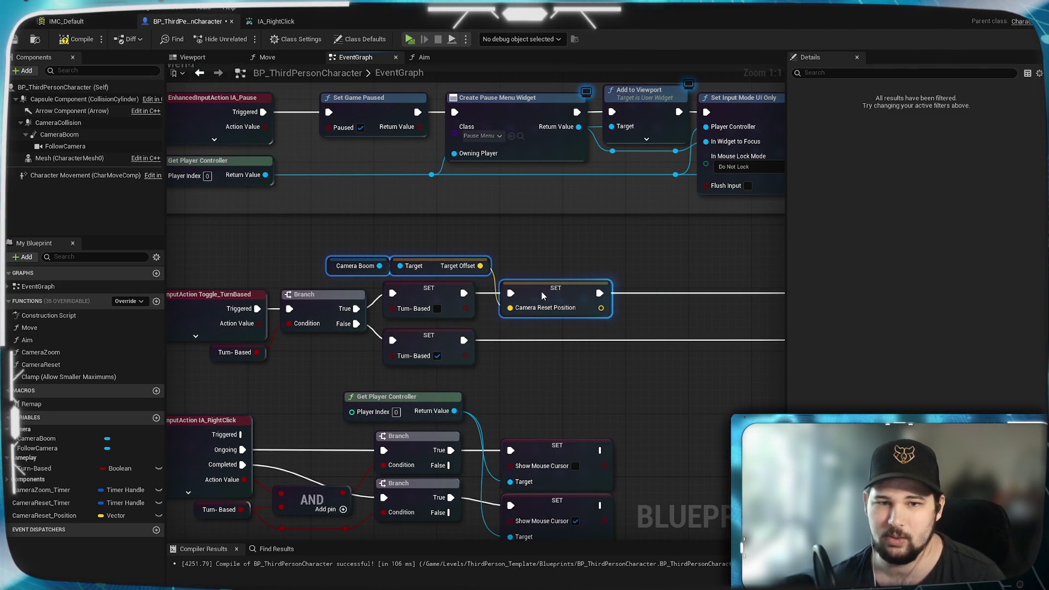
left_click(511, 280)
left_click_drag(498, 245, 327, 280)
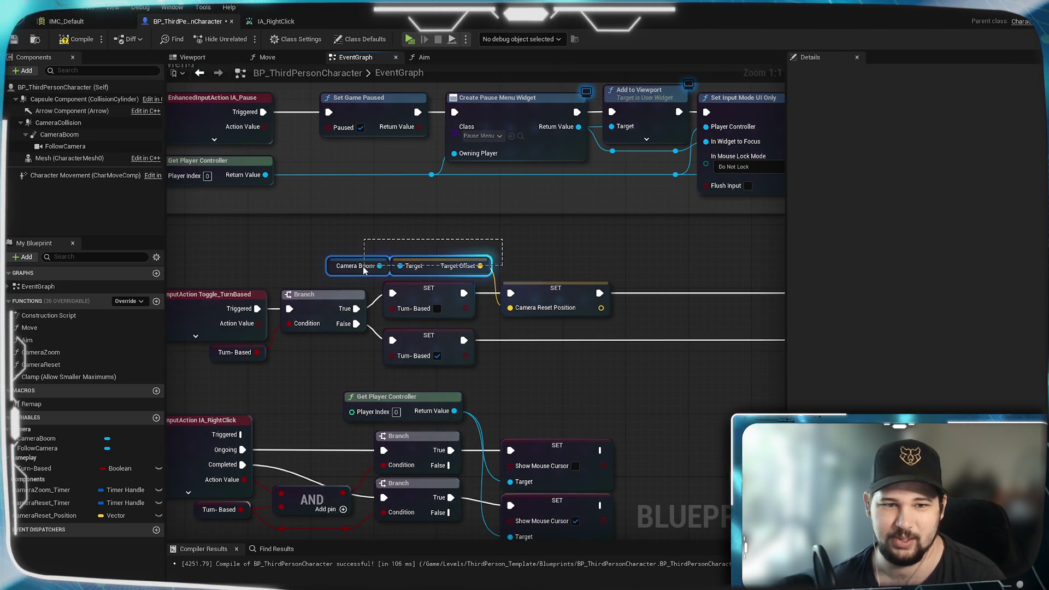
left_click_drag(427, 260, 410, 259)
left_click(516, 246)
mouse_move(517, 247)
left_mouse_down()
mouse_move(421, 402)
mouse_move(487, 303)
left_mouse_up()
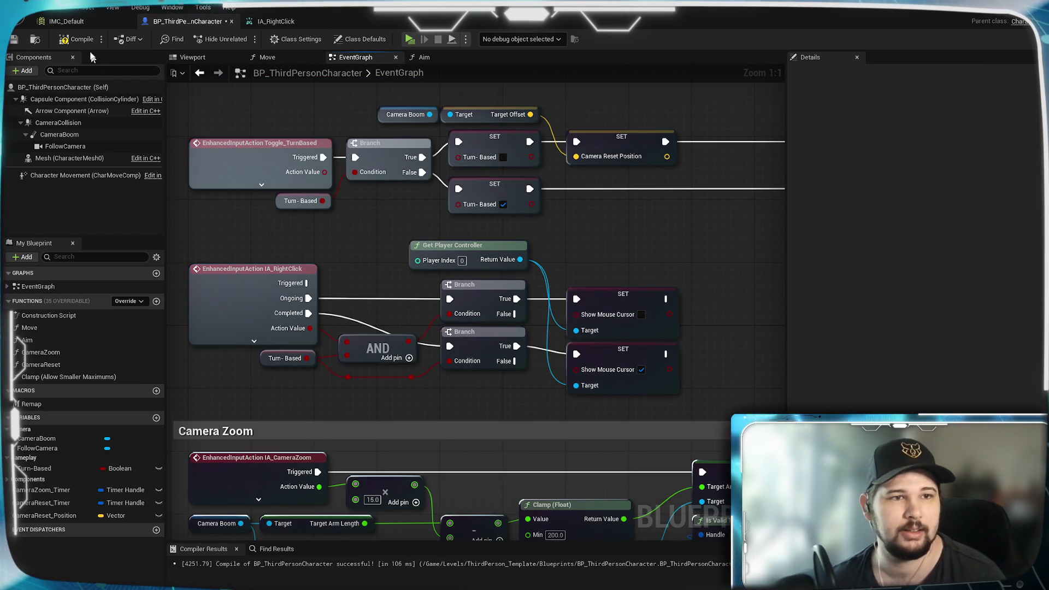
left_click(15, 41)
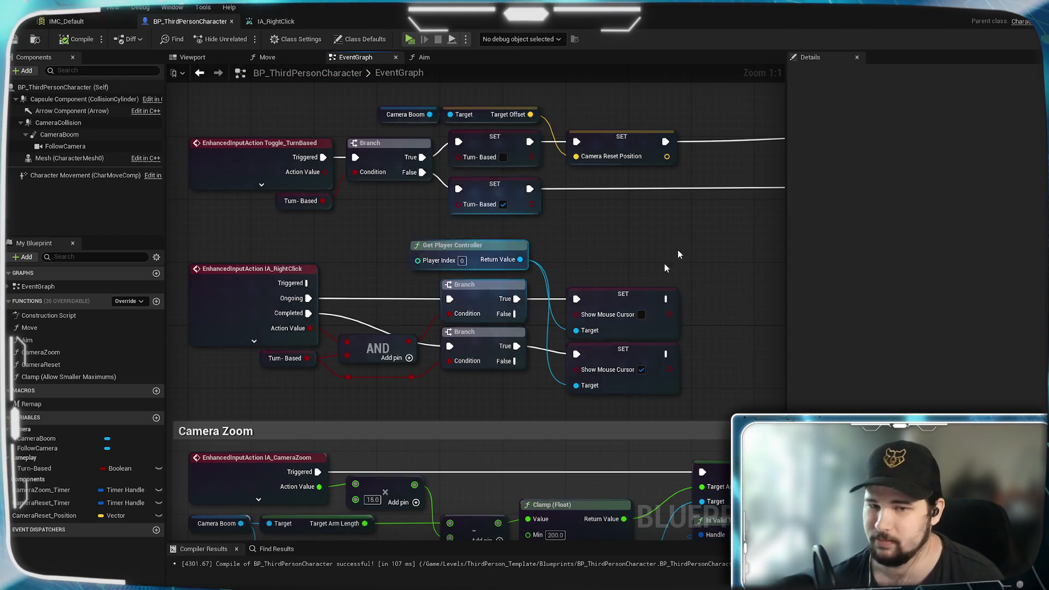
Place Get Player Controller and the Turn-Based getter beside the Show Mouse Cursor setter, then save.
scroll(689, 281, "down", 5)
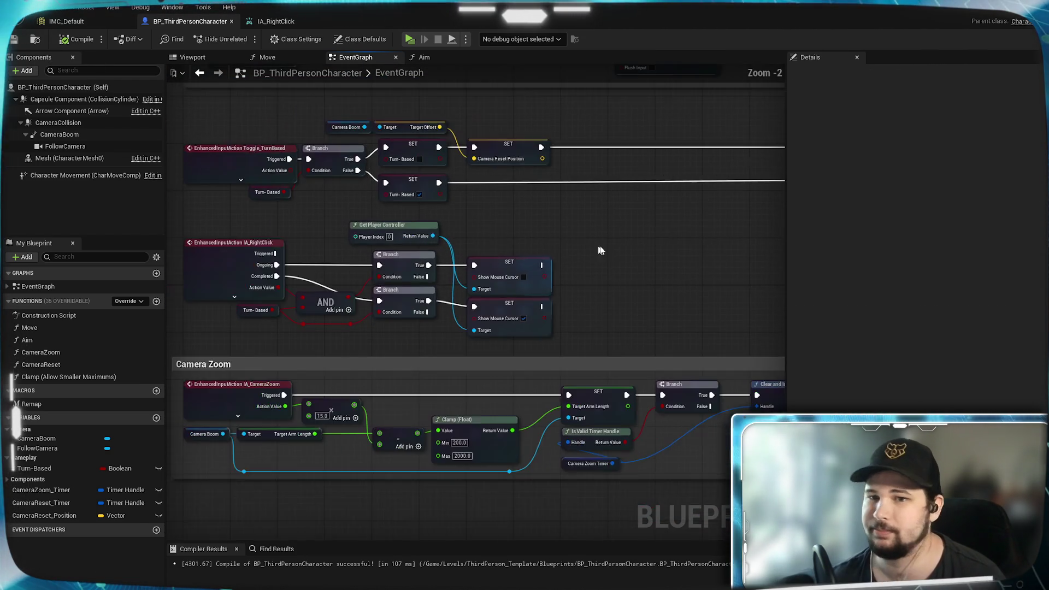
scroll(648, 244, "up", 3)
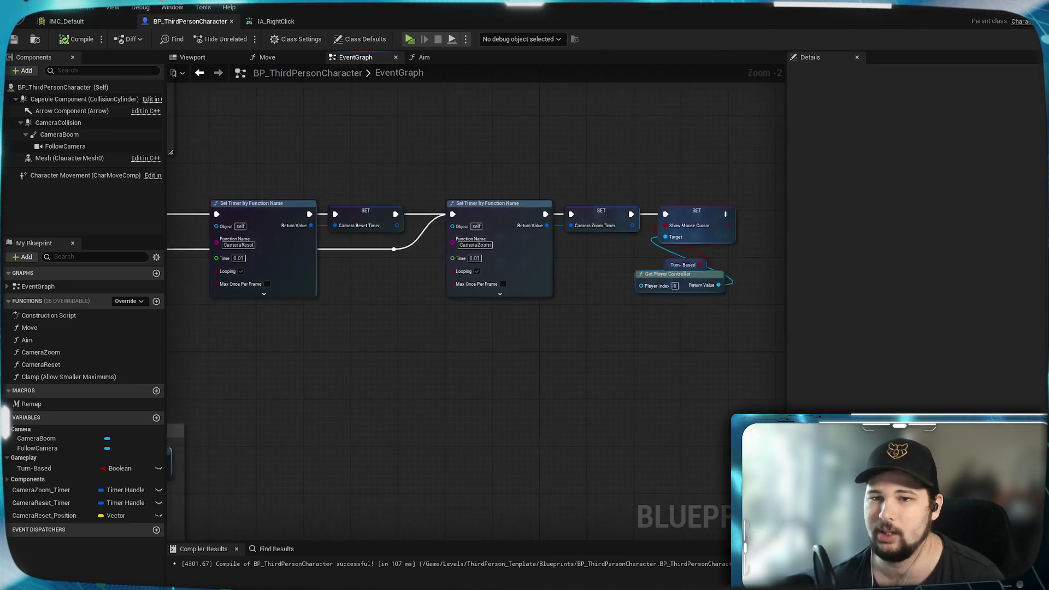
scroll(553, 297, "up", 2)
left_click_drag(538, 323, 441, 284)
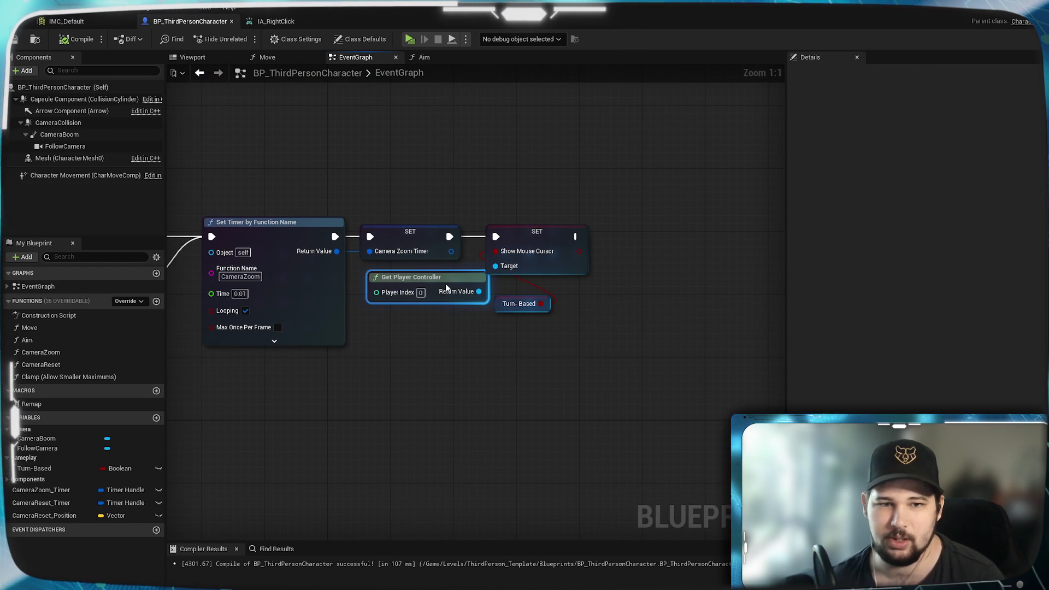
mouse_move(524, 304)
left_mouse_down()
mouse_move(516, 288)
mouse_move(588, 292)
left_mouse_up()
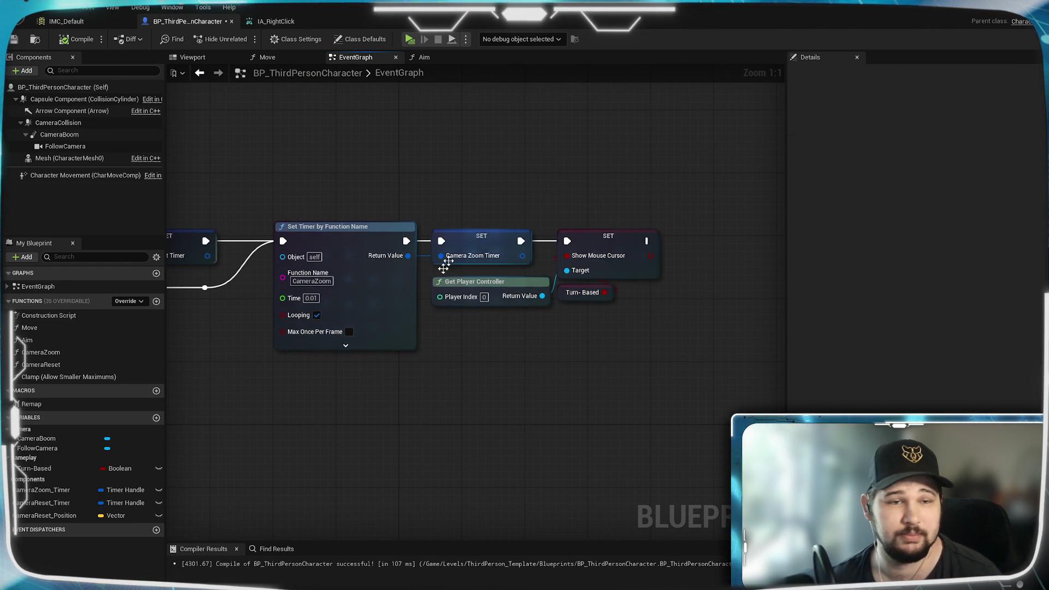
left_click(14, 39)
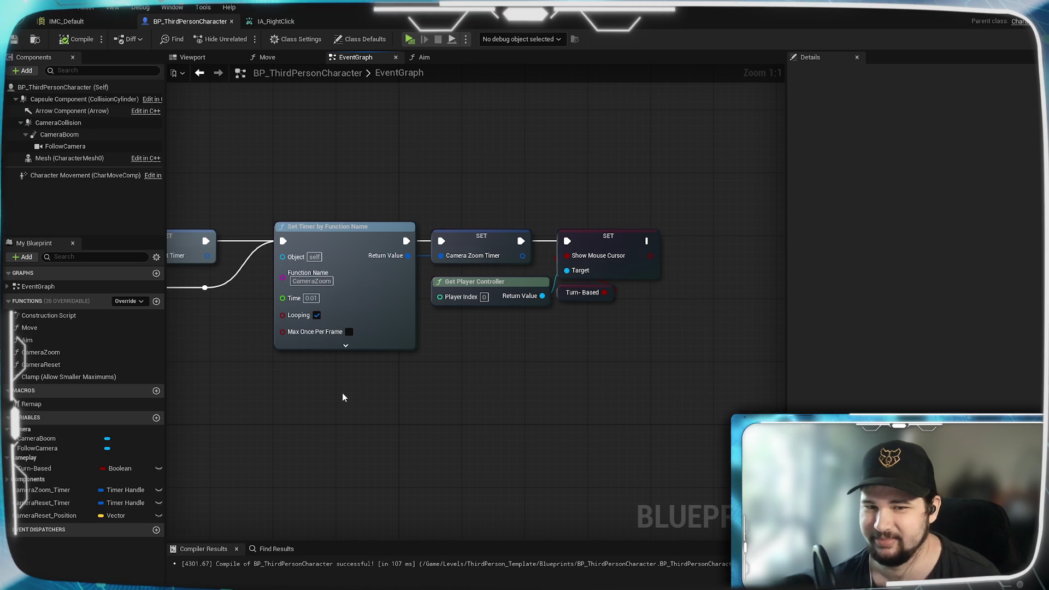
Tidy the RightClick node group and Get Player Controller, then compile and save with Ctrl+S.
mouse_move(342, 393)
left_mouse_down()
mouse_move(496, 375)
mouse_move(371, 378)
mouse_move(677, 256)
left_mouse_up()
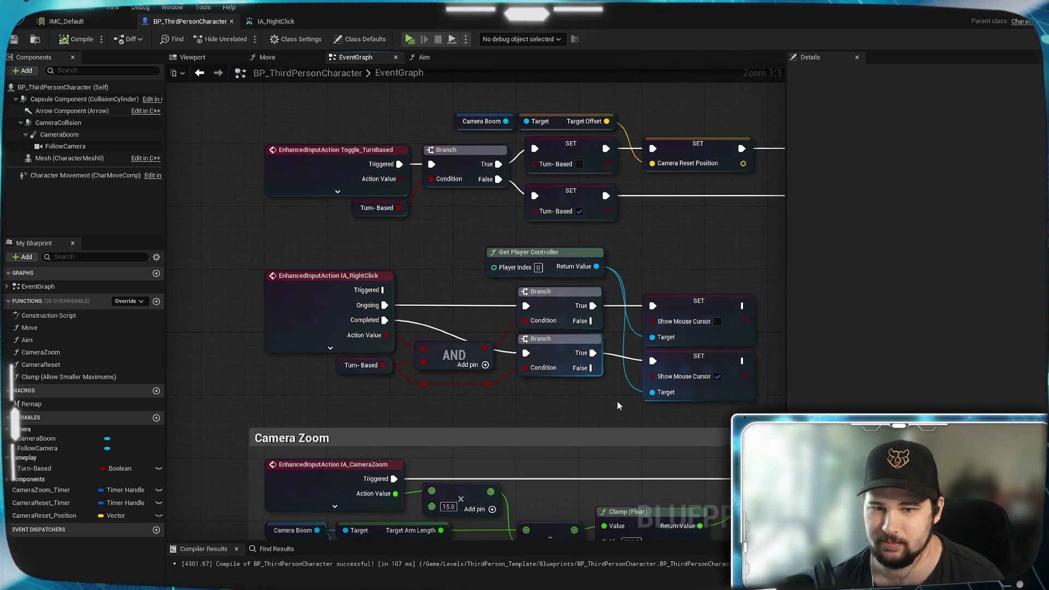
left_click_drag(617, 400, 681, 293)
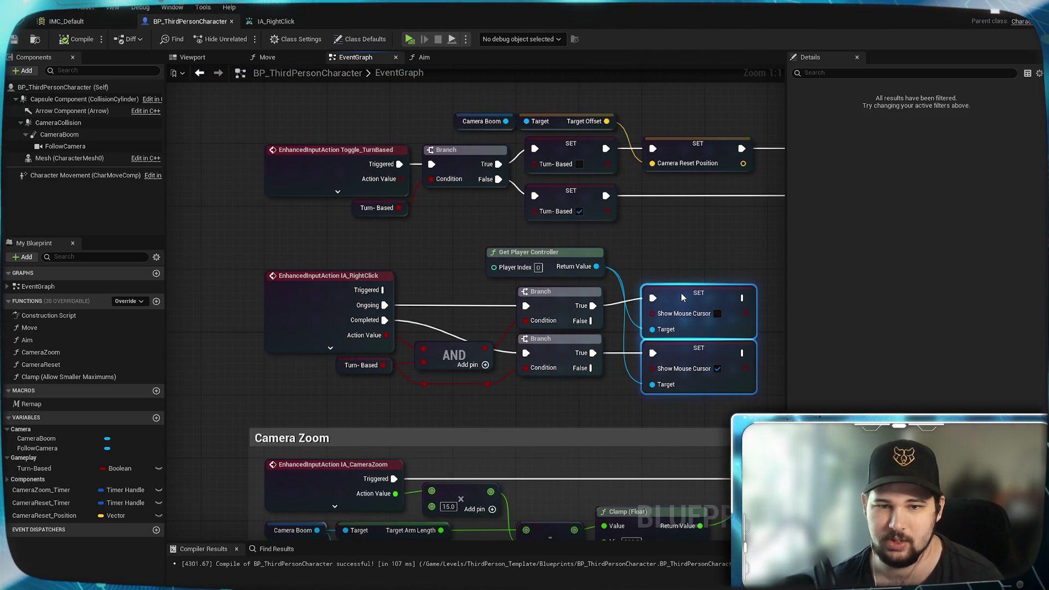
left_click(637, 261)
mouse_move(548, 256)
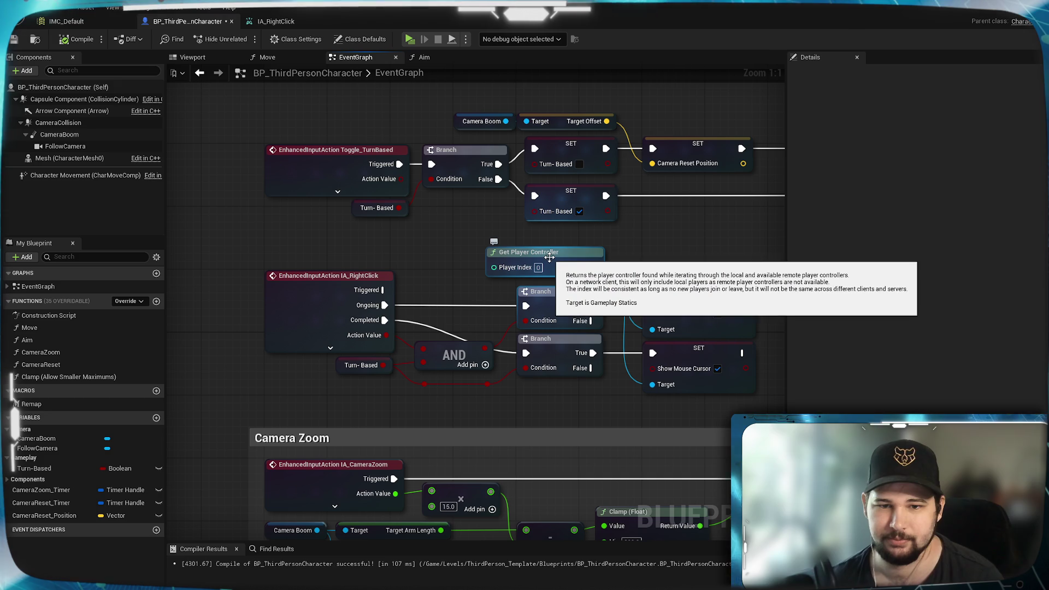
mouse_move(548, 256)
left_mouse_down()
mouse_move(542, 418)
mouse_move(556, 388)
mouse_move(576, 400)
mouse_move(467, 404)
mouse_move(529, 247)
mouse_move(483, 265)
mouse_move(323, 402)
mouse_move(432, 267)
mouse_move(576, 264)
mouse_move(548, 254)
left_mouse_up()
left_click(709, 227)
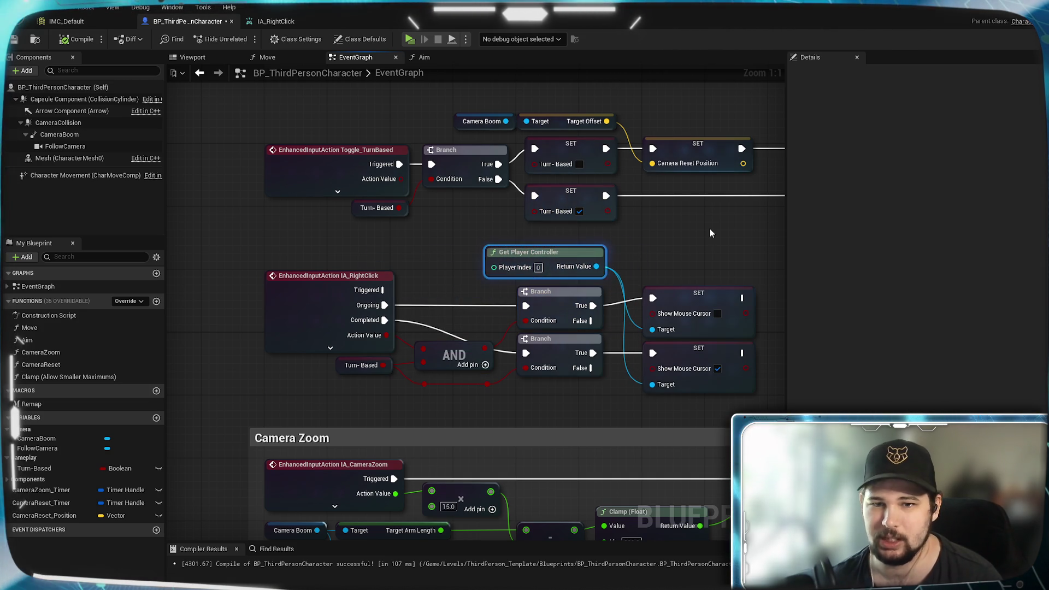
left_click_drag(702, 418, 245, 251)
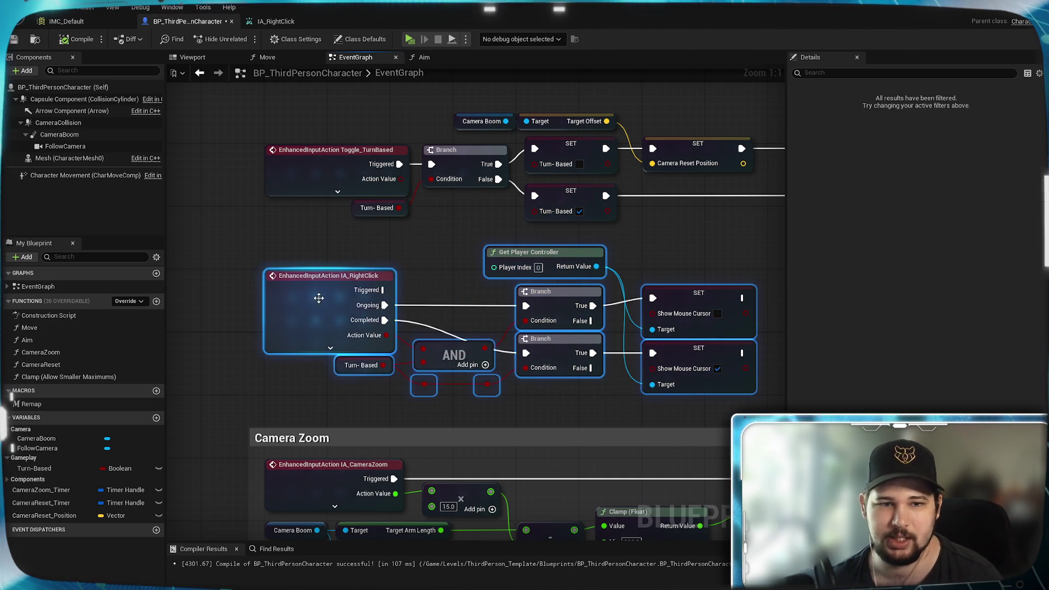
left_click_drag(316, 297, 318, 284)
left_click(401, 248)
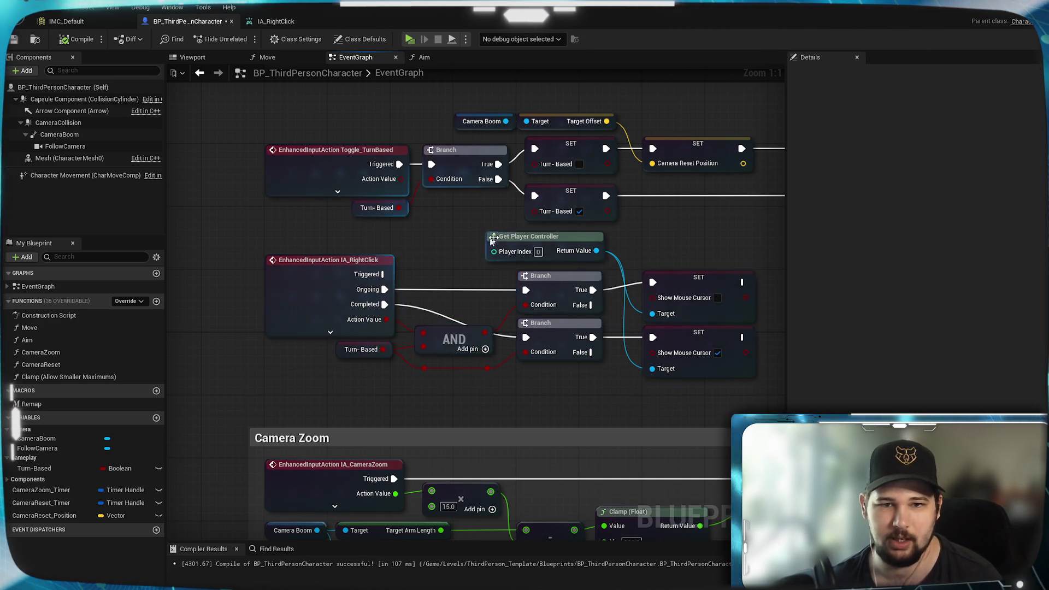
left_click_drag(690, 241, 357, 263)
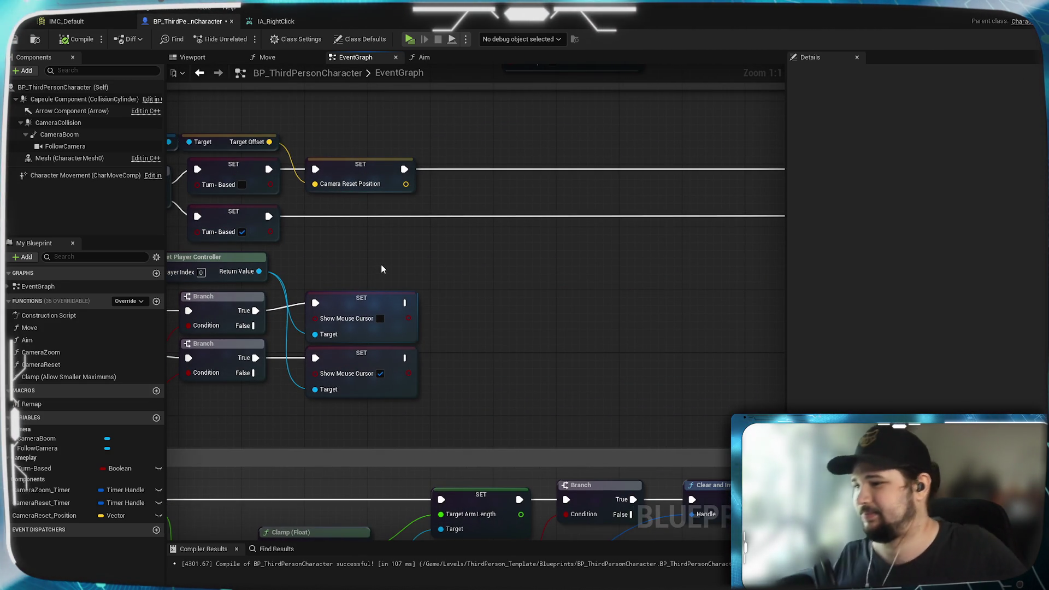
key("ctrl+s")
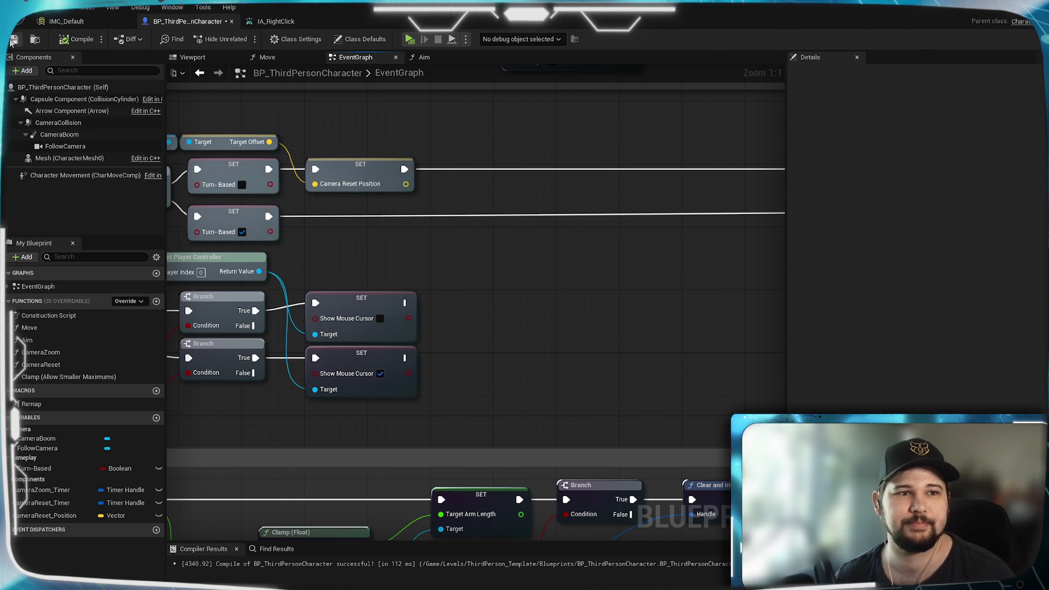
Pan across the graph to review the CameraReset, CameraZoom timer and input-action nodes.
mouse_move(524, 250)
left_mouse_down()
mouse_move(335, 257)
mouse_move(592, 256)
mouse_move(636, 311)
mouse_move(245, 303)
left_mouse_up()
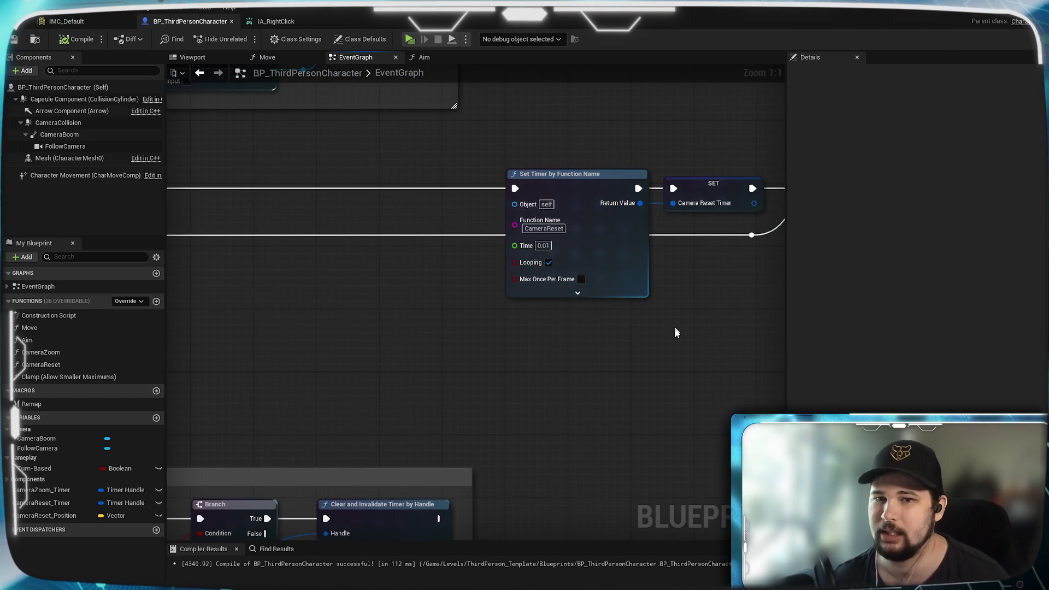
mouse_move(676, 330)
left_mouse_down()
mouse_move(361, 335)
mouse_move(712, 370)
mouse_move(582, 307)
left_mouse_up()
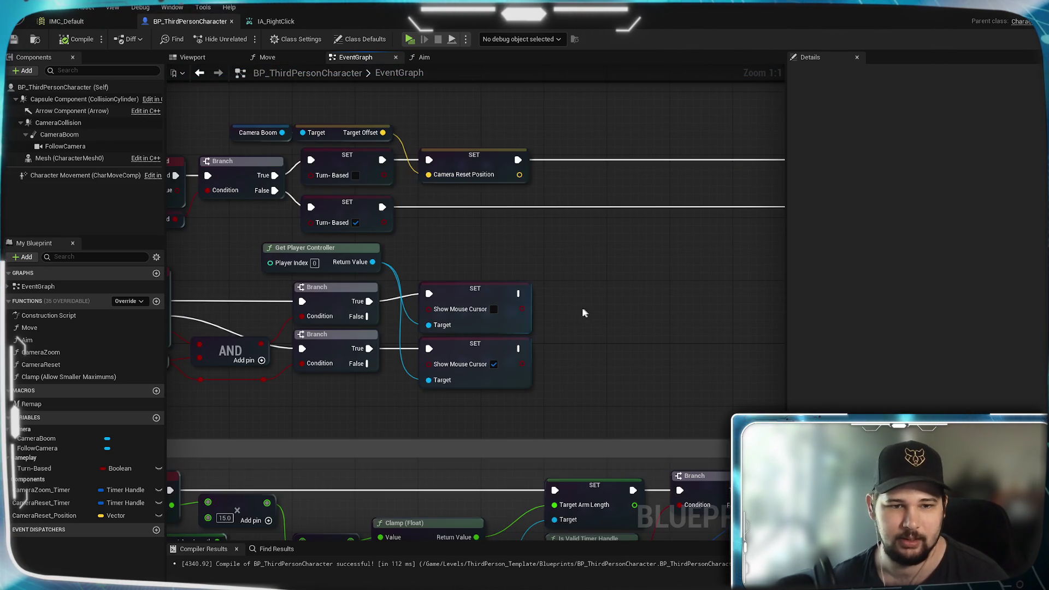
mouse_move(500, 237)
left_mouse_down()
mouse_move(651, 227)
mouse_move(546, 240)
mouse_move(505, 228)
mouse_move(605, 246)
left_mouse_up()
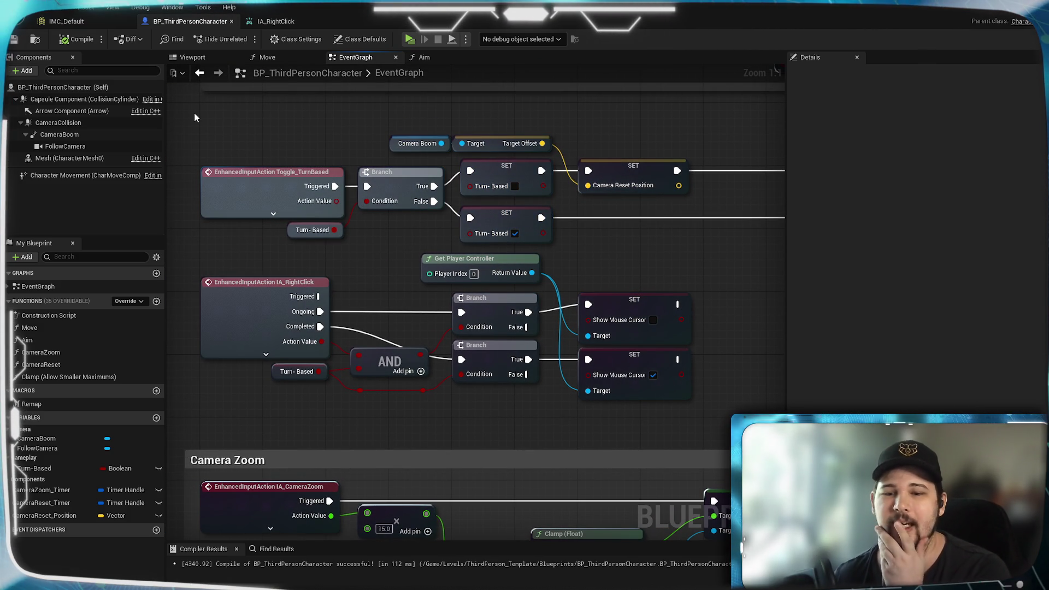
mouse_move(657, 269)
left_mouse_down()
mouse_move(487, 265)
mouse_move(673, 258)
left_mouse_up()
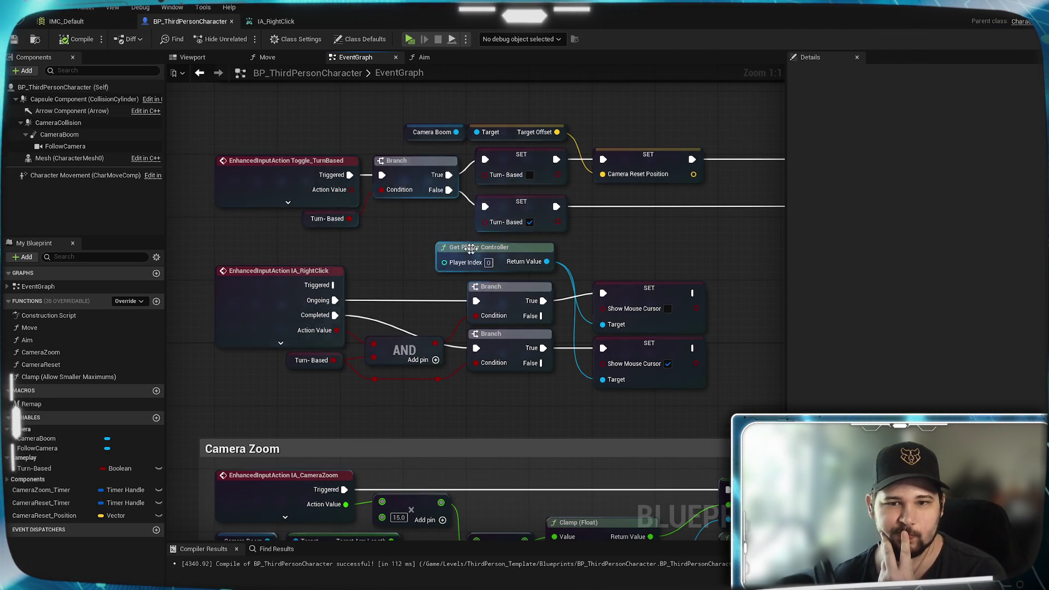
left_click_drag(723, 260, 531, 253)
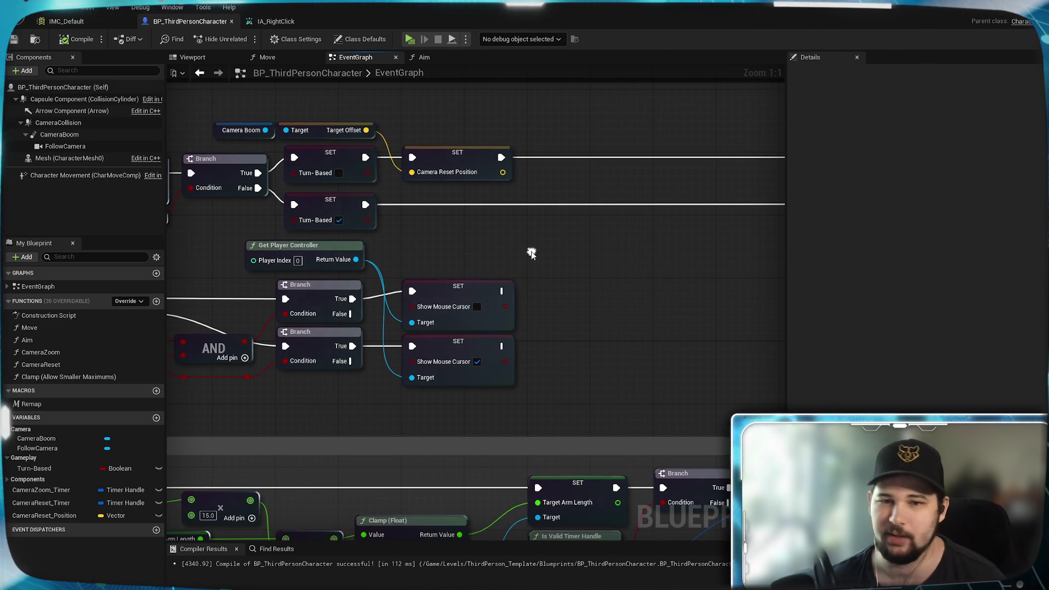
left_click_drag(510, 308, 383, 305)
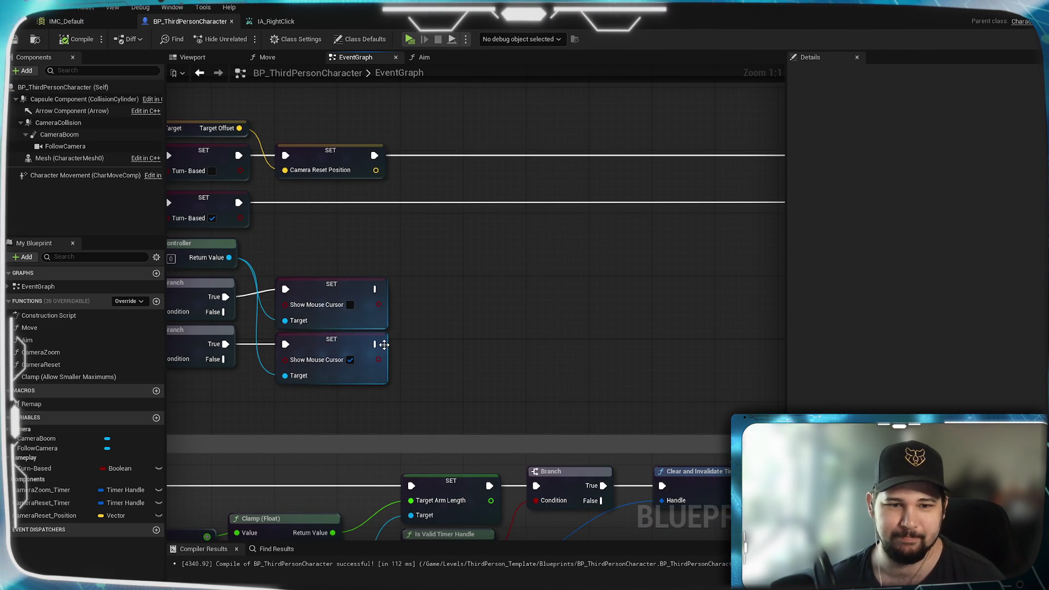
mouse_move(467, 336)
left_mouse_down()
mouse_move(876, 330)
mouse_move(734, 328)
mouse_move(806, 326)
left_mouse_up()
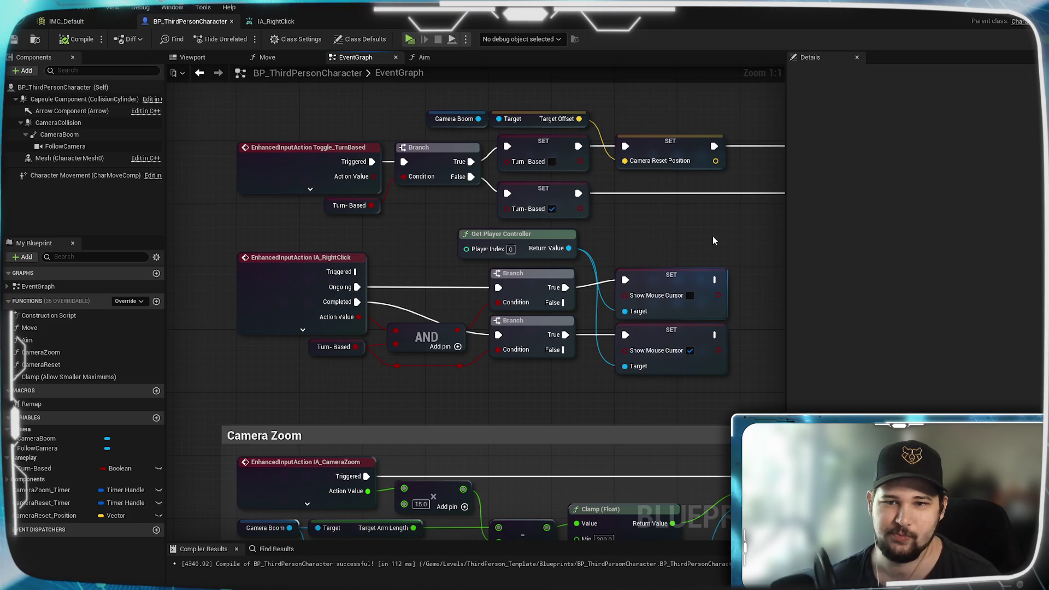
mouse_move(713, 237)
left_mouse_down()
mouse_move(477, 377)
mouse_move(613, 243)
left_mouse_up()
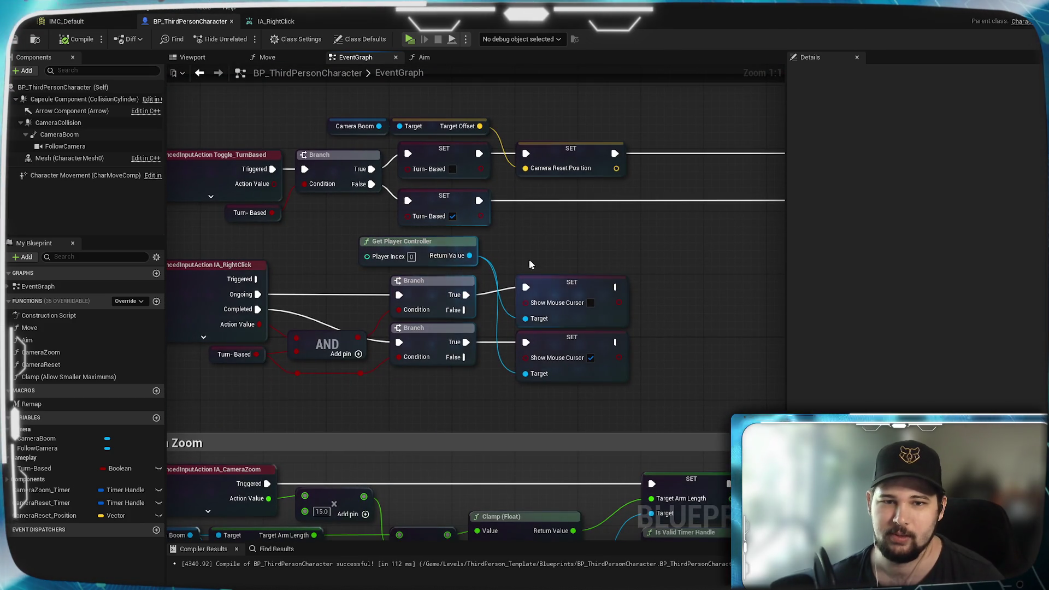
scroll(529, 258, "down", 3)
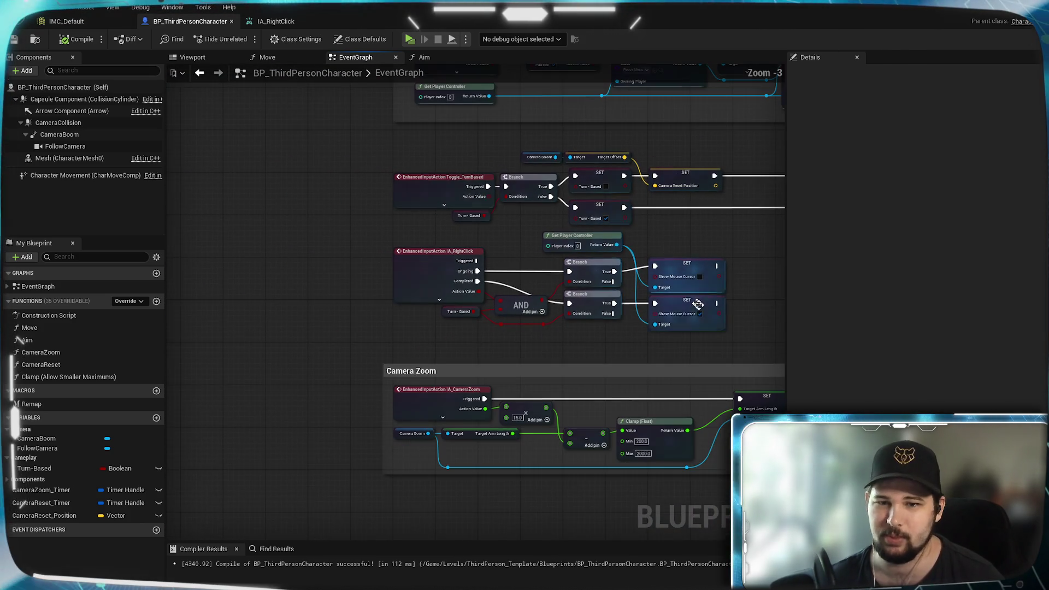
mouse_move(698, 304)
left_mouse_down()
mouse_move(764, 349)
mouse_move(573, 378)
mouse_move(687, 350)
left_mouse_up()
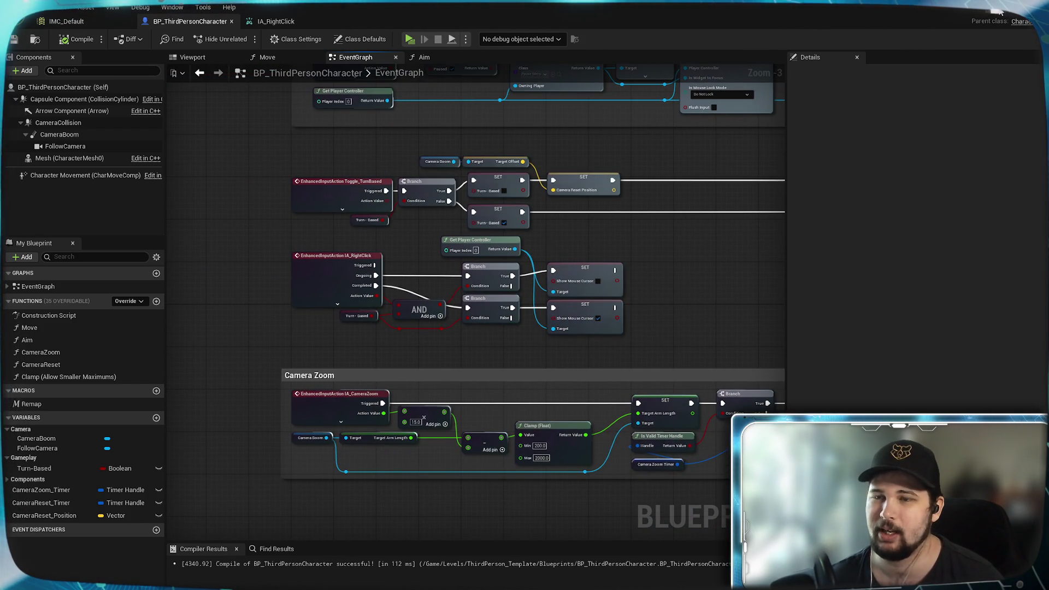
Close the Blueprint editor and show the Input folder in the Content Browser.
left_click(998, 11)
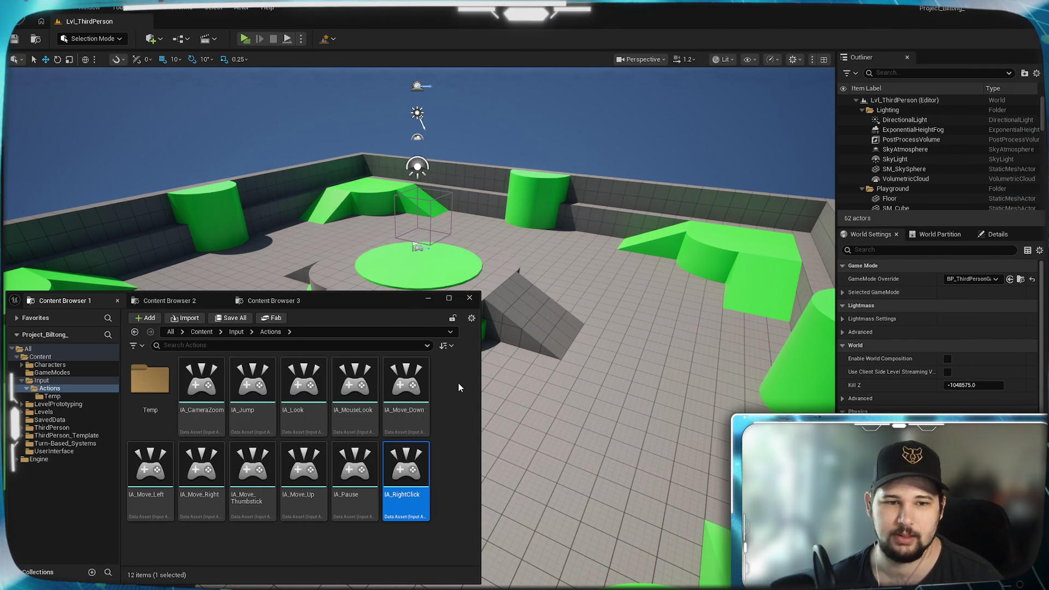
left_click(458, 386)
left_click(236, 332)
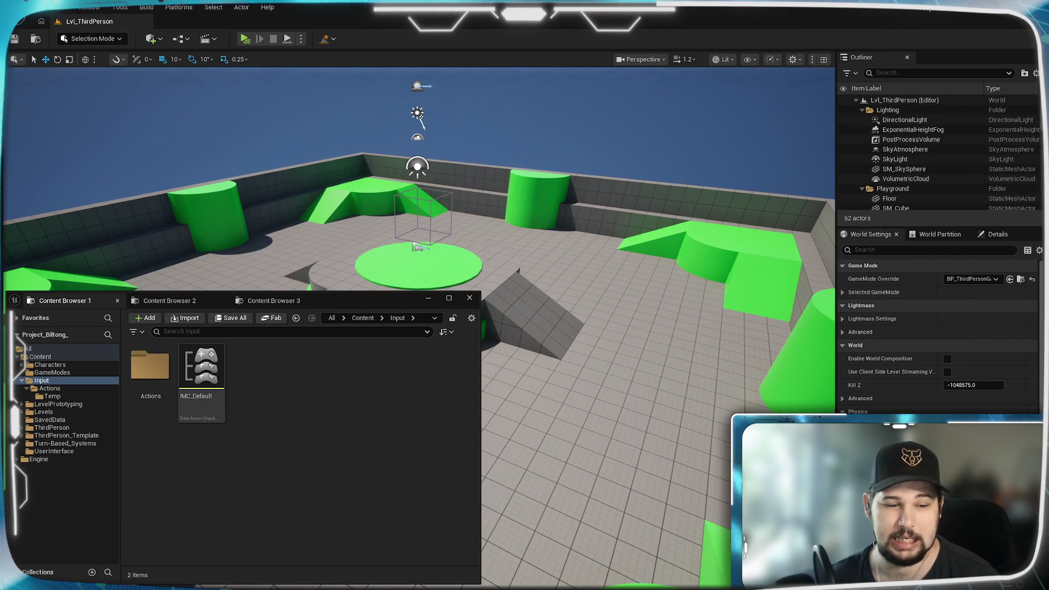
key("super")
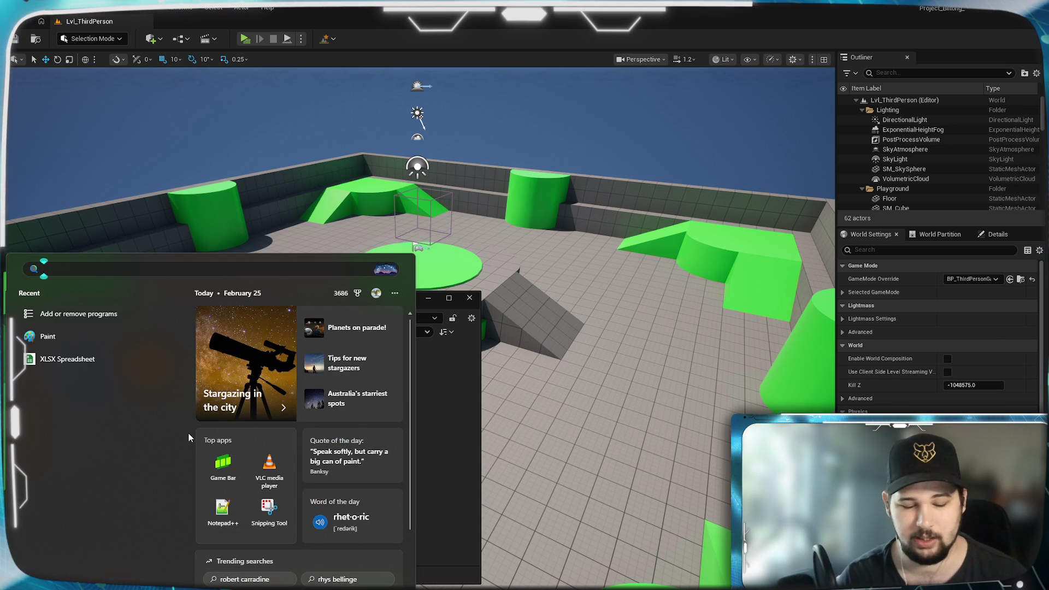
Launch Paint and resize the blank canvas from 200×200 to 32×32 pixels.
type("paint")
key("Escape")
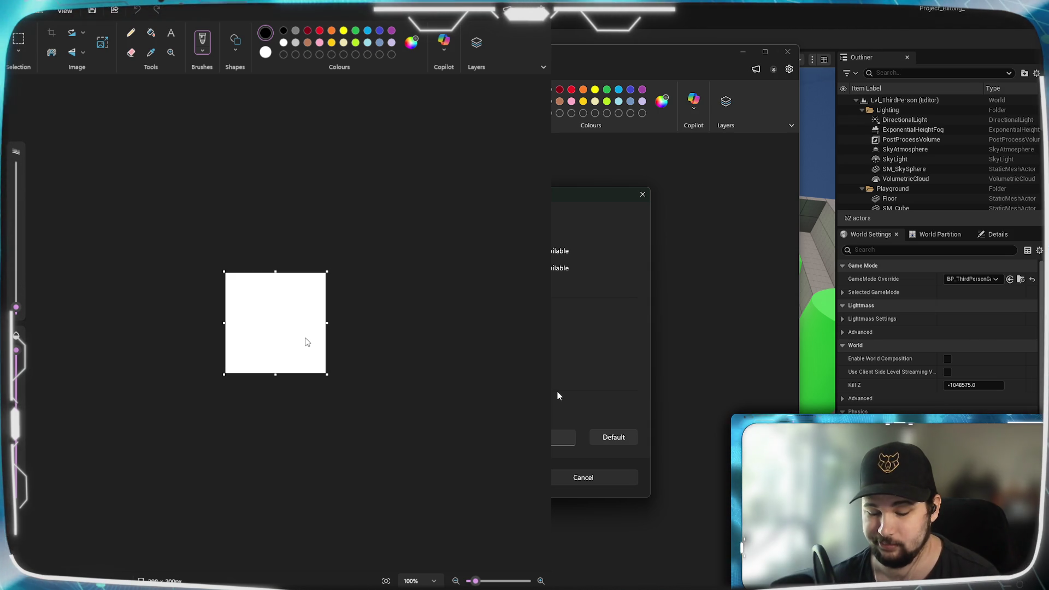
key("Tab")
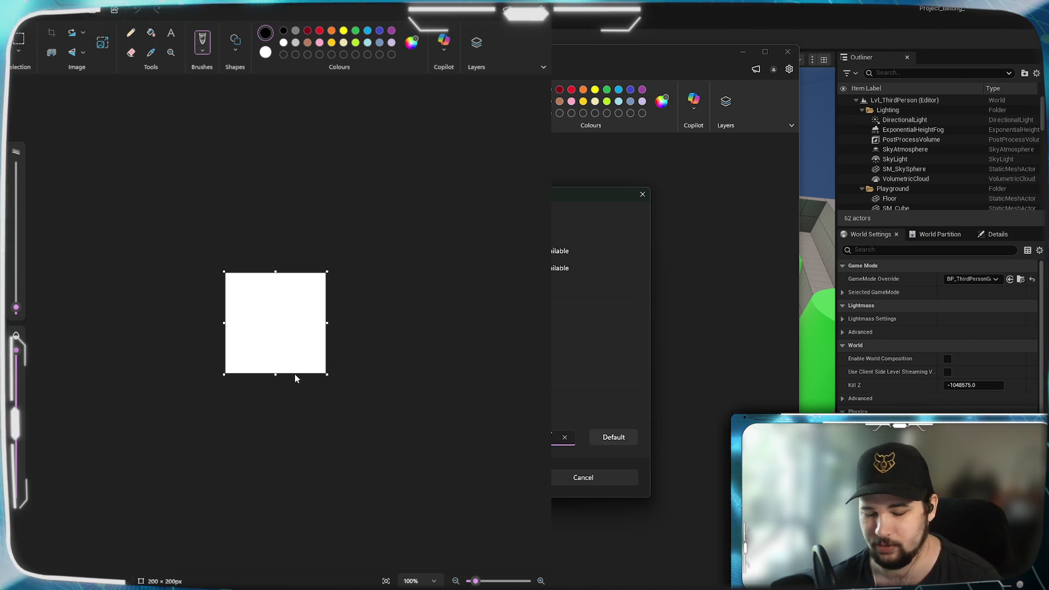
key("Return")
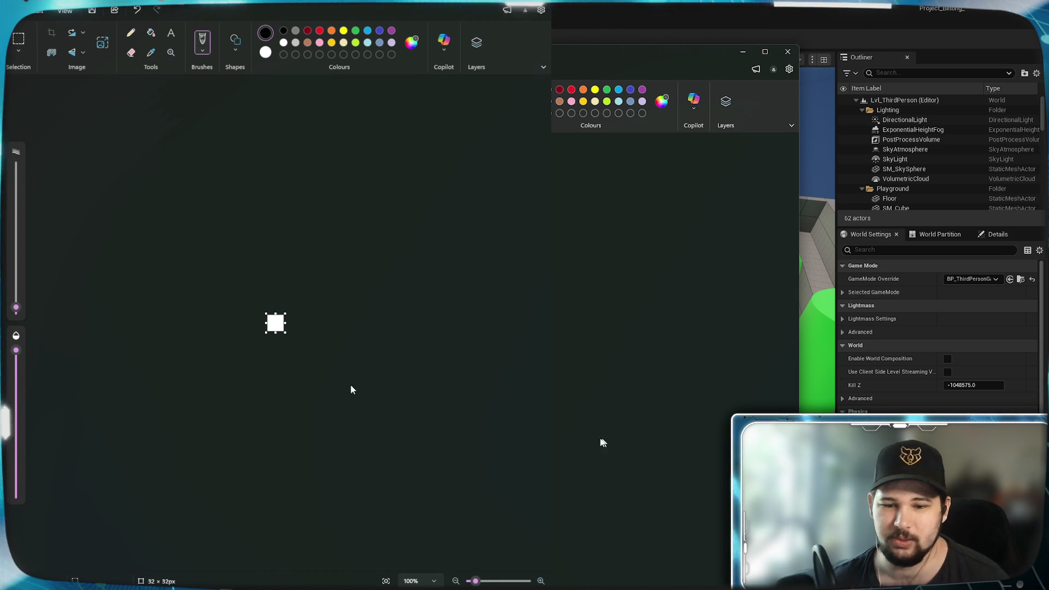
Fill the canvas with black and add a transparent layer in the Layers list.
scroll(306, 338, "up", 8)
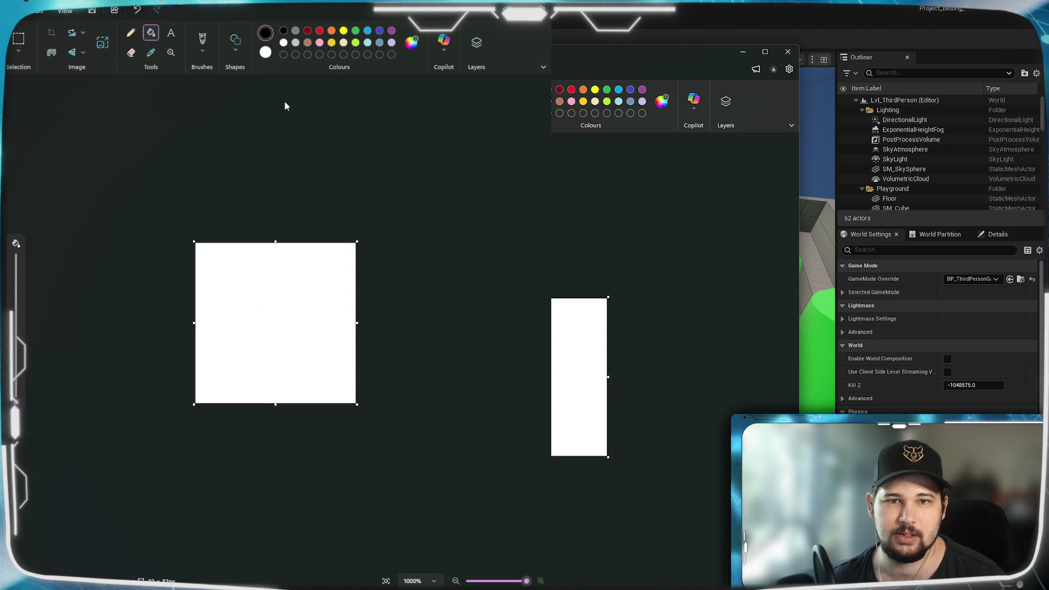
left_click(291, 311)
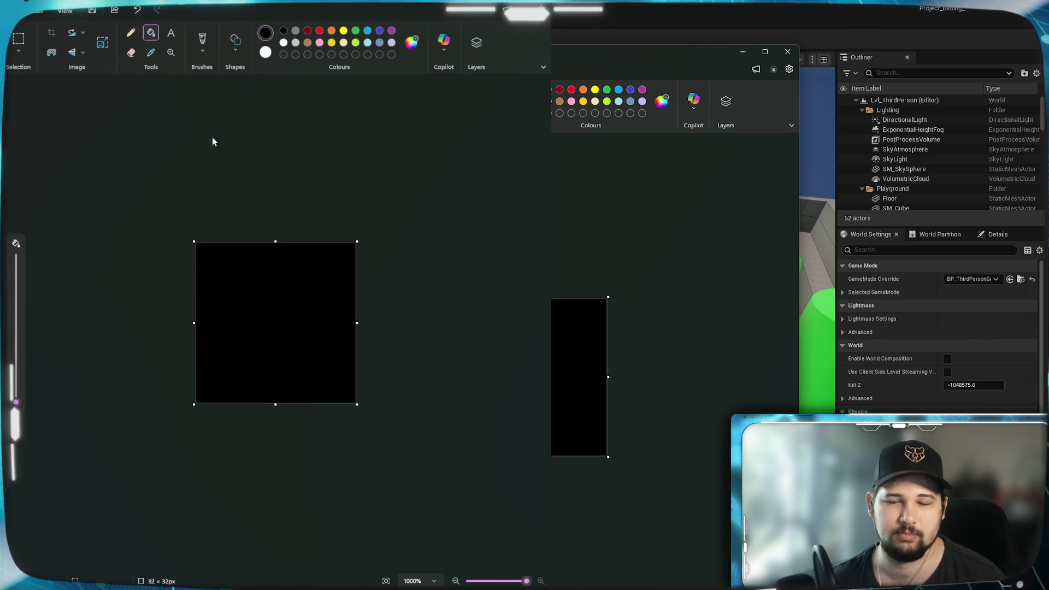
left_click(476, 42)
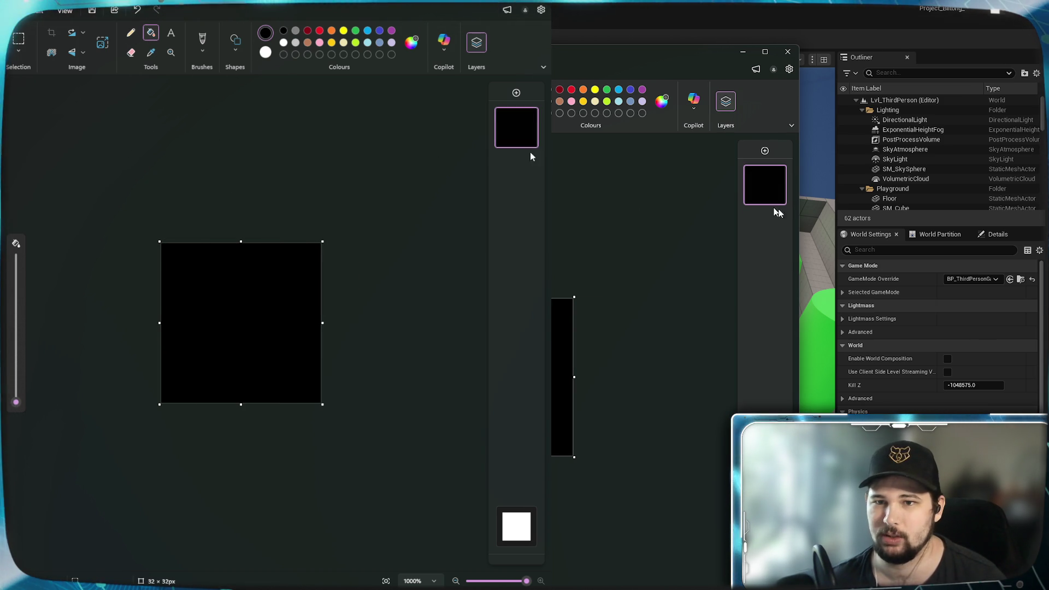
left_click(515, 93)
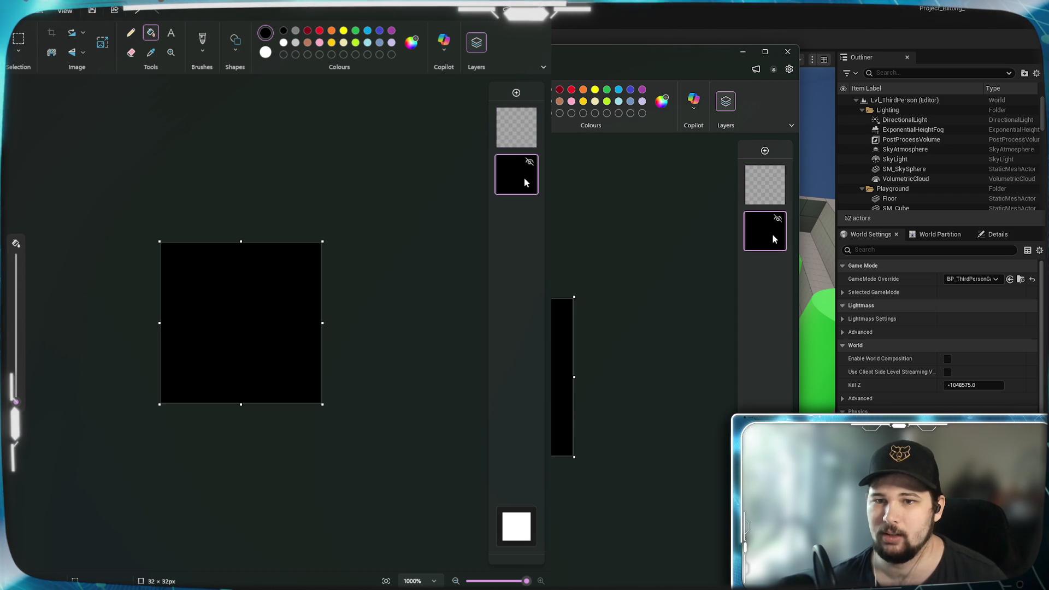
Delete the black layer and add another empty transparent layer.
left_click(498, 173)
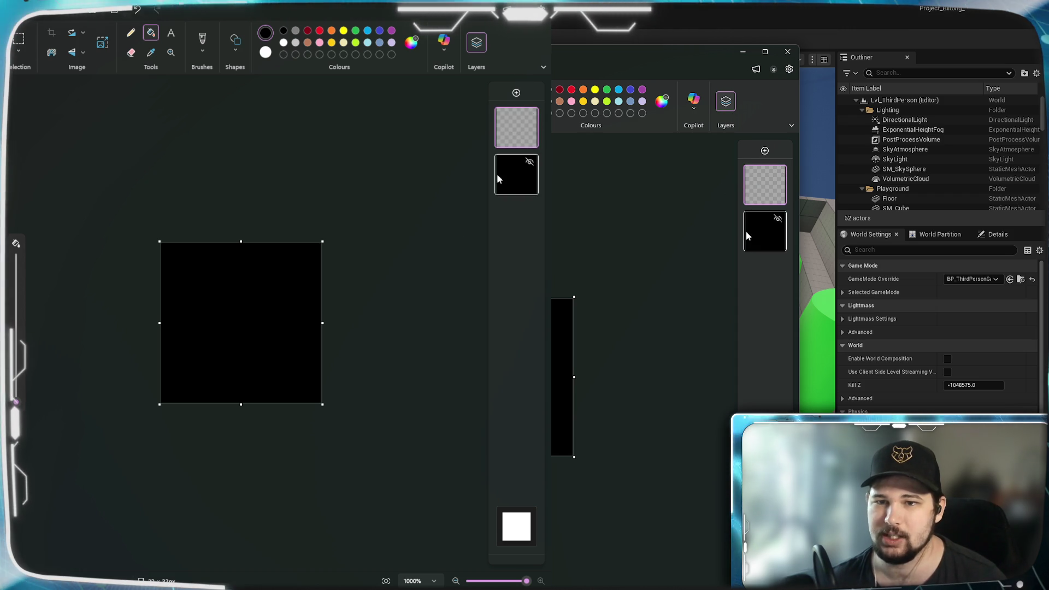
right_click(760, 235)
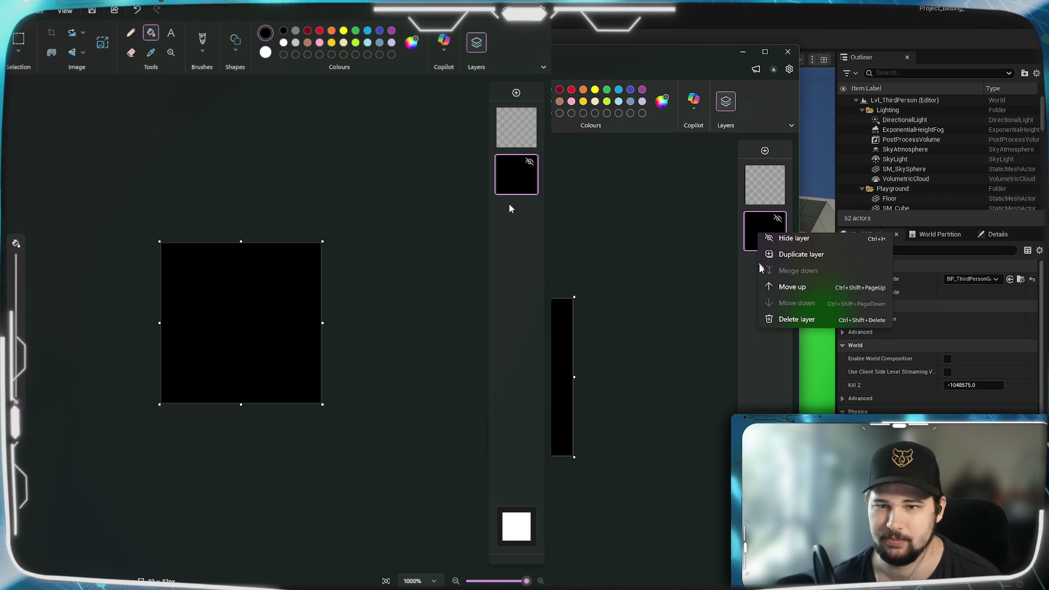
left_click(787, 321)
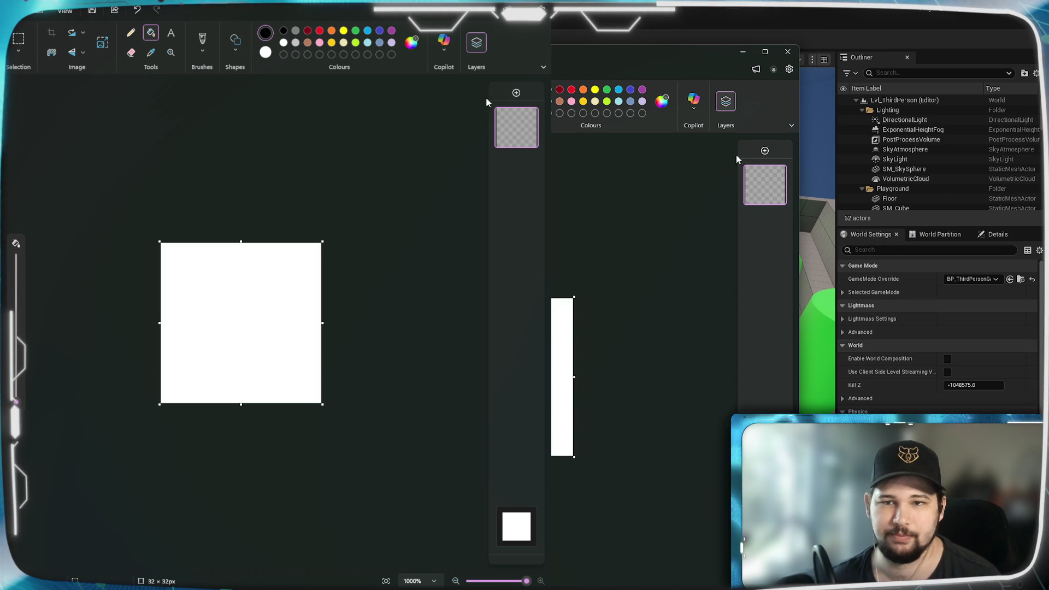
left_click(517, 94)
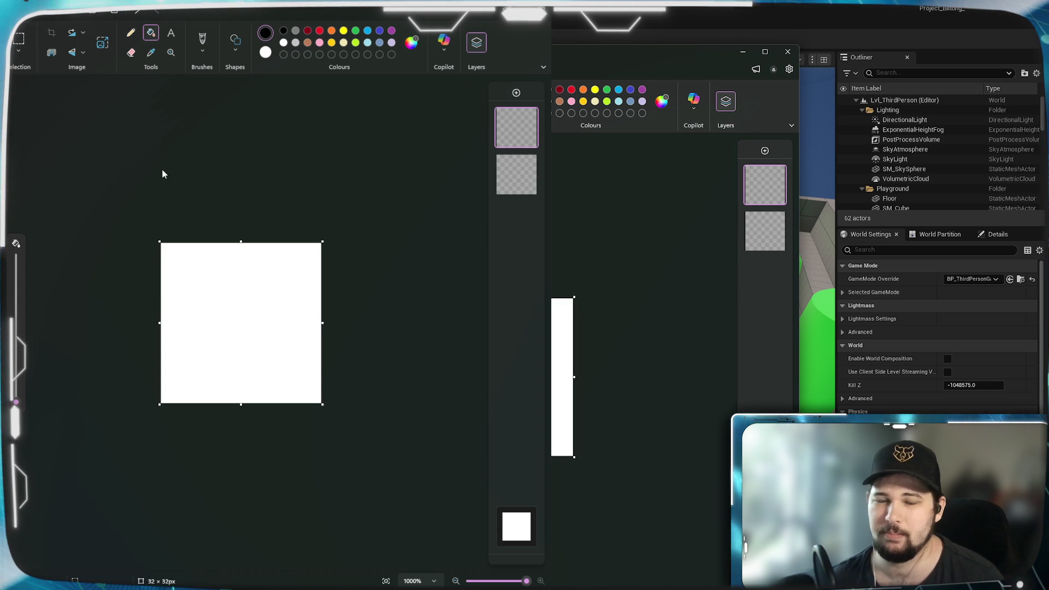
Pick red as the drawing colour and try a circle, undoing the misplaced attempt.
left_click(130, 33)
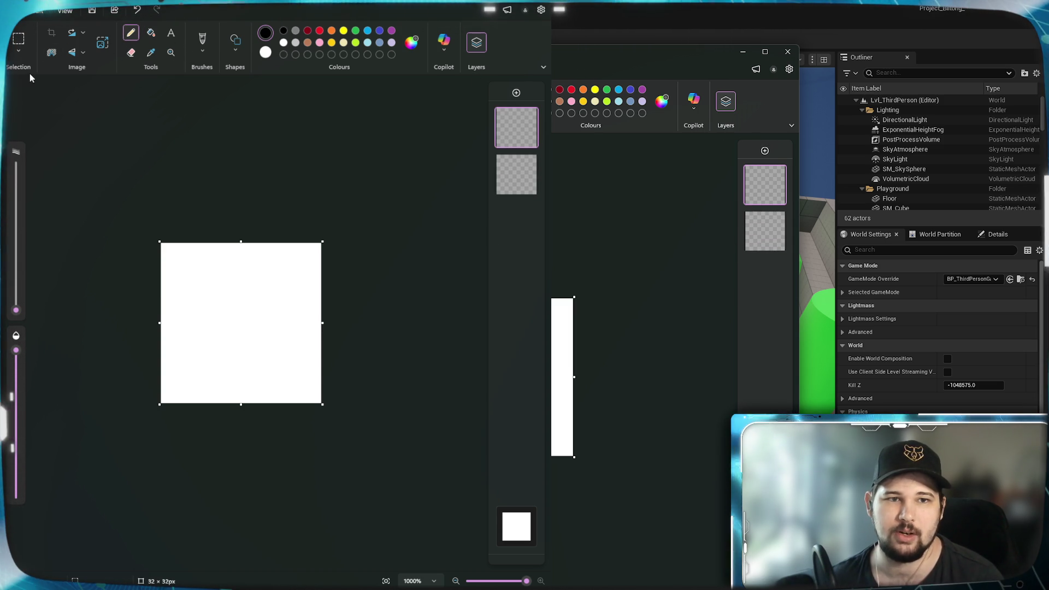
left_click(208, 48)
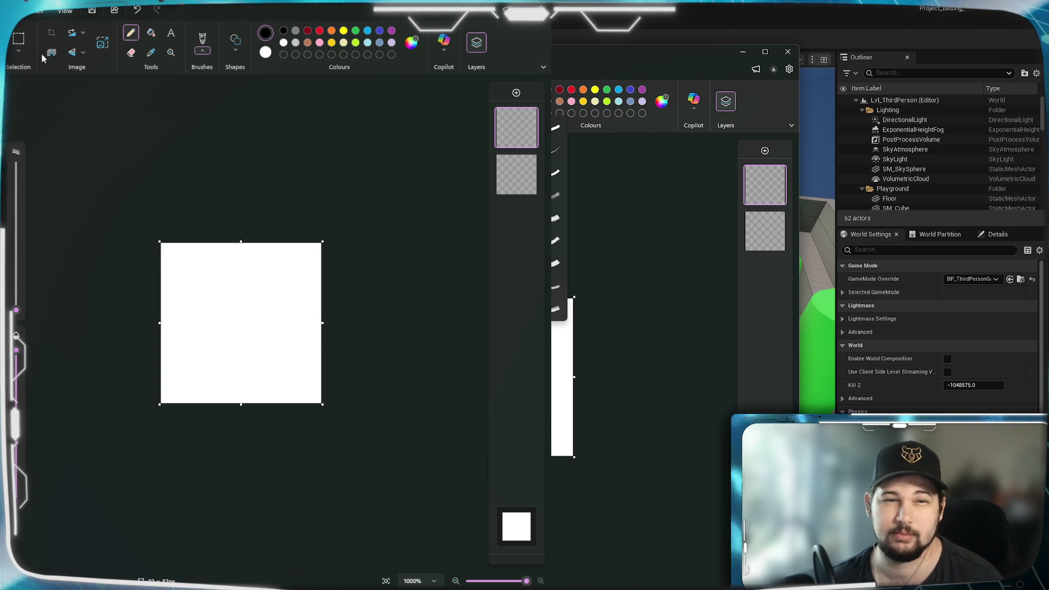
left_click(20, 59)
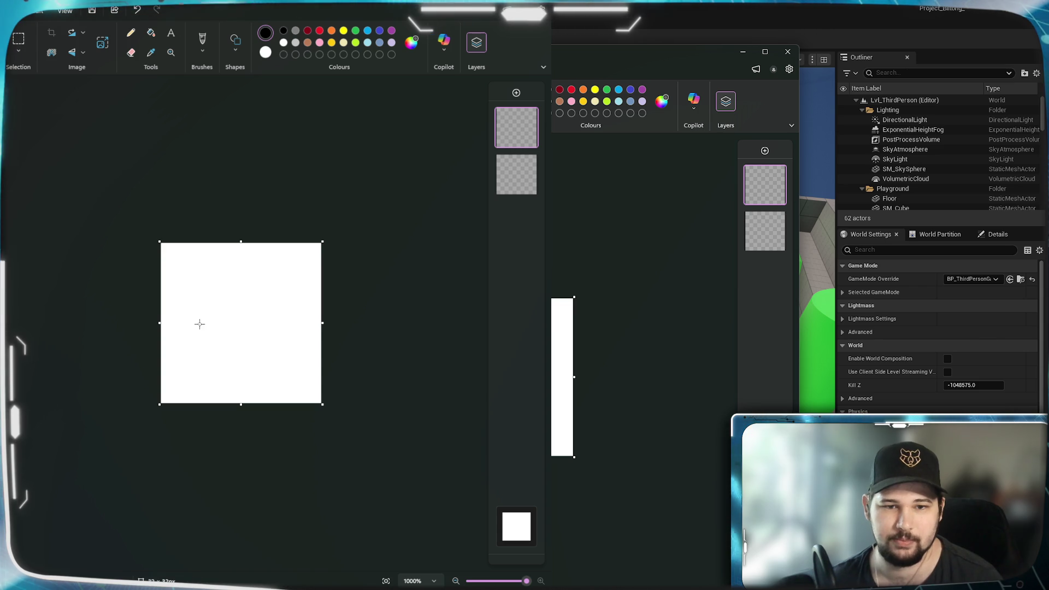
left_click(320, 30)
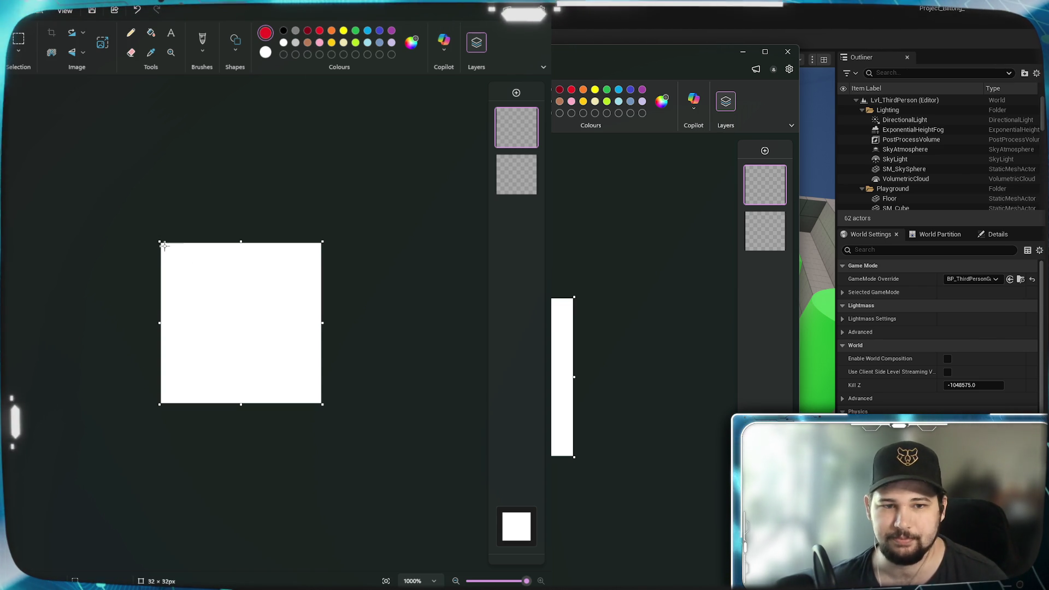
left_click_drag(165, 246, 306, 431)
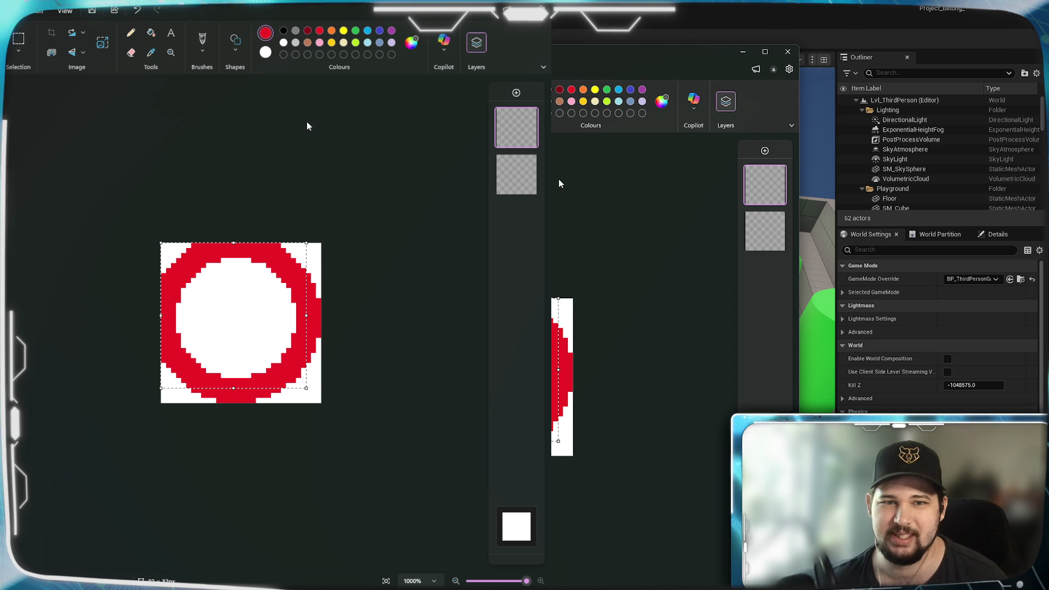
key("ctrl+z")
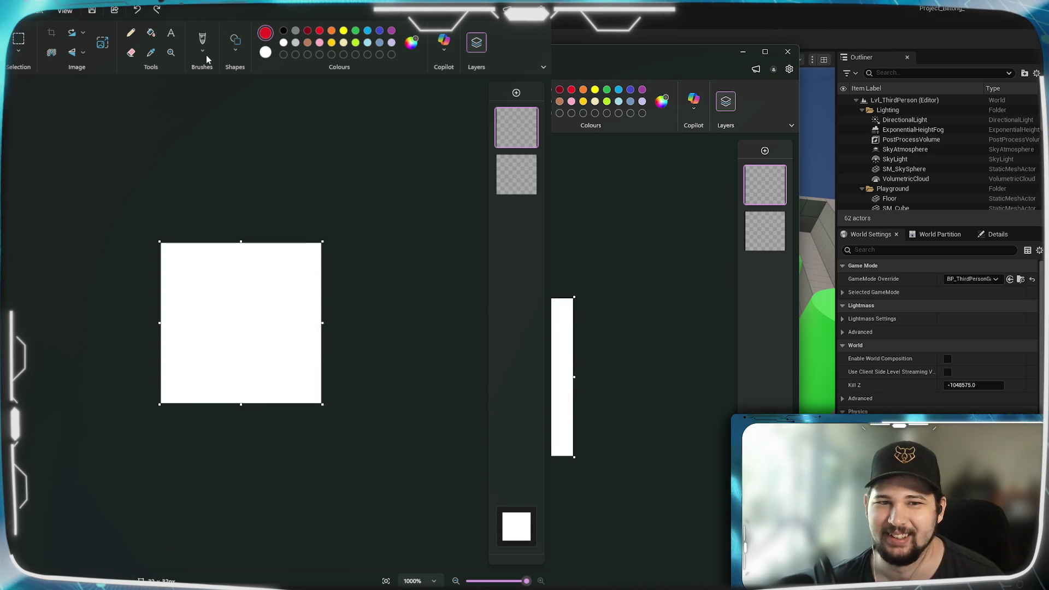
Draw a red circle outline, give it a 3 px outline, and stretch it to 29×29.
left_click(202, 52)
left_click(203, 53)
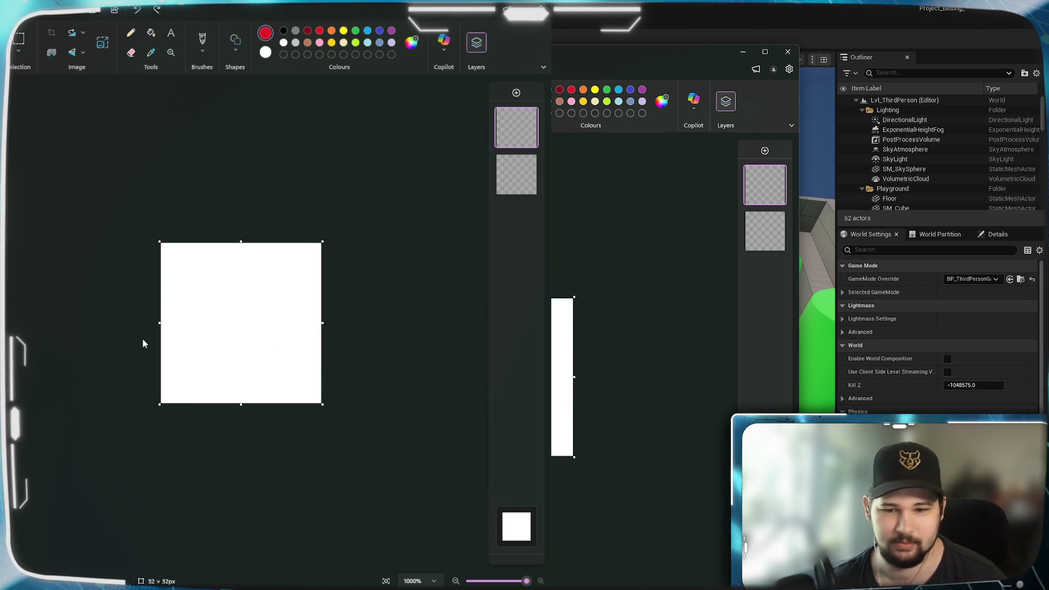
left_click(130, 32)
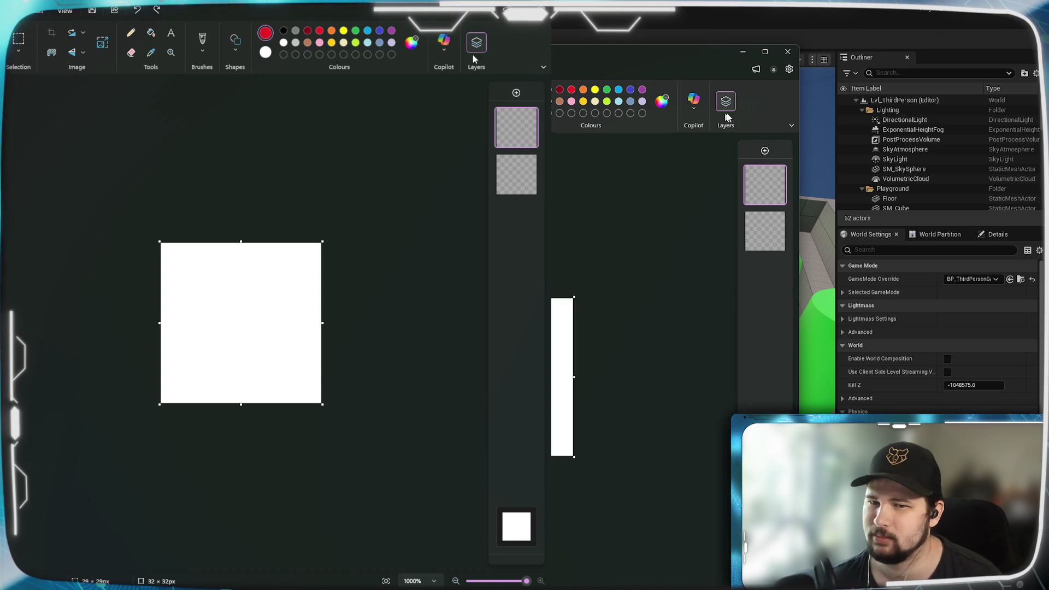
mouse_move(170, 253)
left_mouse_down()
mouse_move(284, 383)
mouse_move(309, 385)
mouse_move(244, 372)
mouse_move(306, 388)
left_mouse_up()
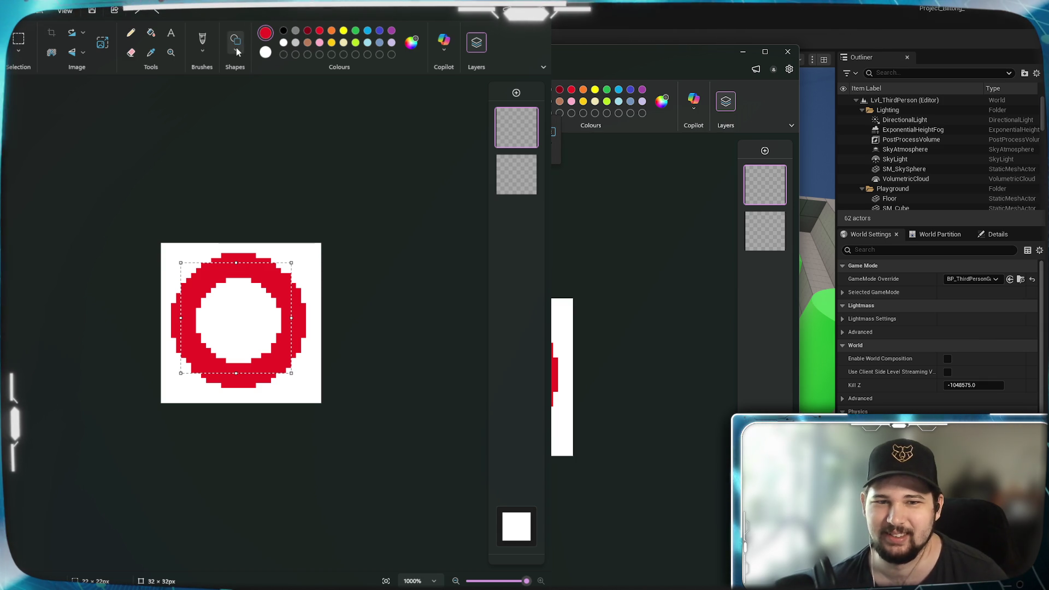
left_click(557, 173)
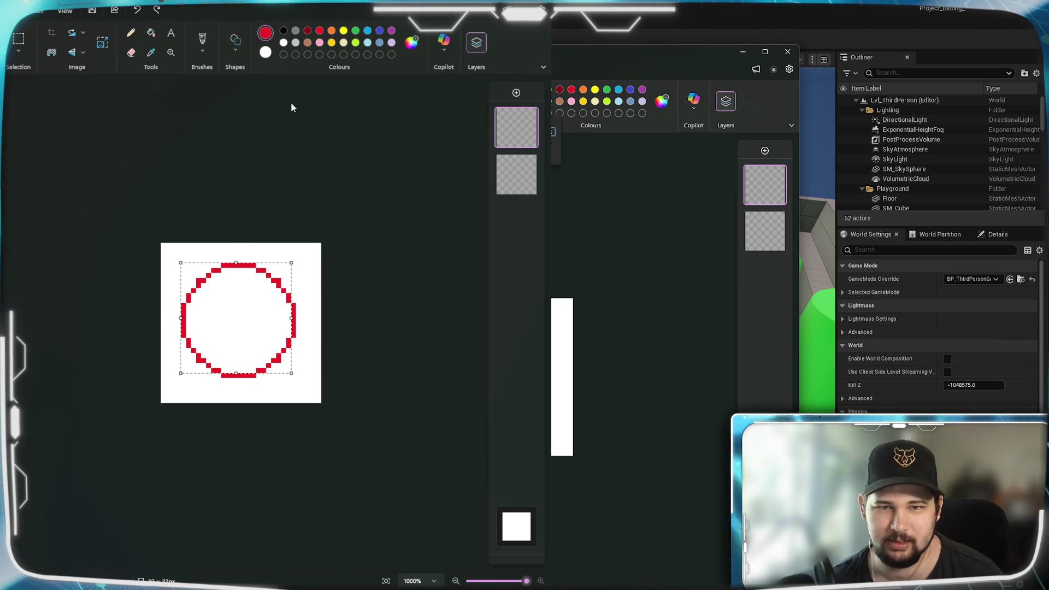
left_click(305, 121)
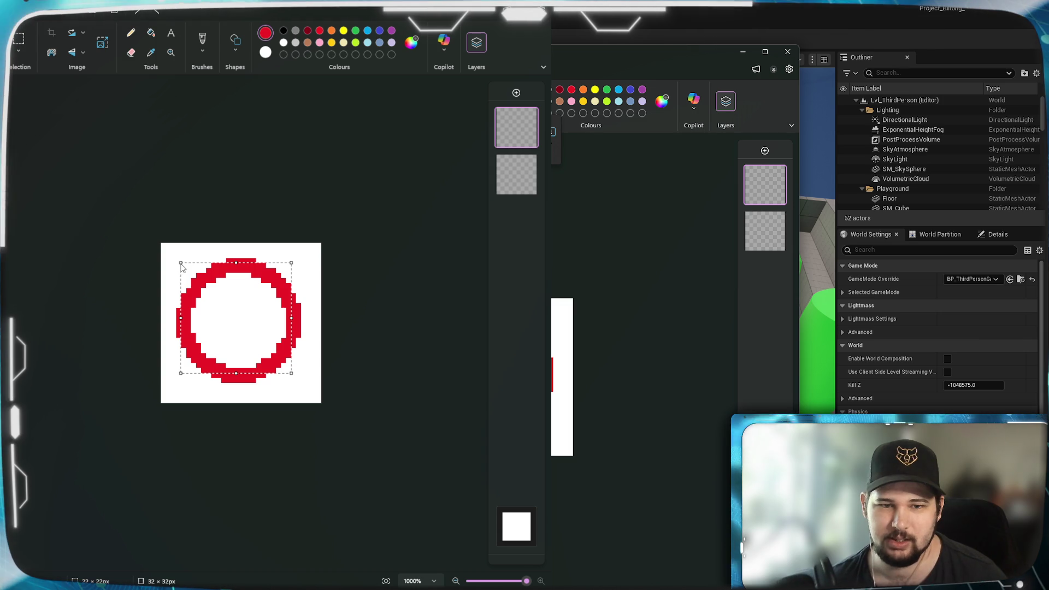
left_click_drag(180, 263, 166, 248)
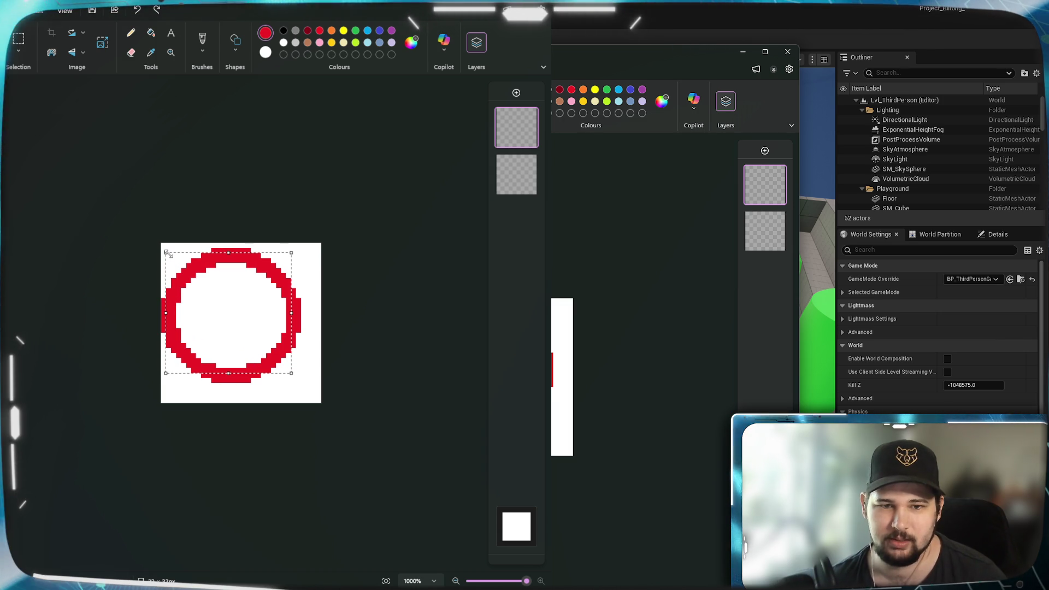
left_click_drag(291, 373, 311, 393)
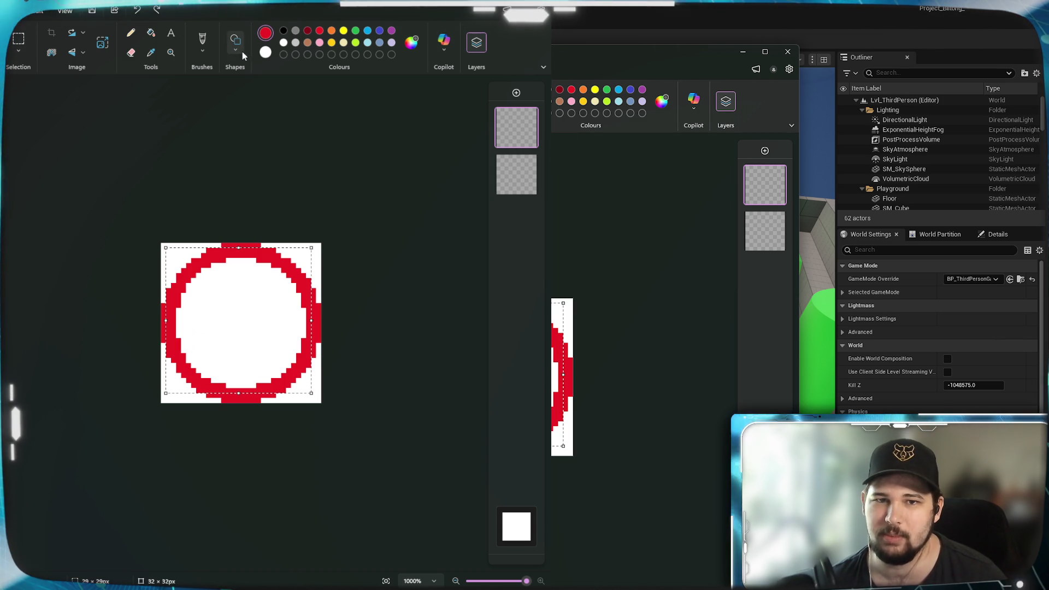
left_click(553, 132)
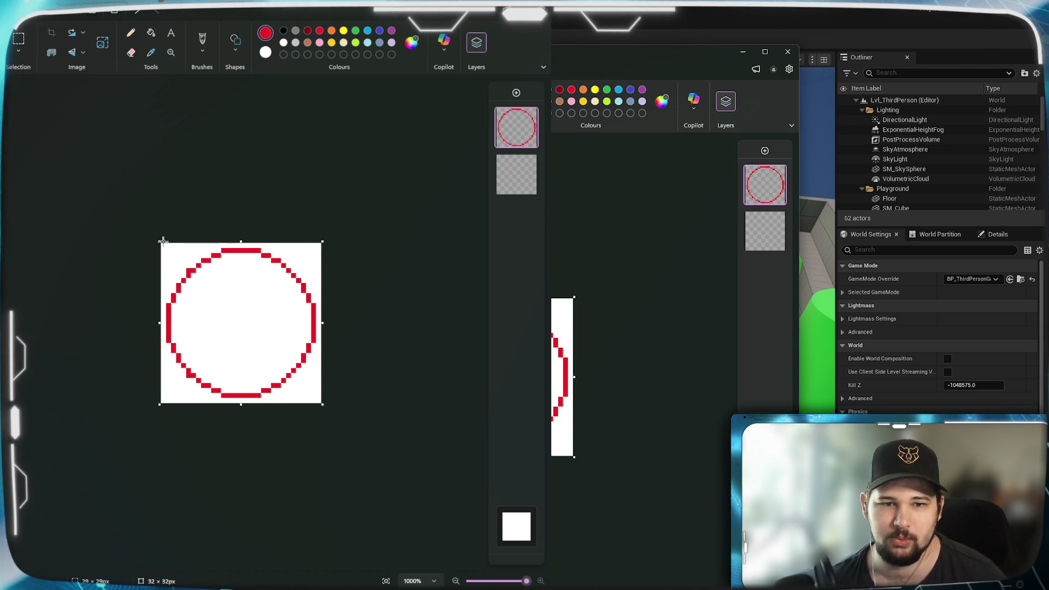
Draw a new red circle across the whole canvas, nudged one pixel right and down.
mouse_move(166, 246)
left_mouse_down()
mouse_move(296, 379)
mouse_move(308, 405)
left_mouse_up()
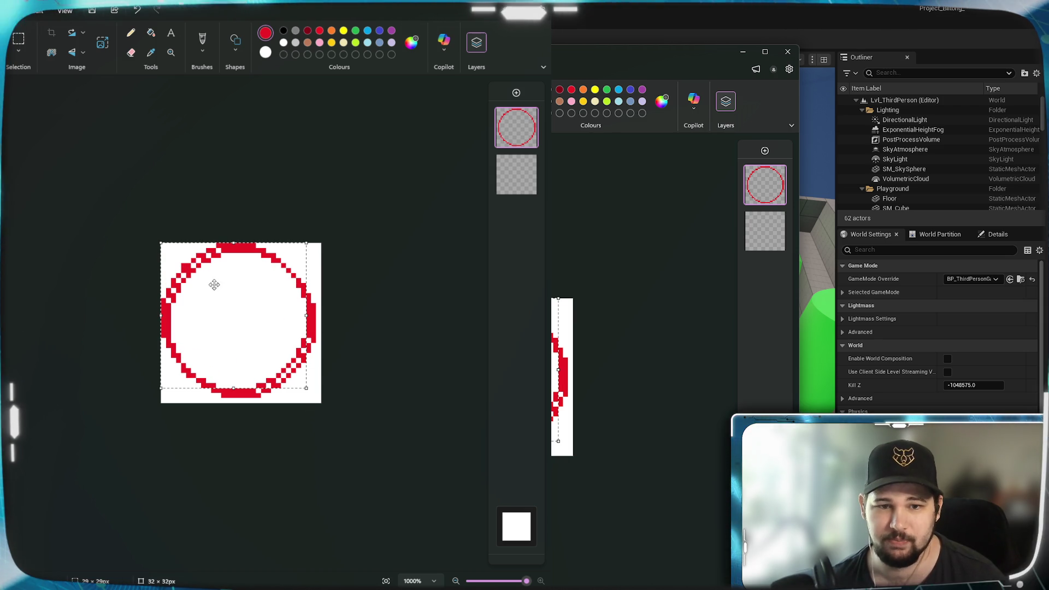
left_click_drag(227, 302, 230, 304)
key("Right")
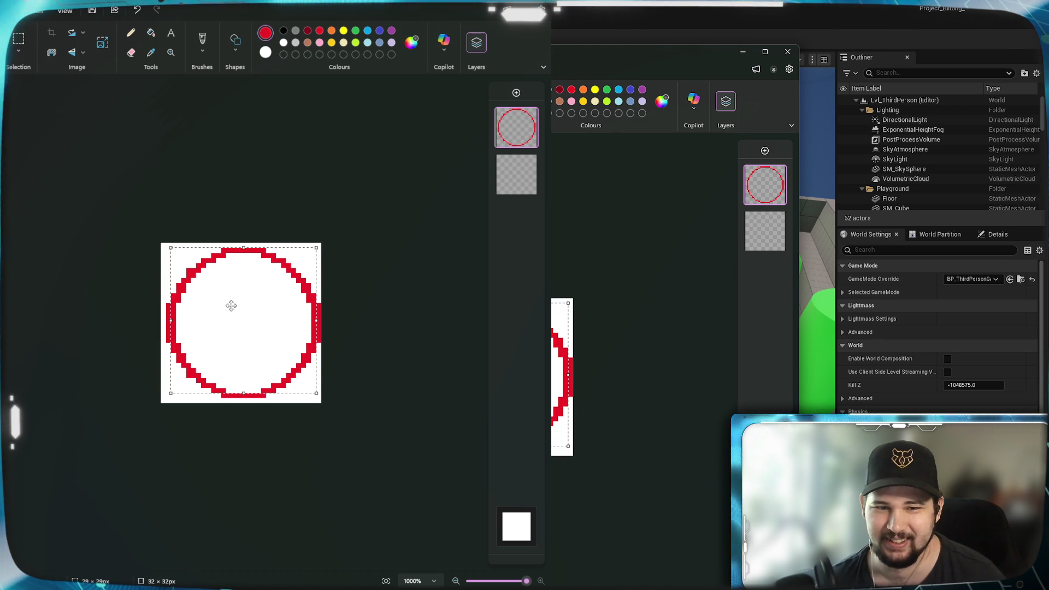
key("Down")
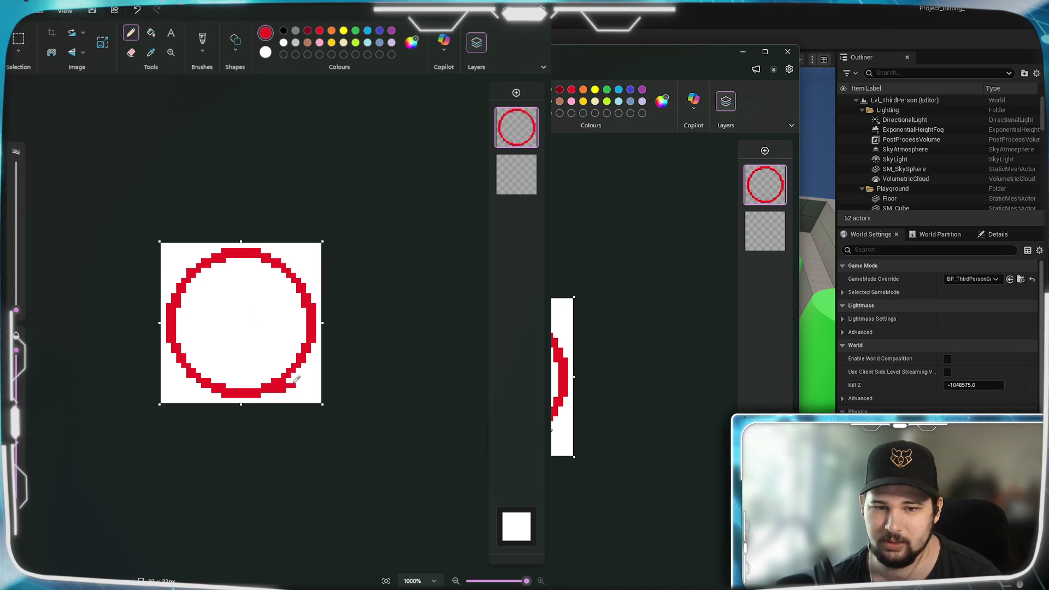
Add a red pencil stroke along the ring's bottom-right edge, checking it with undo and redo.
left_click_drag(295, 379, 305, 379)
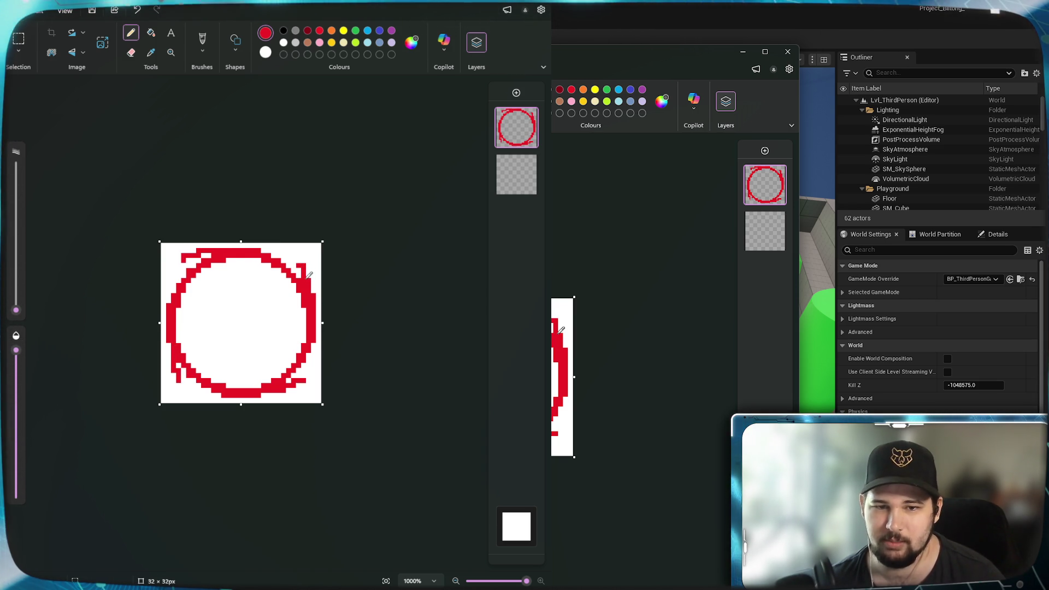
key("ctrl+z")
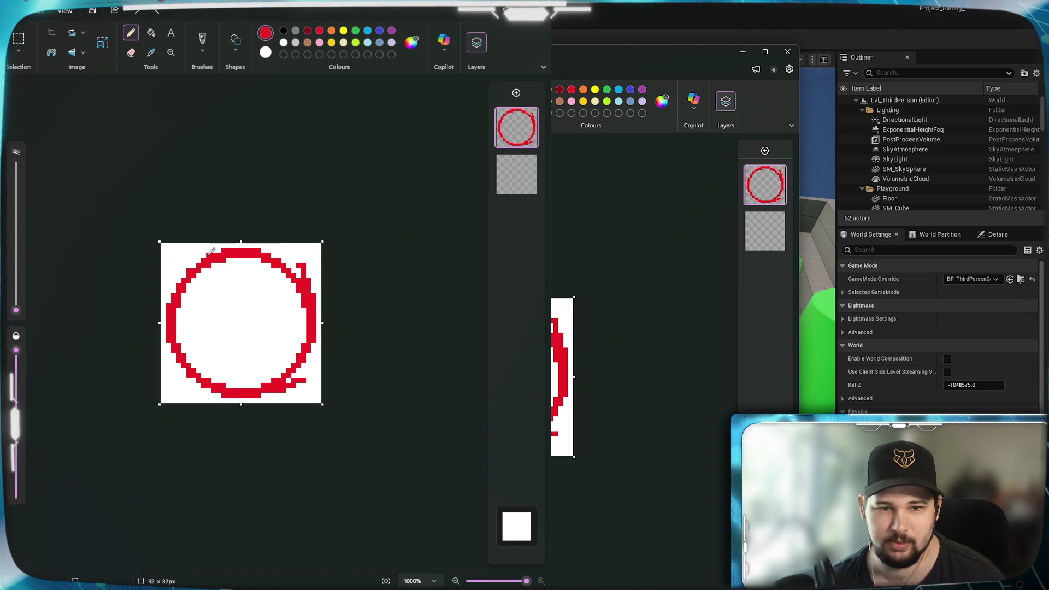
key("ctrl+y")
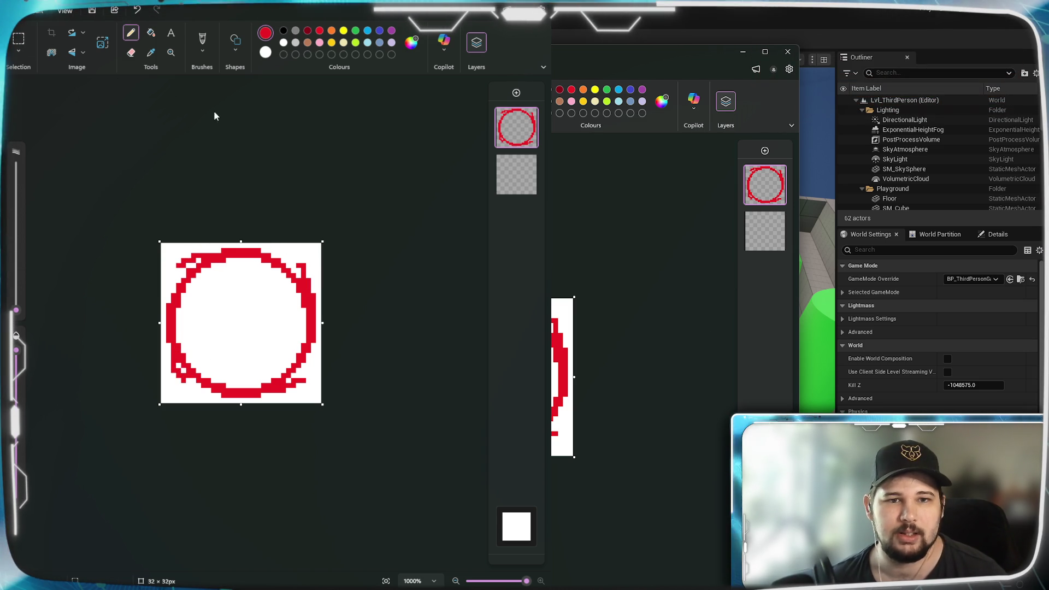
key("alt+Tab")
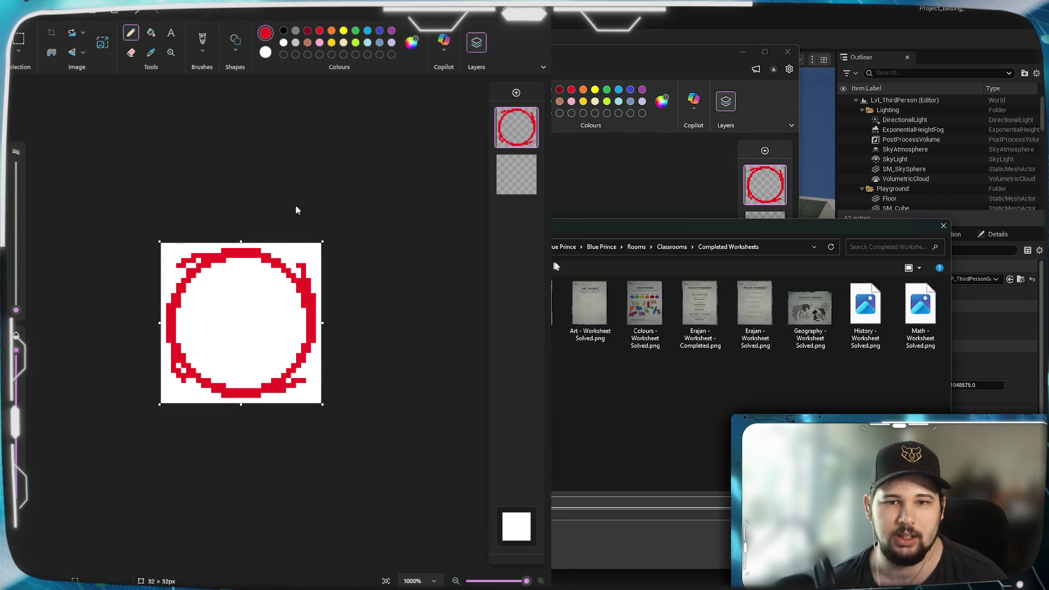
key("alt+Tab")
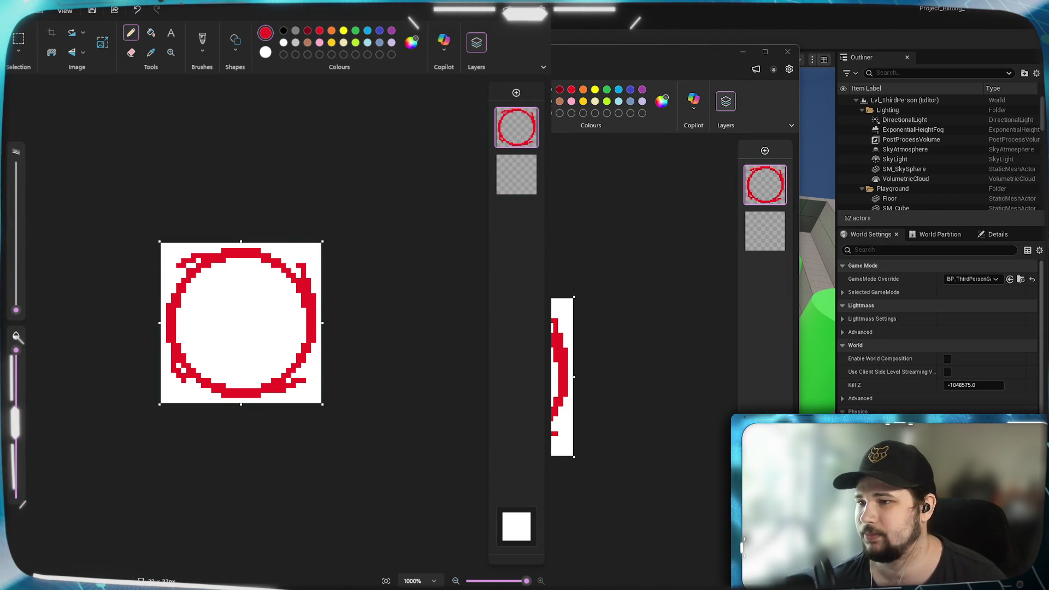
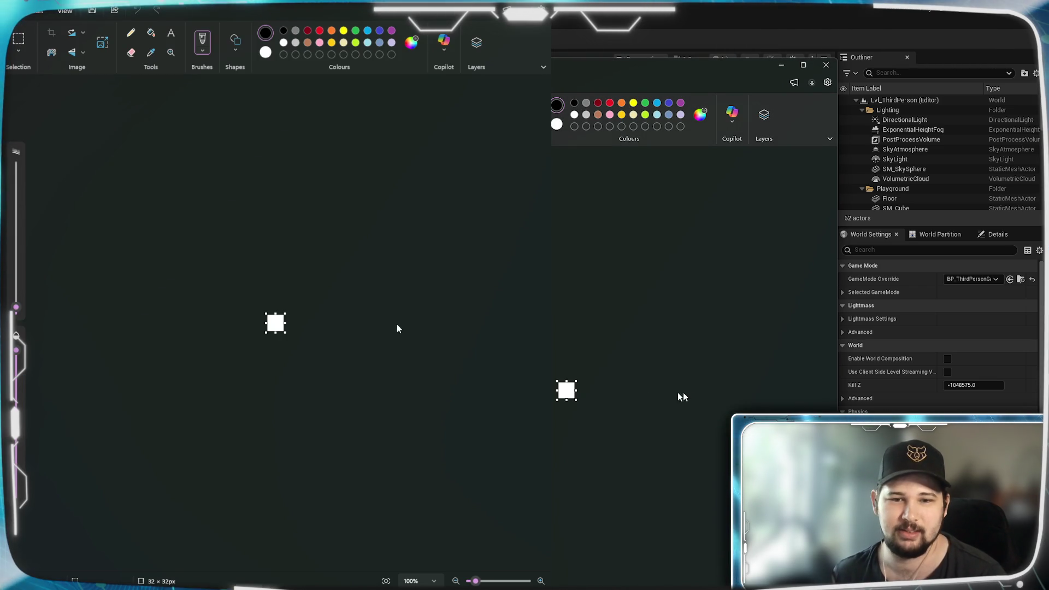
Draw a red ellipse across the zoomed canvas with the thinnest outline width.
scroll(324, 336, "up", 8)
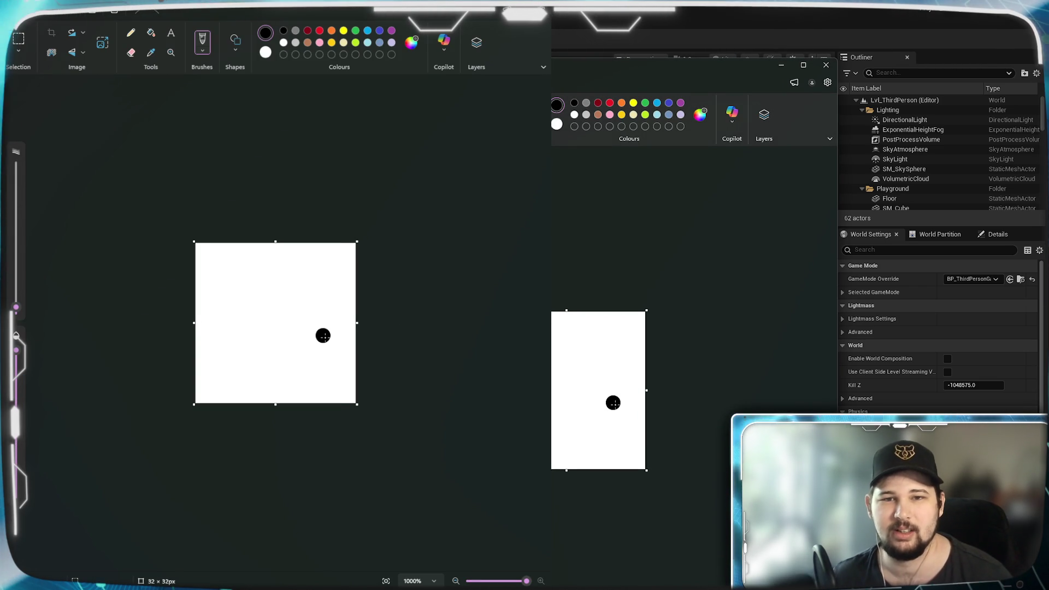
left_click(319, 30)
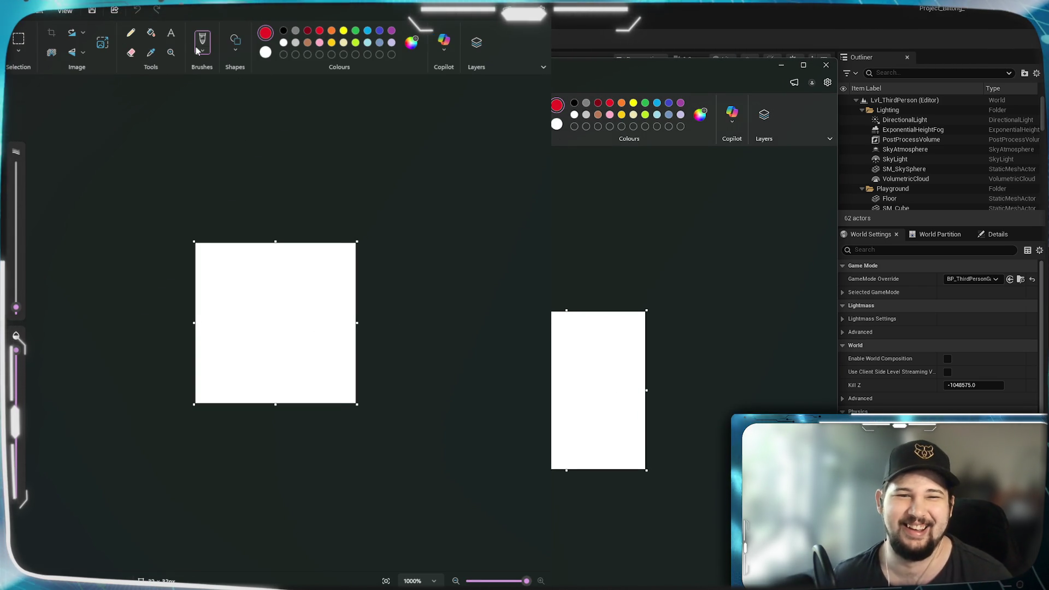
left_click(239, 50)
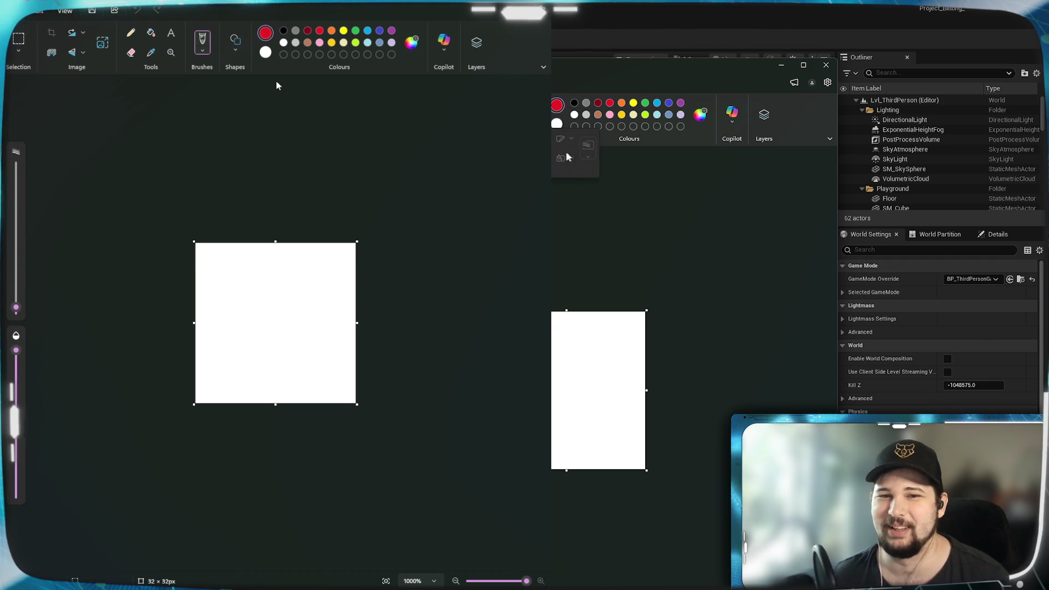
left_click_drag(206, 247, 350, 394)
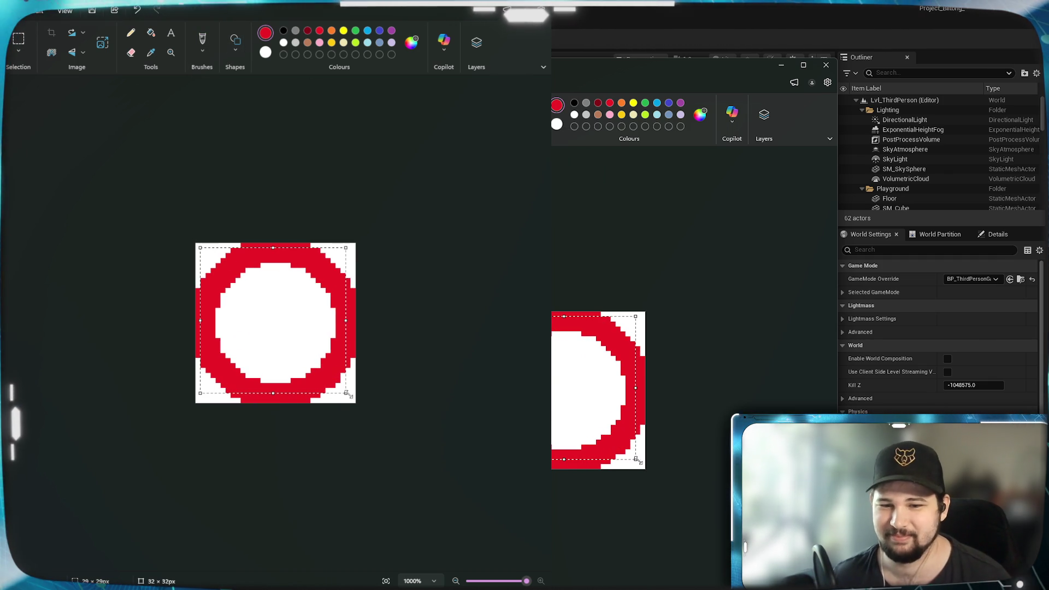
left_click(300, 77)
left_click(316, 111)
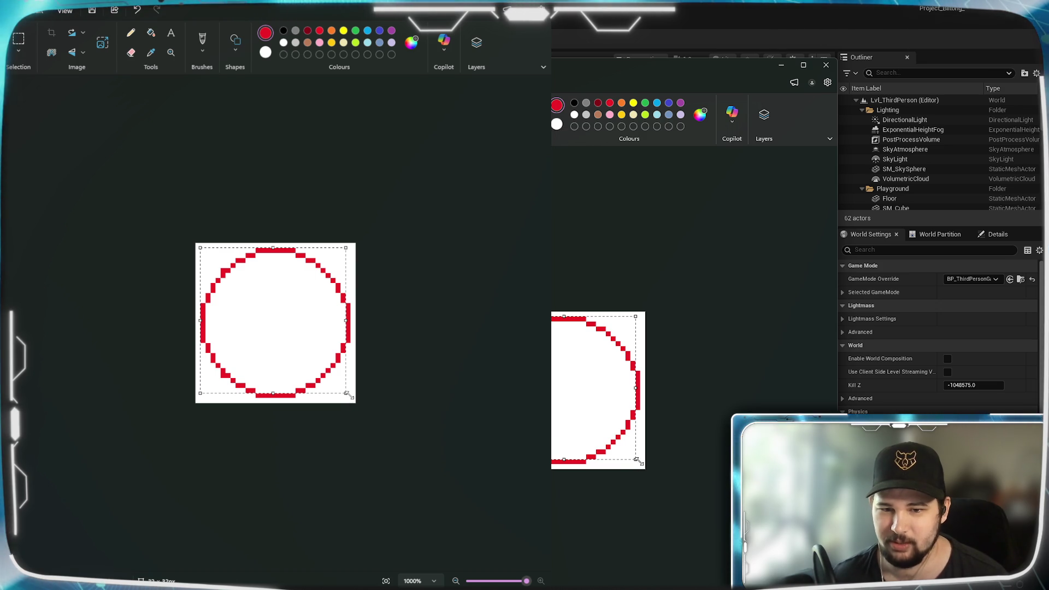
Resize the circle to 29 × 29 px, commit it, and align a second overlapping red circle.
left_click_drag(348, 393, 350, 397)
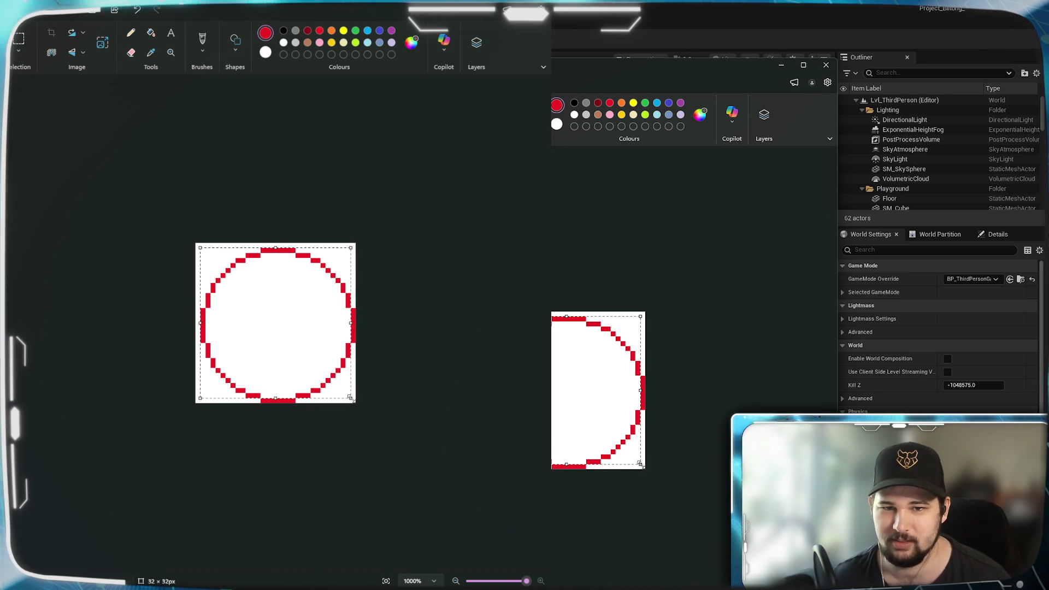
left_click_drag(350, 398, 345, 393)
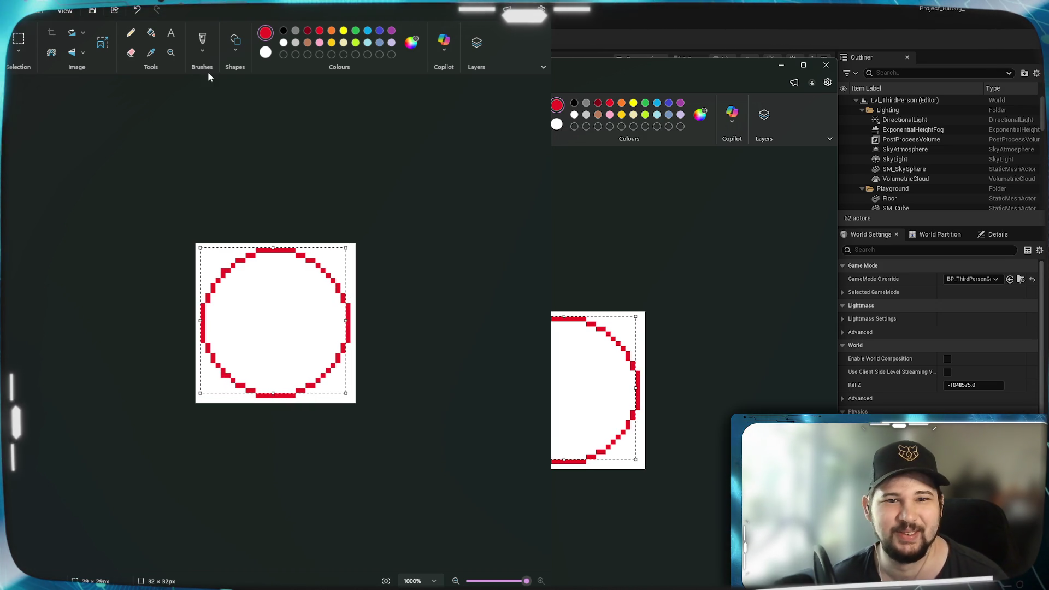
left_click(138, 293)
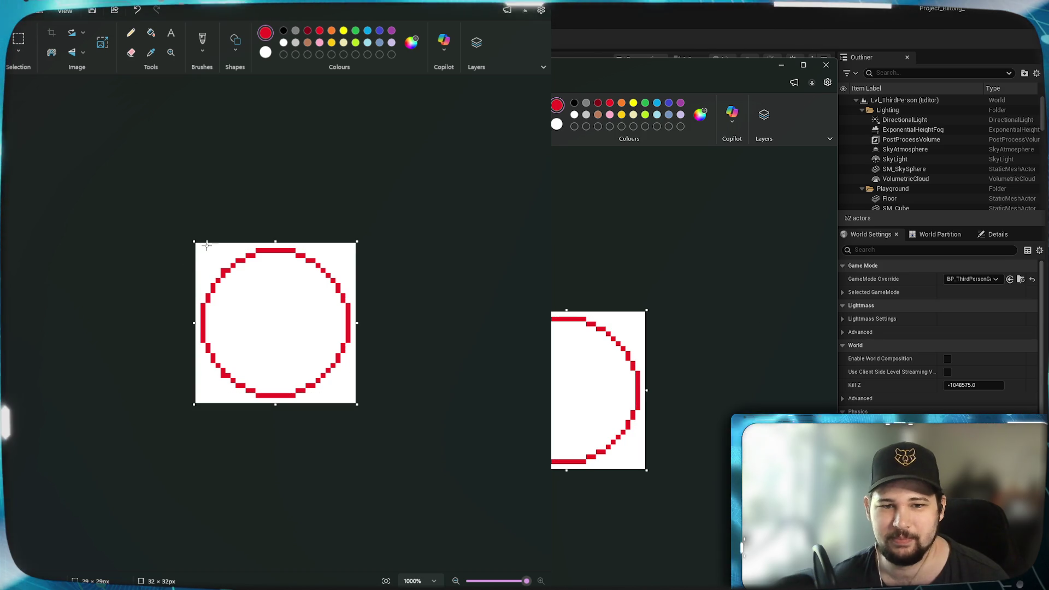
mouse_move(199, 247)
left_mouse_down()
mouse_move(324, 371)
mouse_move(342, 402)
left_mouse_up()
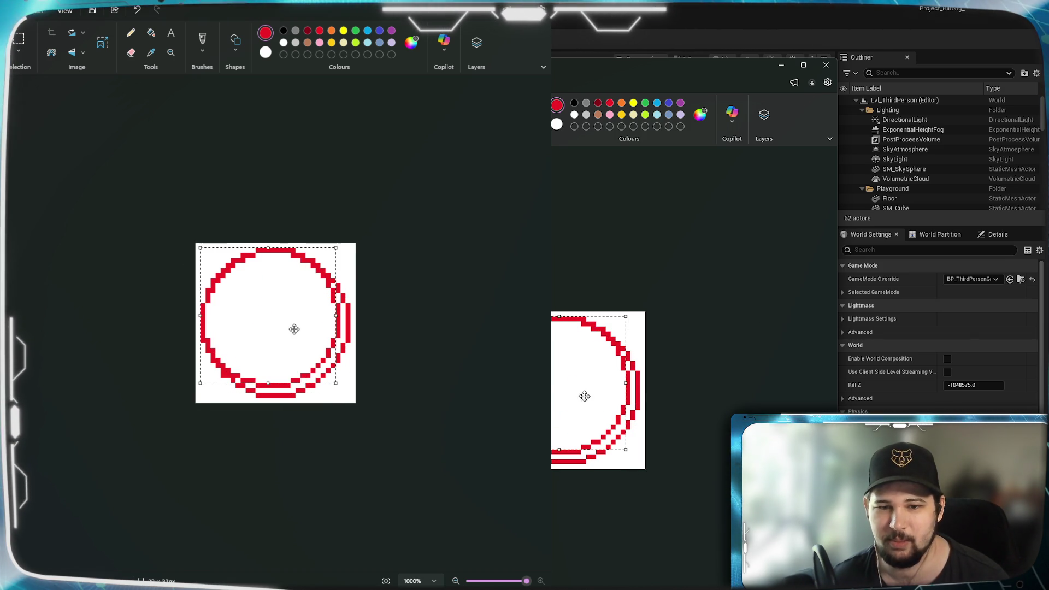
left_click_drag(292, 328, 288, 319)
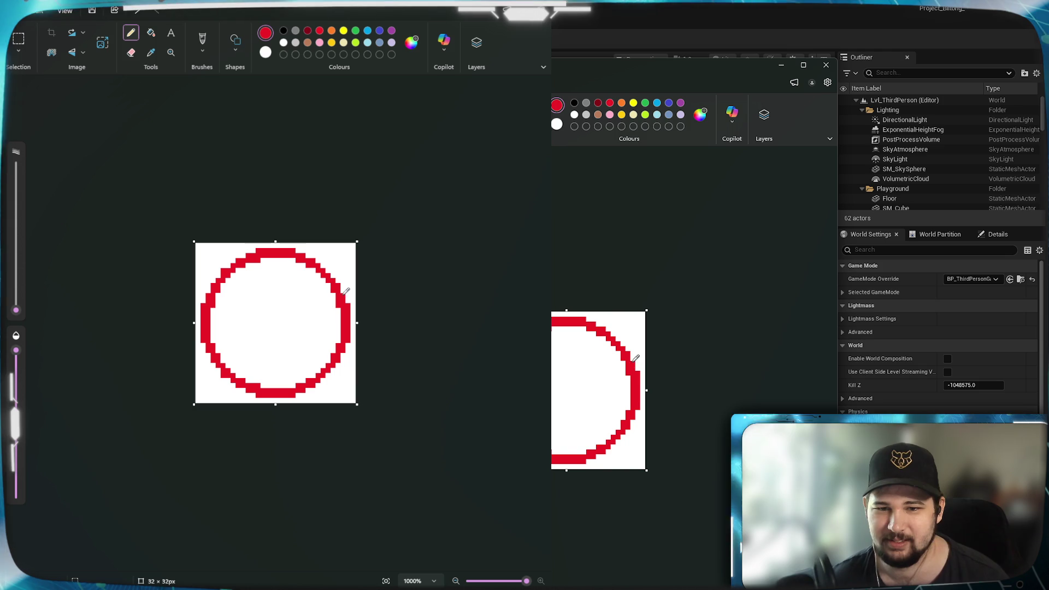
Fill gaps along the ring's upper and lower edges with red, then save the image.
left_click(340, 270)
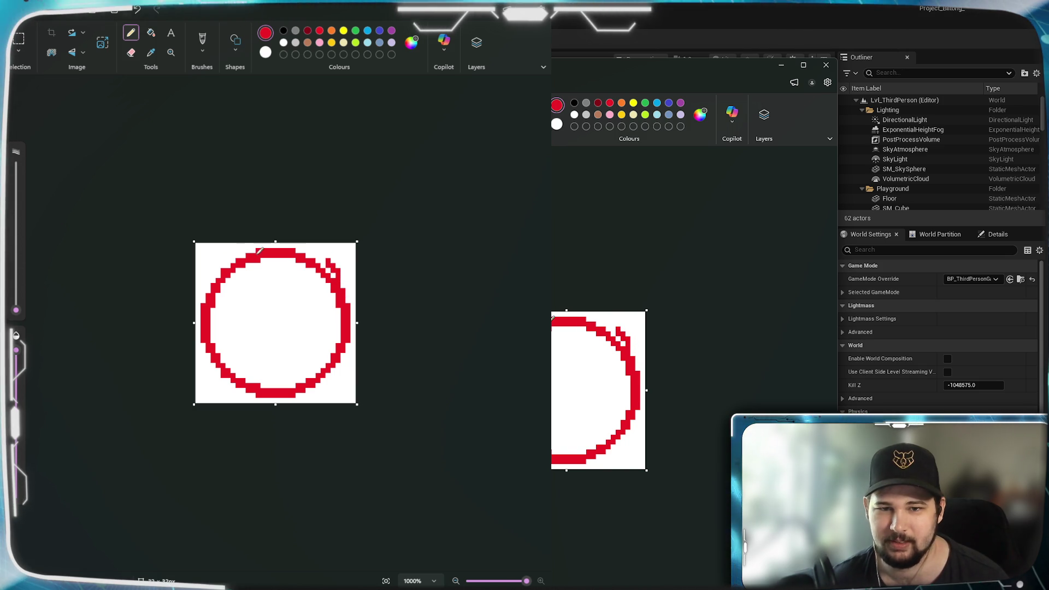
left_click_drag(230, 261, 212, 266)
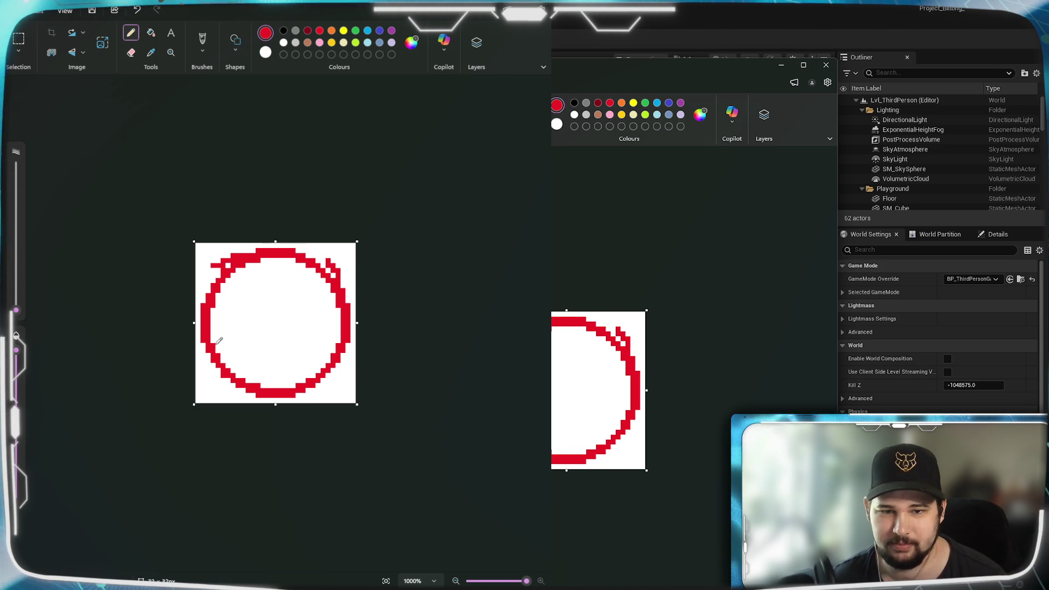
left_click_drag(213, 369, 218, 385)
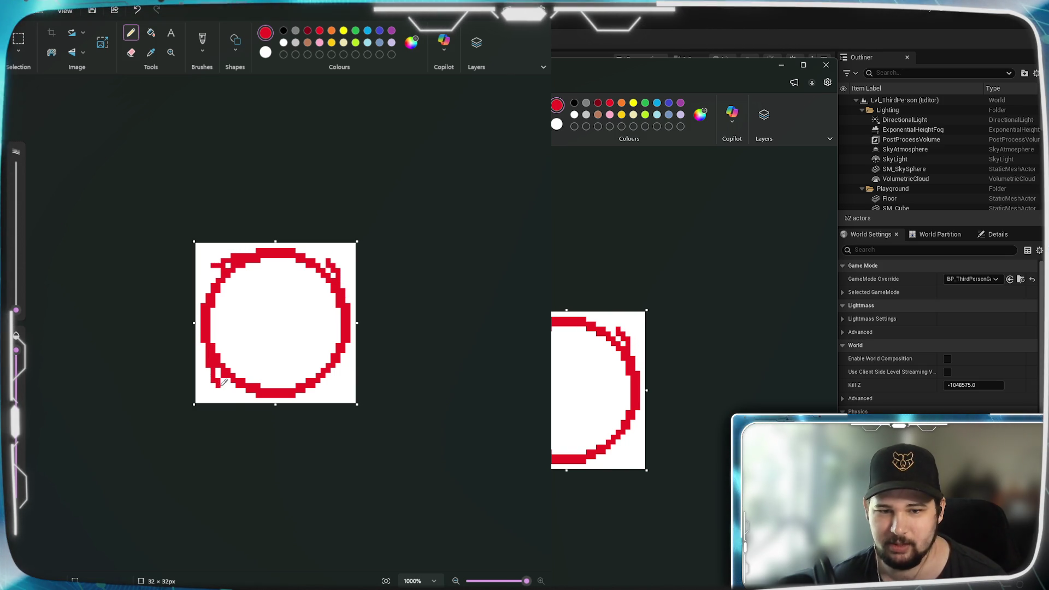
left_click(310, 386)
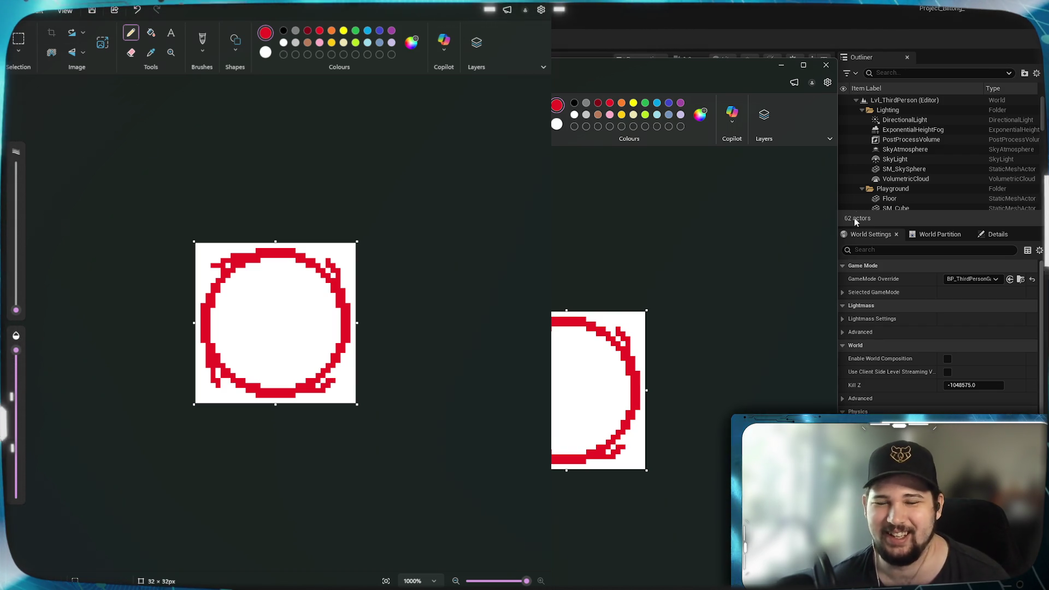
key("ctrl+s")
key("Escape")
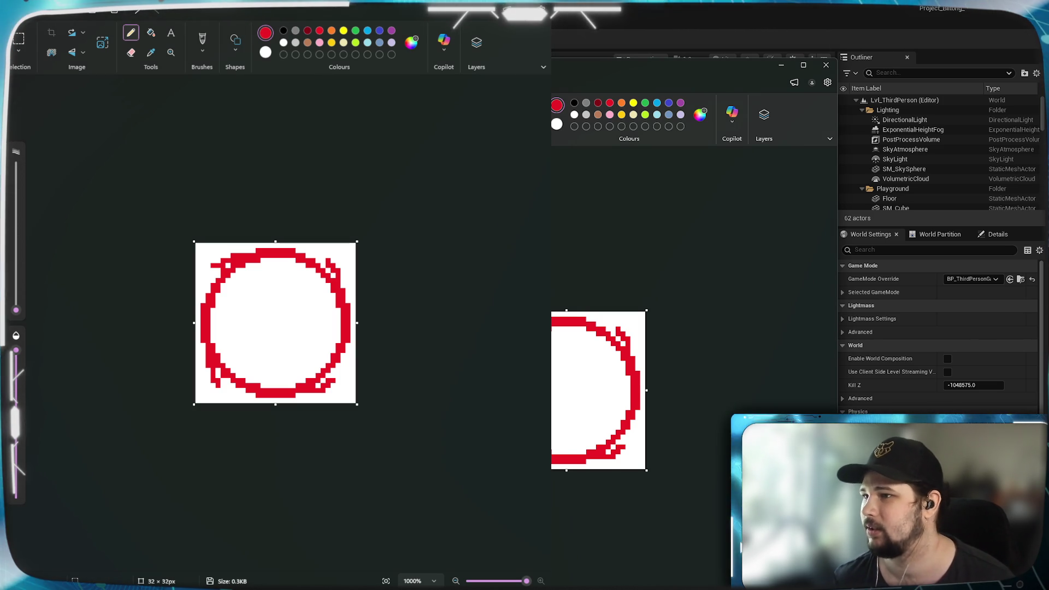
Close the red ring image window.
left_click(825, 65)
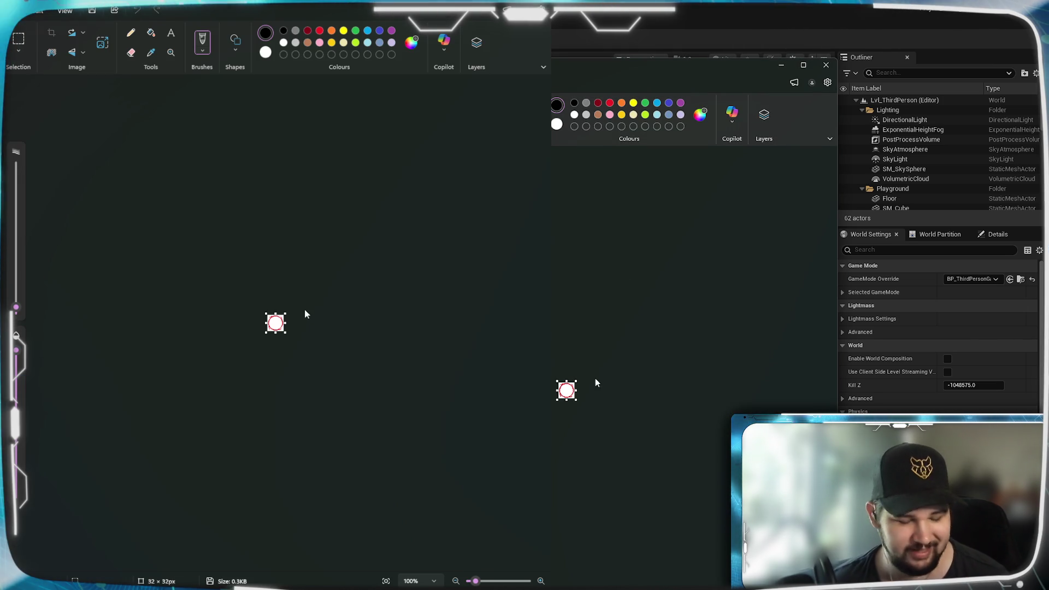
Add a new transparent layer below the ring layer and make the ring layer active.
scroll(591, 389, "up", 5)
left_click(764, 114)
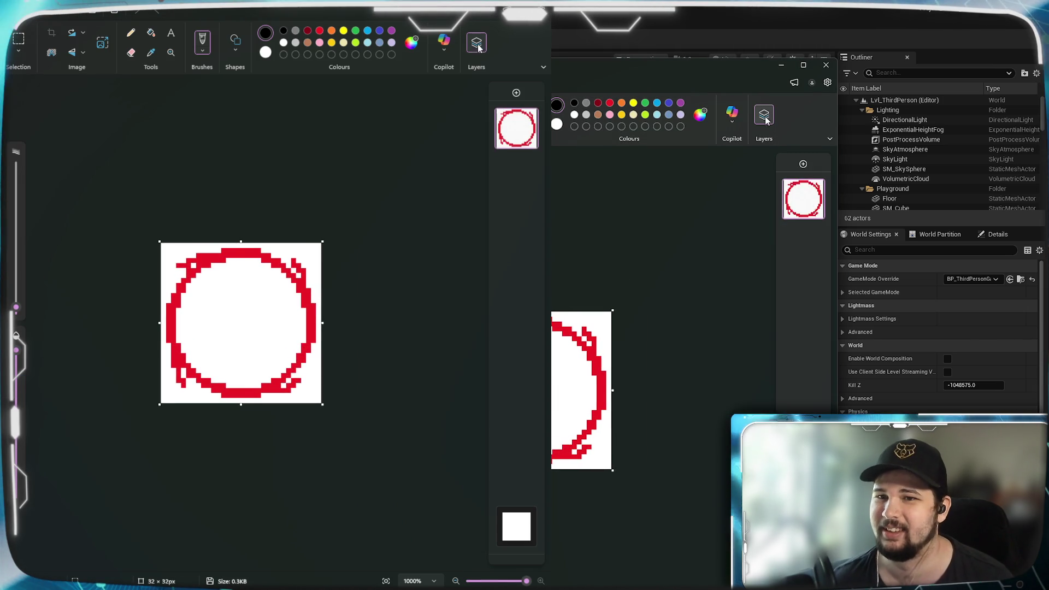
left_click(802, 165)
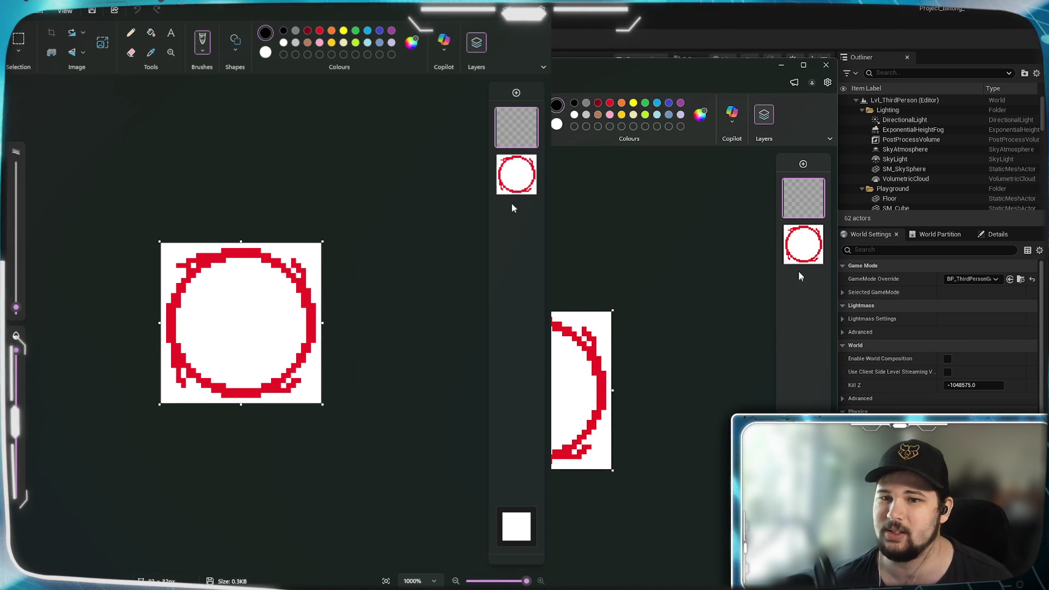
left_click_drag(802, 249, 800, 181)
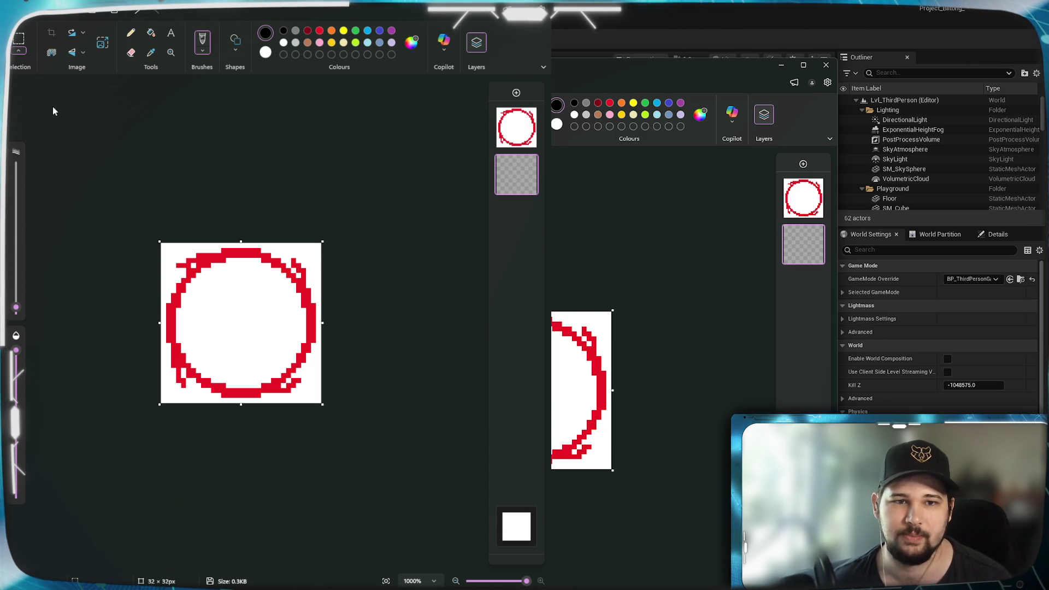
left_click(214, 314)
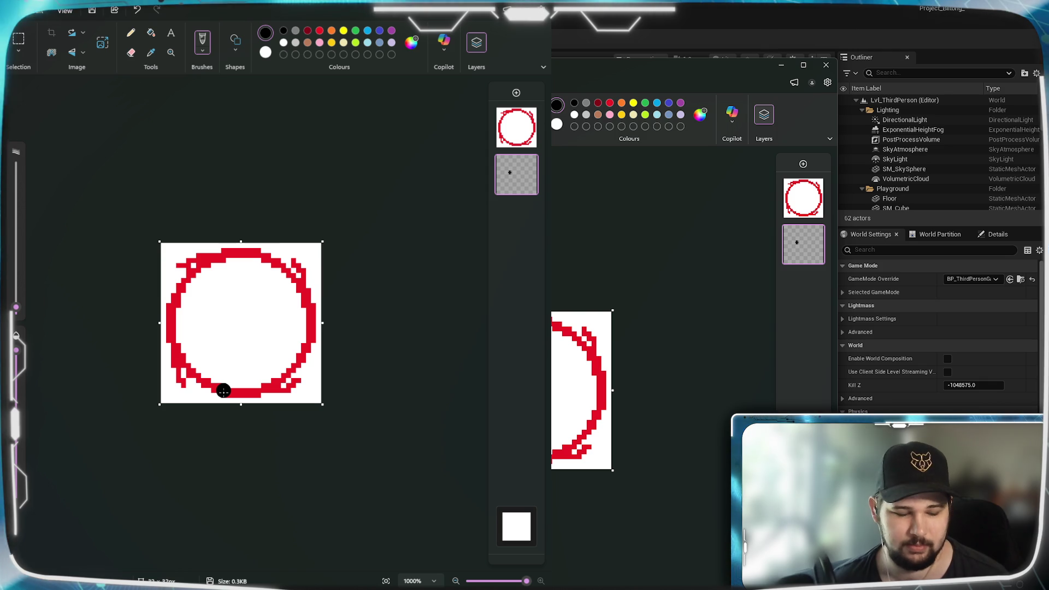
key("ctrl+z")
left_click(516, 127)
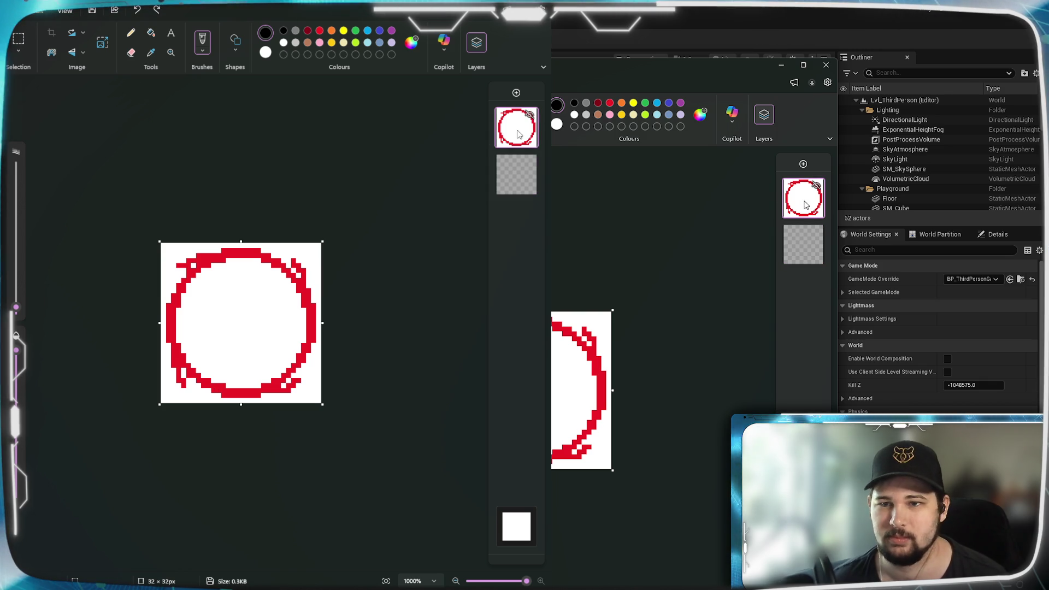
left_click(19, 52)
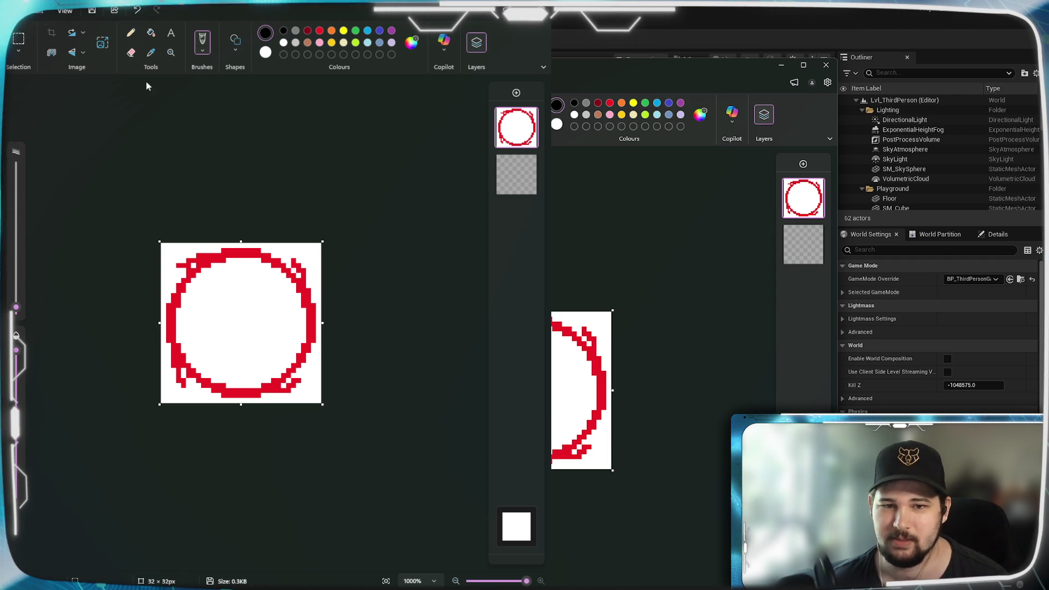
Free-form select the ring's white interior and delete it.
left_click(19, 50)
left_click(44, 93)
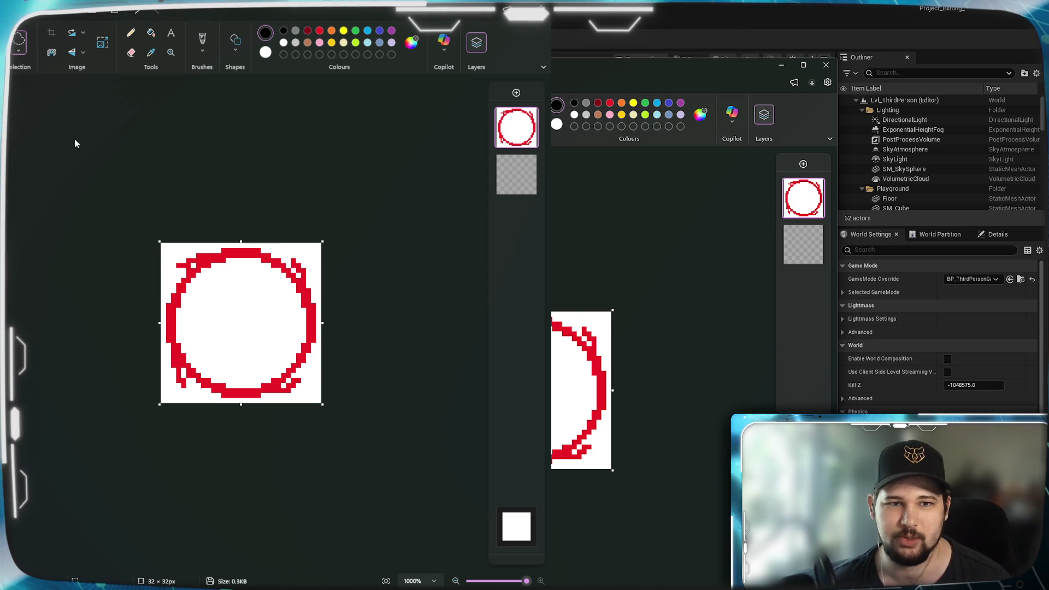
mouse_move(235, 299)
left_mouse_down()
mouse_move(227, 344)
mouse_move(248, 345)
left_mouse_up()
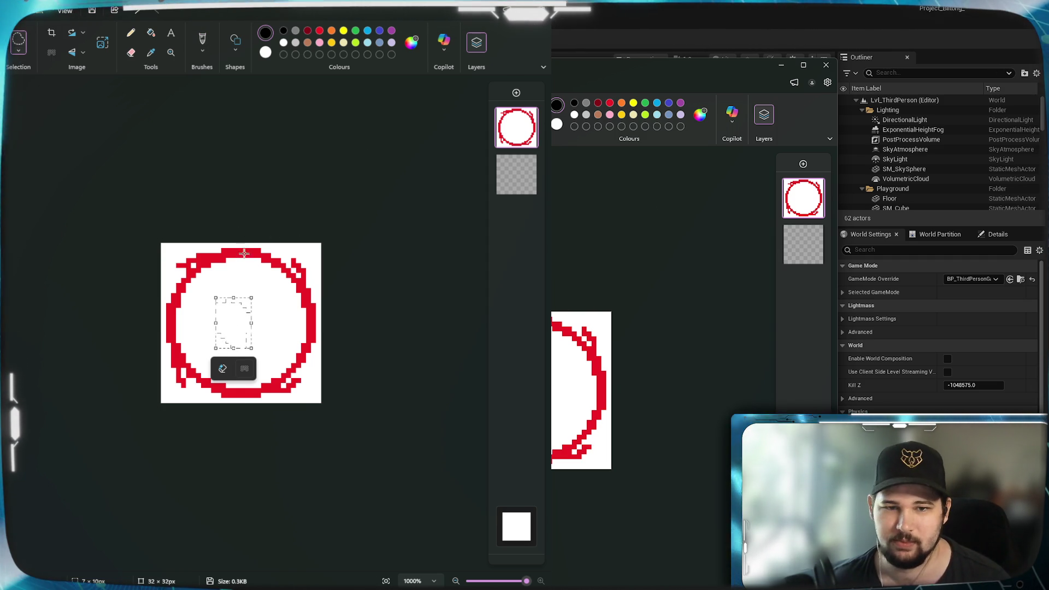
key("Delete")
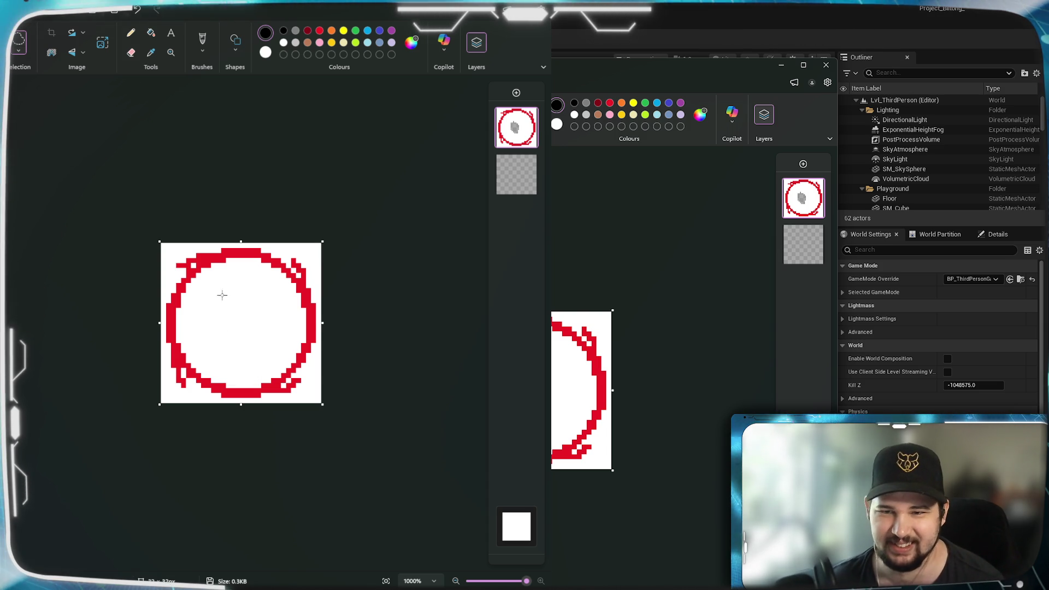
mouse_move(229, 383)
left_mouse_down()
mouse_move(269, 374)
mouse_move(295, 331)
mouse_move(296, 303)
mouse_move(256, 259)
mouse_move(218, 261)
mouse_move(188, 292)
mouse_move(207, 371)
mouse_move(230, 383)
left_mouse_up()
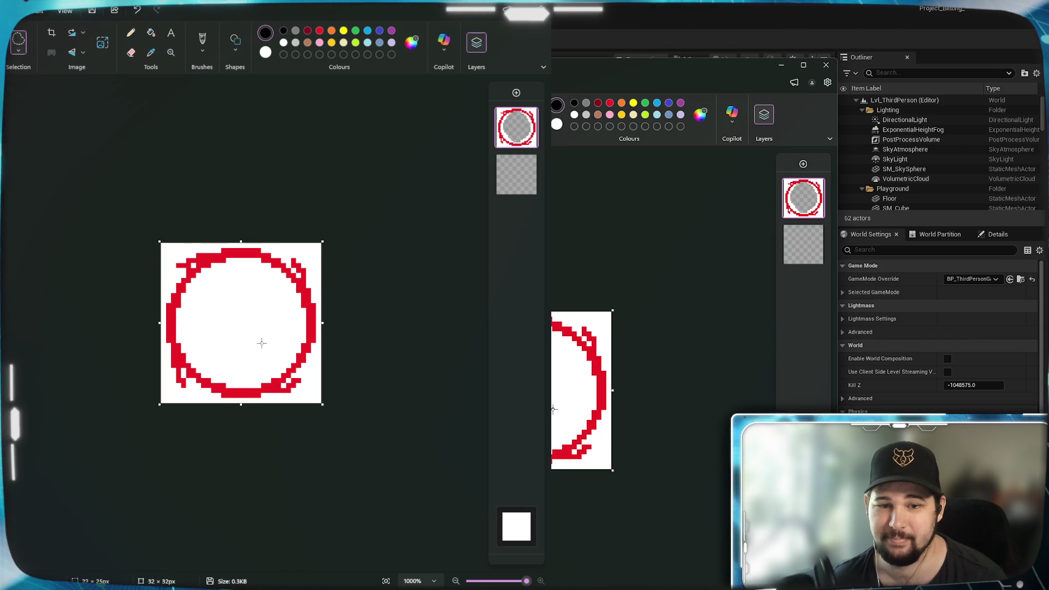
Fill the empty layer beneath the ring with black.
left_click(523, 173)
left_click(150, 32)
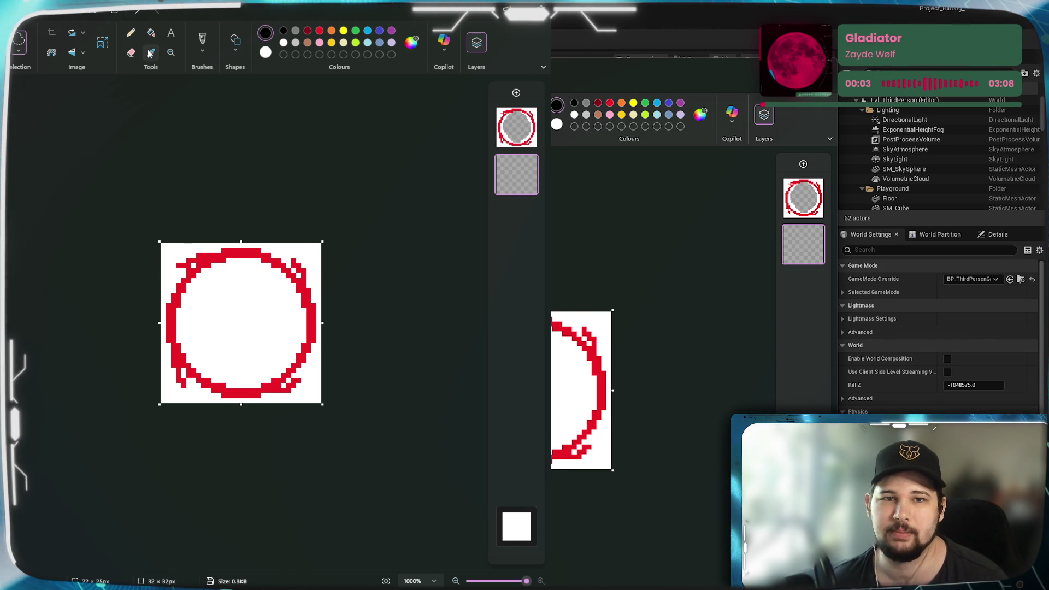
left_click(249, 305)
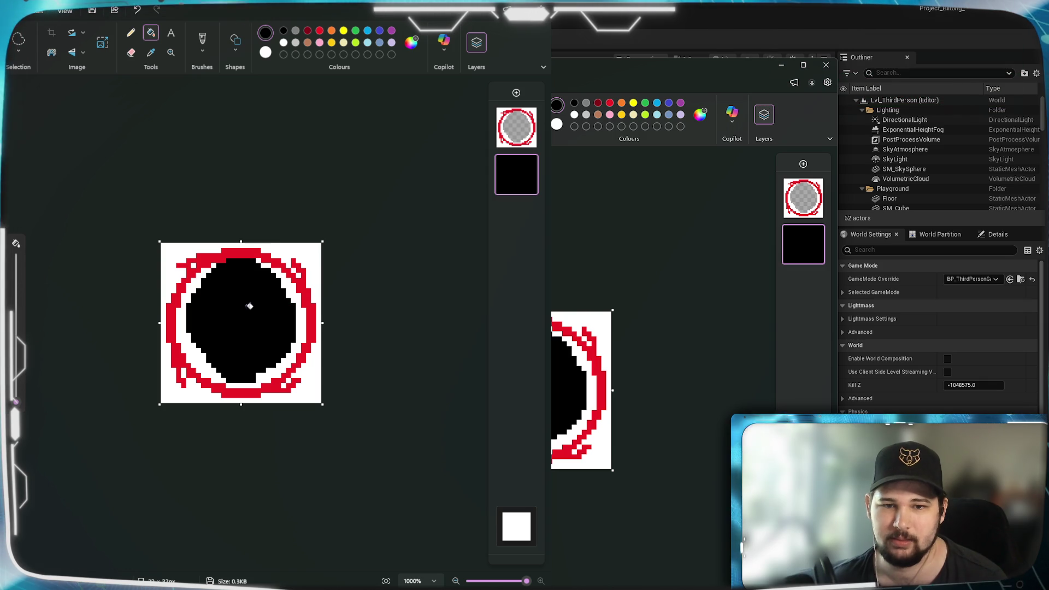
On the ring layer, erase the white inner edge at the upper left.
left_click(516, 126)
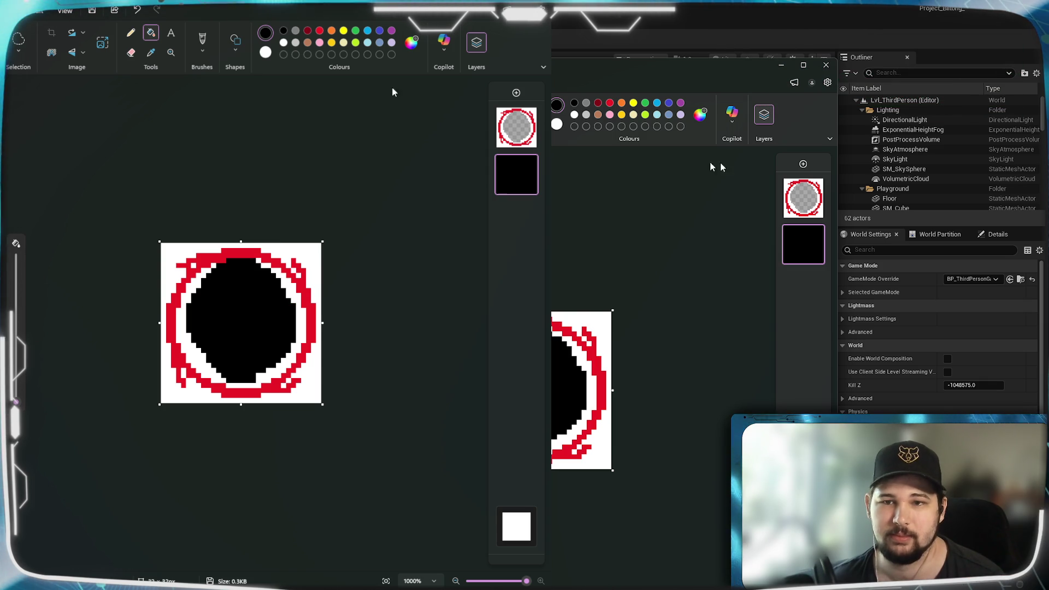
left_click(130, 52)
left_click_drag(195, 307, 216, 287)
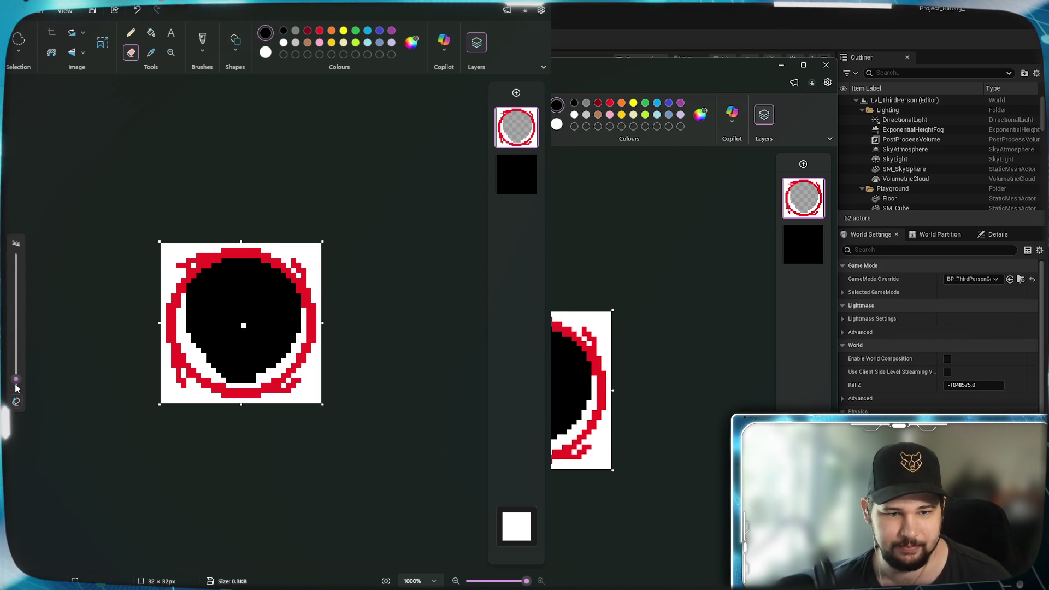
Erase the white pixels at the ring's bottom-left edge, undoing a stray centre erase.
left_click(241, 322)
key("ctrl+z")
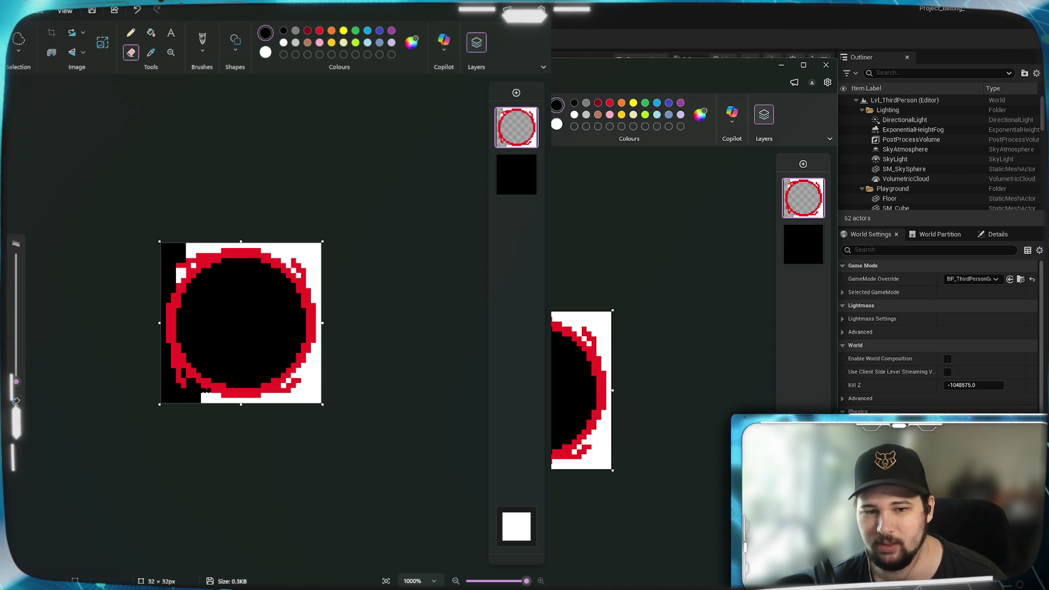
left_click_drag(206, 390, 202, 396)
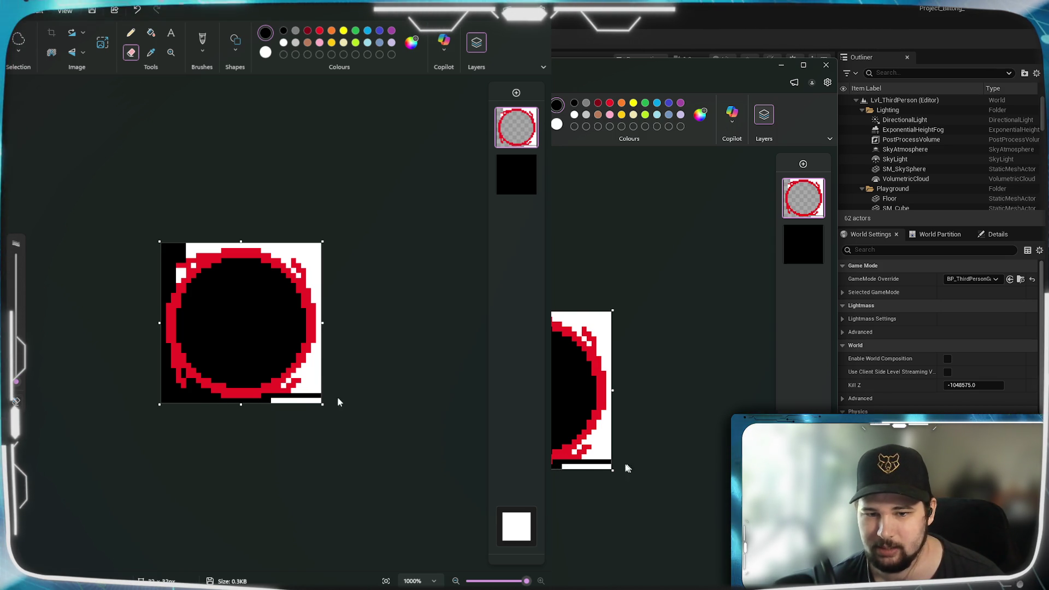
Erase the remaining white pixels along the bottom-right and top-right of the ring.
mouse_move(273, 401)
left_mouse_down()
mouse_move(325, 403)
mouse_move(323, 380)
mouse_move(283, 384)
left_mouse_up()
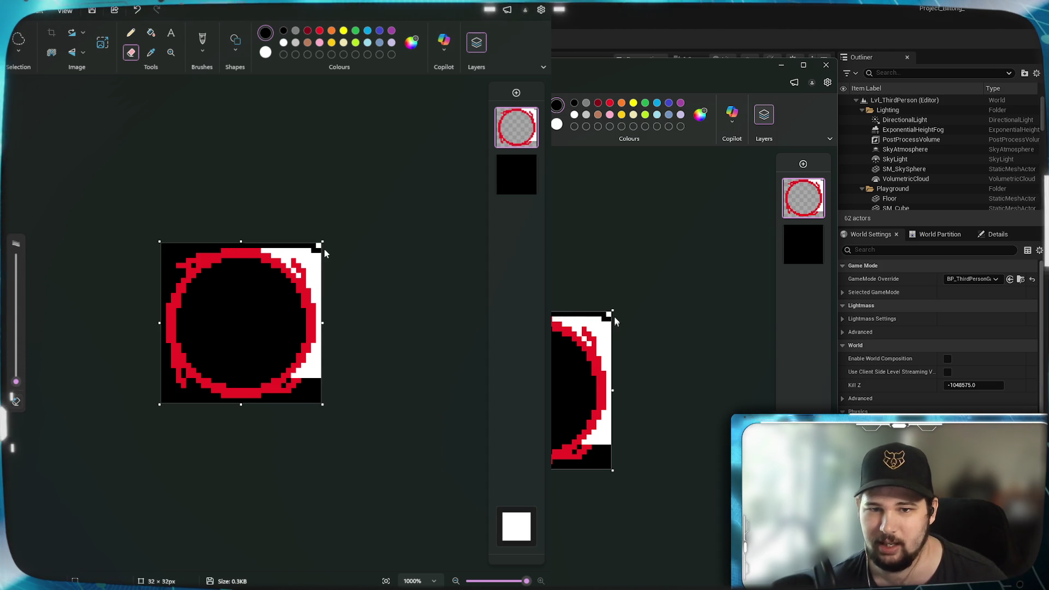
left_click_drag(318, 250, 320, 260)
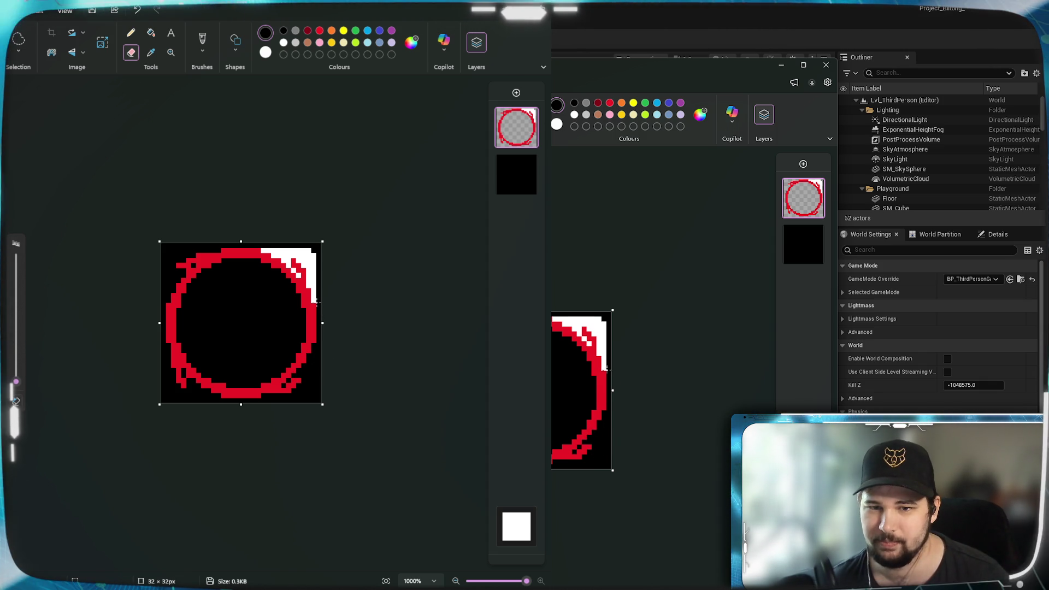
left_click_drag(317, 302, 306, 243)
key("ctrl+z")
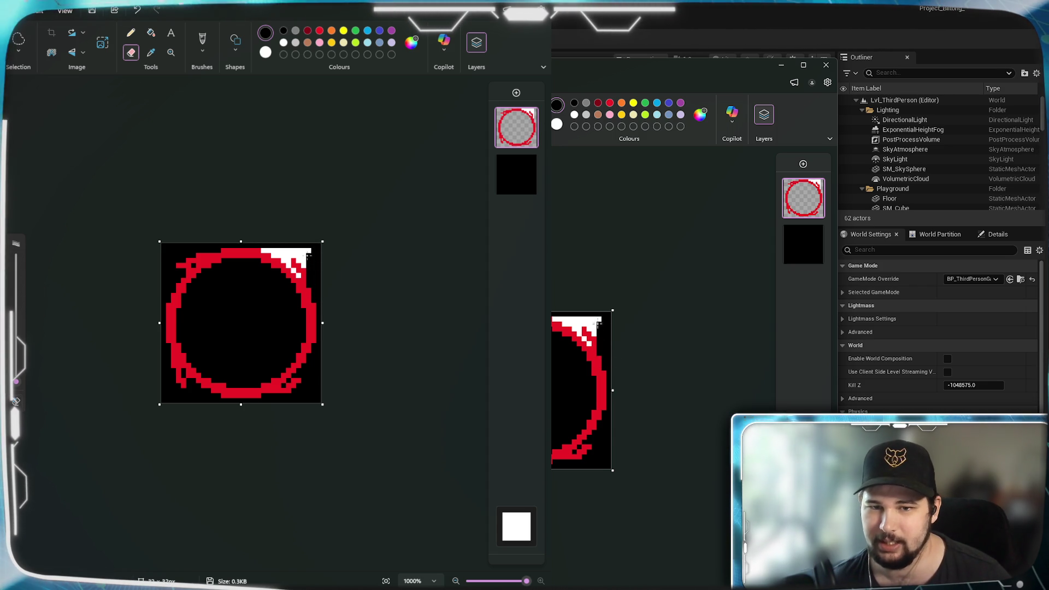
mouse_move(306, 261)
left_mouse_down()
mouse_move(298, 241)
mouse_move(294, 275)
mouse_move(263, 250)
left_mouse_up()
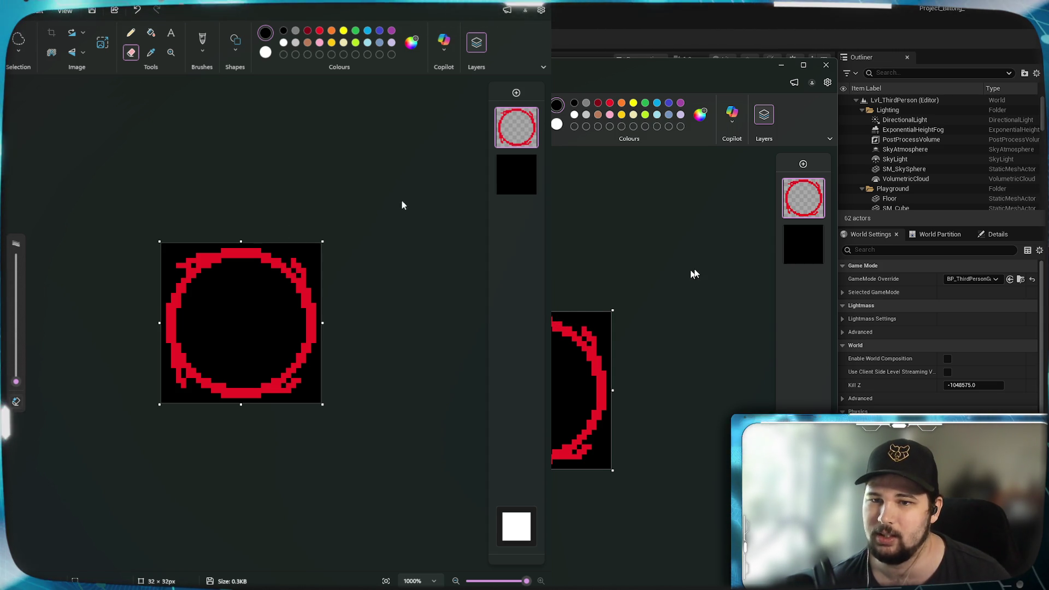
Hide the black backing layer and move the second Paint window over the editor.
left_click(528, 163)
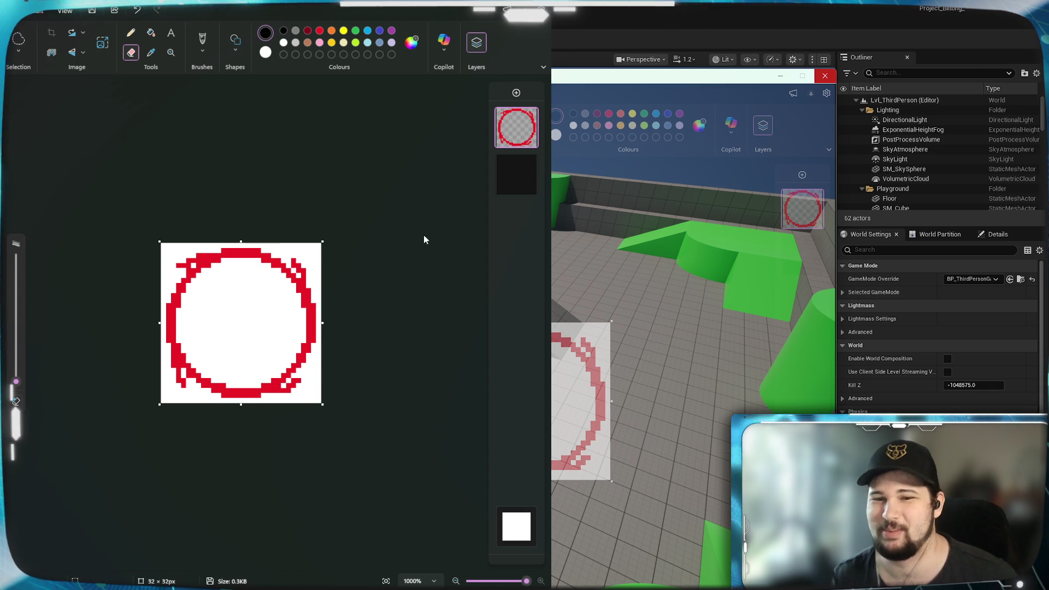
mouse_move(503, 83)
left_mouse_down()
mouse_move(575, 63)
mouse_move(531, 159)
mouse_move(584, 38)
mouse_move(552, 39)
mouse_move(590, 31)
mouse_move(597, 51)
mouse_move(639, 76)
mouse_move(606, 58)
mouse_move(641, 33)
mouse_move(635, 66)
mouse_move(608, 62)
left_mouse_up()
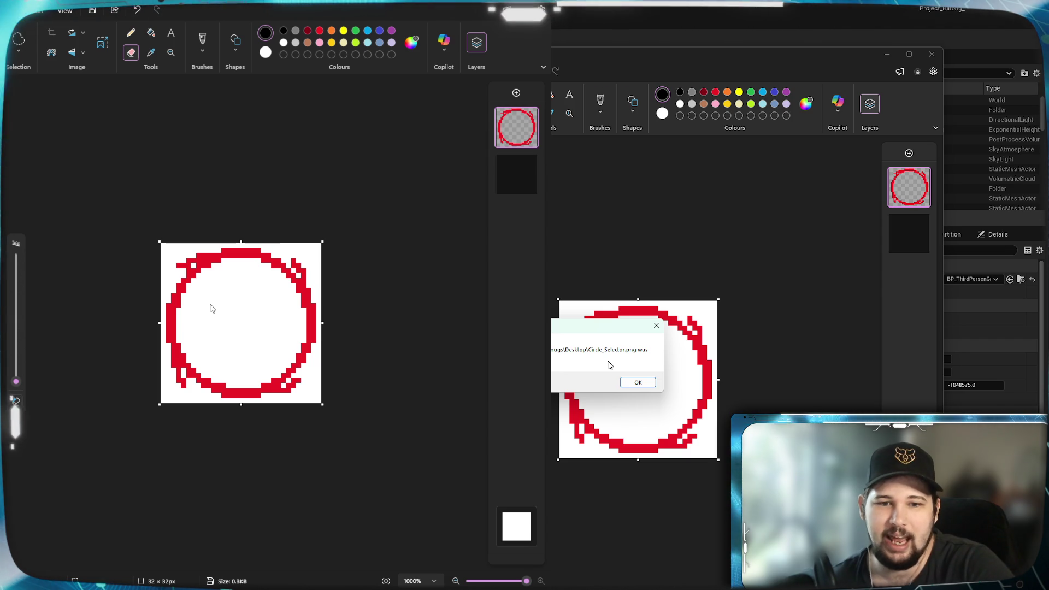
Replace Circle_Selector.png and save the sprite as the project file Circle_Selector.paint.
left_click(637, 382)
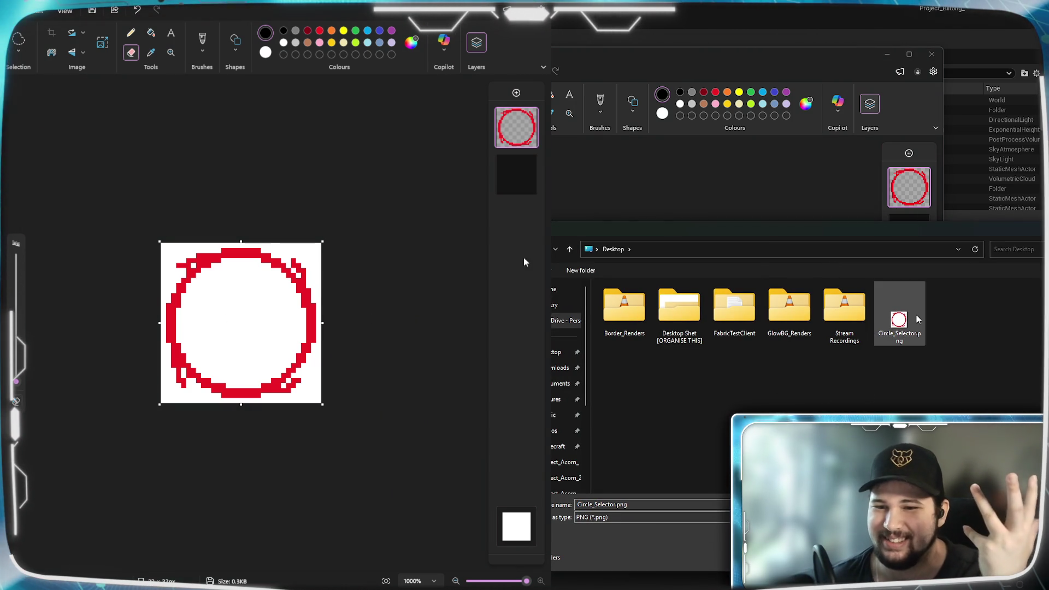
key("Return")
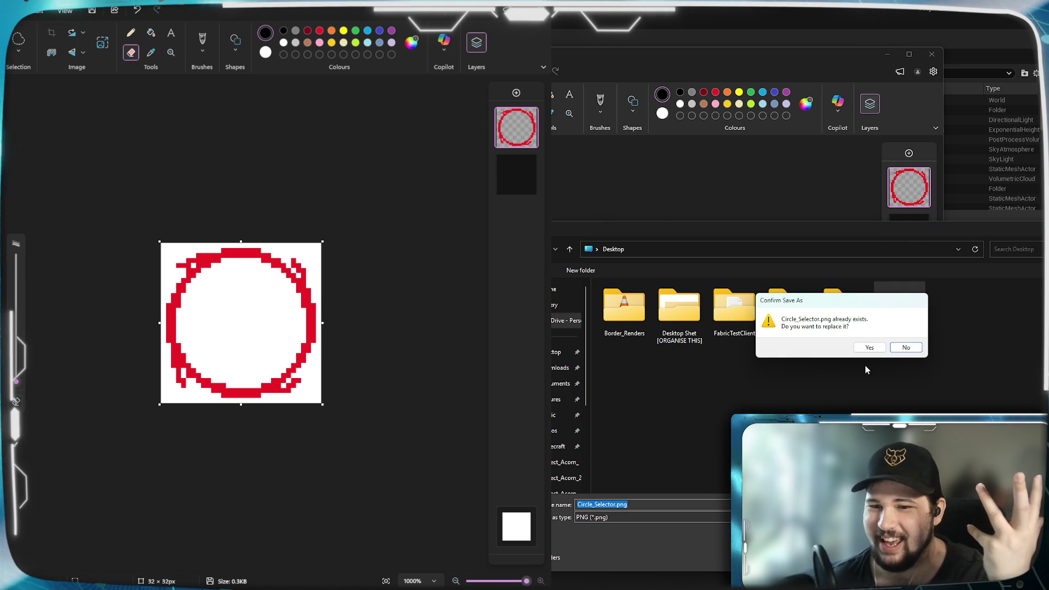
left_click(864, 346)
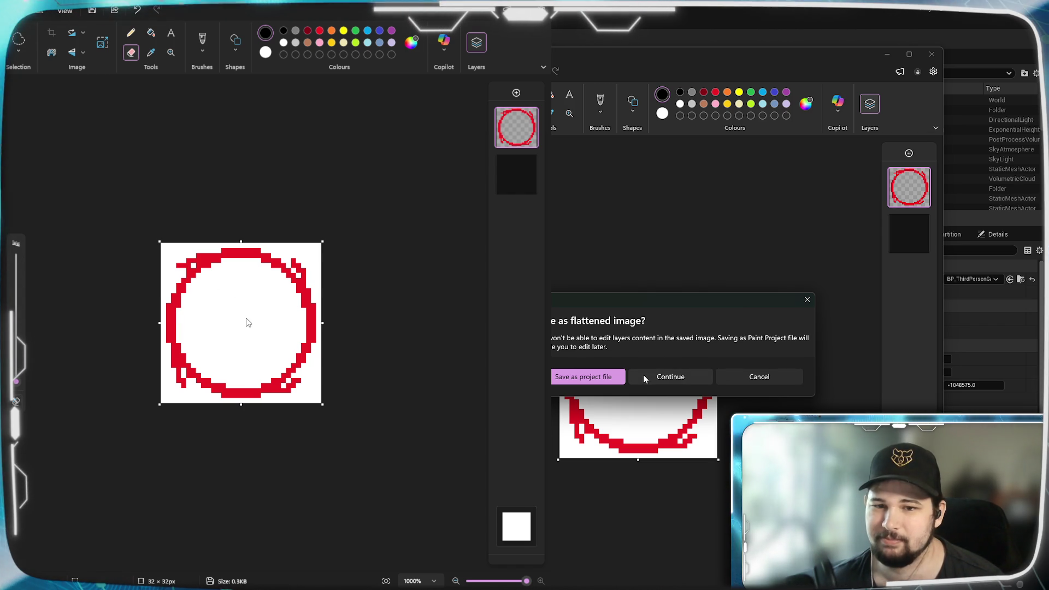
left_click(591, 377)
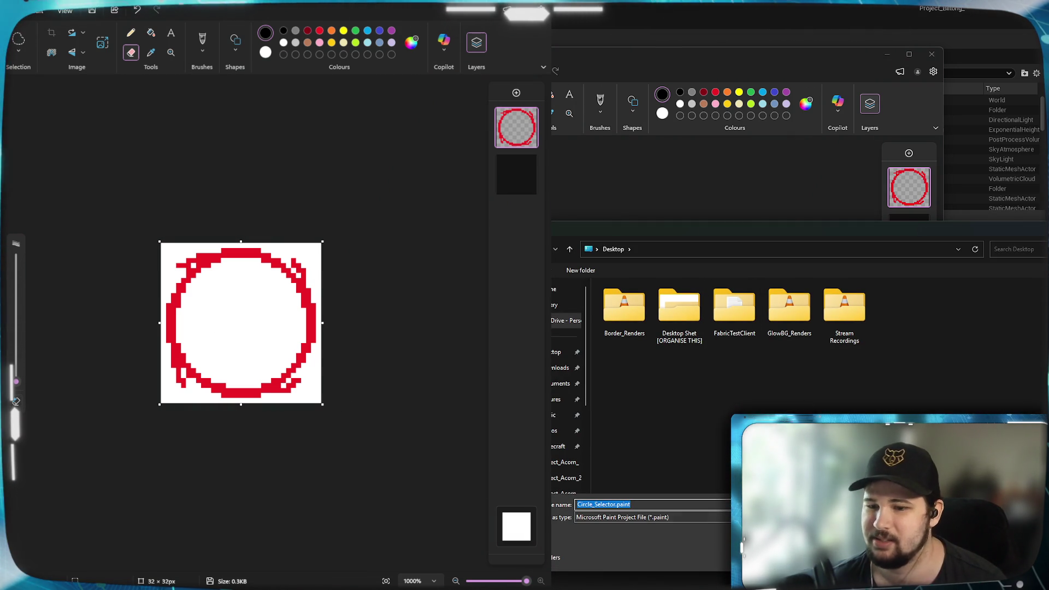
key("Return")
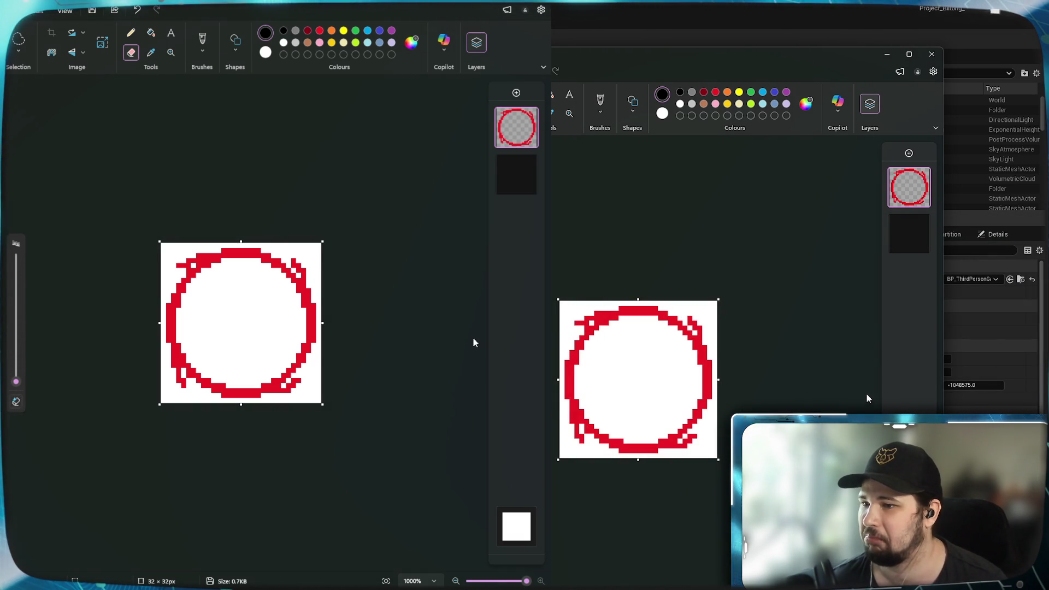
Delete the hidden black backing layer from the sprite.
left_click(916, 243)
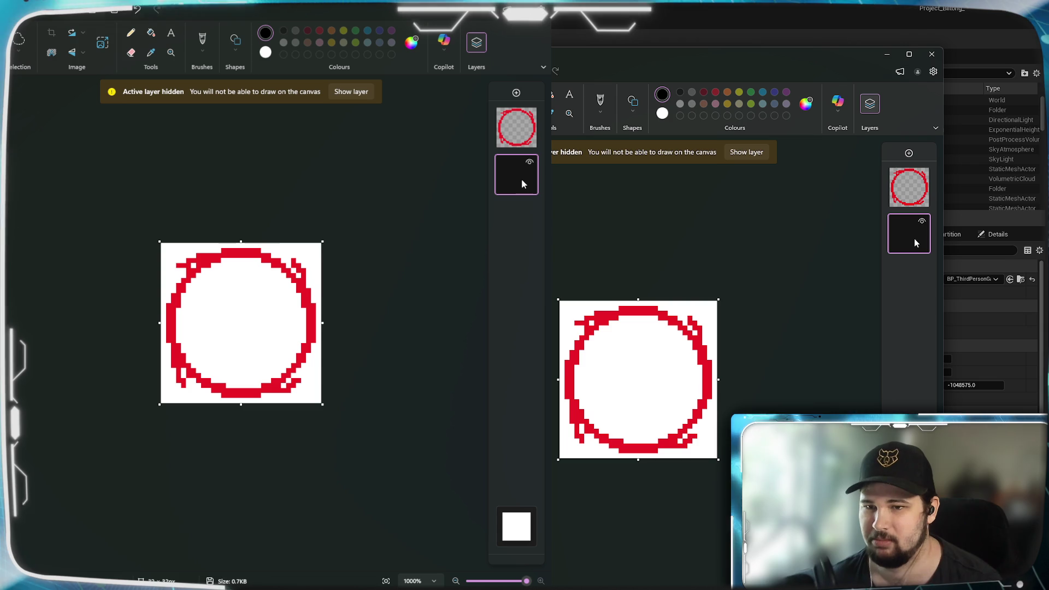
right_click(918, 248)
left_click(947, 322)
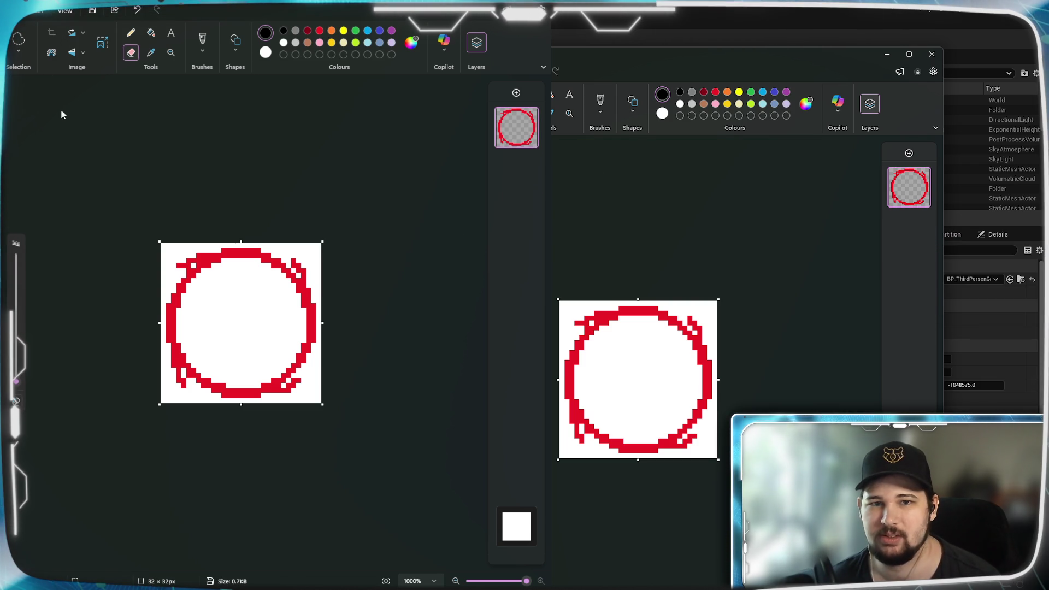
Save the image as a PNG over the existing Circle_Selector.png on the Desktop.
left_click(573, 173)
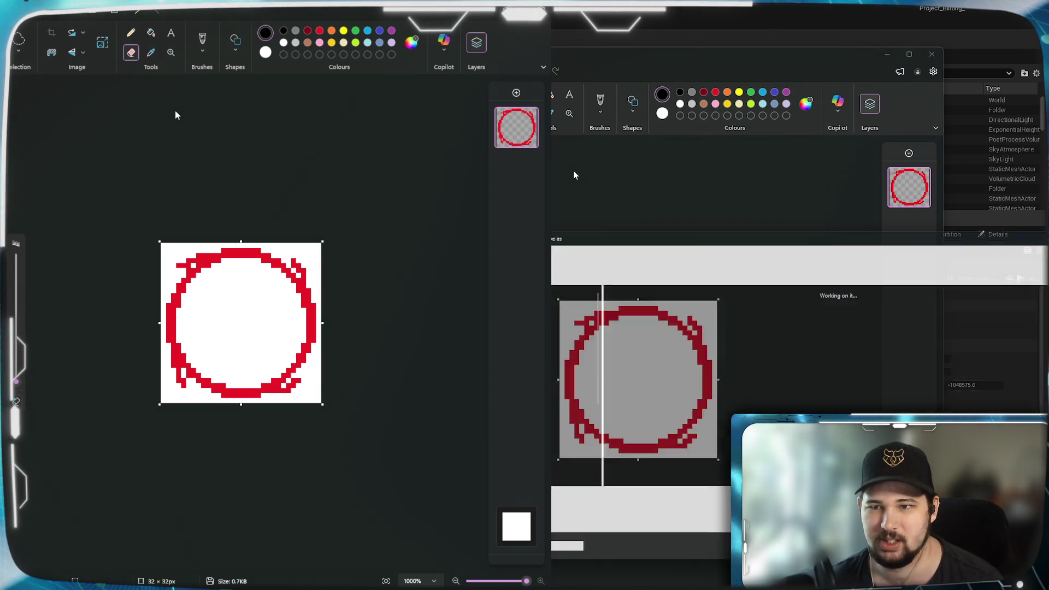
left_click(891, 309)
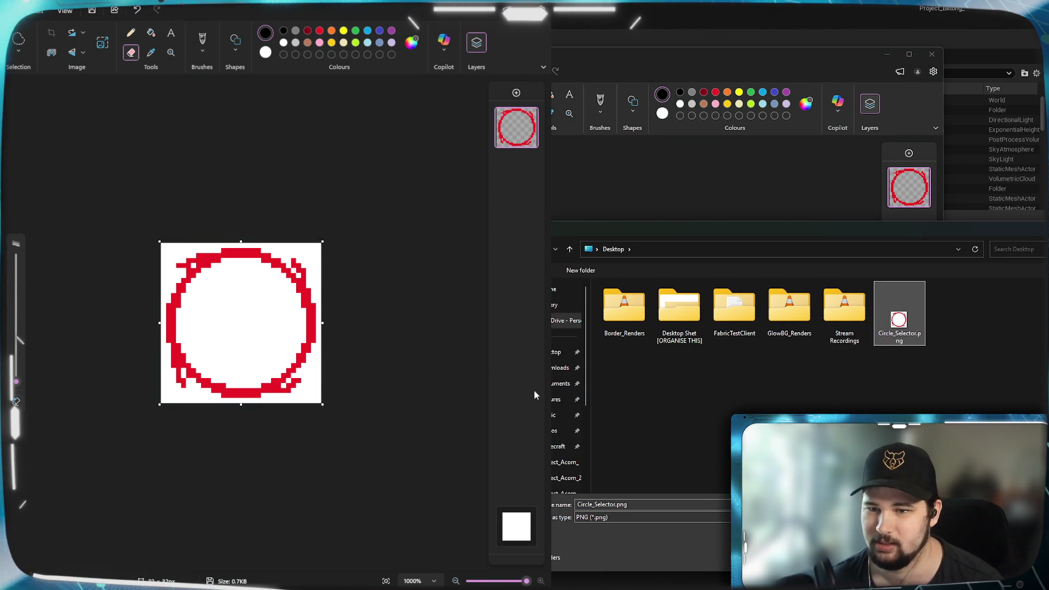
key("Return")
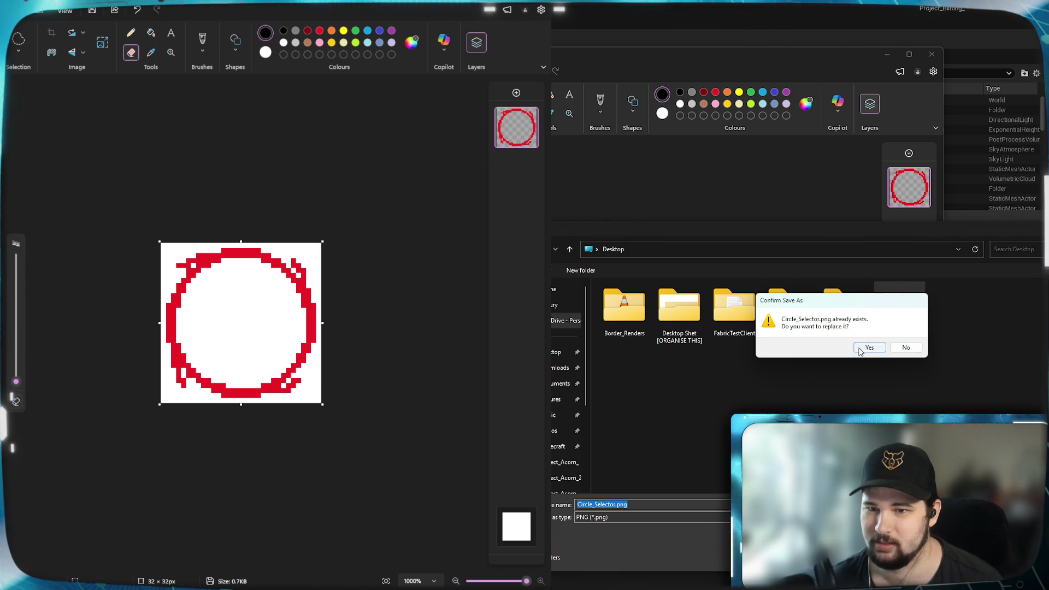